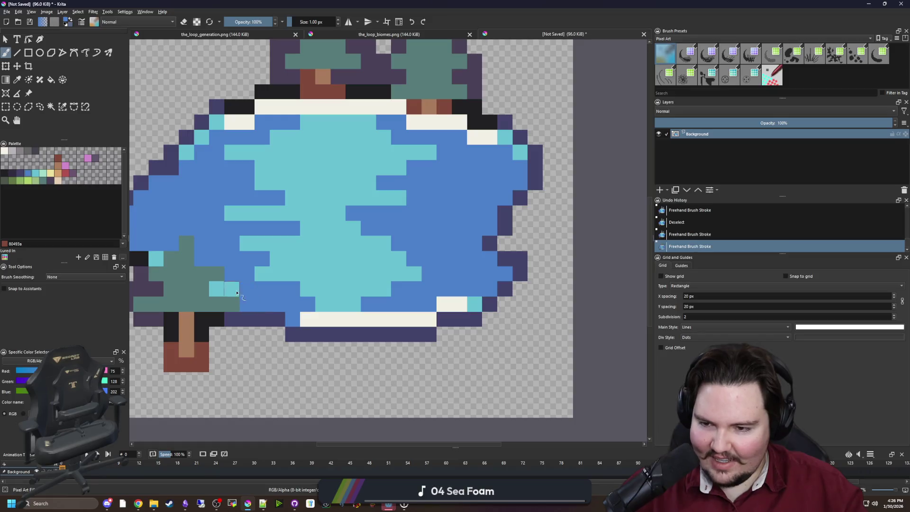
Paint the white strip at the bottom of the lake blue.
mouse_move(305, 319)
mouse_down()
mouse_move(434, 320)
mouse_move(477, 304)
mouse_up()
scroll(389, 261, down, 4)
scroll(389, 261, down, 3)
scroll(395, 220, up, 4)
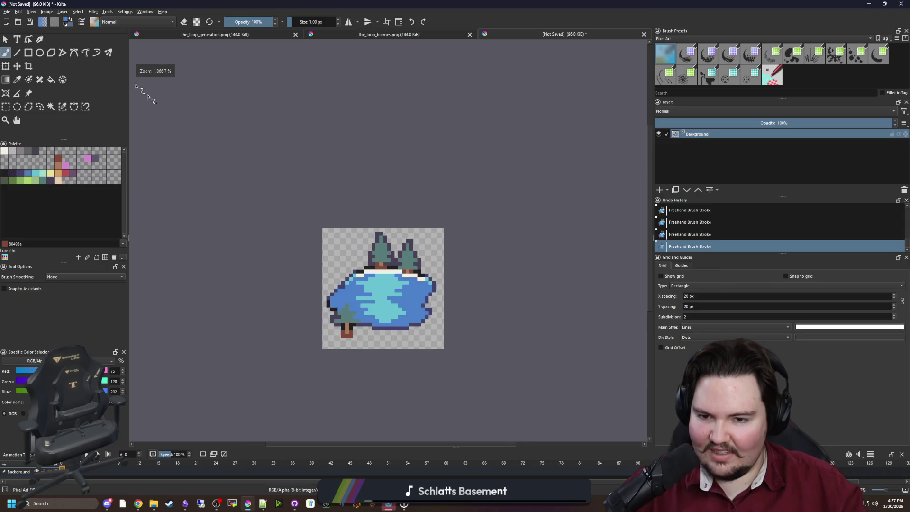
Save the image as icon_lake.png in lured-in/Sprites/Icons, accepting the PNG export settings.
click(10, 13)
click(22, 55)
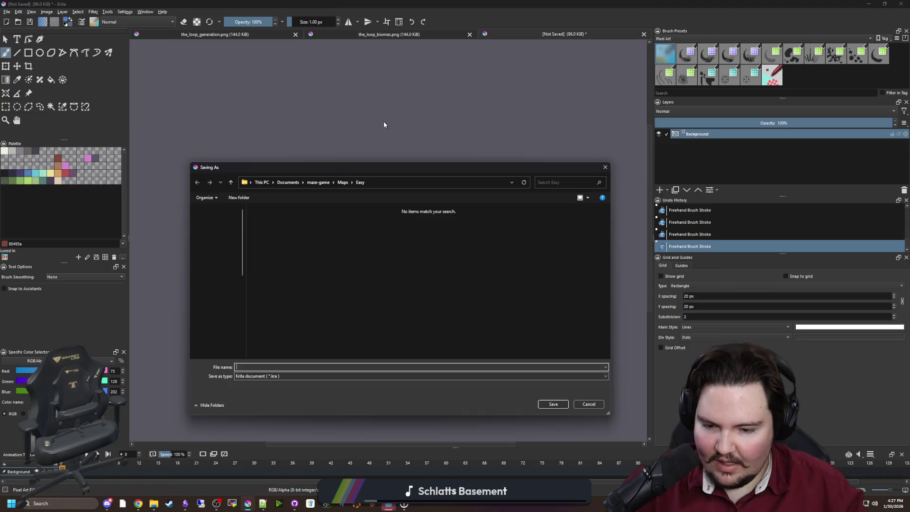
text(icon_lake)
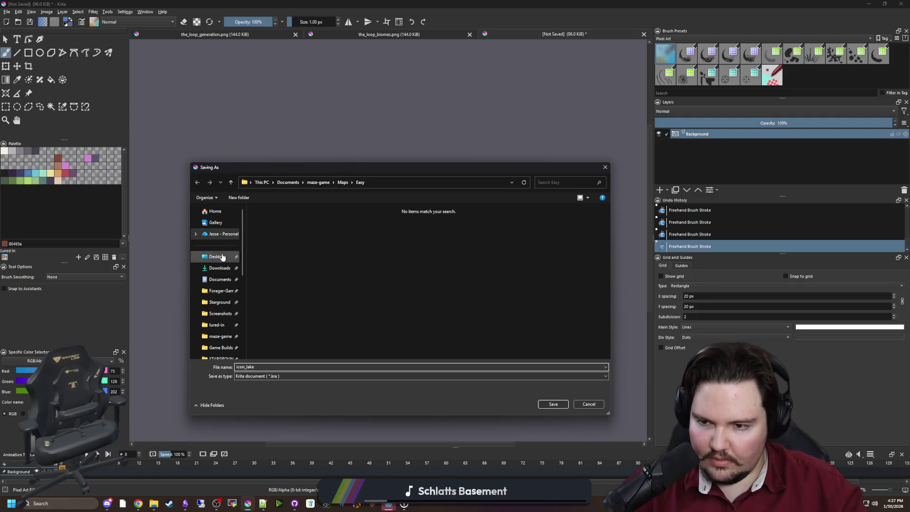
scroll(223, 290, down, 2)
click(220, 266)
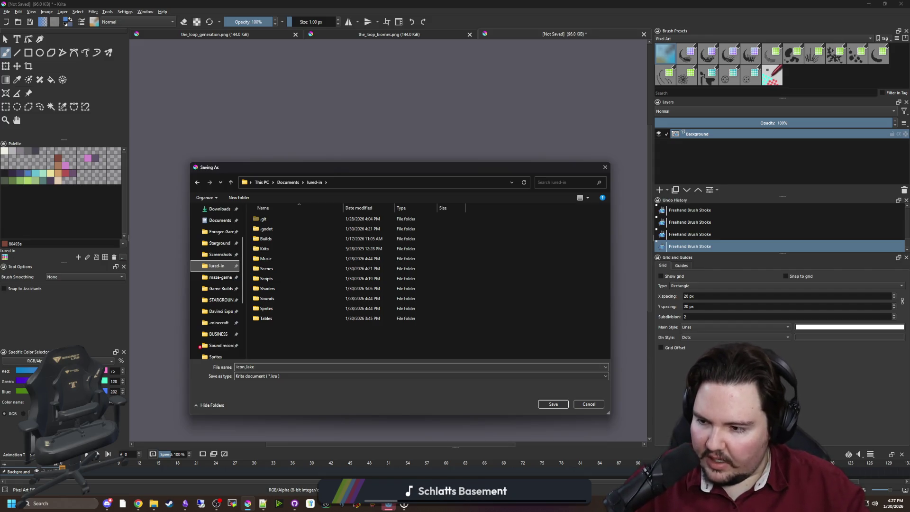
click(282, 309)
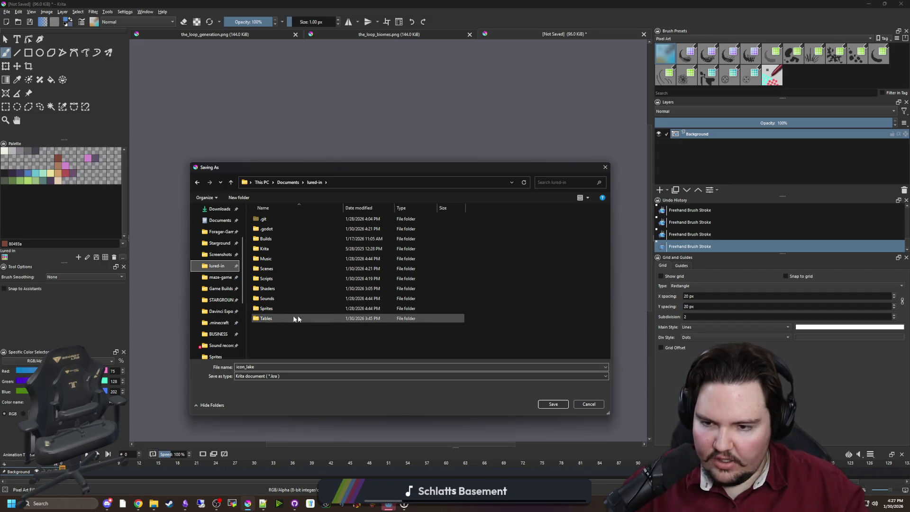
double_click(280, 312)
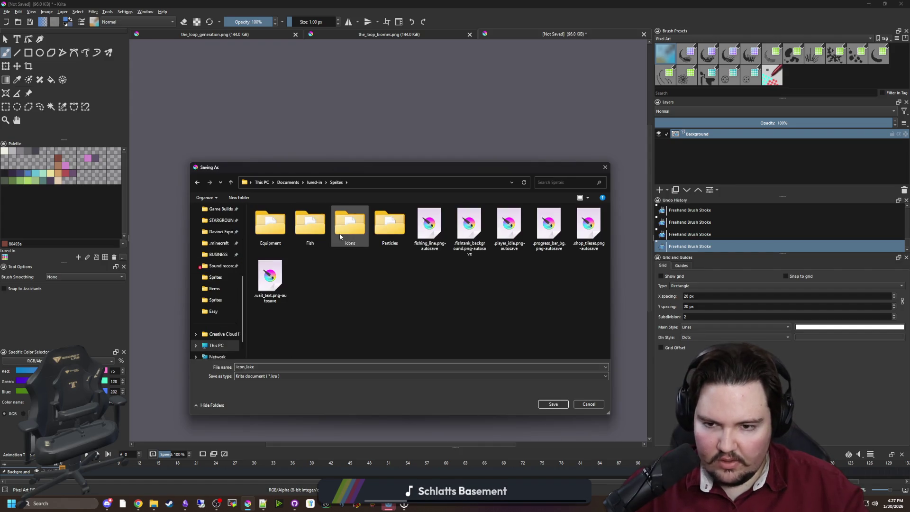
double_click(365, 236)
click(270, 388)
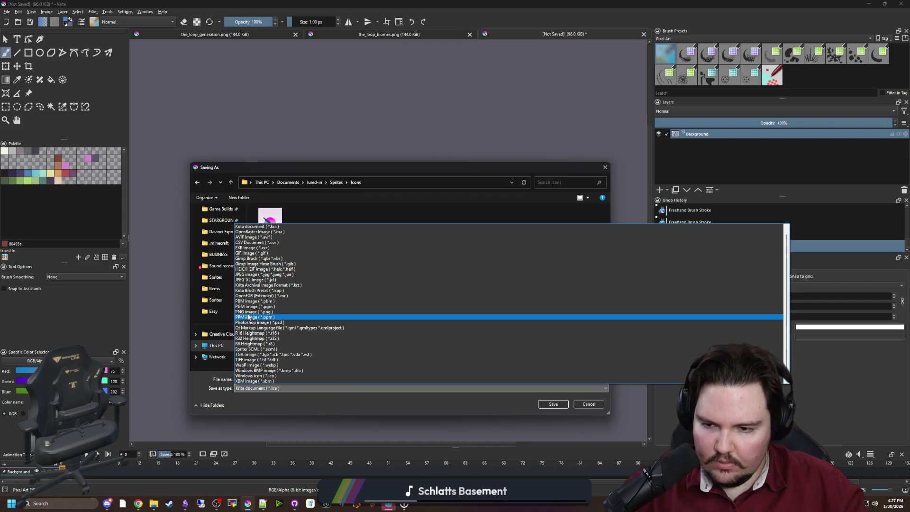
click(251, 312)
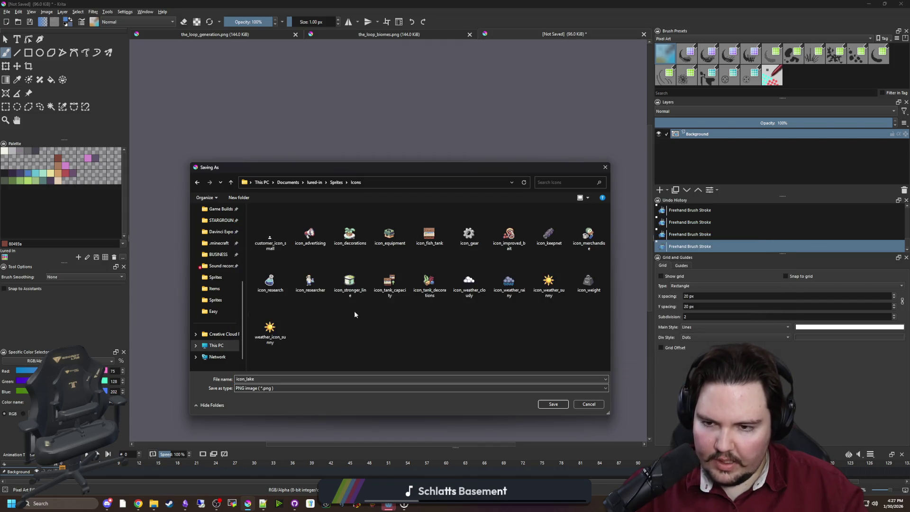
click(554, 406)
click(483, 317)
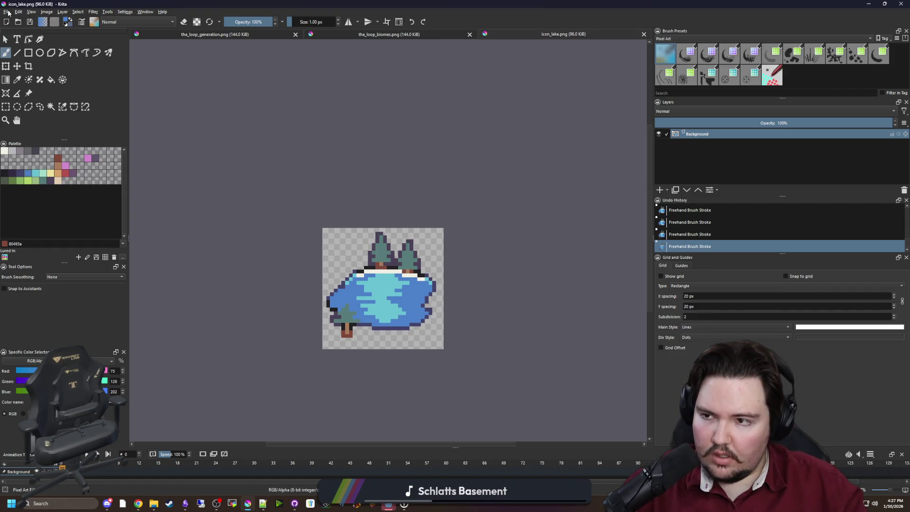
Create a new 32 × 32 px image.
click(8, 11)
click(19, 20)
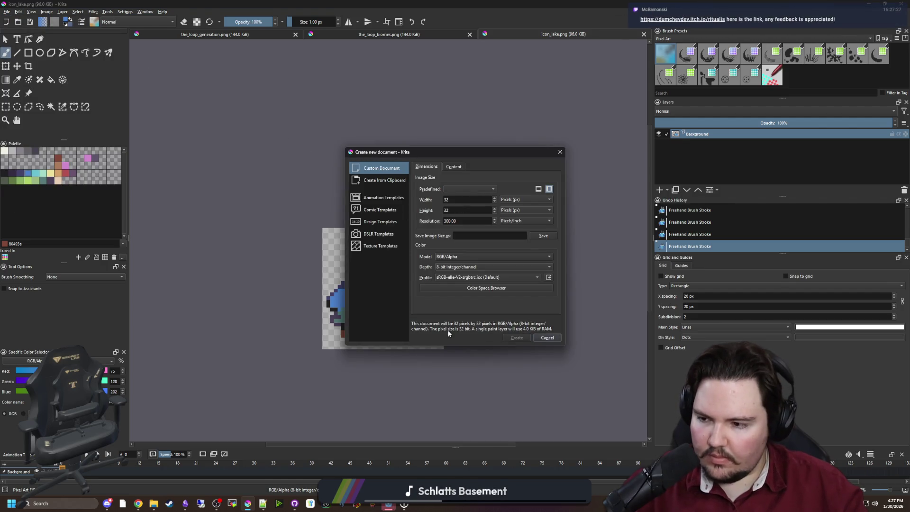
key(Return)
scroll(305, 233, down, 3)
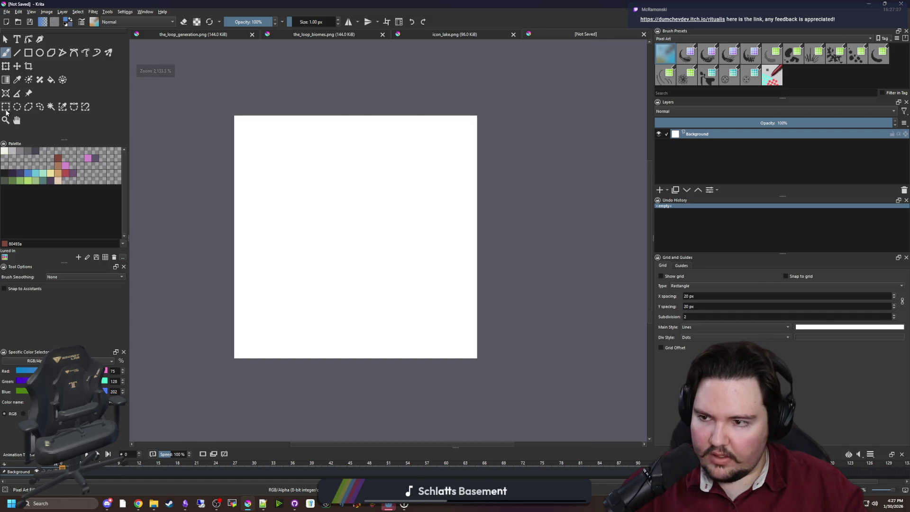
Clear the whole canvas to transparency, deselect, and return to the pixel brush.
click(6, 107)
mouse_move(210, 100)
mouse_down()
mouse_move(518, 376)
mouse_move(546, 390)
mouse_up()
key(Delete)
key(ctrl+shift+a)
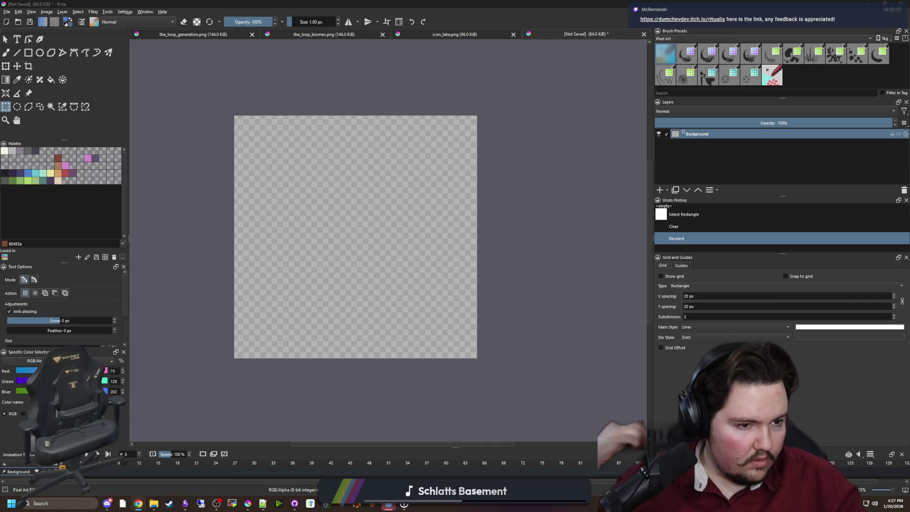
click(418, 232)
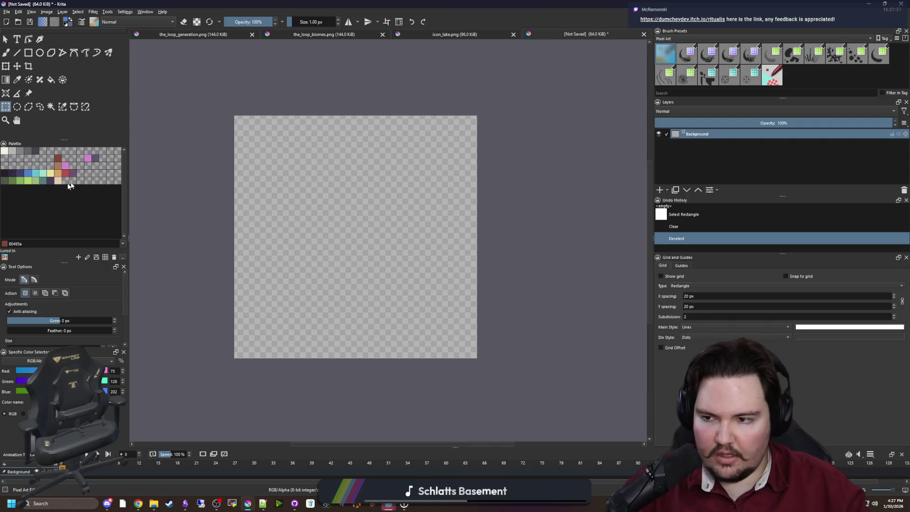
key(b)
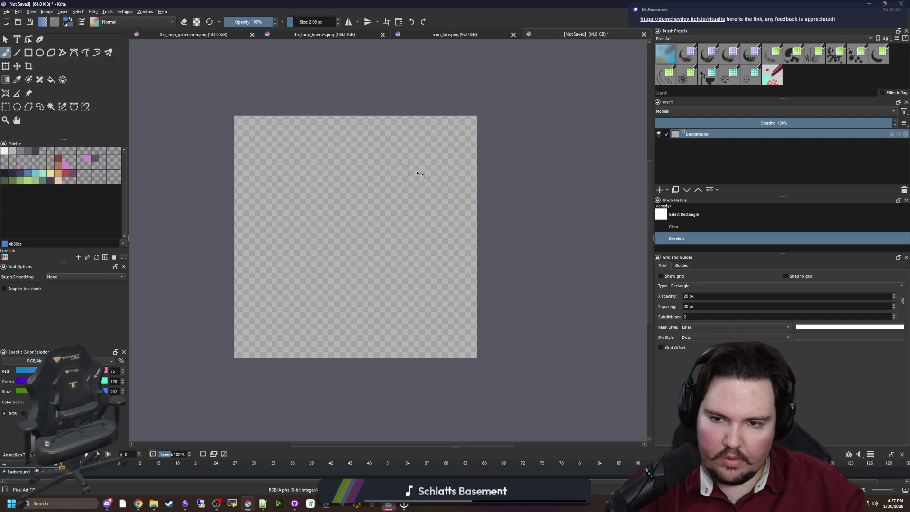
drag(386, 189, 317, 239)
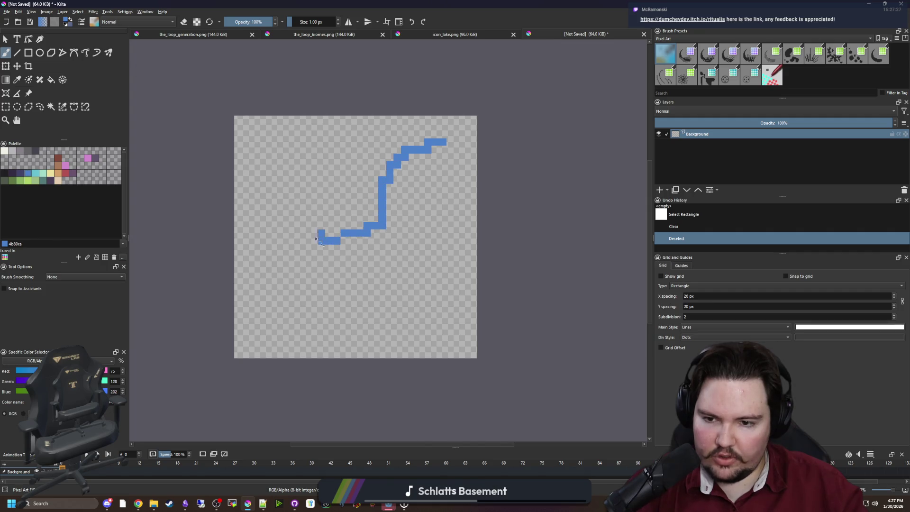
drag(277, 317, 237, 357)
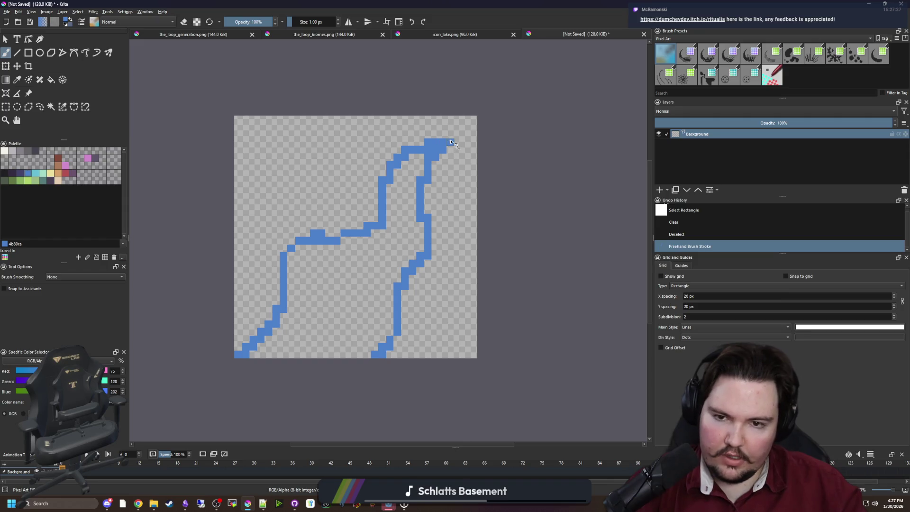
scroll(402, 275, up, 2)
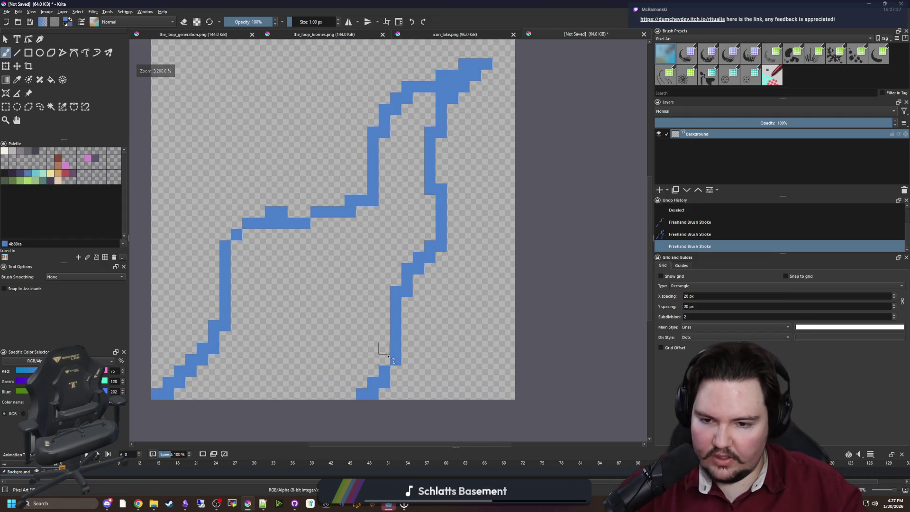
mouse_move(388, 357)
mouse_down()
mouse_move(254, 372)
mouse_move(202, 327)
mouse_up()
key(f)
click(306, 303)
key(b)
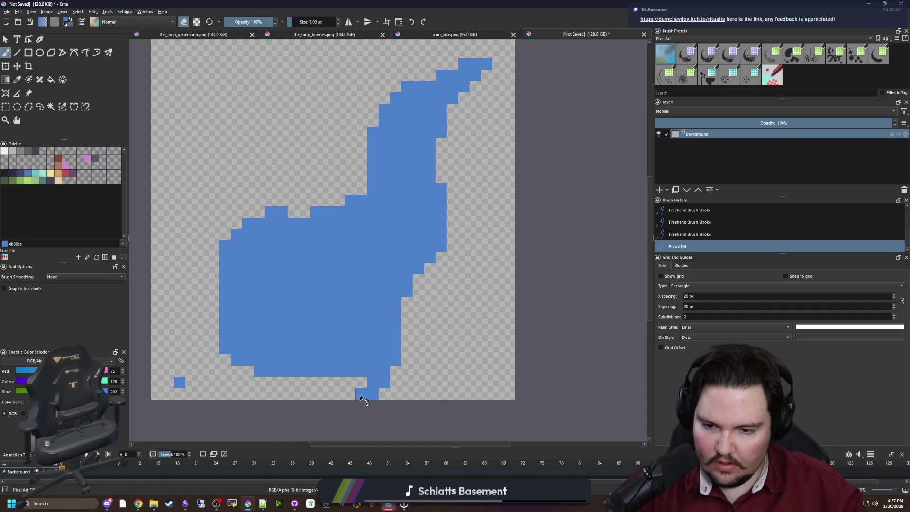
scroll(336, 324, down, 3)
scroll(320, 330, up, 3)
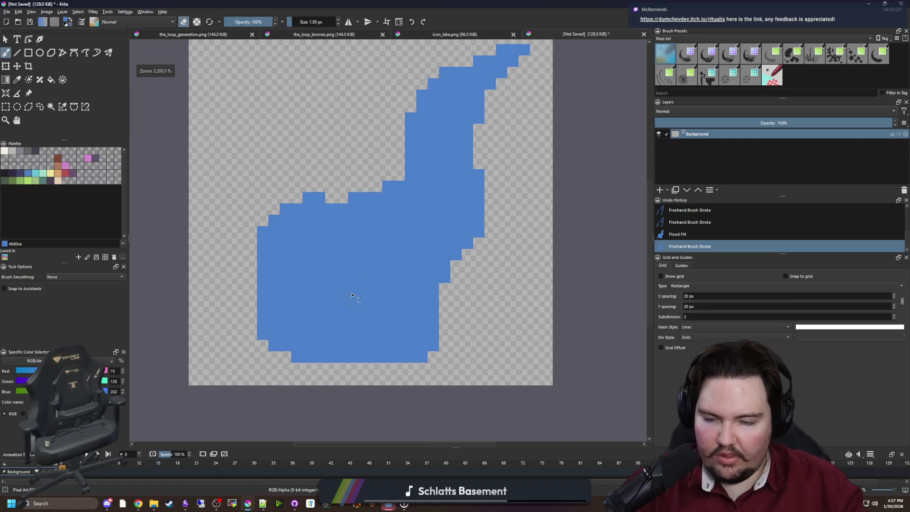
scroll(387, 251, down, 8)
scroll(387, 247, up, 4)
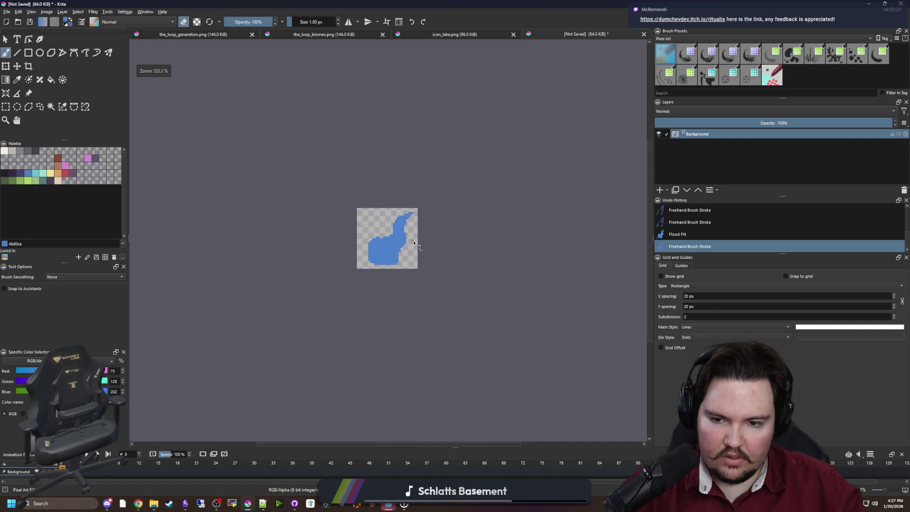
click(49, 107)
key(Delete)
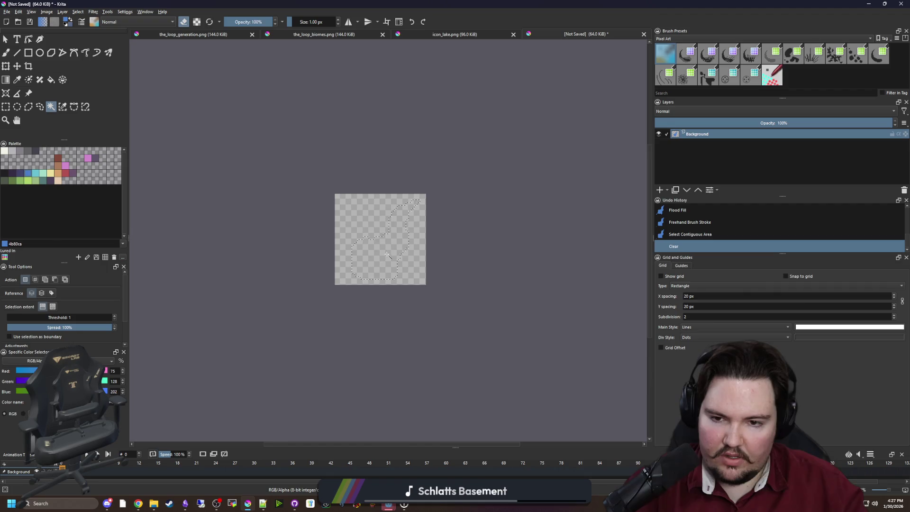
scroll(408, 237, up, 4)
key(ctrl+shift+a)
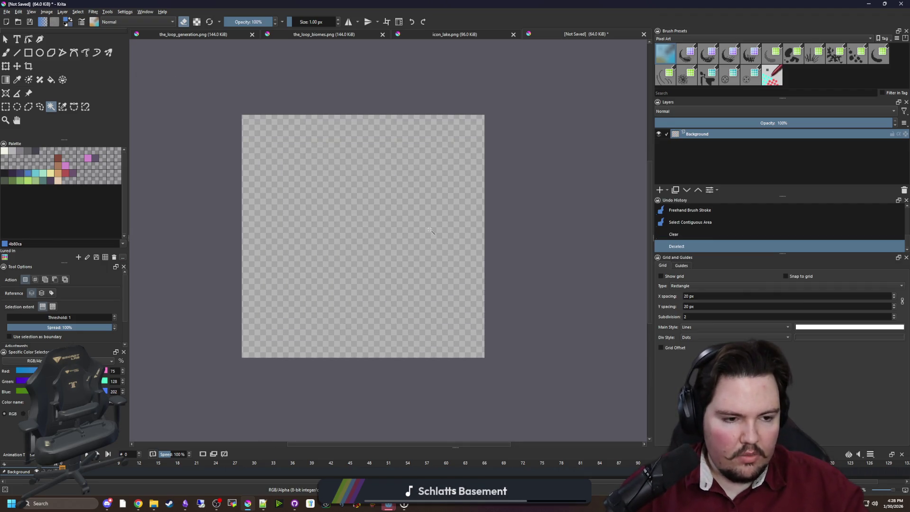
scroll(273, 254, up, 1)
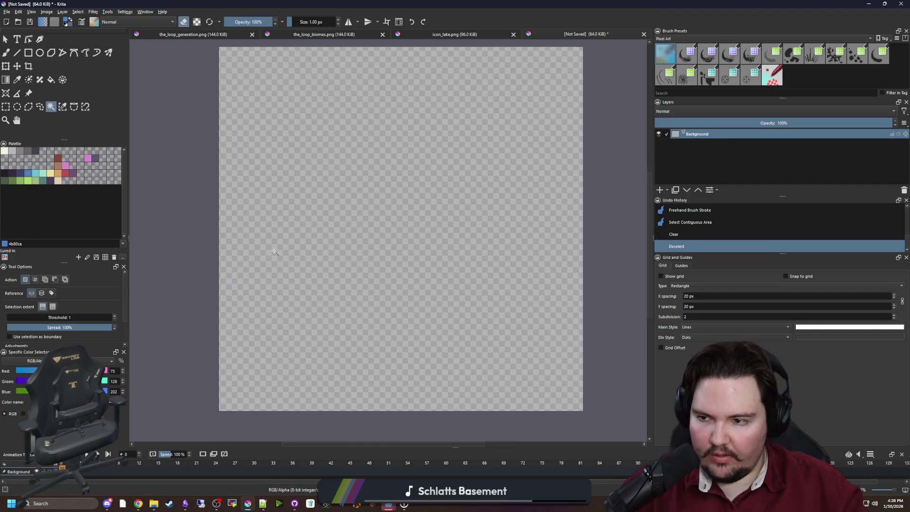
scroll(275, 250, down, 1)
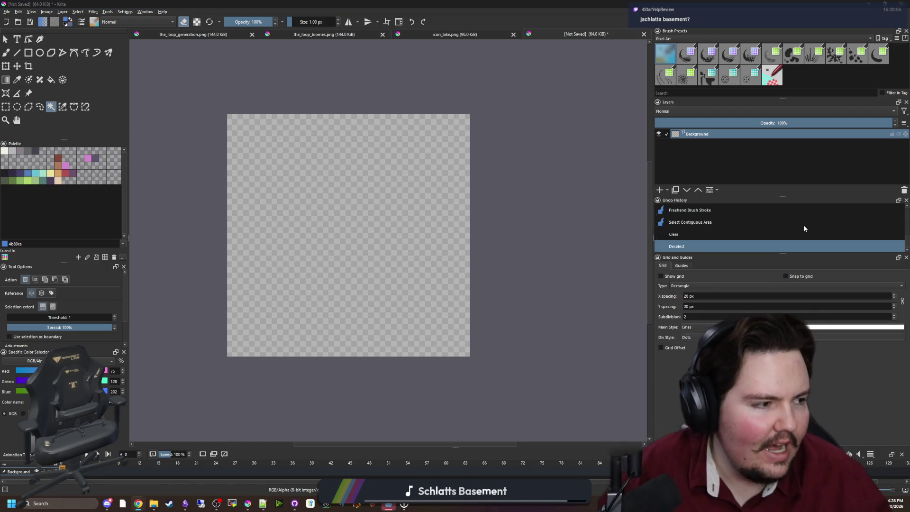
click(39, 53)
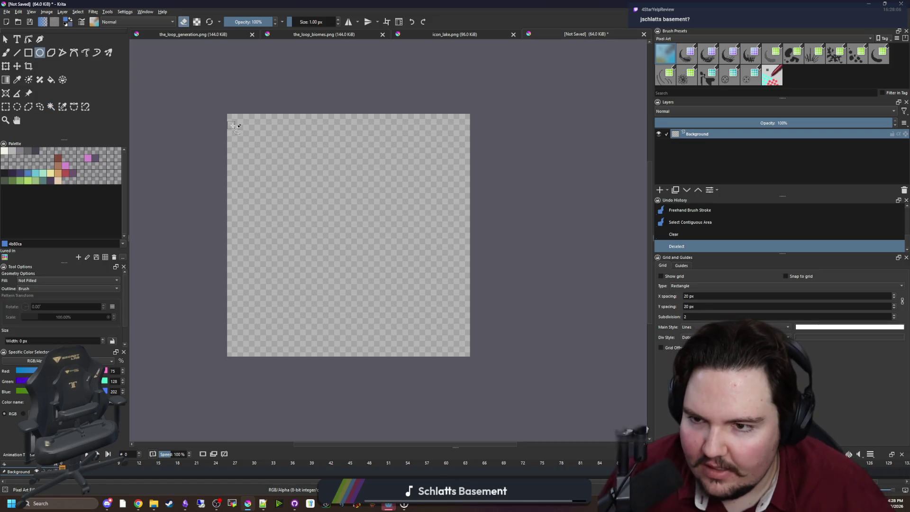
drag(238, 126, 461, 343)
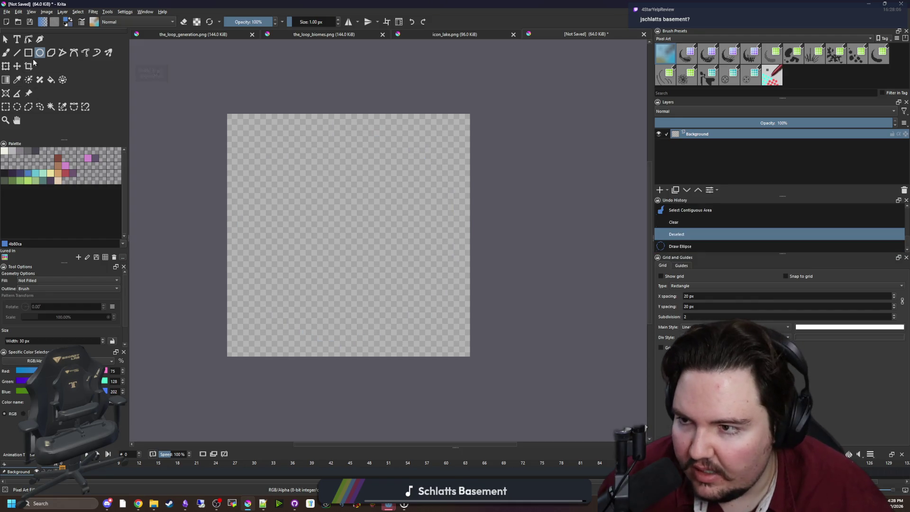
click(17, 107)
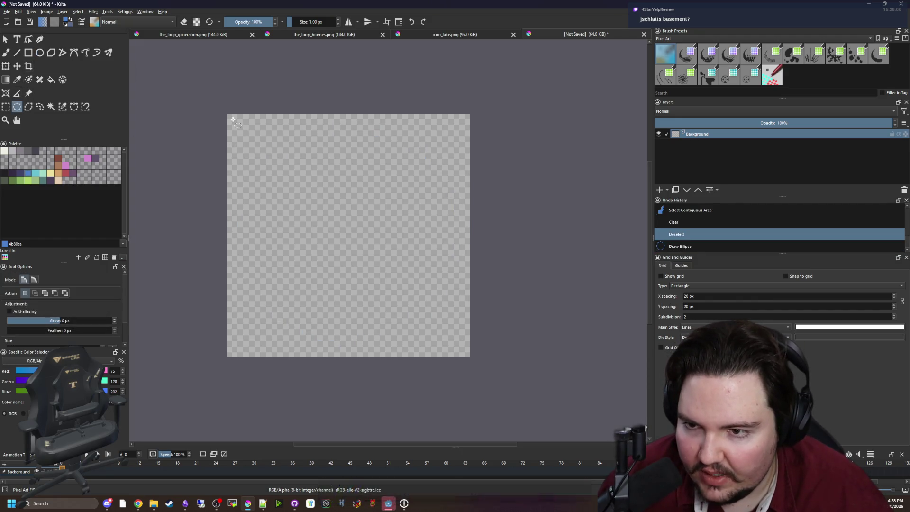
Fill a circular selection spanning the canvas with blue, then deselect.
mouse_move(232, 118)
mouse_down()
mouse_move(426, 291)
mouse_move(463, 351)
mouse_up()
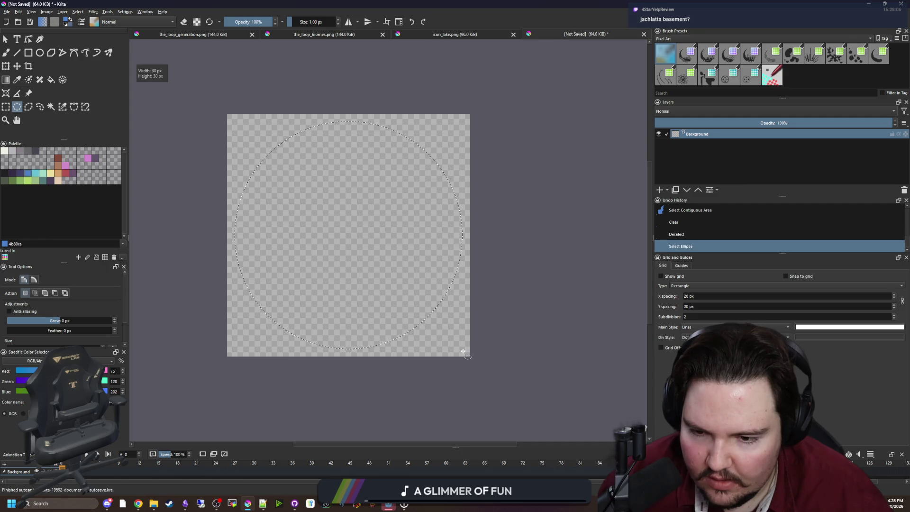
key(f)
click(332, 213)
key(ctrl+shift+a)
scroll(315, 223, up, 2)
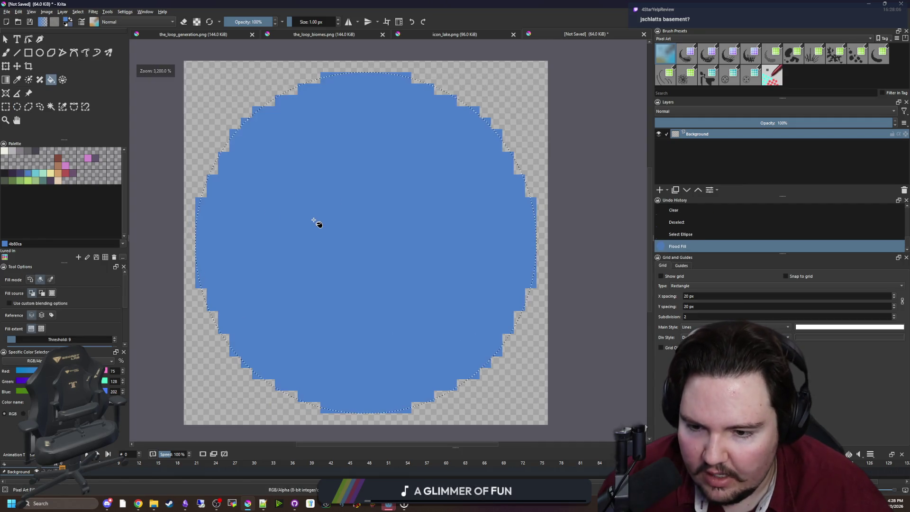
scroll(389, 253, down, 3)
scroll(386, 256, up, 3)
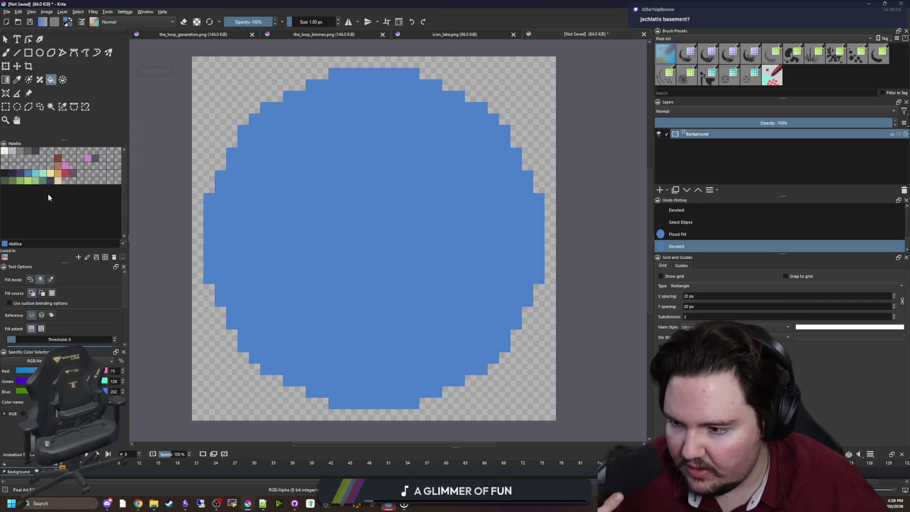
Select the blue circle and fill its upper half mint green with rectangles.
click(55, 106)
click(270, 169)
key(r)
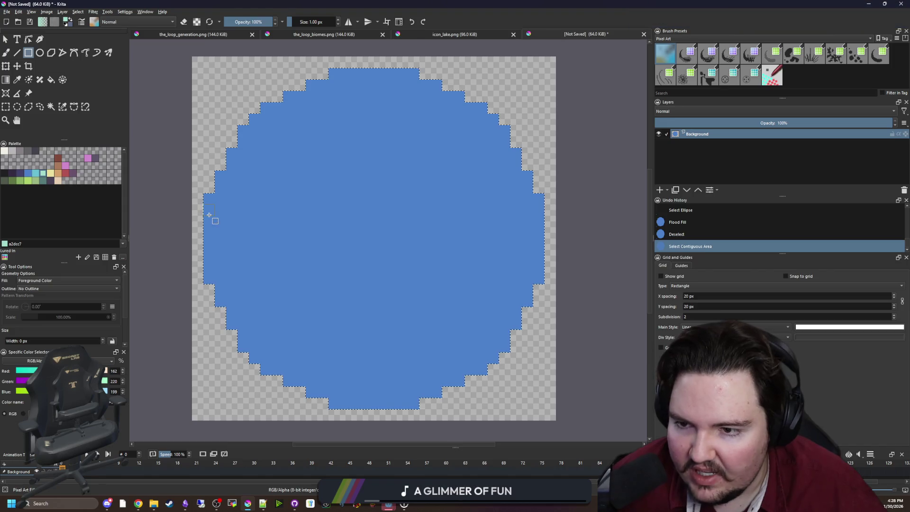
drag(209, 216, 598, 74)
scroll(378, 177, down, 2)
scroll(350, 205, up, 1)
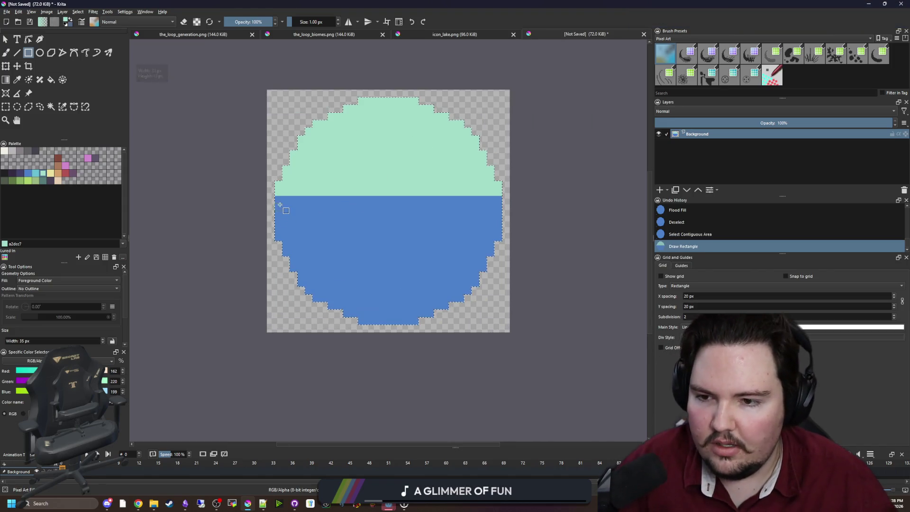
drag(279, 210, 509, 176)
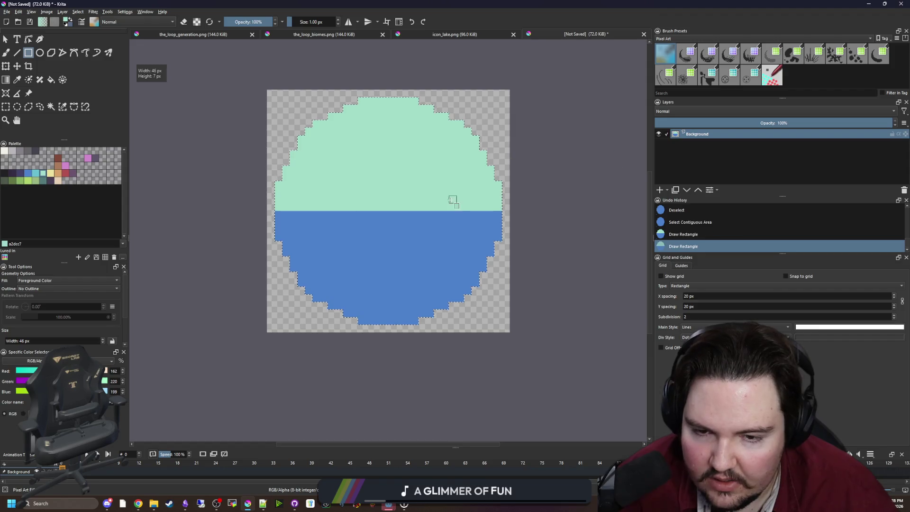
key(ctrl+shift+a)
scroll(453, 200, up, 2)
Sample the circle's blue, select the lower blue region, then switch to Chrome.
key(p)
click(351, 291)
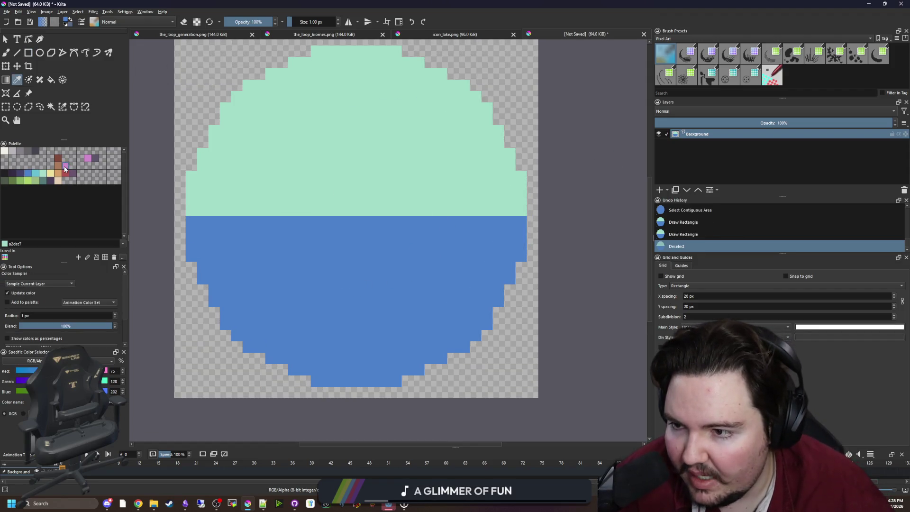
key(w)
click(327, 289)
key(b)
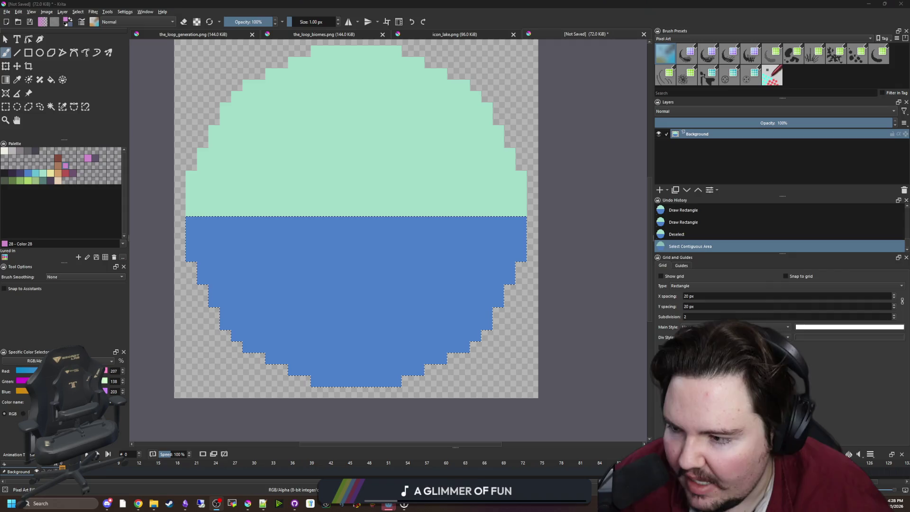
key(alt+Tab)
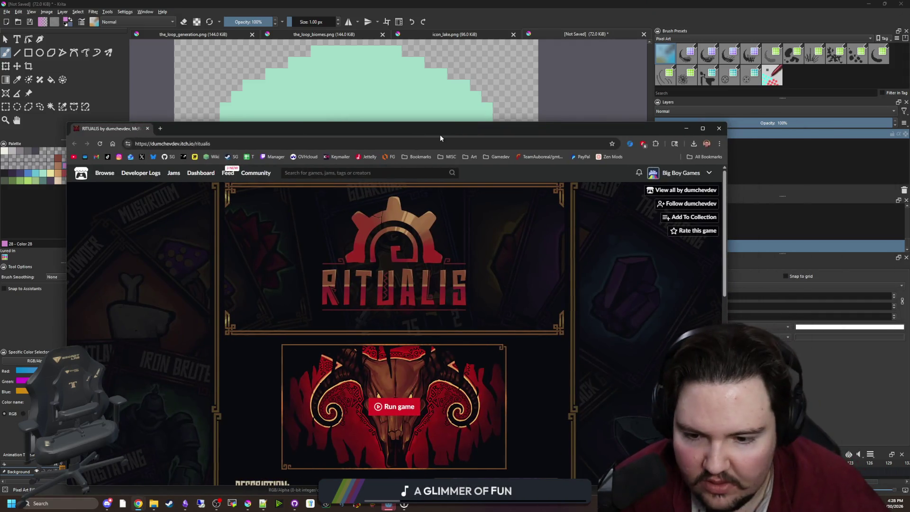
Maximize Chrome on the Ritualis page and step through its enlarged gameplay screenshots.
double_click(456, 121)
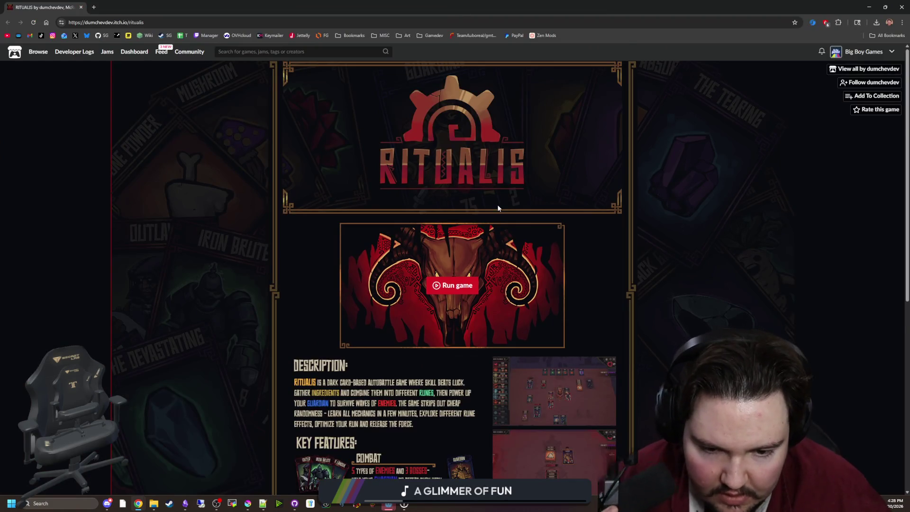
scroll(497, 204, down, 4)
scroll(560, 228, down, 3)
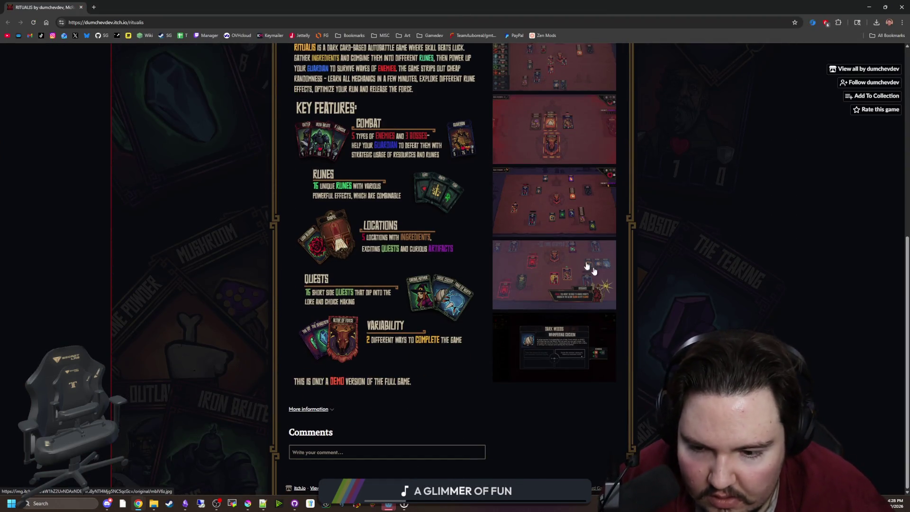
scroll(588, 248, up, 4)
click(566, 264)
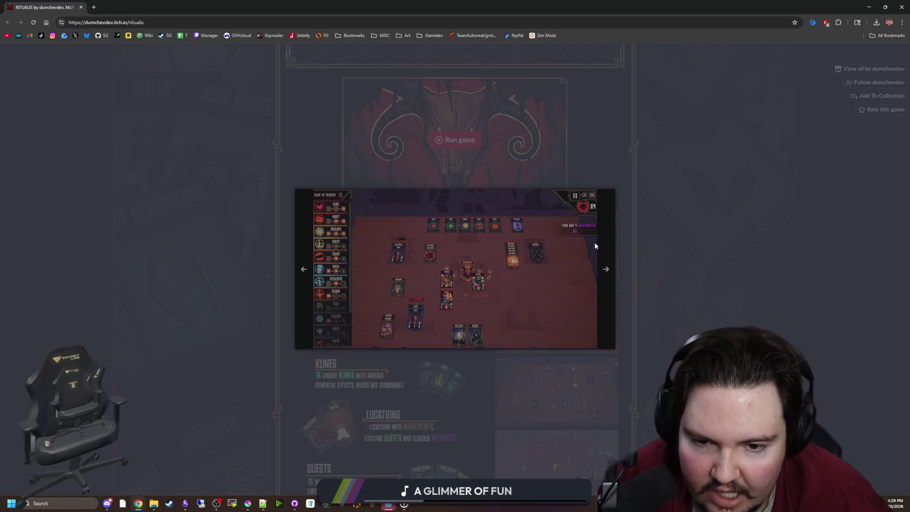
click(606, 269)
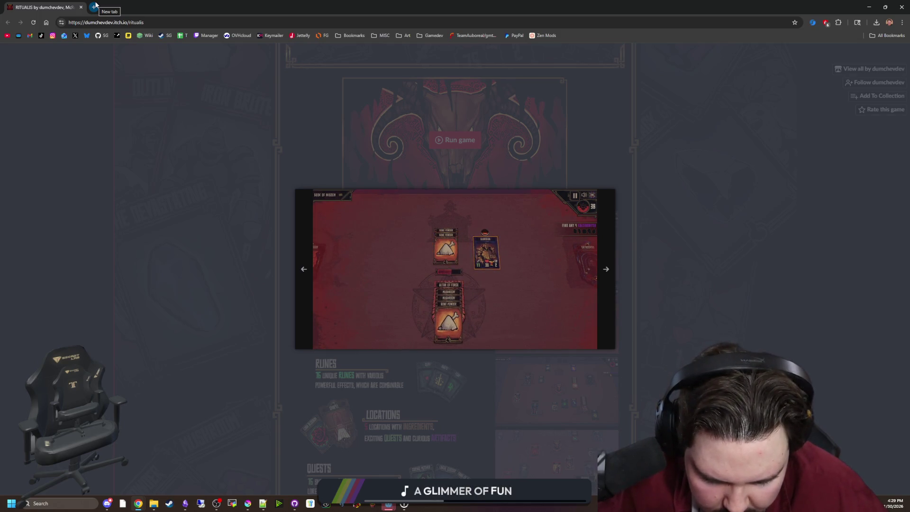
Search 'enscyrption' in a new tab and open Inscryption's Steam store page.
click(95, 6)
text(enscyrpt)
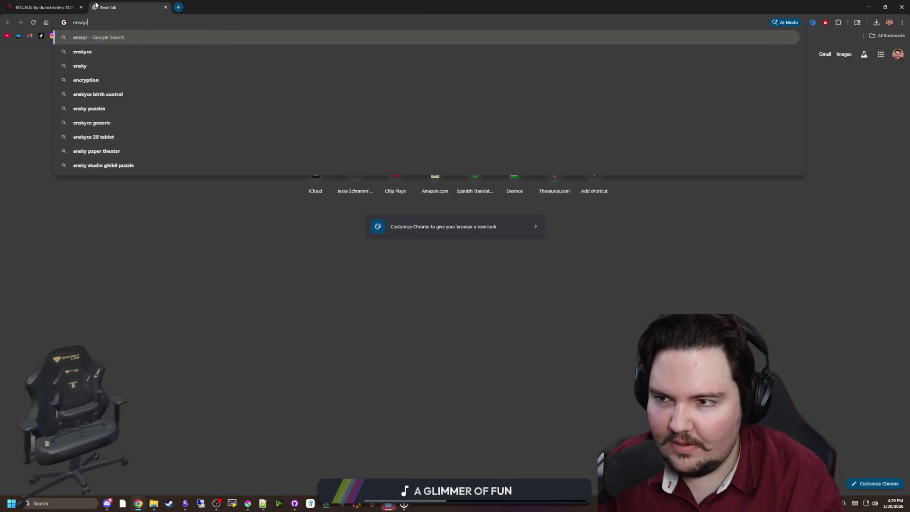
text(ion game)
key(Return)
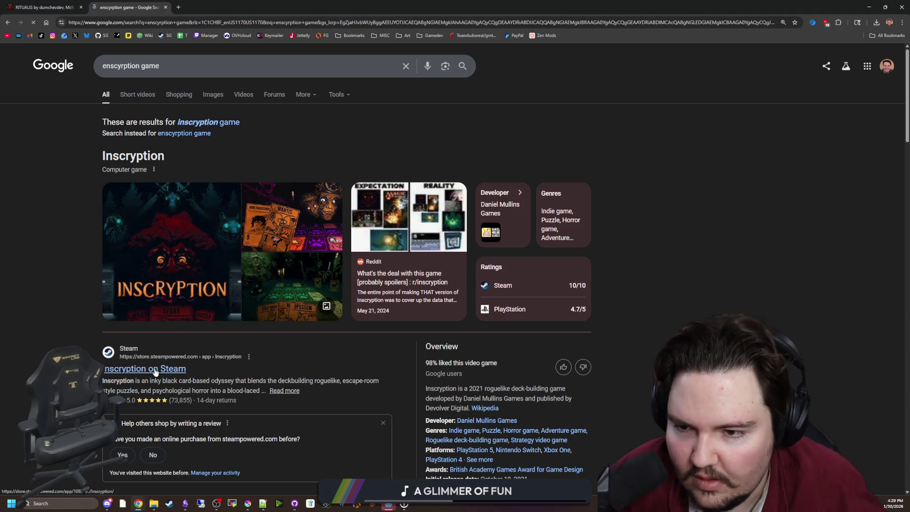
click(155, 369)
Page through Inscryption's screenshots in the enlarged viewer, then close it.
click(378, 240)
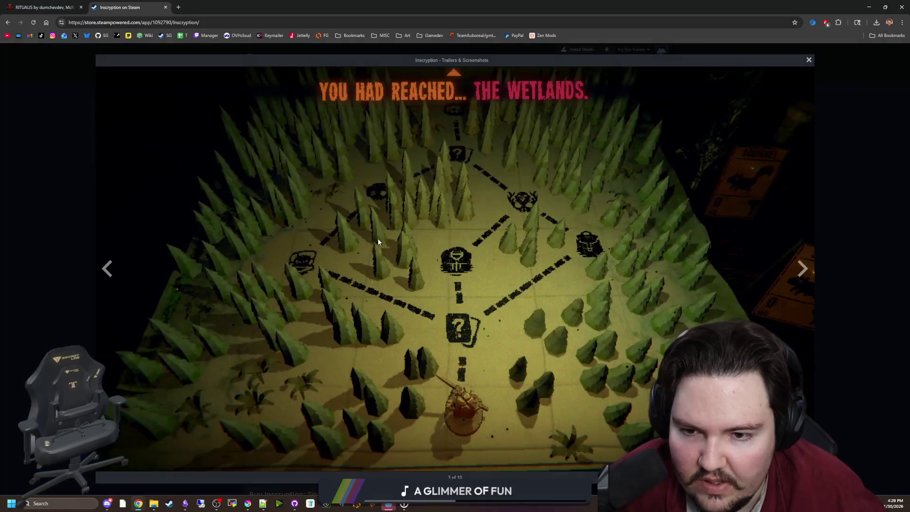
click(809, 274)
click(808, 274)
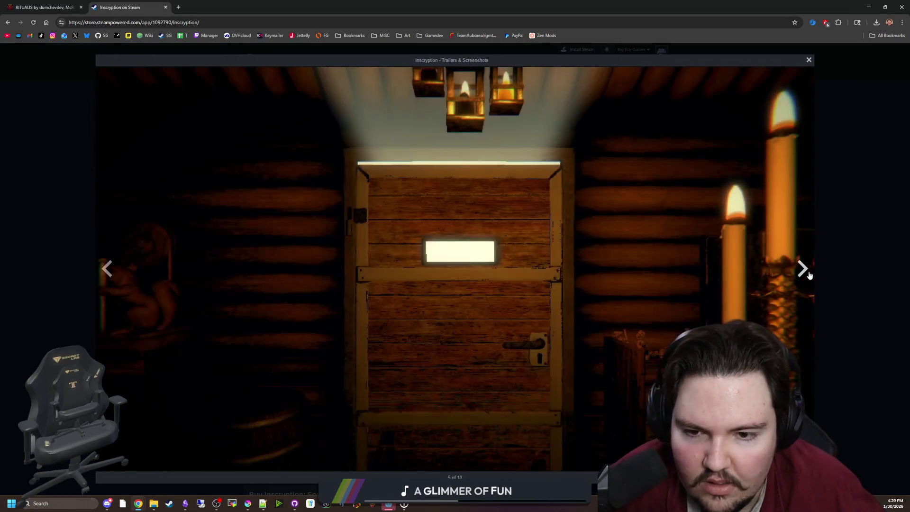
click(809, 275)
click(810, 275)
click(810, 275)
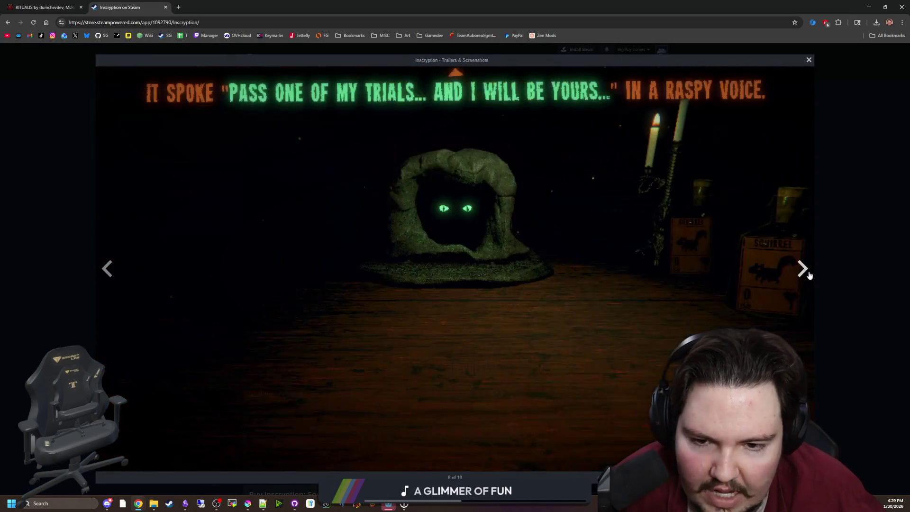
click(809, 275)
click(809, 275)
click(809, 276)
click(810, 276)
click(809, 275)
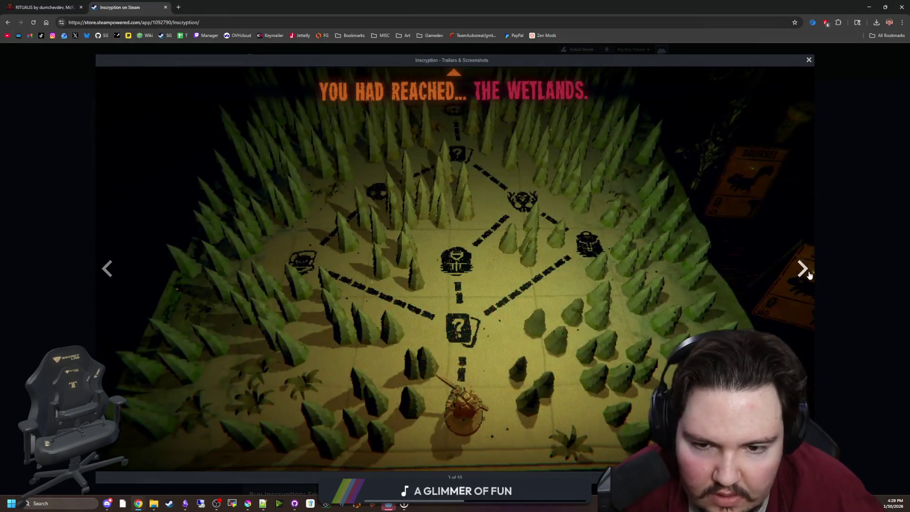
click(810, 275)
click(809, 275)
click(809, 275)
click(810, 275)
click(809, 275)
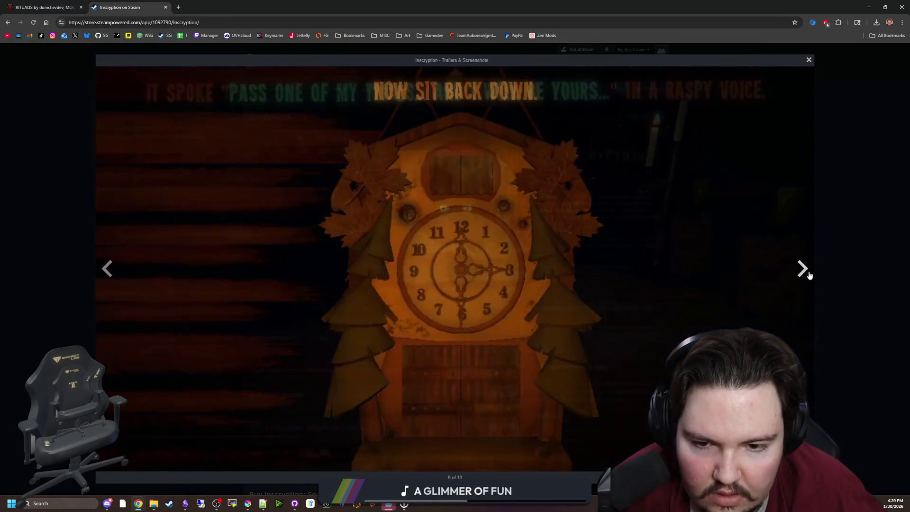
key(Escape)
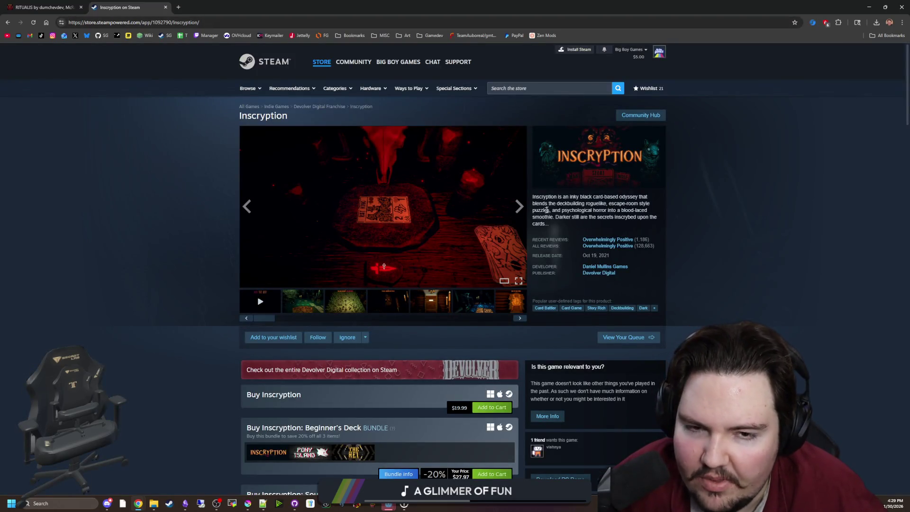
Browse games similar to Inscryption on the store page, then return to the Ritualis tab.
scroll(609, 174, down, 18)
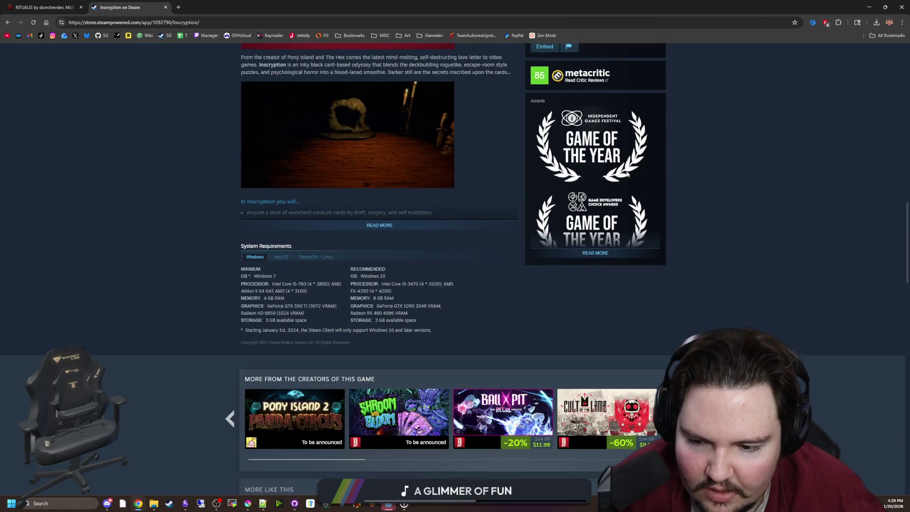
scroll(627, 174, down, 4)
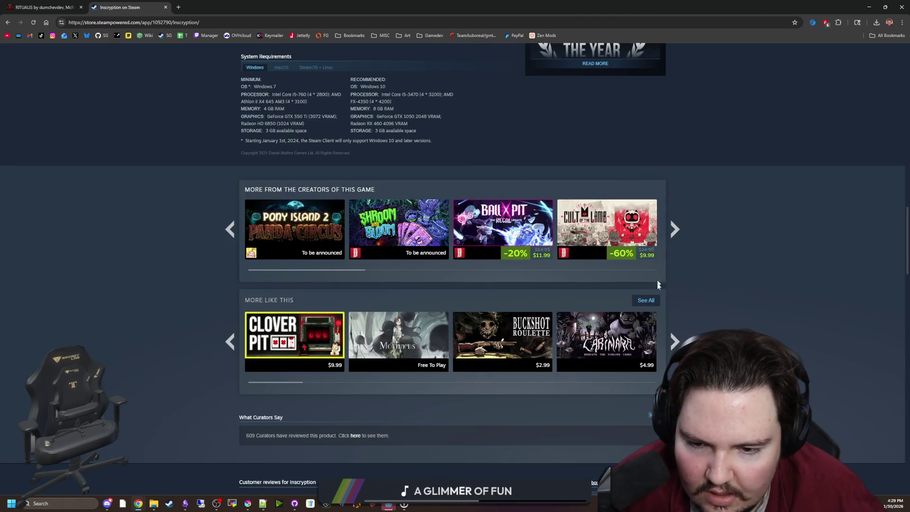
click(675, 342)
scroll(227, 135, up, 6)
scroll(128, 106, up, 20)
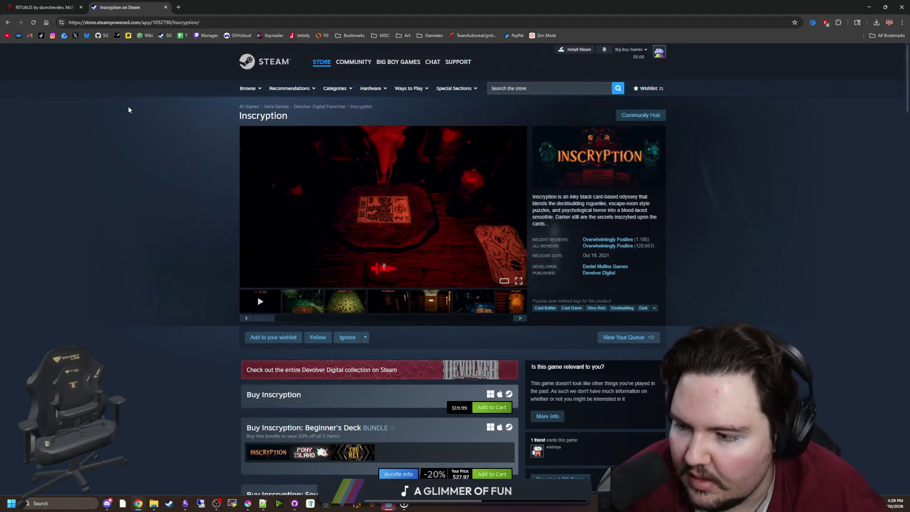
scroll(262, 186, down, 20)
scroll(261, 182, up, 7)
scroll(261, 183, up, 4)
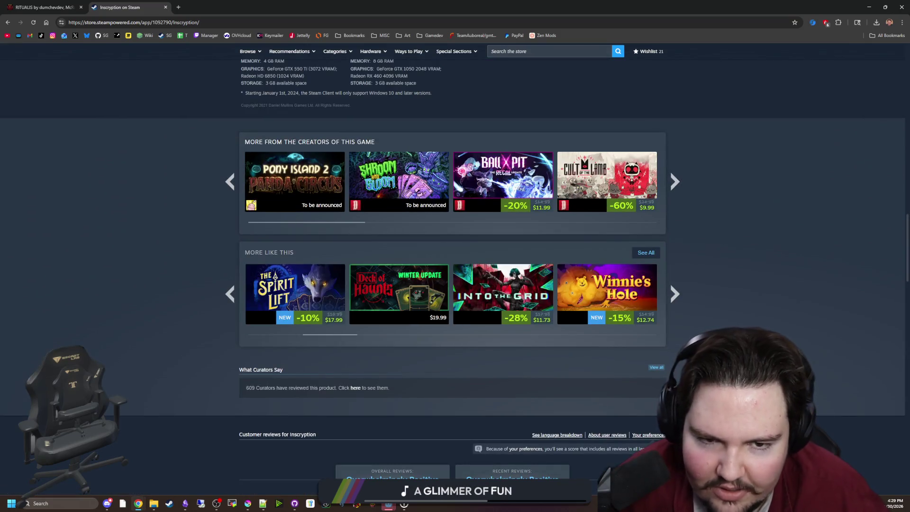
scroll(715, 250, up, 15)
click(65, 4)
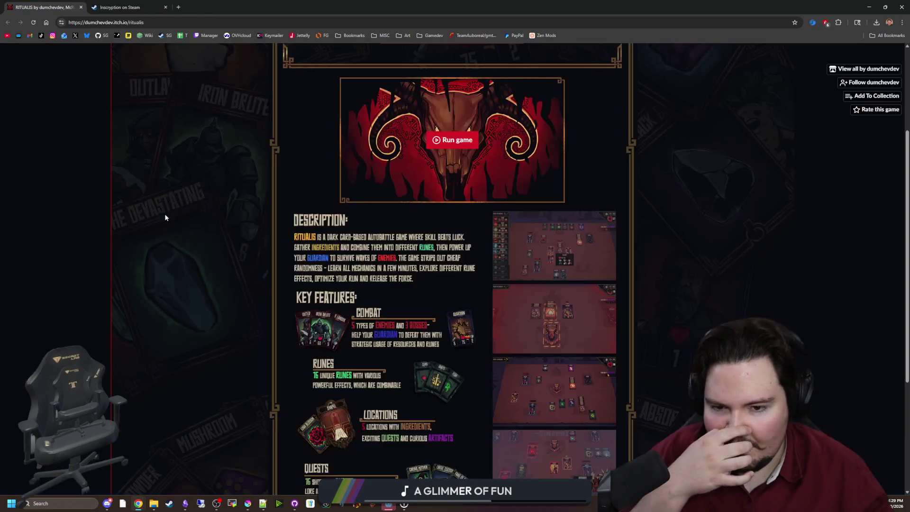
Reopen the Ritualis screenshots and page through them to the Dark Woods event.
click(164, 216)
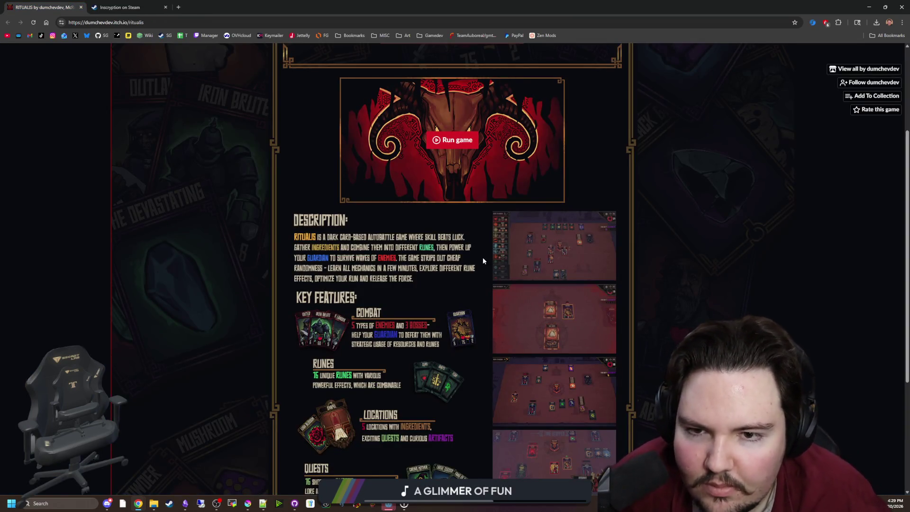
scroll(482, 257, up, 1)
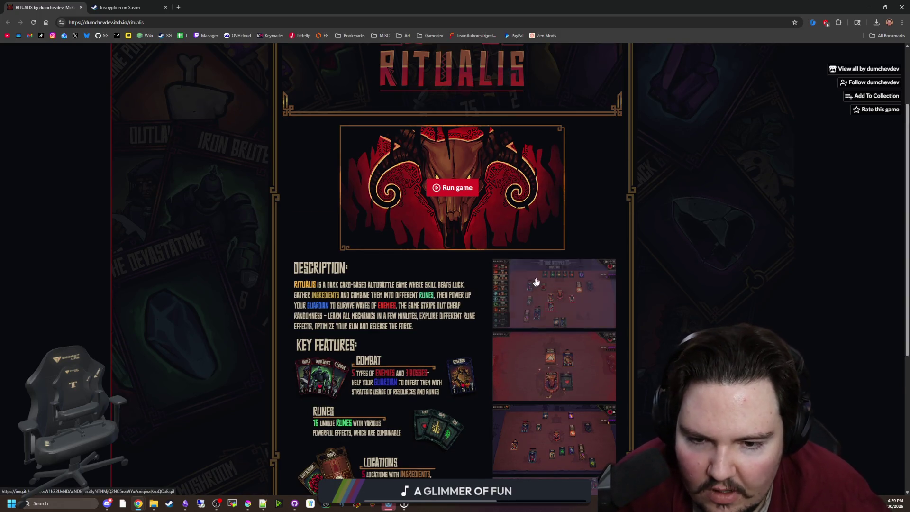
click(499, 297)
click(593, 289)
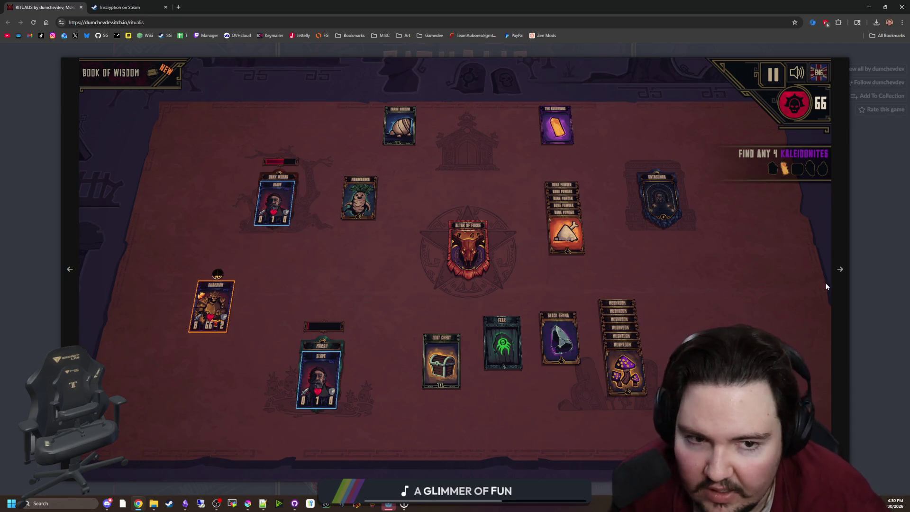
click(840, 274)
click(692, 271)
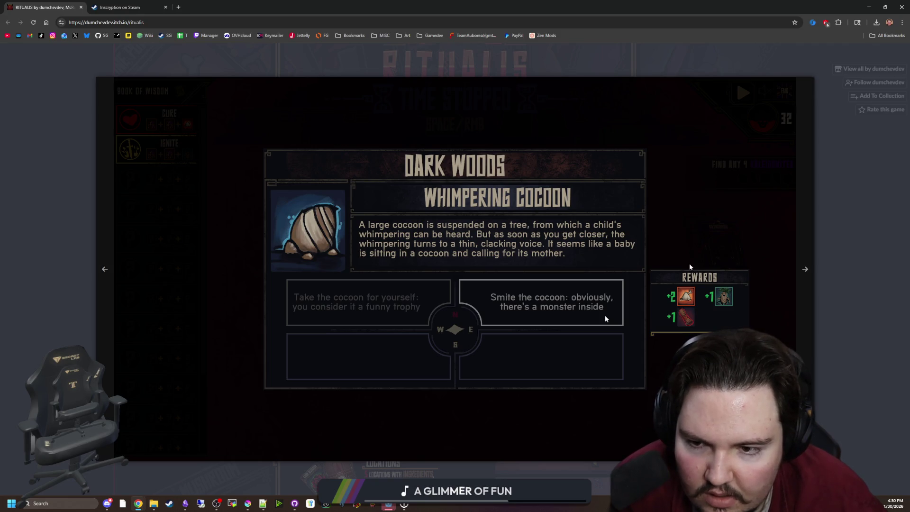
click(807, 289)
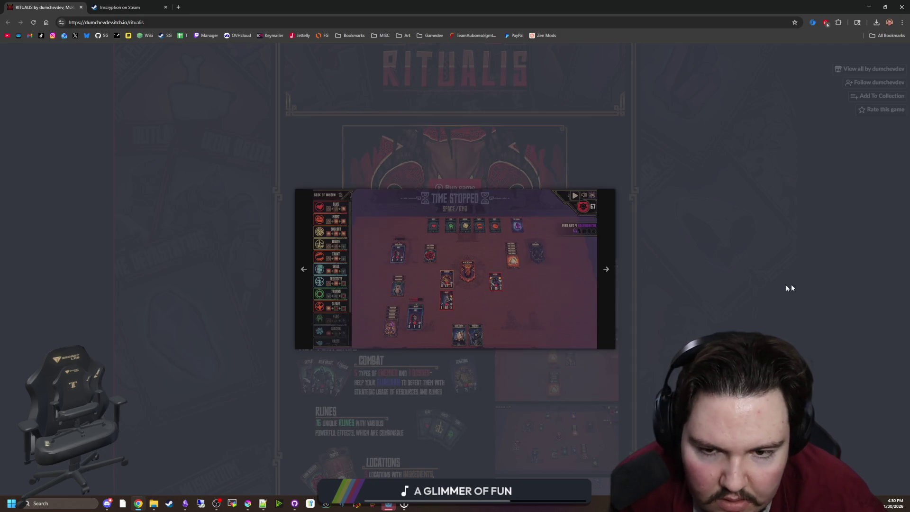
click(606, 269)
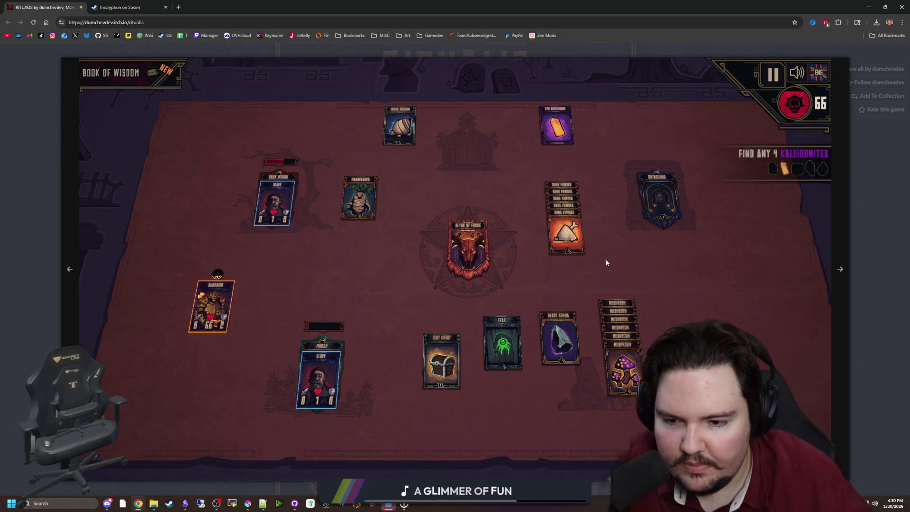
click(838, 268)
click(692, 246)
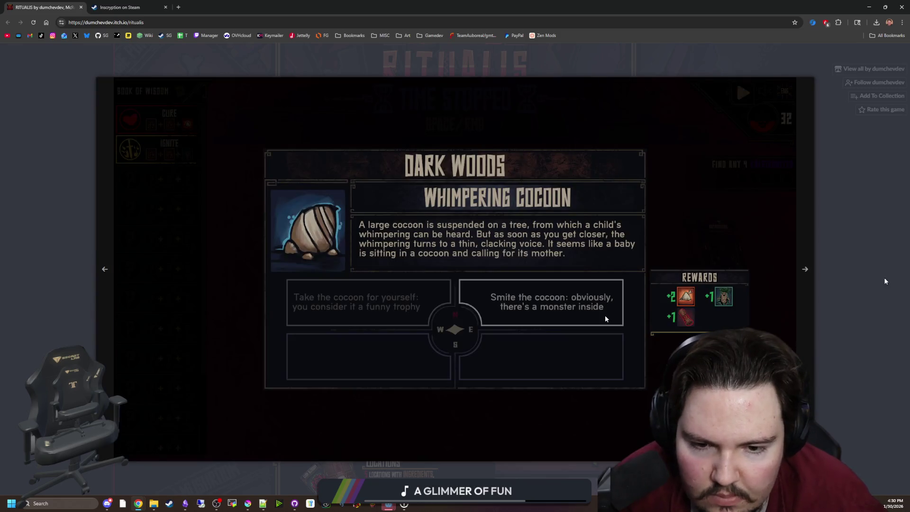
click(806, 282)
Expand the game's More information details on the itch.io page.
scroll(449, 301, down, 5)
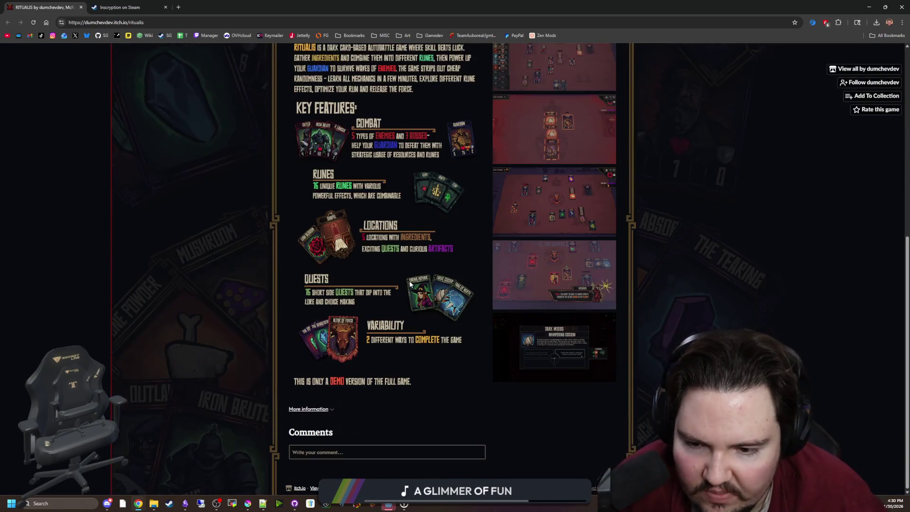
scroll(340, 381, up, 7)
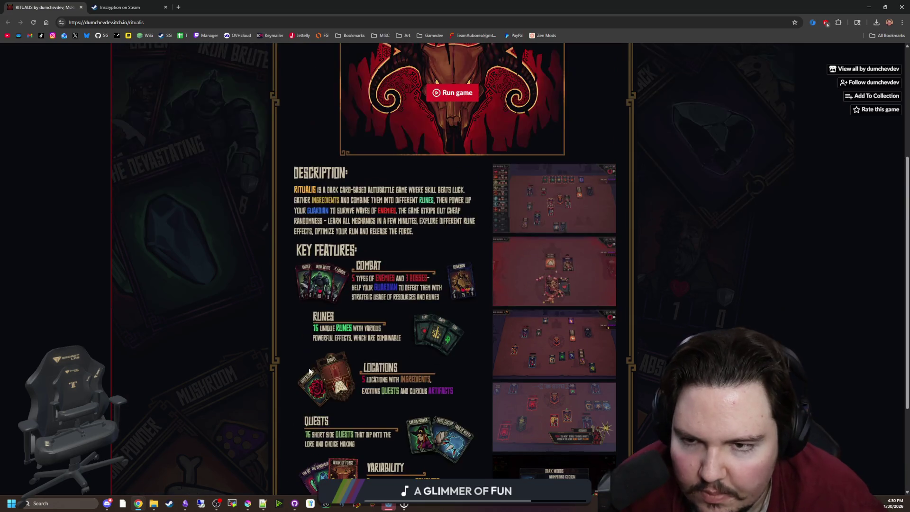
scroll(459, 296, down, 7)
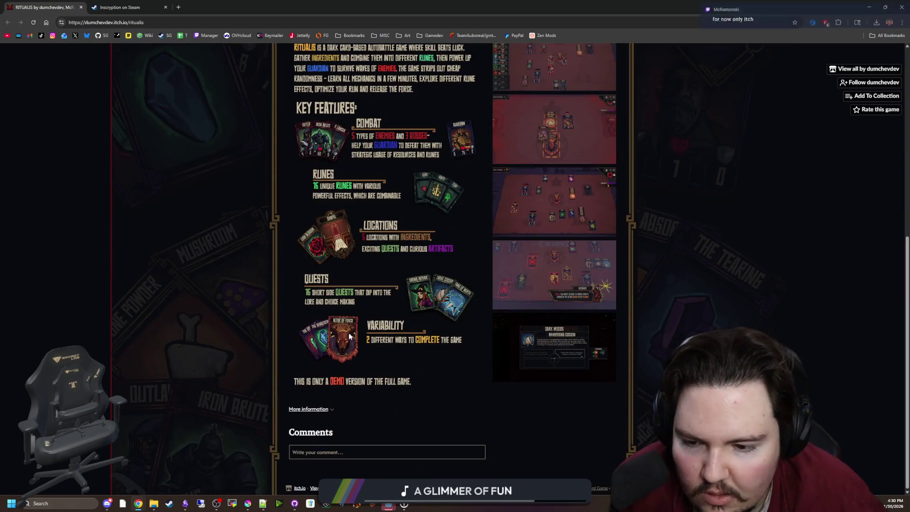
click(324, 410)
scroll(331, 403, down, 3)
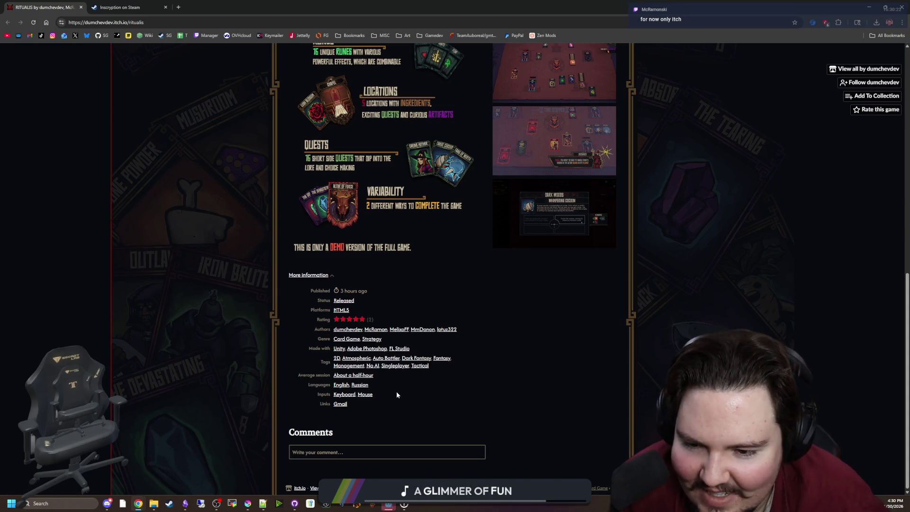
scroll(397, 392, up, 10)
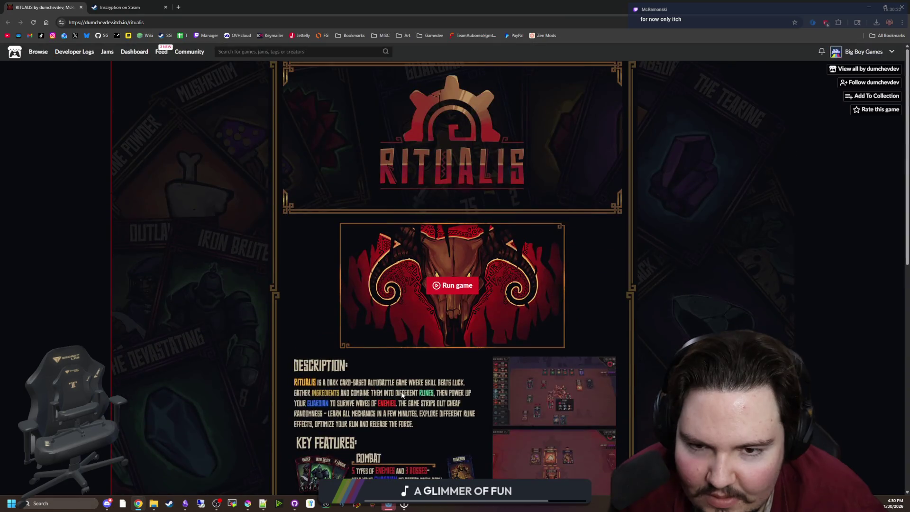
View the Time Stopped and Dark Woods – Whimpering Cocoon screenshots again, then restore Chrome to a smaller window.
click(552, 376)
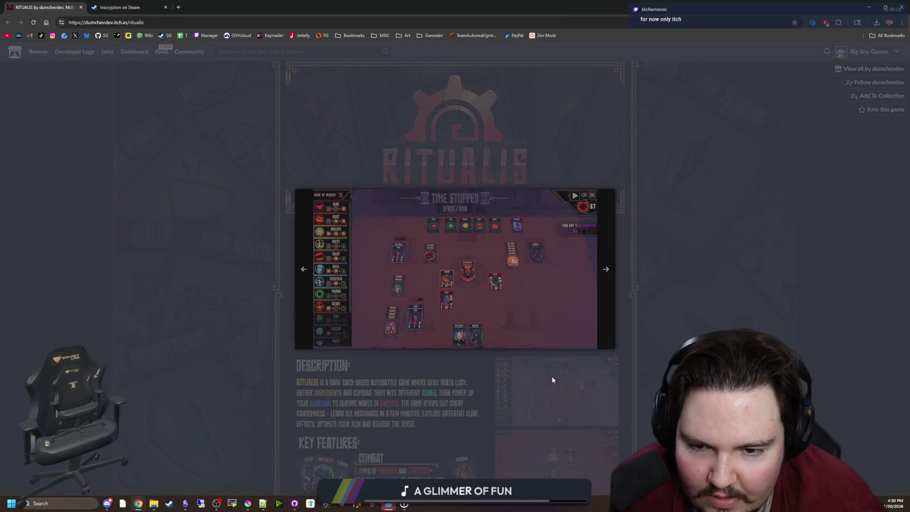
click(607, 269)
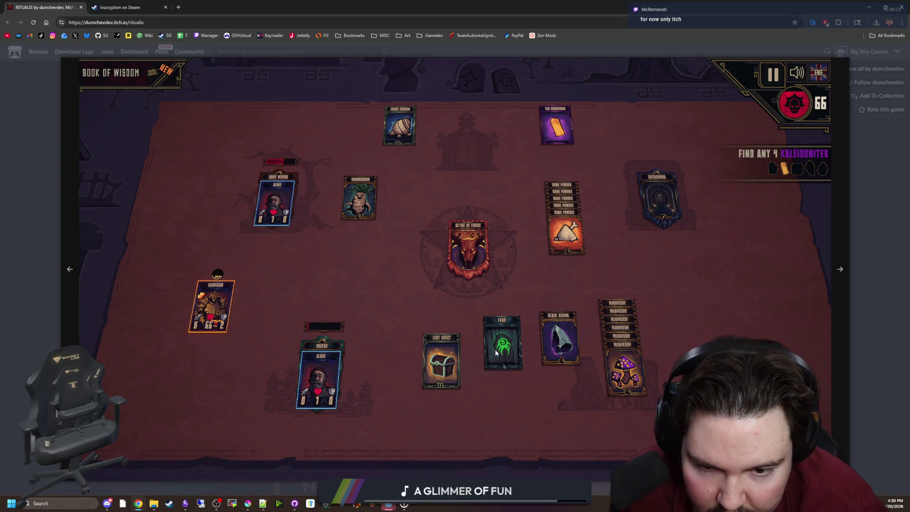
click(839, 269)
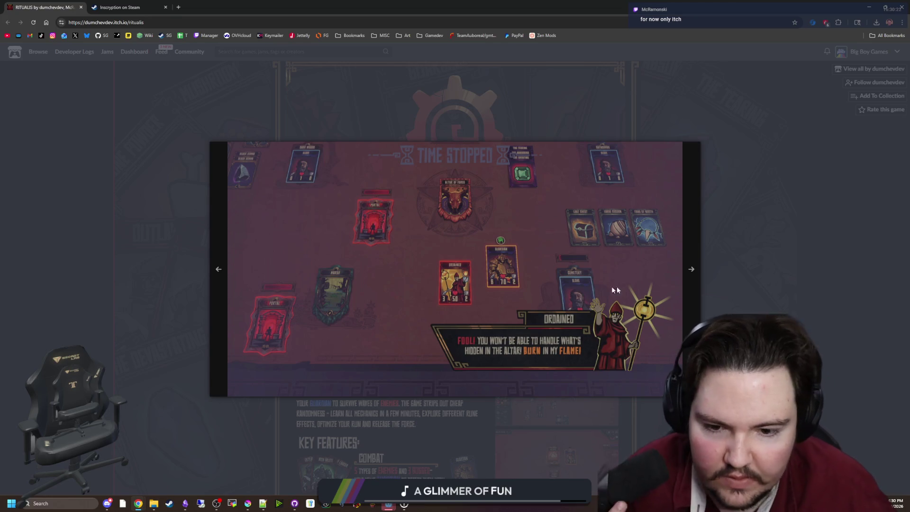
click(691, 270)
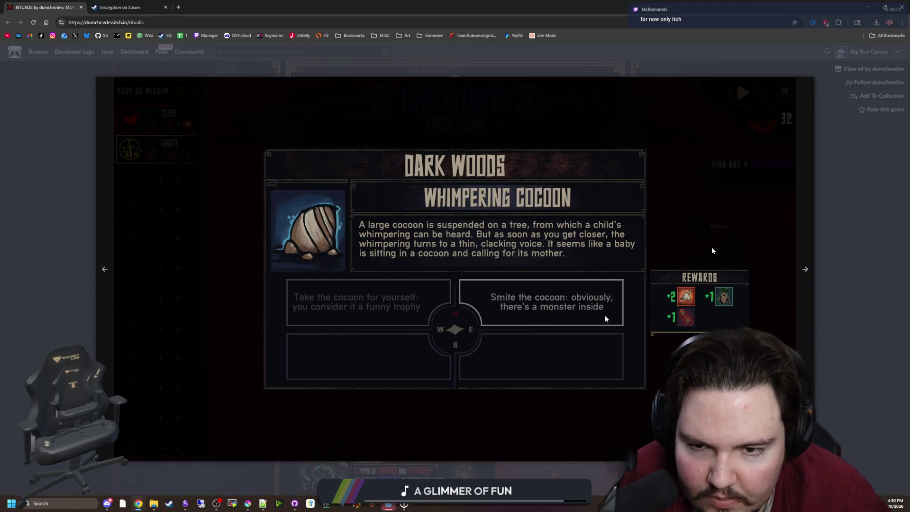
click(803, 277)
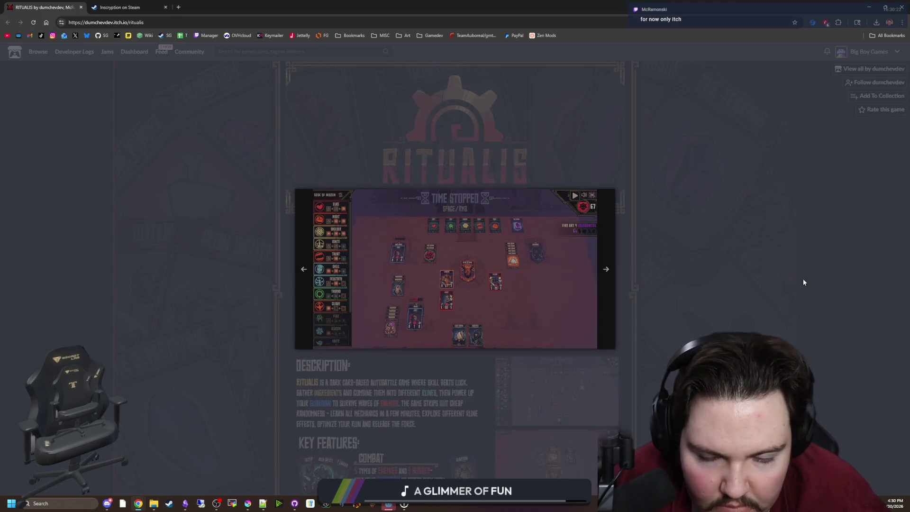
click(605, 278)
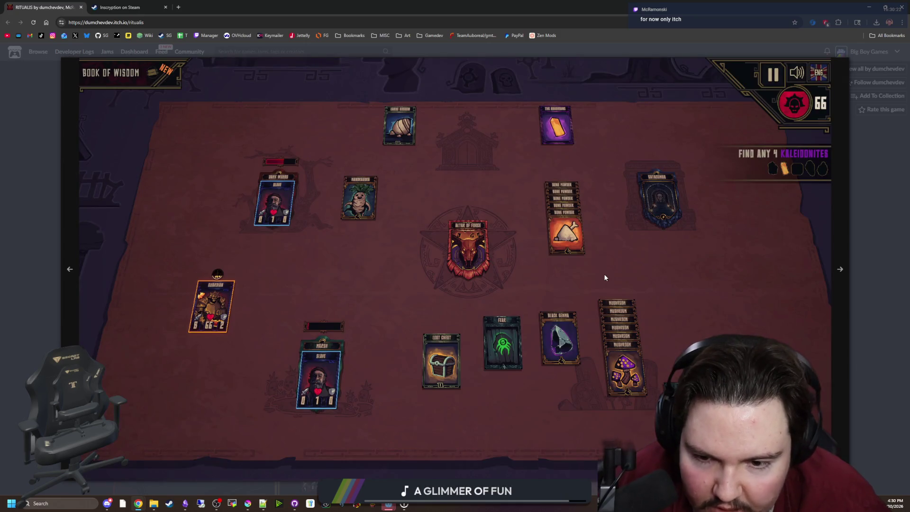
click(840, 272)
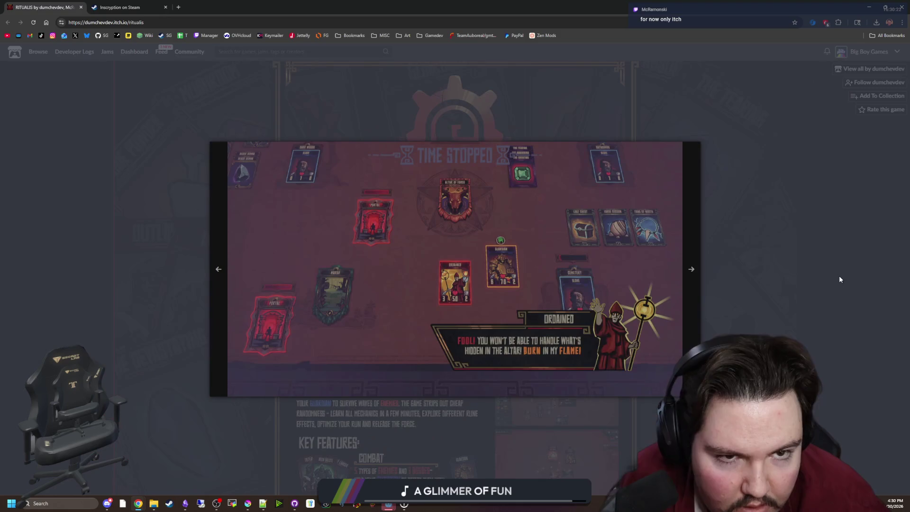
click(688, 254)
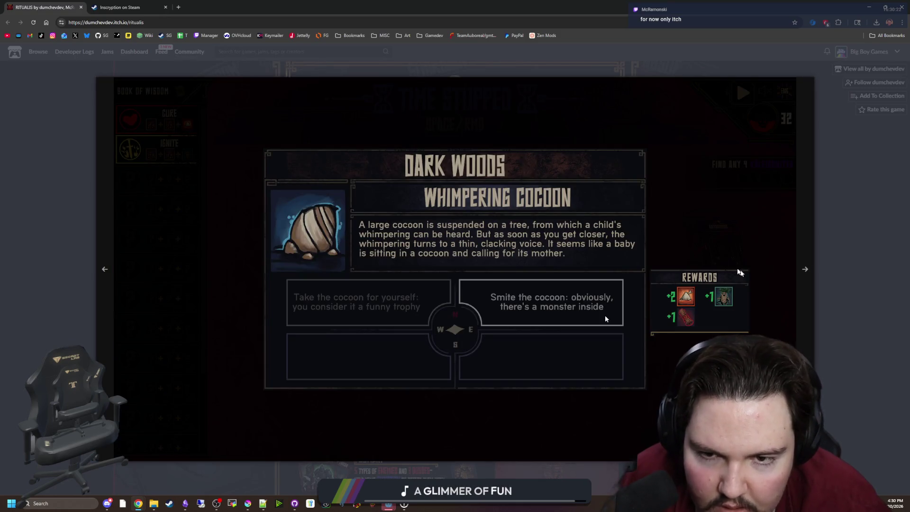
click(811, 282)
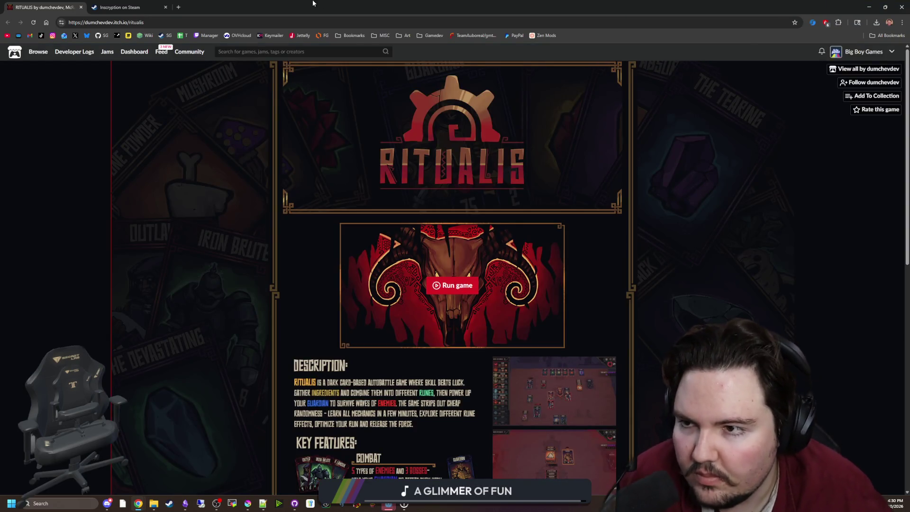
drag(315, 5, 517, 232)
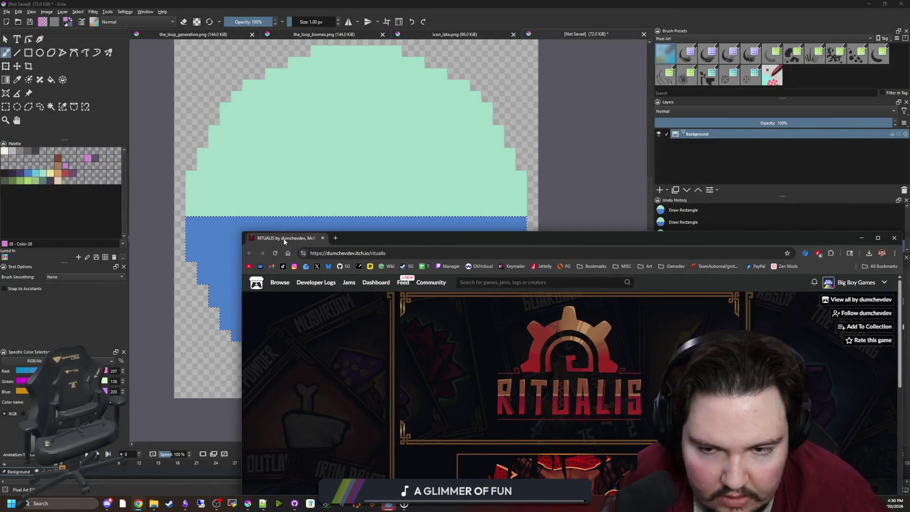
Draw the river's lower pink edges in the blue half and fill between them pink.
click(517, 222)
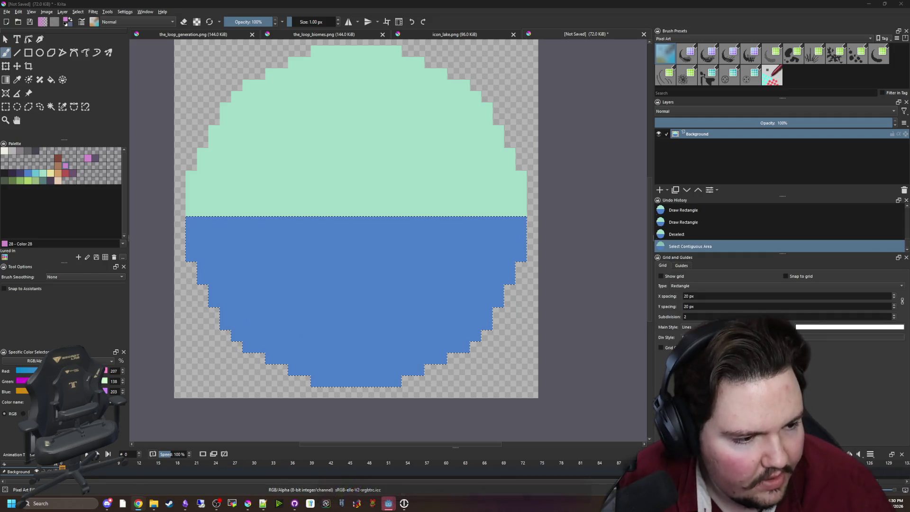
scroll(353, 305, down, 3)
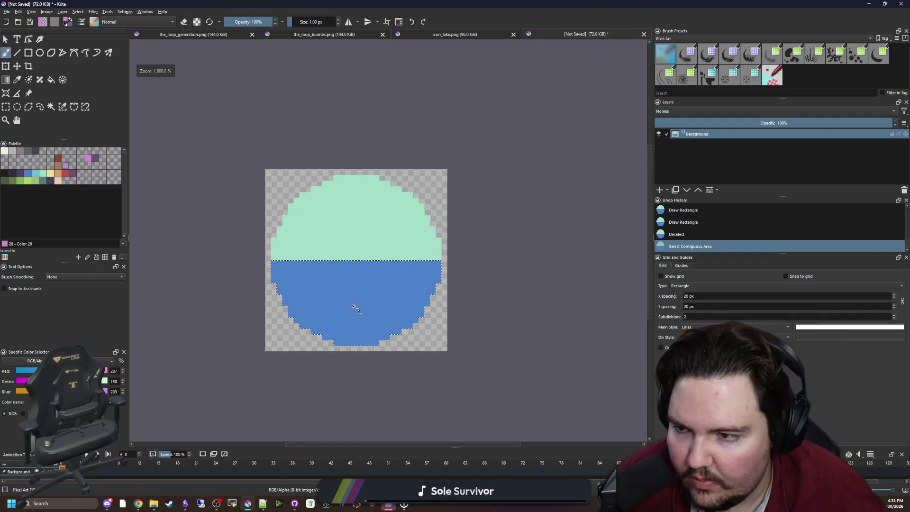
scroll(284, 265, up, 3)
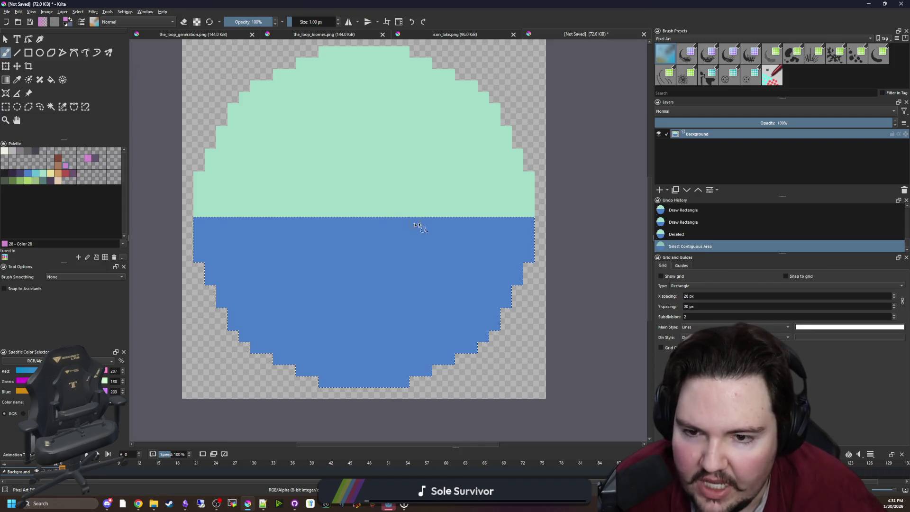
mouse_move(409, 228)
mouse_down()
mouse_move(367, 284)
mouse_move(299, 304)
mouse_move(247, 355)
mouse_up()
drag(406, 365, 449, 302)
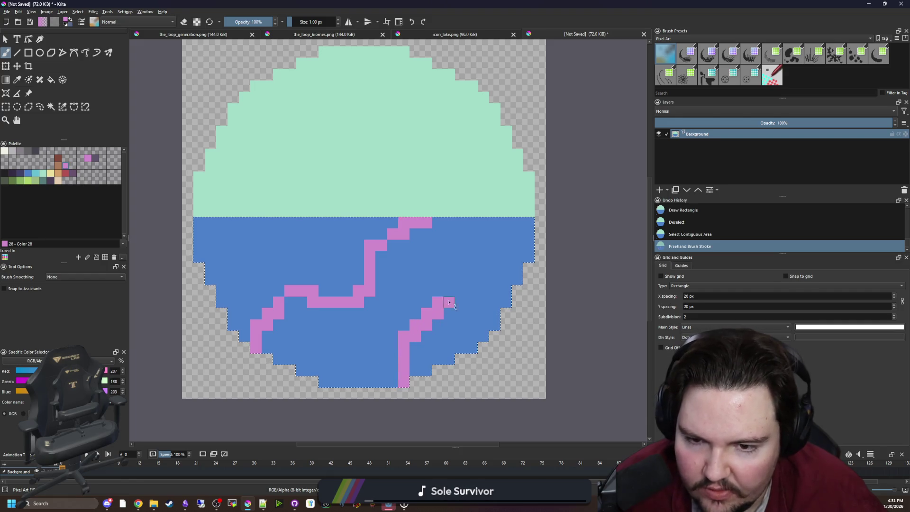
key(f)
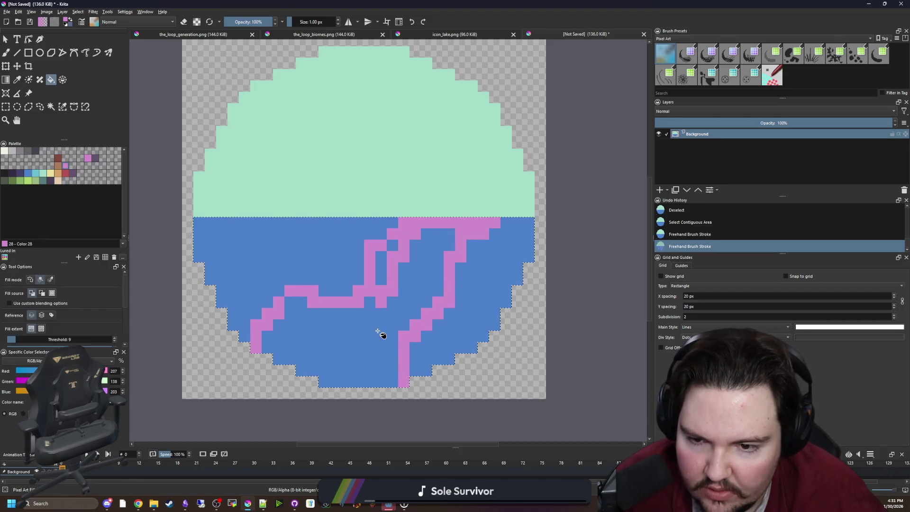
click(380, 331)
click(391, 260)
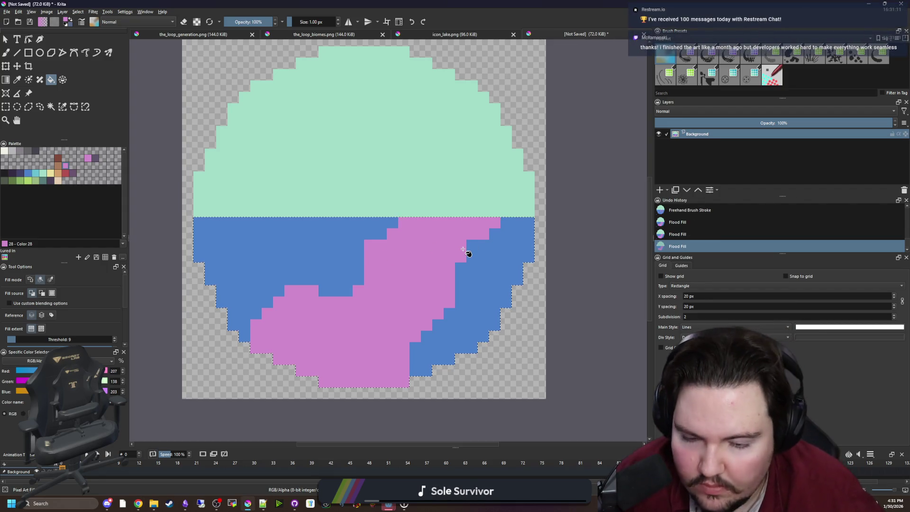
Outline the winding river up into the mint sky and repaint stray pink patches blue.
key(p)
key(b)
key(ctrl+shift+a)
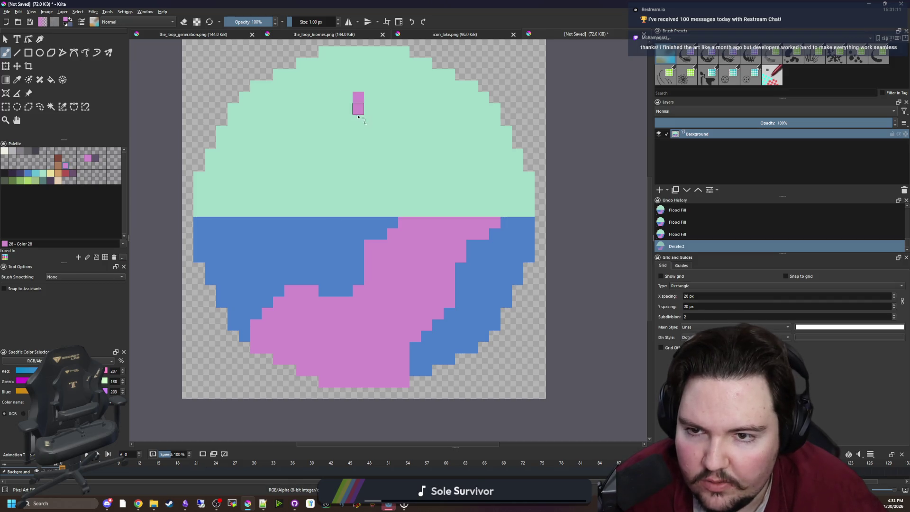
mouse_move(358, 116)
mouse_down()
mouse_move(337, 187)
mouse_move(342, 268)
mouse_move(286, 329)
mouse_up()
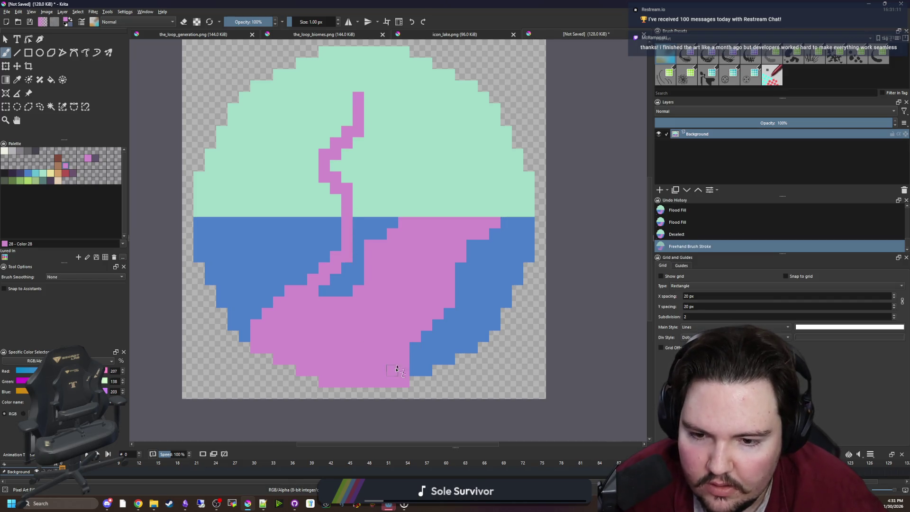
drag(390, 188, 366, 83)
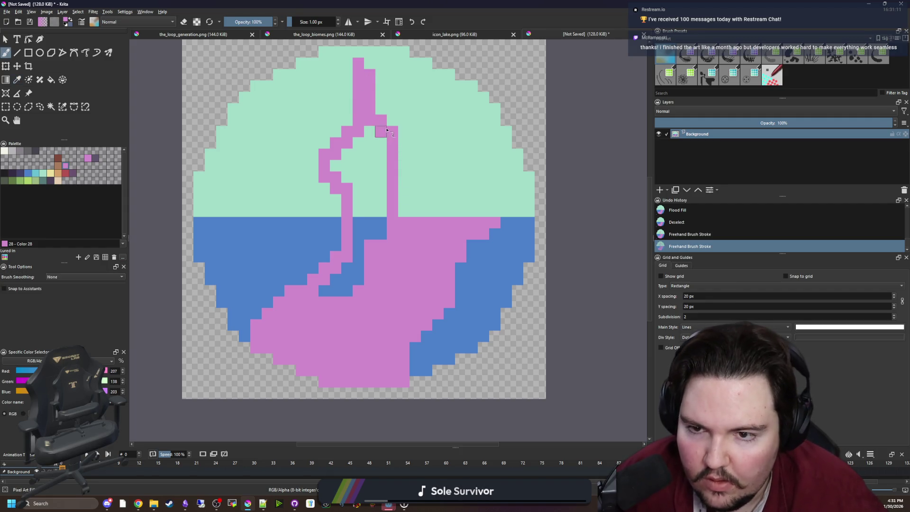
mouse_move(381, 132)
mouse_down()
mouse_move(370, 187)
mouse_move(382, 218)
mouse_move(383, 173)
mouse_up()
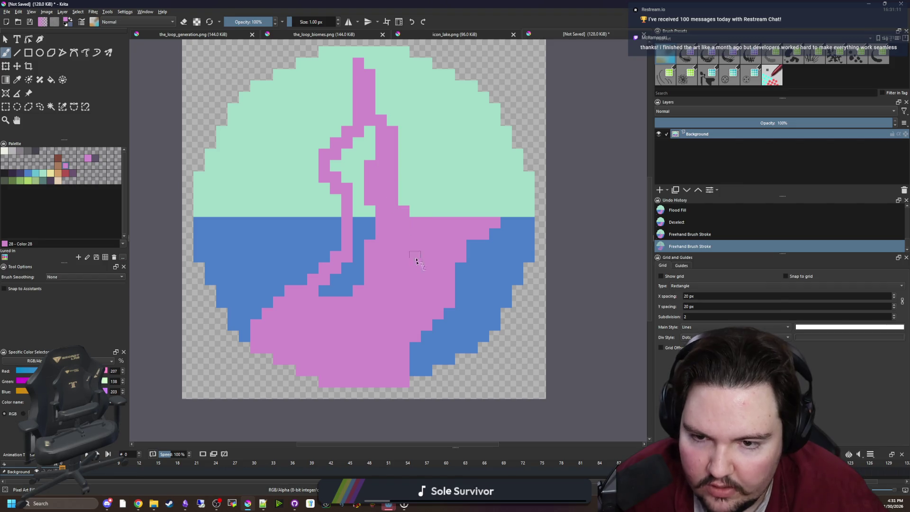
ctrl+click(484, 266)
mouse_move(424, 221)
mouse_down()
mouse_move(434, 228)
mouse_move(442, 326)
mouse_up()
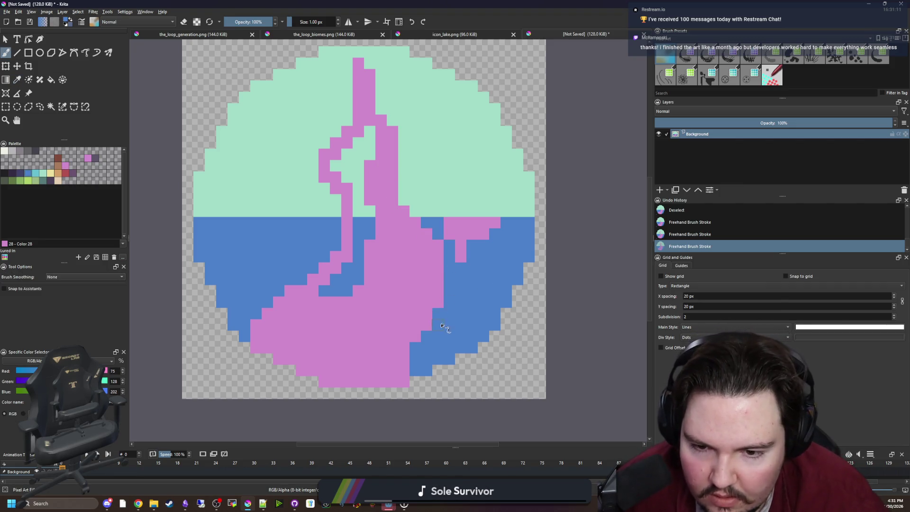
drag(461, 231, 498, 222)
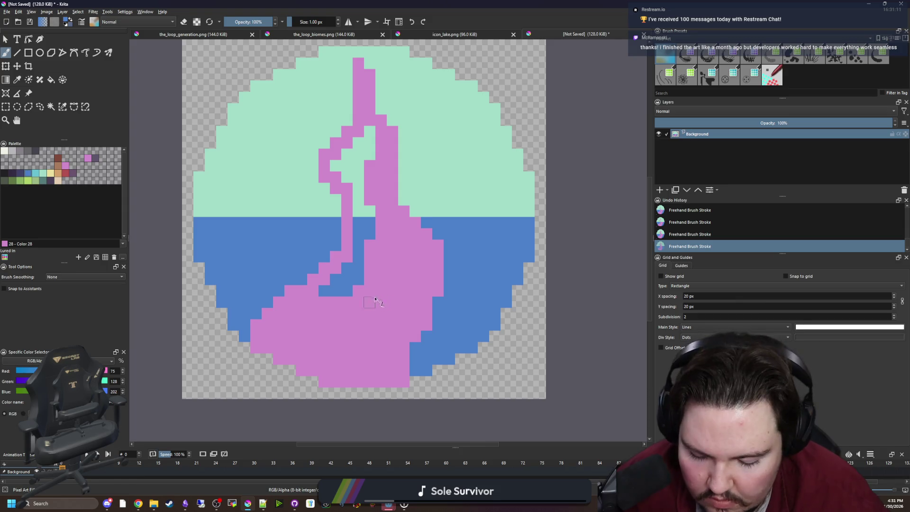
Fill the remaining blue and green pockets inside the river outline pink.
key(f)
ctrl+click(374, 300)
click(353, 284)
click(363, 186)
scroll(344, 208, down, 2)
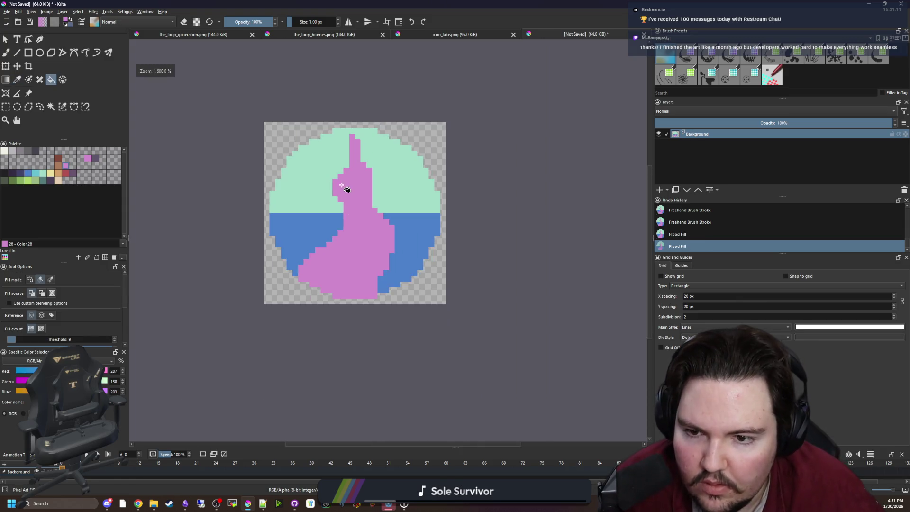
scroll(351, 171, down, 6)
scroll(353, 178, up, 9)
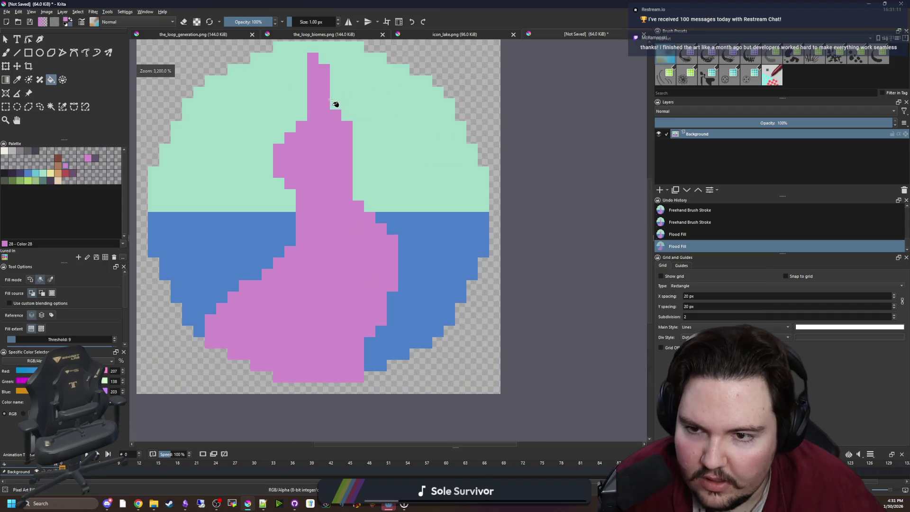
drag(339, 128, 356, 163)
Select the two blue regions and the mint top region with contiguous selection.
key(p)
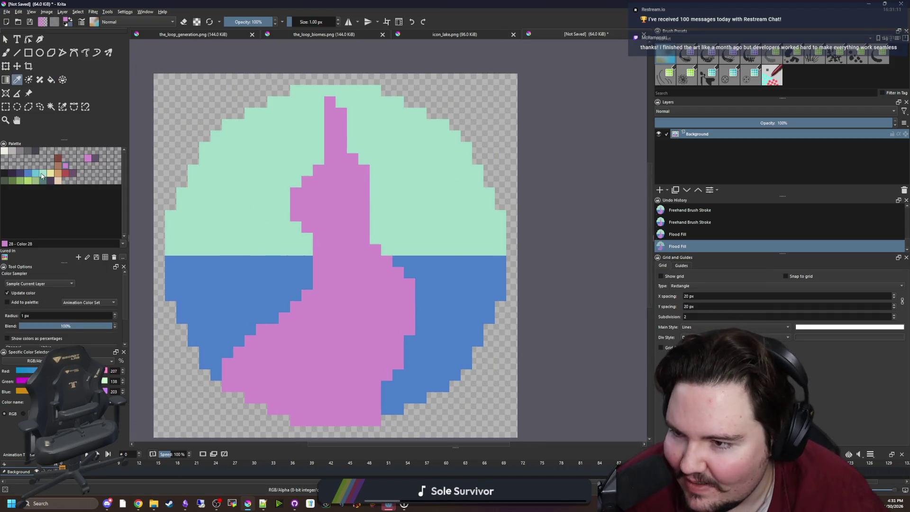
click(50, 106)
click(445, 206)
click(360, 246)
click(292, 285)
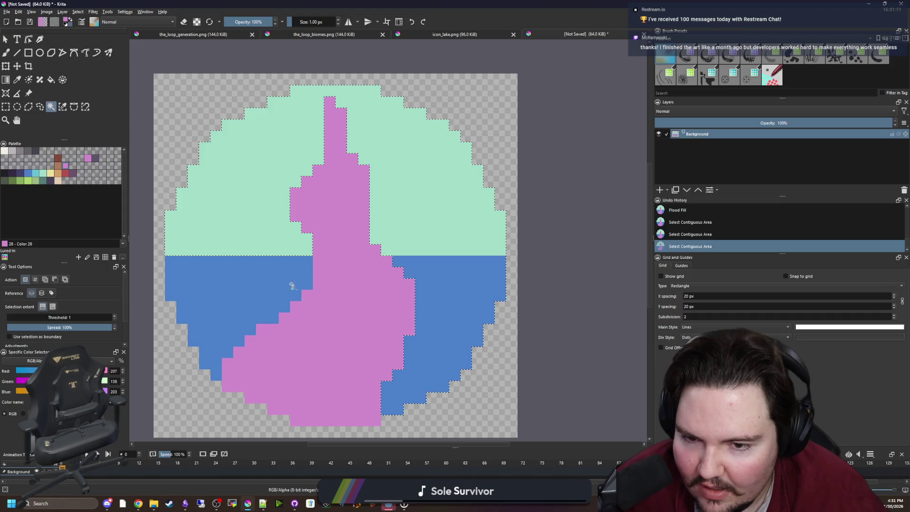
Flood-fill the selected blue and mint regions with the palette's sage green.
click(34, 182)
key(f)
click(238, 264)
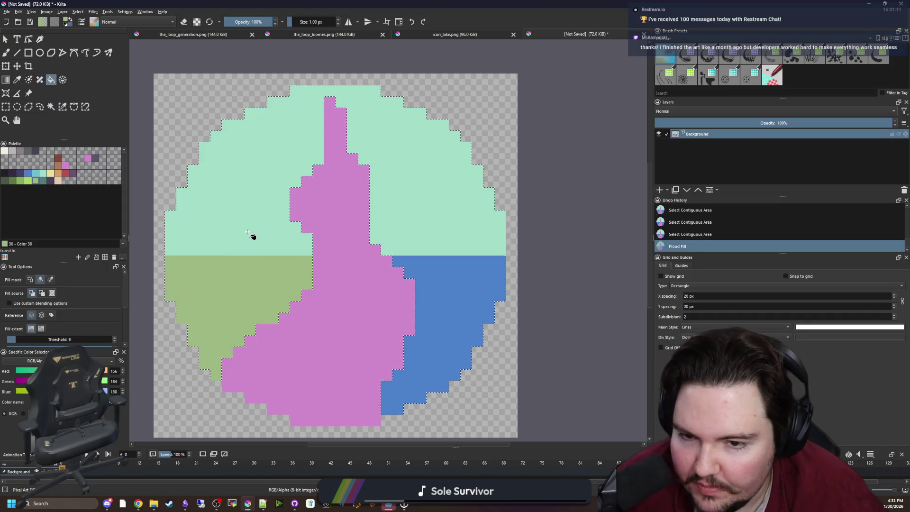
click(252, 235)
click(446, 296)
Paint lighter lime patches on the left and upper-right areas of the circle.
key(b)
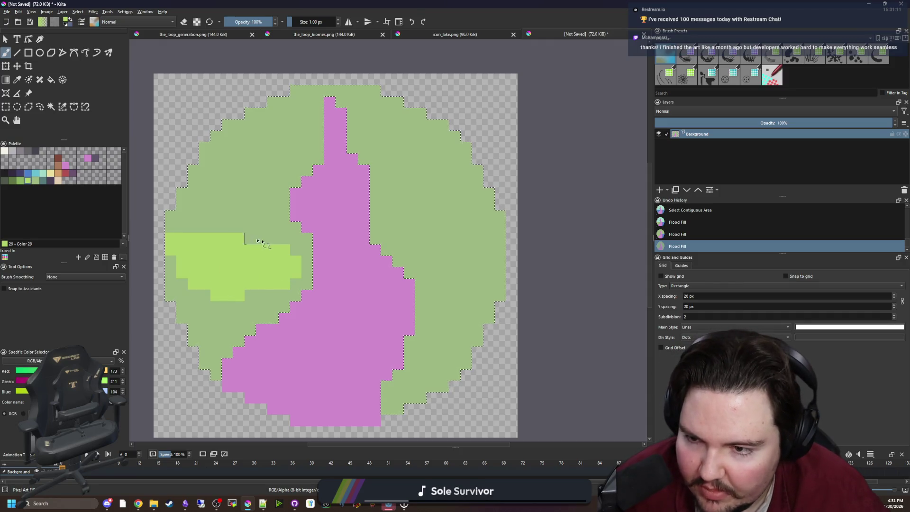
click(194, 215)
drag(228, 147, 284, 148)
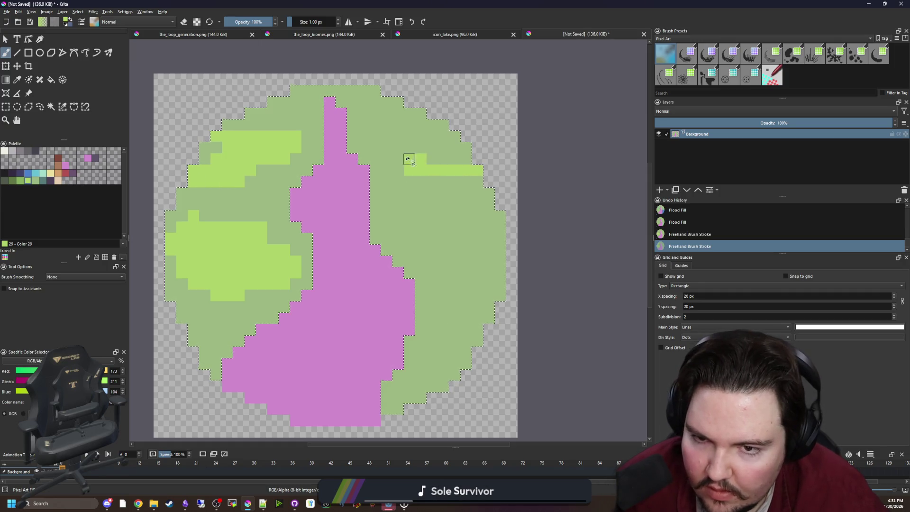
mouse_move(435, 244)
mouse_down()
mouse_move(469, 249)
mouse_move(483, 266)
mouse_up()
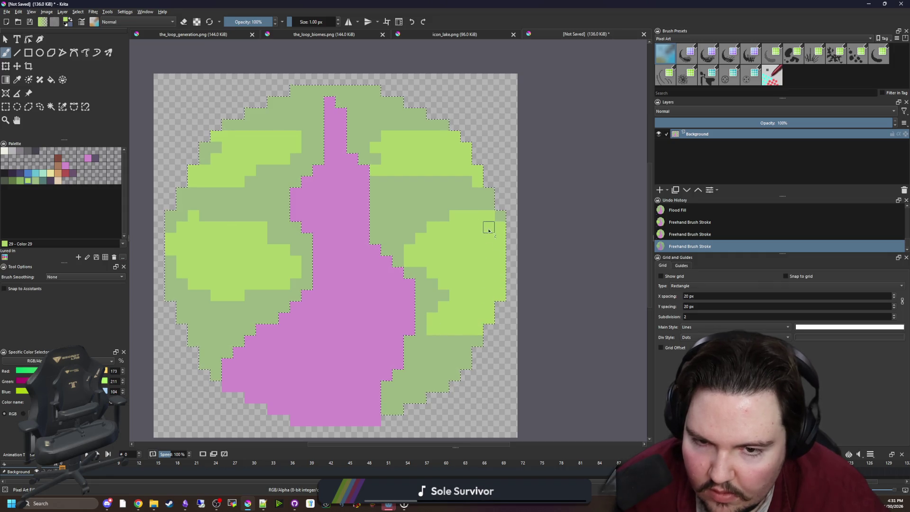
Brush a cyan band from the palette across the top of the circle.
key(p)
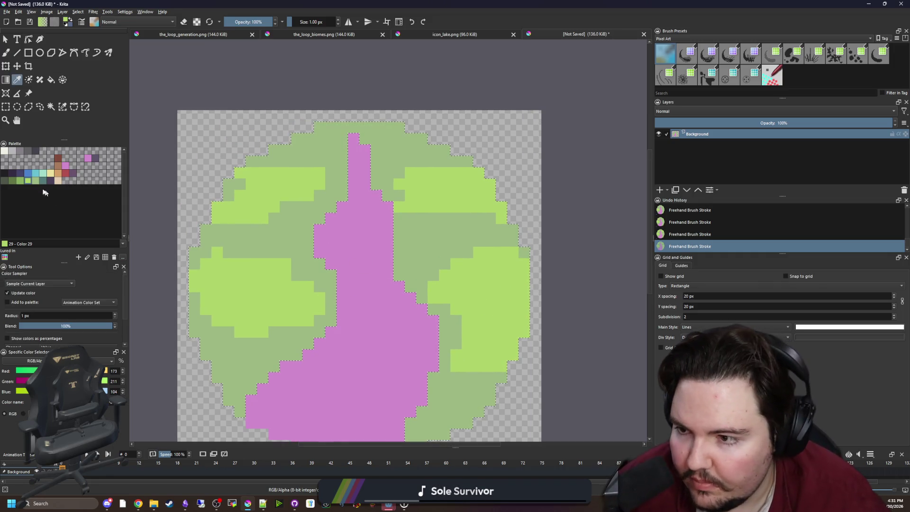
click(36, 173)
key(b)
mouse_move(277, 153)
mouse_down()
mouse_move(375, 147)
mouse_move(361, 131)
mouse_move(450, 150)
mouse_up()
Deselect and paint a stray pink pixel with olive green sampled from the canvas.
key(p)
scroll(387, 166, up, 1)
click(382, 173)
key(ctrl+shift+a)
key(b)
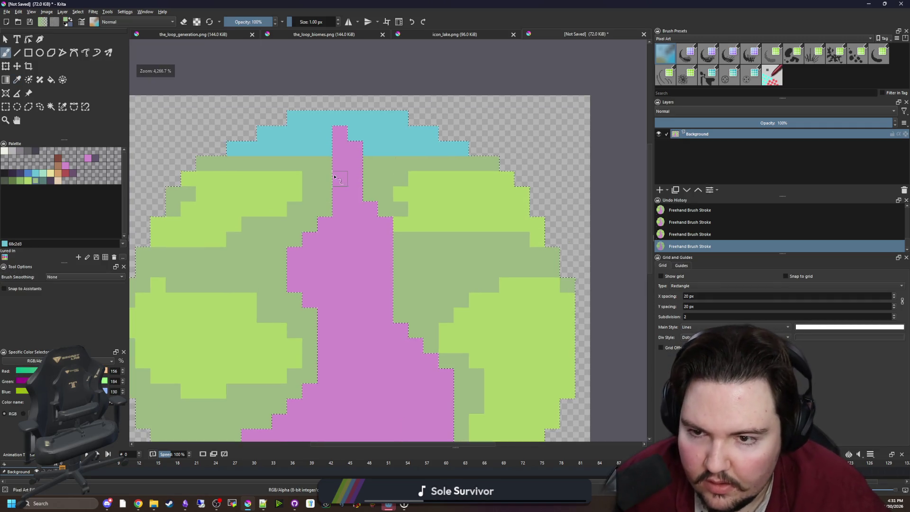
click(340, 164)
Repaint the olive pixels inside the cyan band cyan, and pick palette blue for the river.
key(p)
click(383, 143)
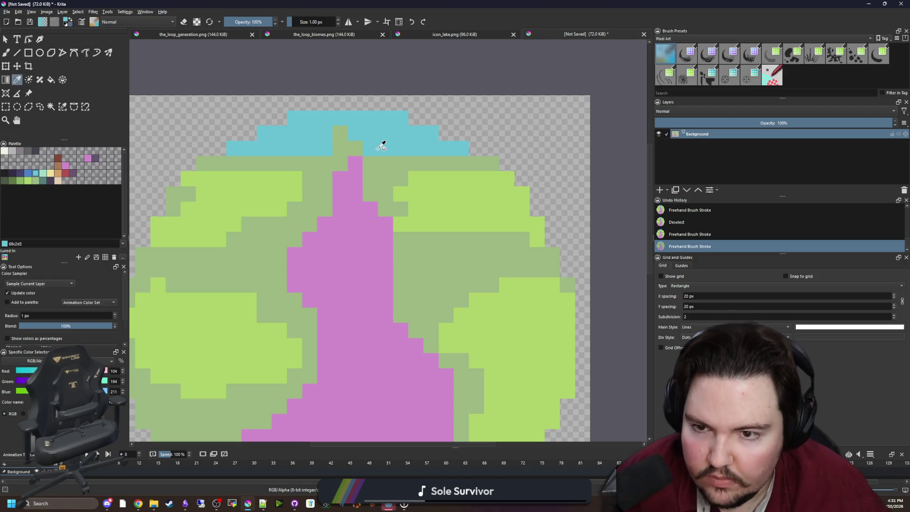
key(b)
drag(356, 149, 335, 132)
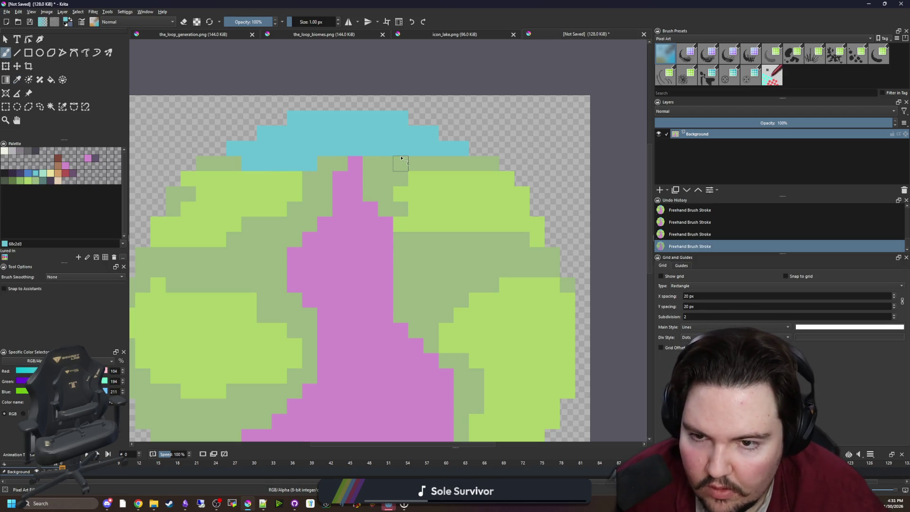
scroll(322, 167, down, 3)
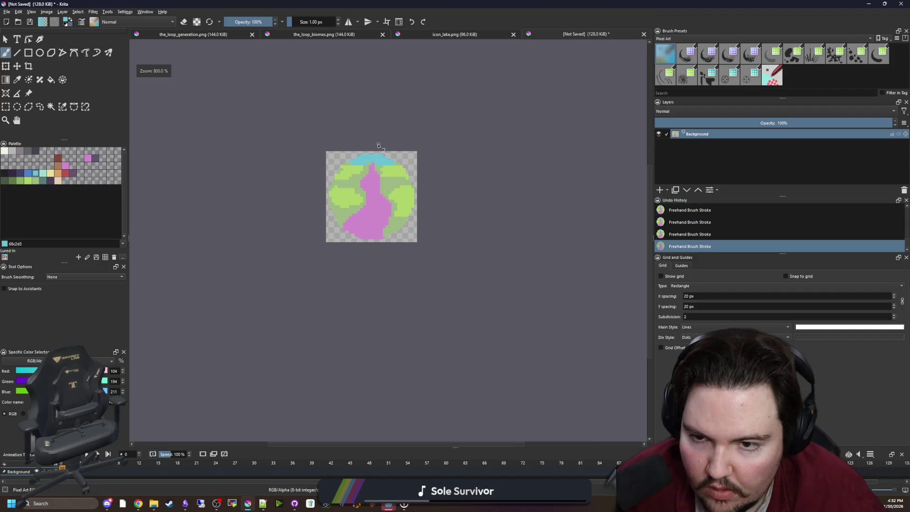
scroll(322, 167, up, 2)
click(28, 173)
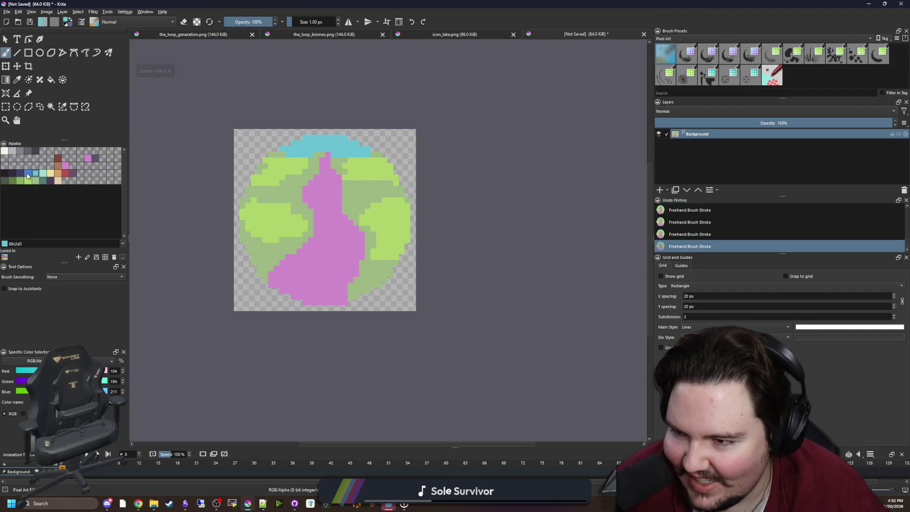
Flood-fill the pink river with blue.
key(f)
click(313, 262)
scroll(314, 184, up, 1)
scroll(293, 176, up, 1)
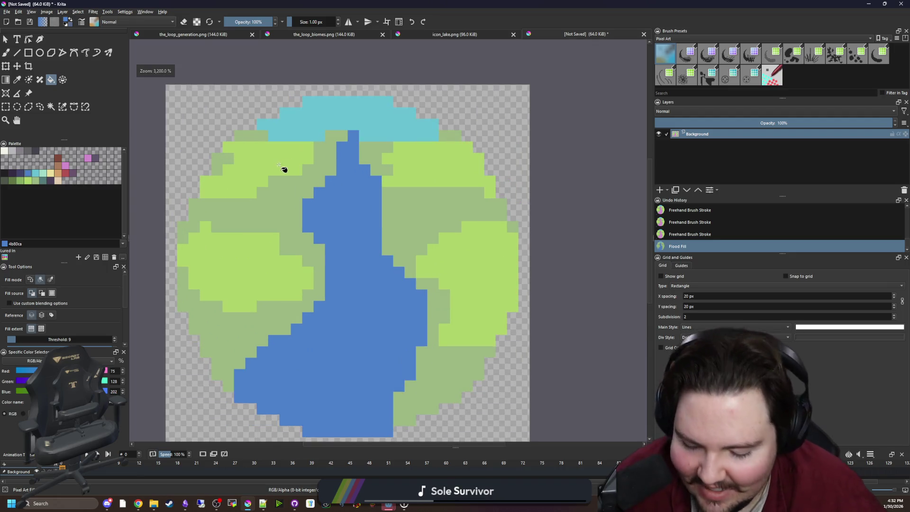
Repaint stray light-green and blue pixels along the river banks in sampled sage green.
key(p)
click(277, 203)
key(b)
drag(205, 185, 209, 201)
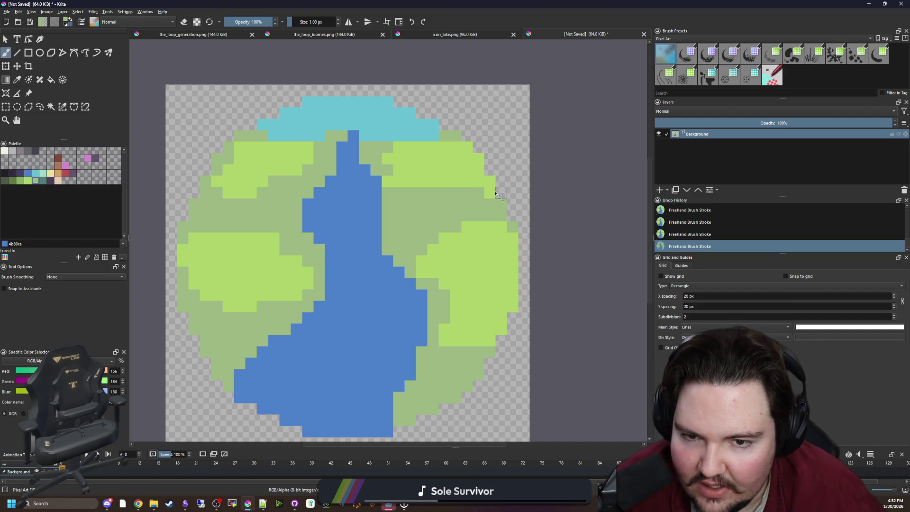
ctrl+click(471, 166)
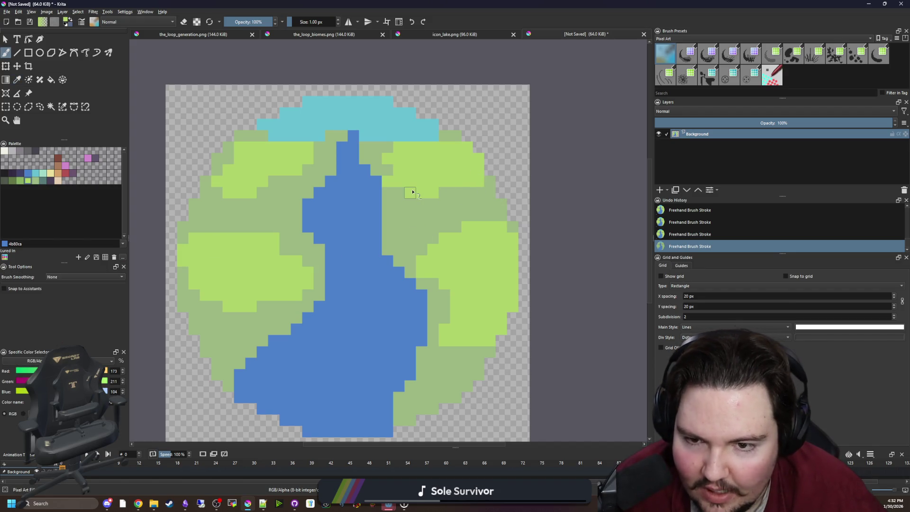
scroll(326, 215, down, 8)
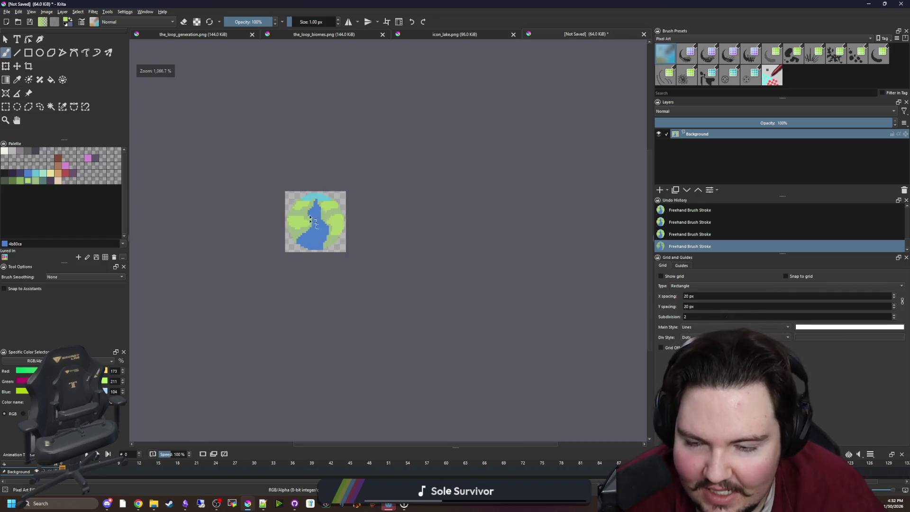
scroll(320, 209, up, 5)
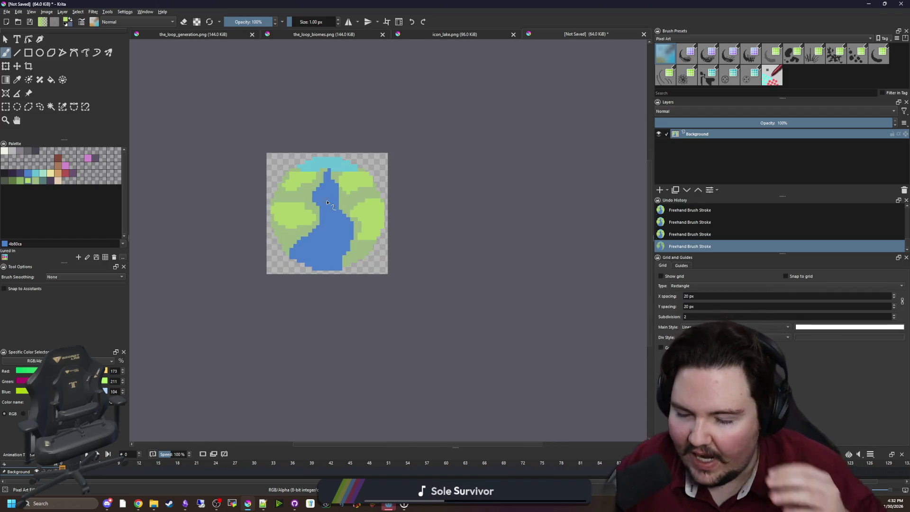
scroll(328, 202, up, 2)
scroll(327, 202, up, 2)
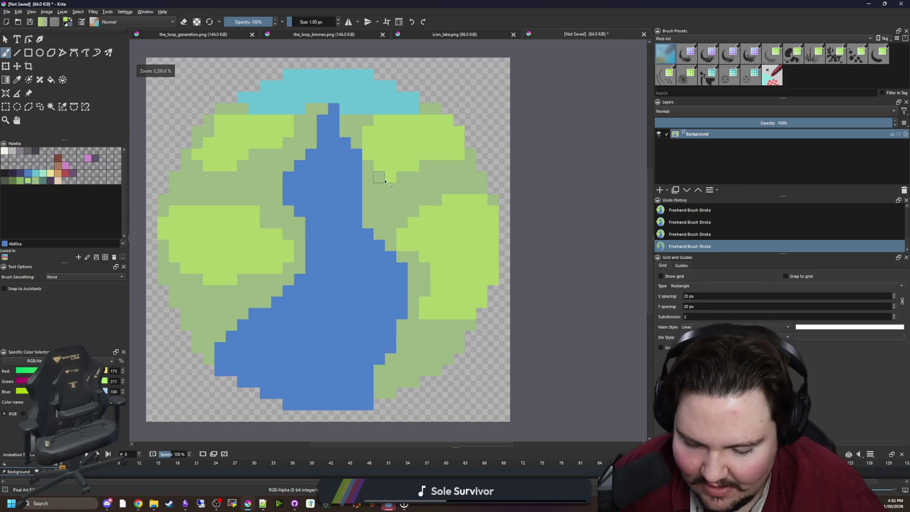
ctrl+click(378, 185)
click(347, 189)
Zoom around the canvas to inspect the blue river and its banks.
scroll(347, 179, down, 8)
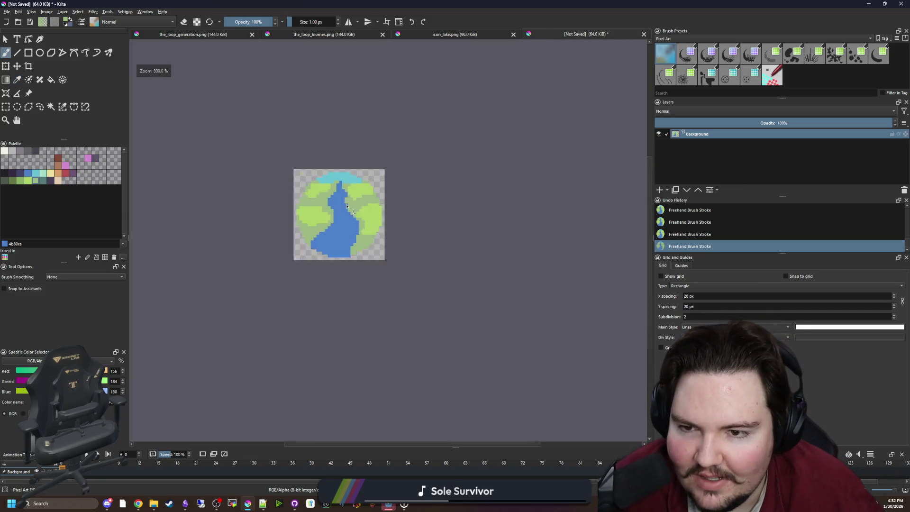
scroll(349, 176, up, 5)
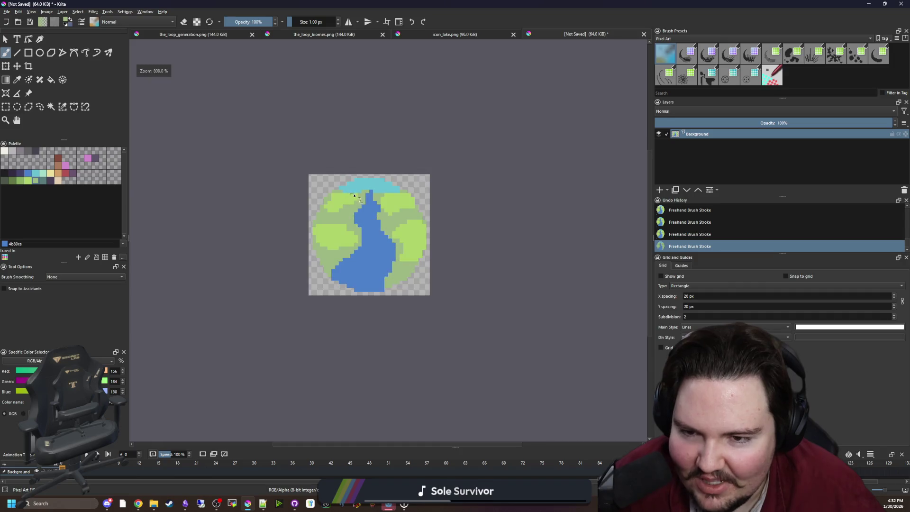
scroll(356, 214, up, 4)
scroll(360, 237, down, 4)
scroll(368, 270, up, 1)
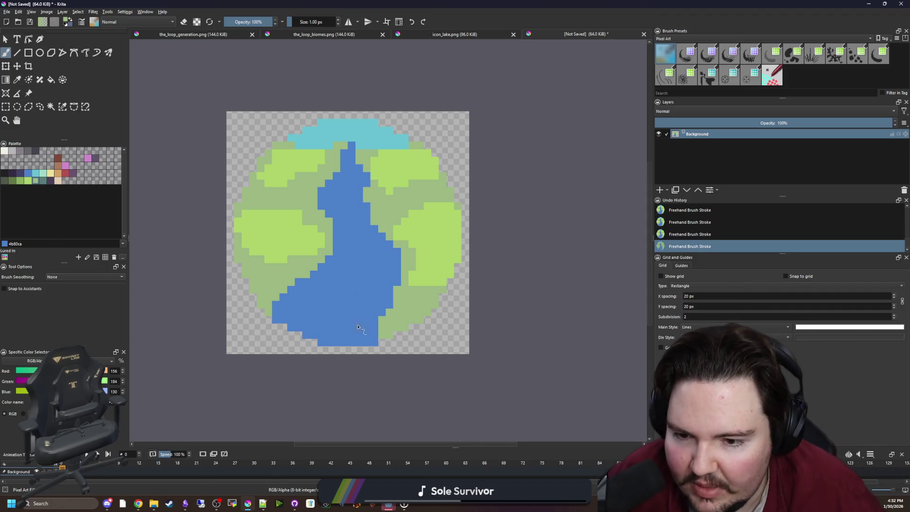
scroll(358, 327, up, 2)
scroll(321, 315, up, 1)
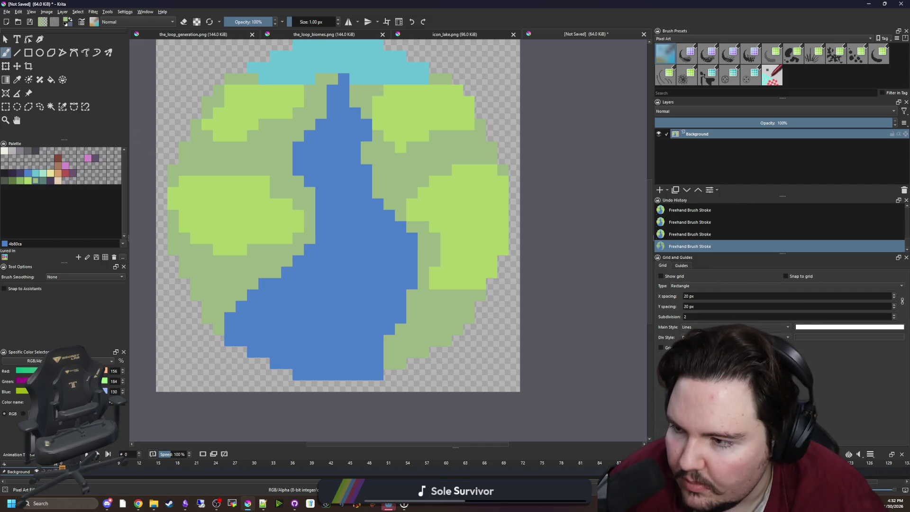
scroll(280, 261, up, 2)
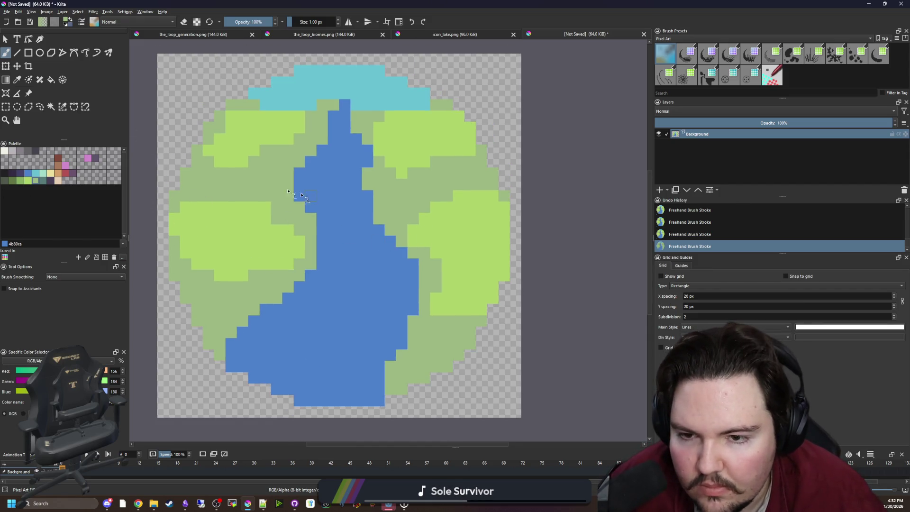
scroll(288, 191, up, 2)
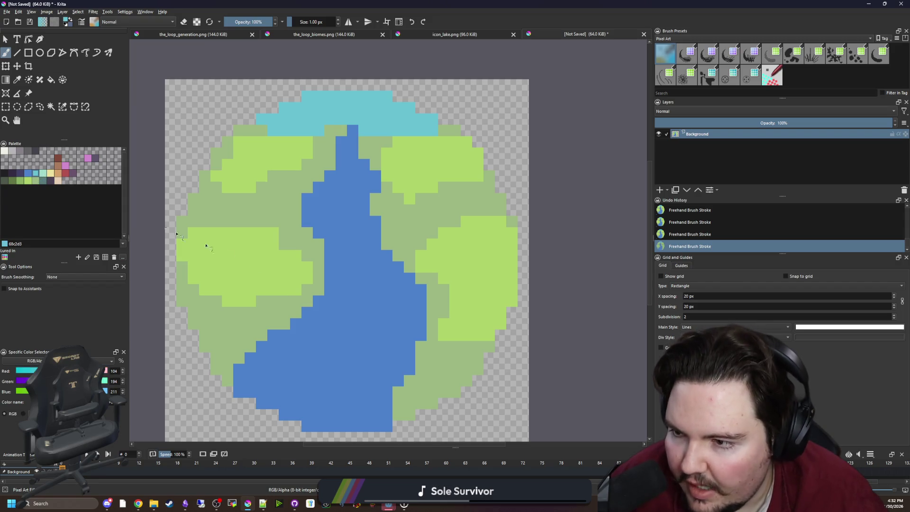
scroll(176, 233, down, 3)
Paint light cyan zig-zags inside the selected river, then clear the selection.
click(335, 362)
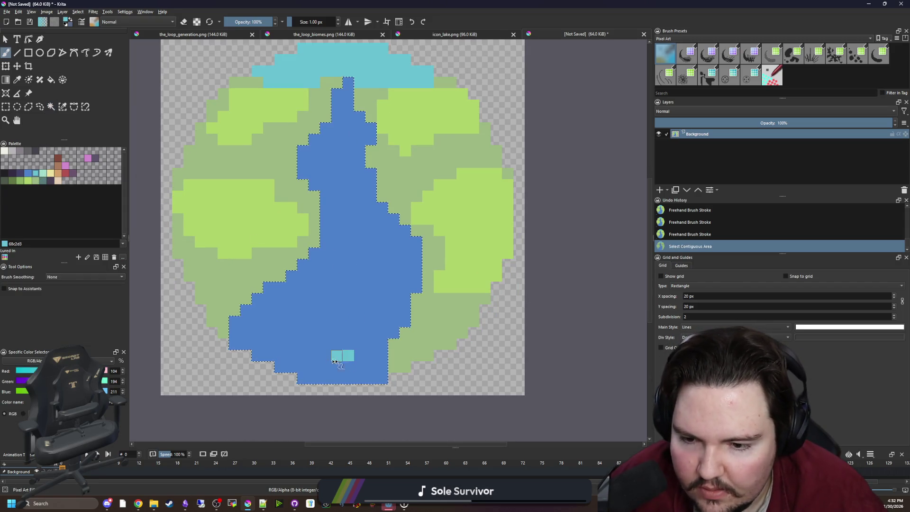
mouse_move(334, 362)
mouse_down()
mouse_move(372, 346)
mouse_move(370, 328)
mouse_move(300, 313)
mouse_move(280, 293)
mouse_move(279, 264)
mouse_move(345, 214)
mouse_move(355, 193)
mouse_move(324, 167)
mouse_move(343, 88)
mouse_up()
scroll(337, 196, down, 5)
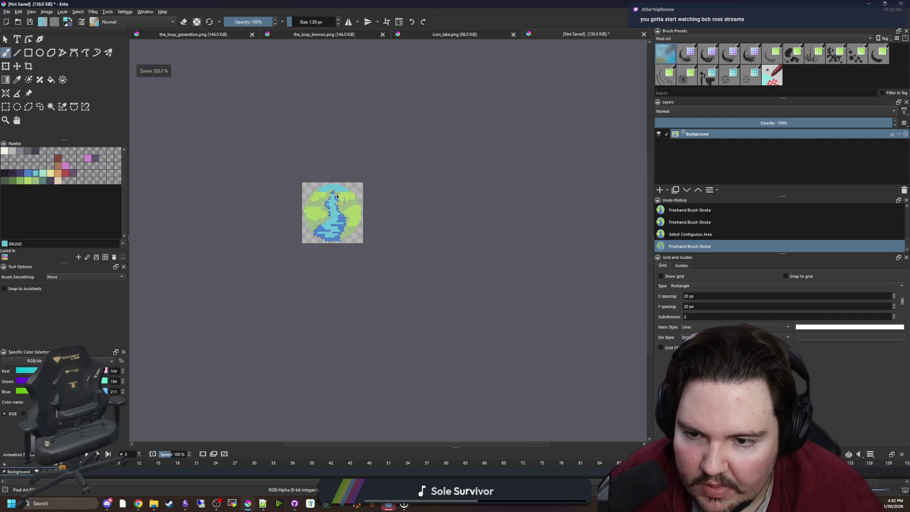
key(ctrl+shift+a)
scroll(337, 196, down, 2)
scroll(334, 211, up, 6)
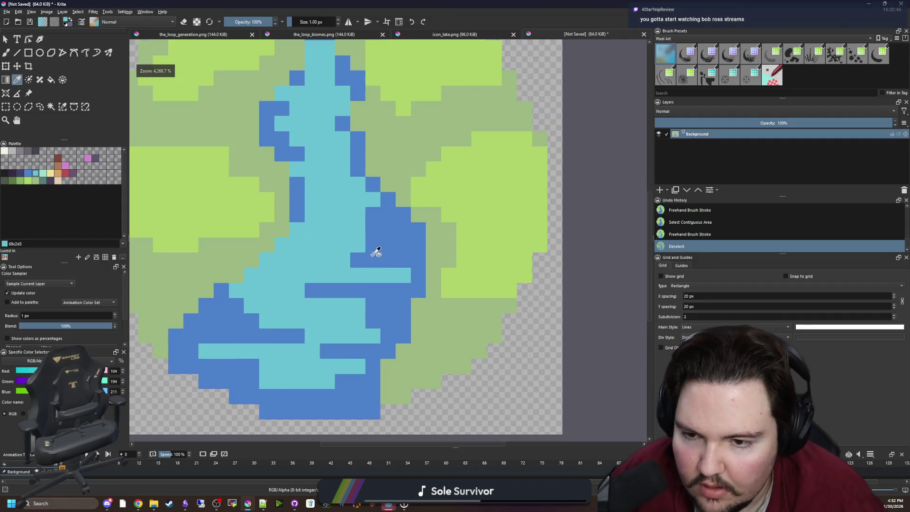
Paint dark river blue strokes and rows over the cyan current's edges.
ctrl+click(376, 250)
mouse_move(238, 291)
mouse_down()
mouse_move(264, 291)
mouse_move(287, 261)
mouse_up()
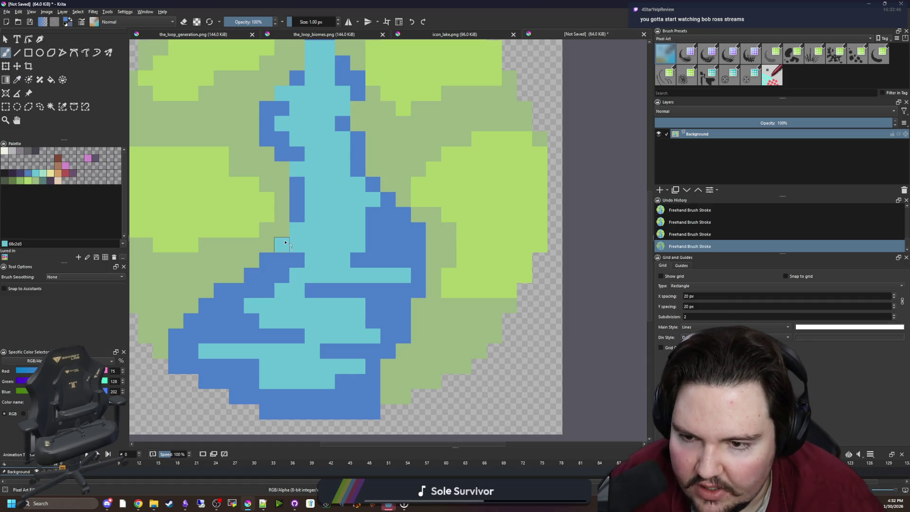
drag(294, 230, 332, 230)
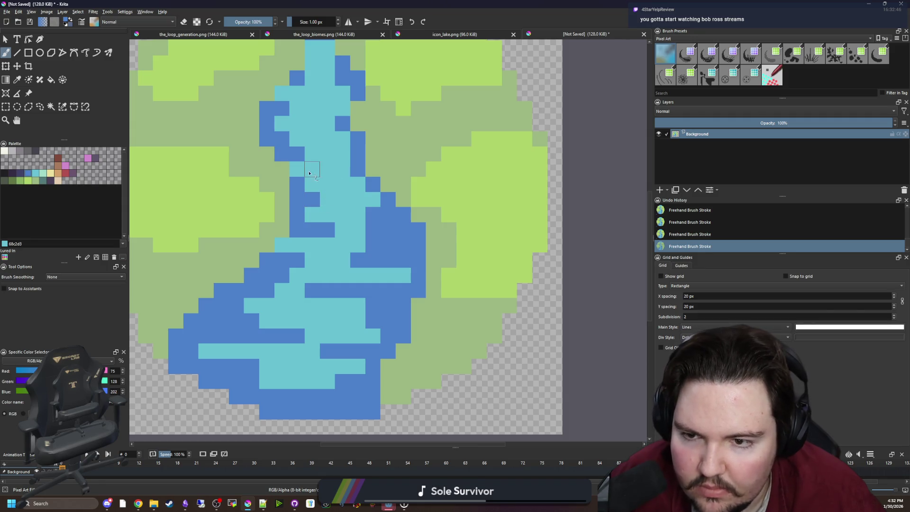
drag(309, 173, 297, 170)
scroll(316, 209, up, 3)
key(ctrl+z)
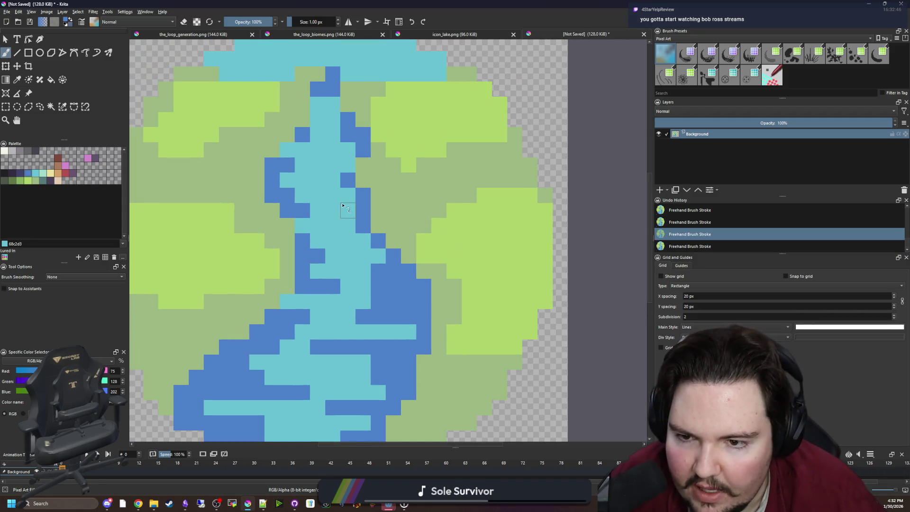
key(ctrl+shift+z)
Darken a few more river cells, restore light cyan near its foot, and pick off-white.
click(334, 182)
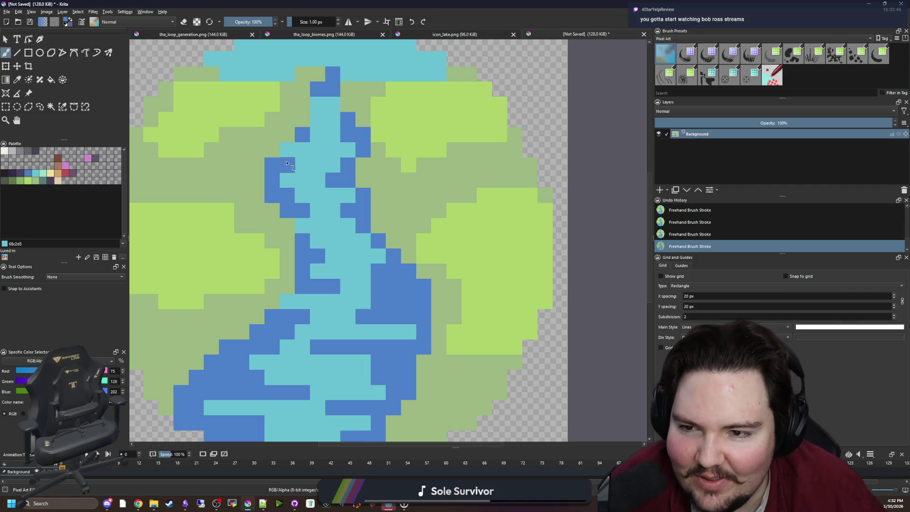
drag(314, 126, 318, 110)
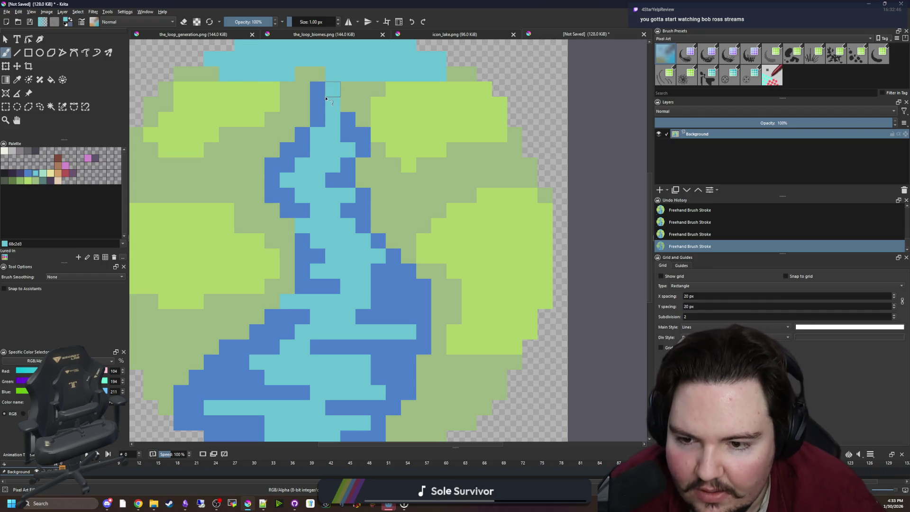
scroll(340, 115, down, 4)
scroll(328, 228, up, 2)
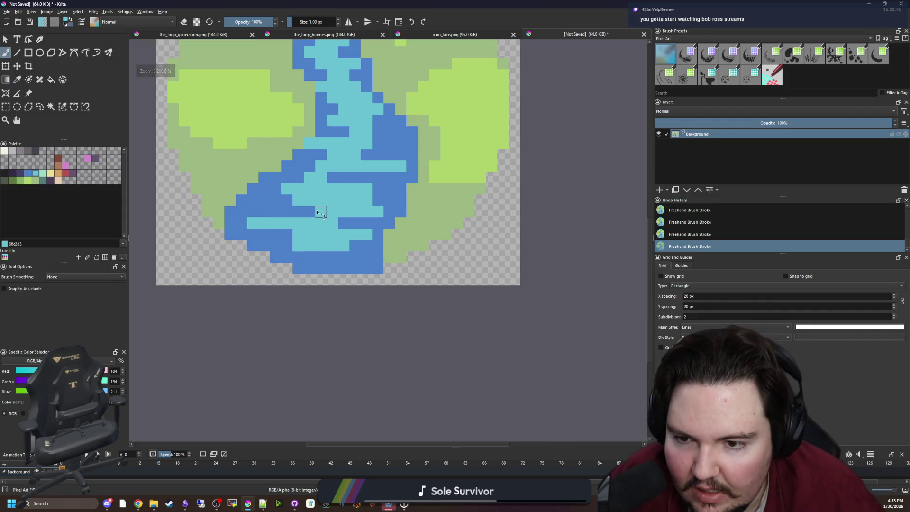
drag(305, 261, 291, 250)
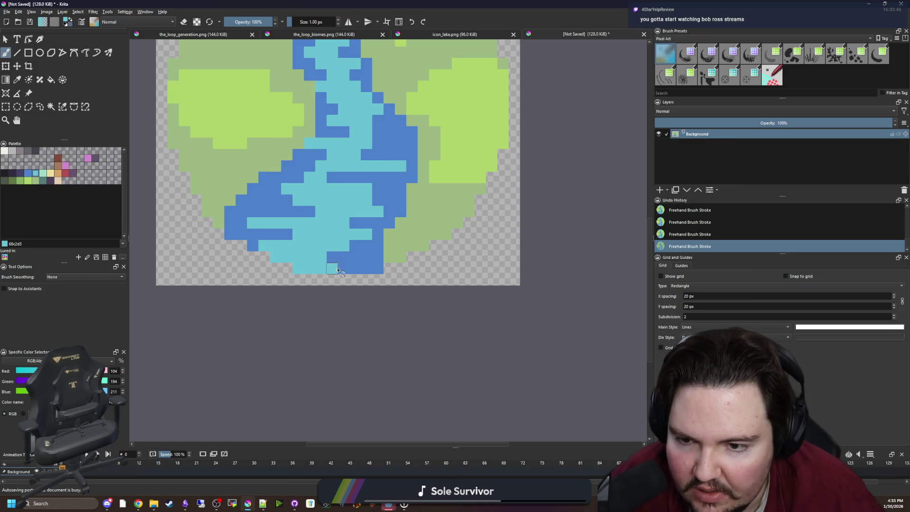
scroll(318, 209, up, 3)
scroll(350, 170, up, 1)
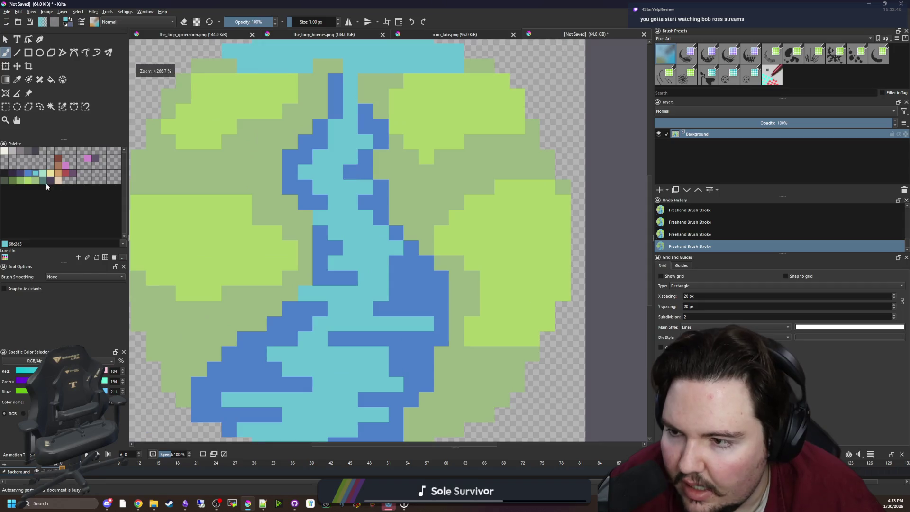
click(21, 158)
scroll(304, 249, down, 2)
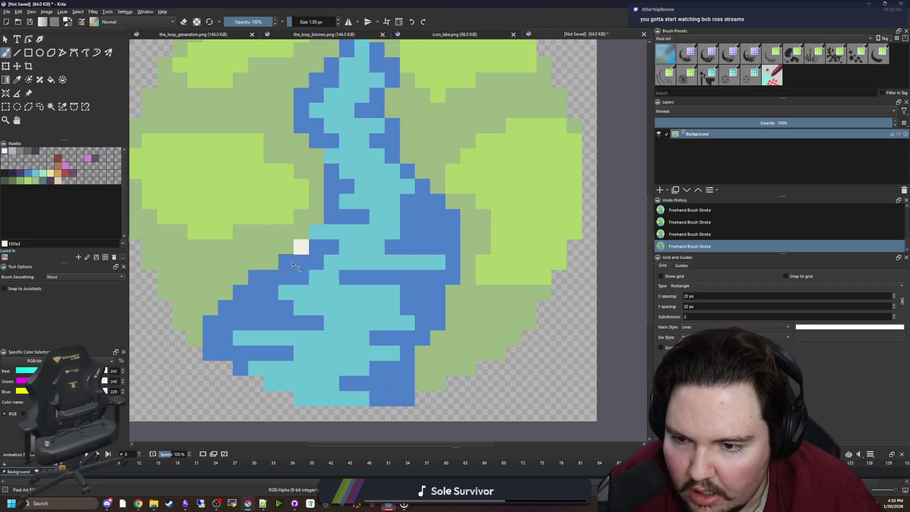
Draw stepped off-white diagonals along the river's left and right banks.
drag(293, 264, 259, 278)
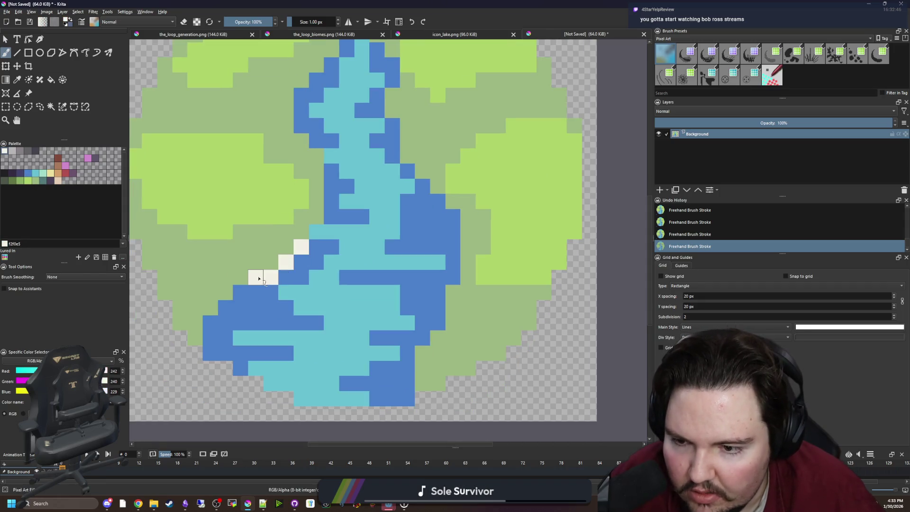
click(437, 201)
key(ctrl+z)
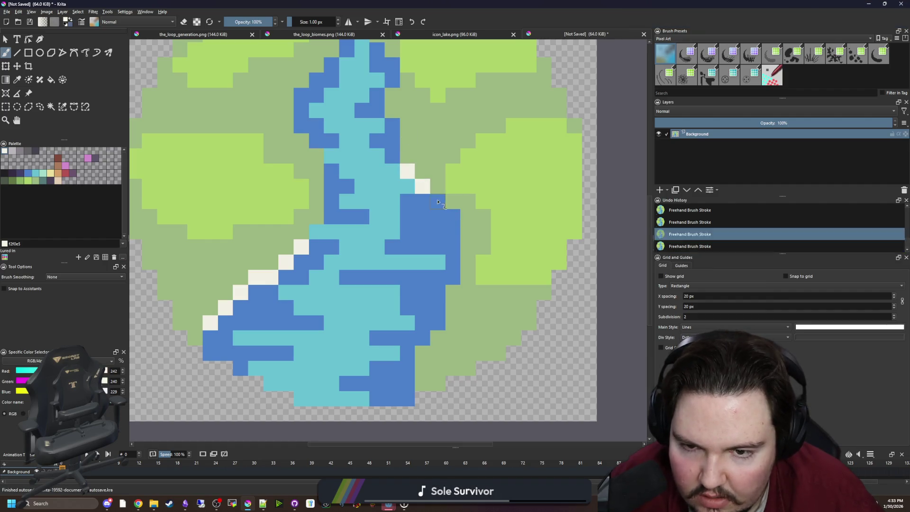
drag(438, 201, 453, 231)
scroll(352, 151, down, 2)
scroll(352, 150, up, 2)
mouse_move(298, 260)
mouse_down()
mouse_move(367, 146)
mouse_move(368, 191)
mouse_up()
key(ctrl+z)
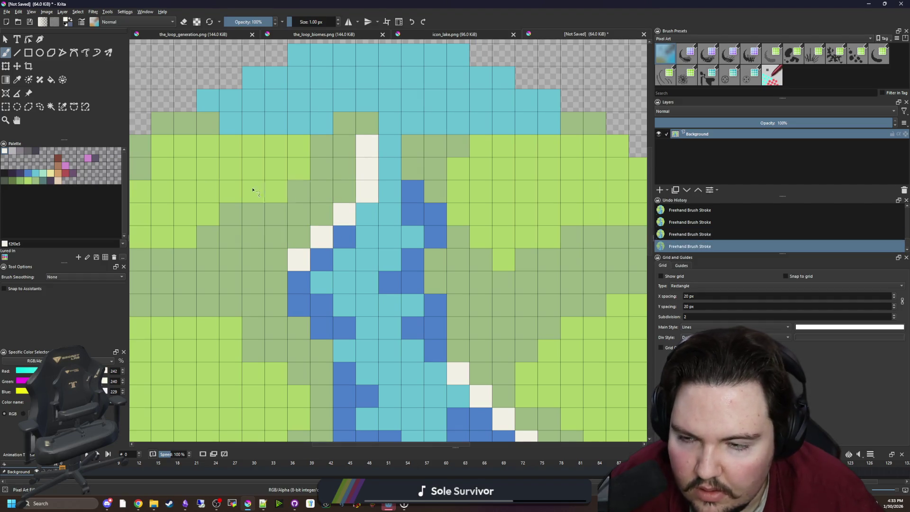
Repaint stray off-white cells in the river back to light cyan and dark blue.
ctrl+click(340, 254)
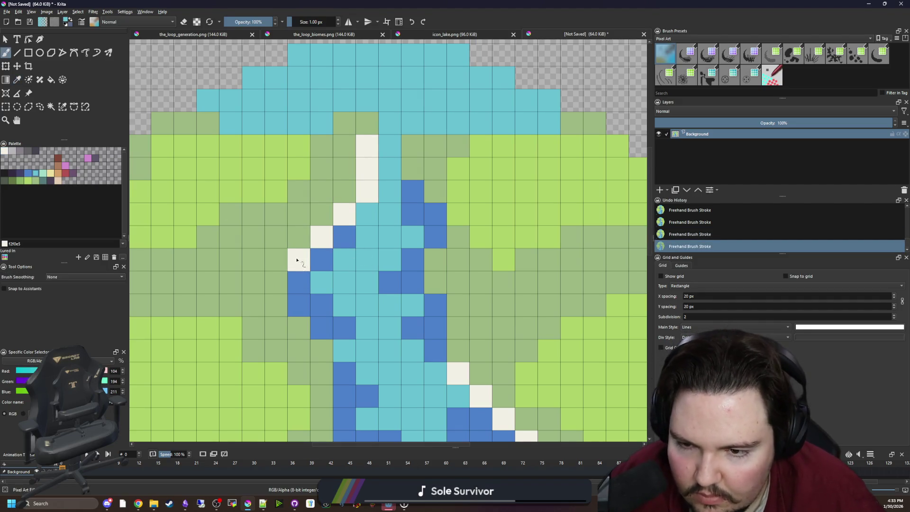
mouse_move(299, 260)
mouse_down()
mouse_move(299, 282)
mouse_move(345, 283)
mouse_up()
ctrl+click(326, 257)
scroll(346, 271, down, 2)
scroll(327, 307, up, 1)
ctrl+click(337, 317)
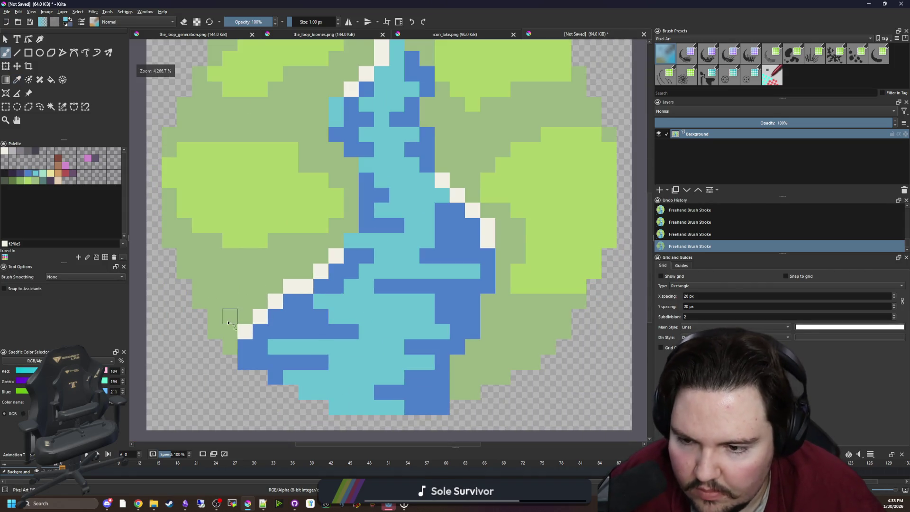
click(245, 331)
Touch up the off-white cells along the right shore, then zoom out.
drag(488, 240, 488, 225)
click(473, 225)
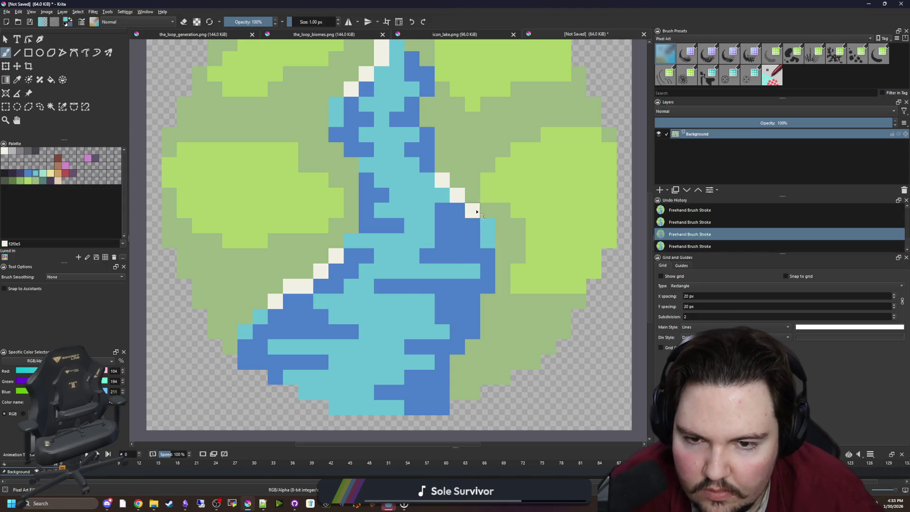
click(473, 210)
scroll(334, 245, down, 4)
scroll(351, 256, up, 6)
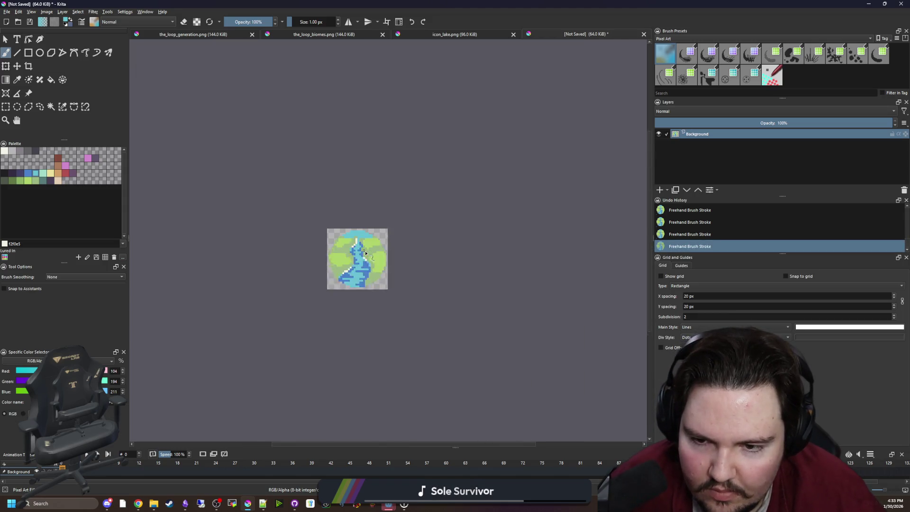
scroll(361, 278, down, 4)
scroll(361, 279, up, 4)
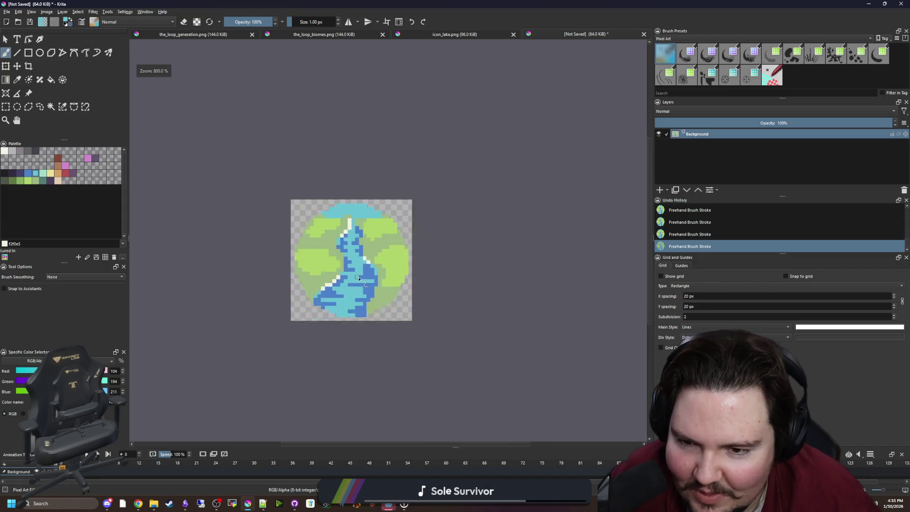
key(ctrl+r)
scroll(364, 280, up, 1)
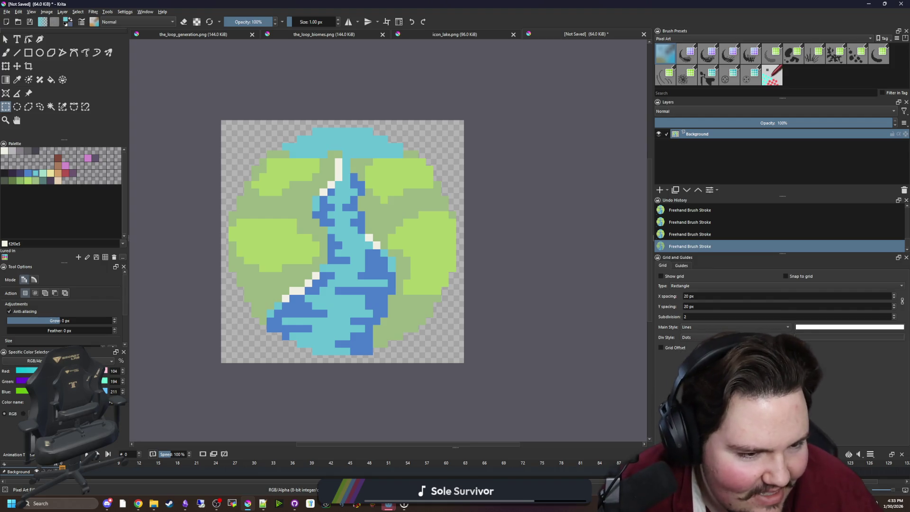
Clear the canvas and redraw a new river with winding banks, filled solid dark blue.
drag(553, 397, 138, 69)
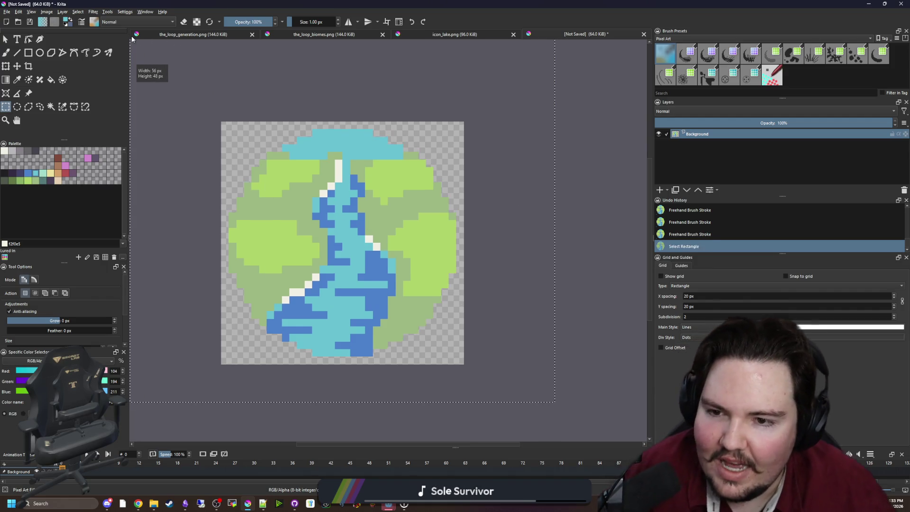
key(Delete)
key(ctrl+shift+a)
click(28, 173)
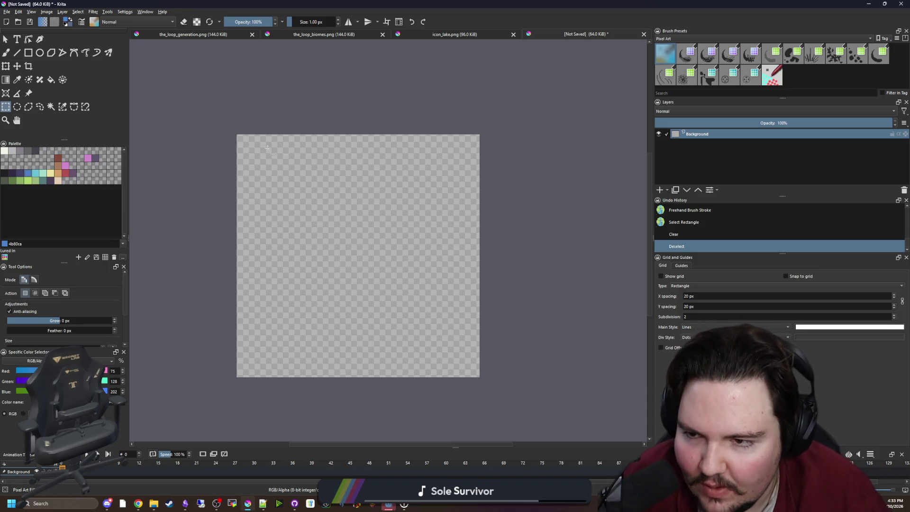
key(b)
mouse_move(334, 148)
mouse_down()
mouse_move(297, 208)
mouse_move(315, 277)
mouse_move(299, 365)
mouse_move(320, 365)
mouse_up()
mouse_move(415, 367)
mouse_down()
mouse_move(376, 325)
mouse_move(425, 233)
mouse_move(386, 156)
mouse_up()
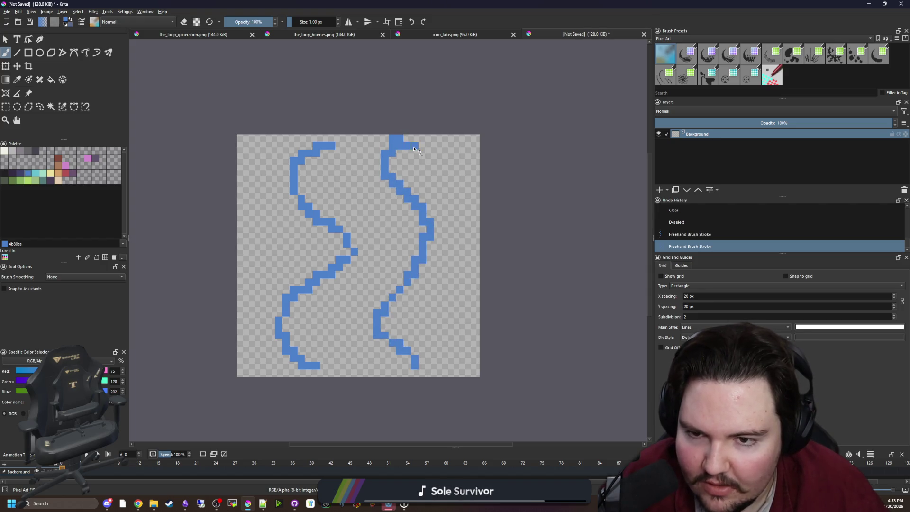
key(f)
key(b)
mouse_move(416, 366)
mouse_down()
mouse_move(321, 366)
mouse_move(381, 366)
mouse_up()
key(f)
click(338, 324)
key(b)
Patch the transparent notches along the river's edges and lower shoreline in blue.
scroll(343, 256, up, 1)
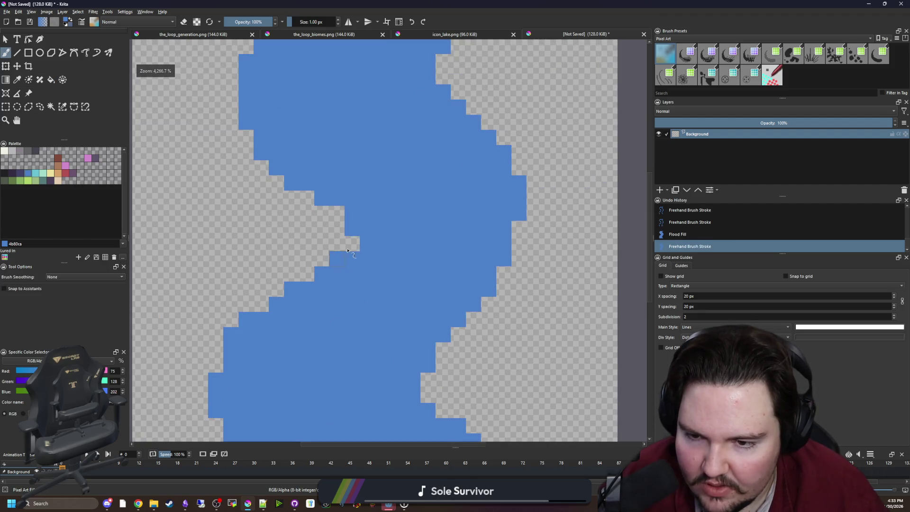
drag(350, 205, 337, 275)
click(320, 274)
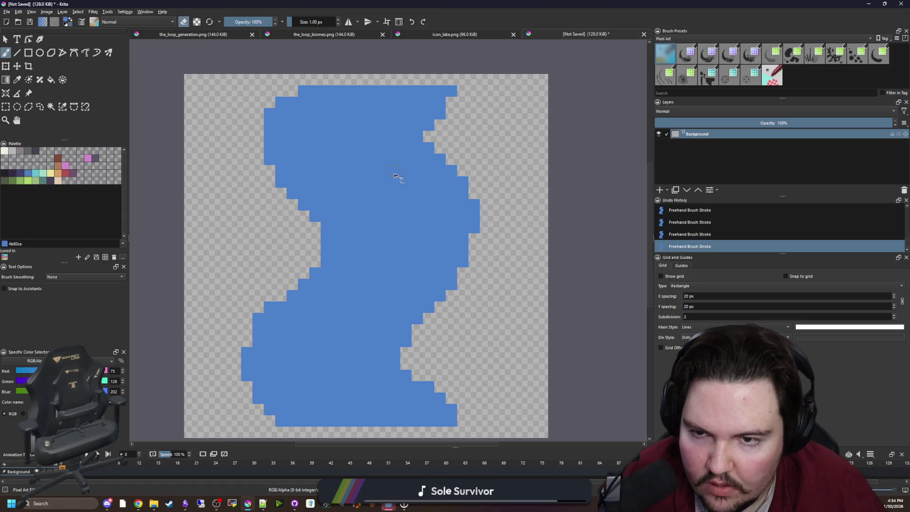
key(ctrl+z)
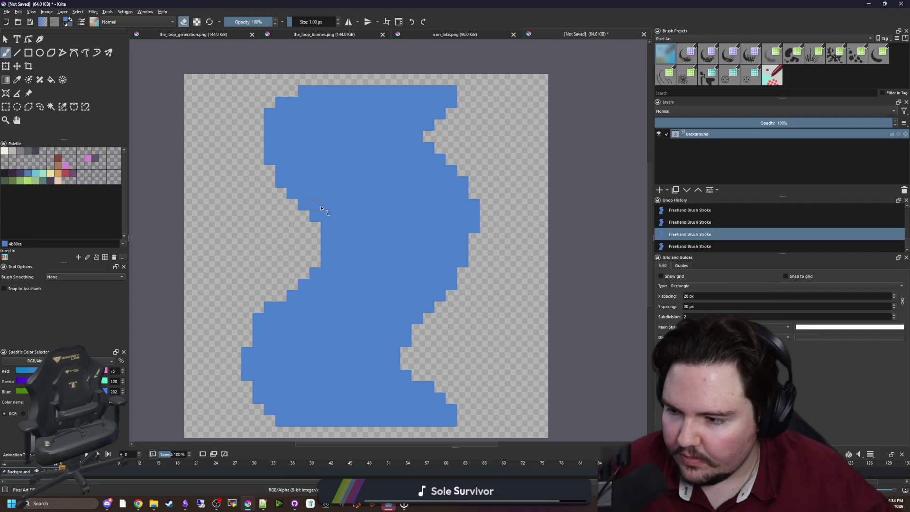
scroll(292, 269, down, 1)
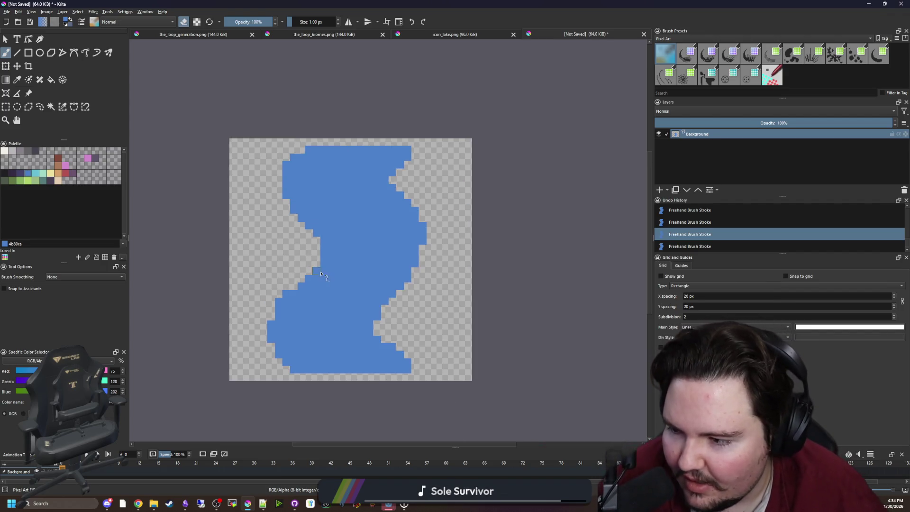
scroll(334, 335, up, 1)
scroll(330, 351, down, 1)
scroll(322, 284, up, 1)
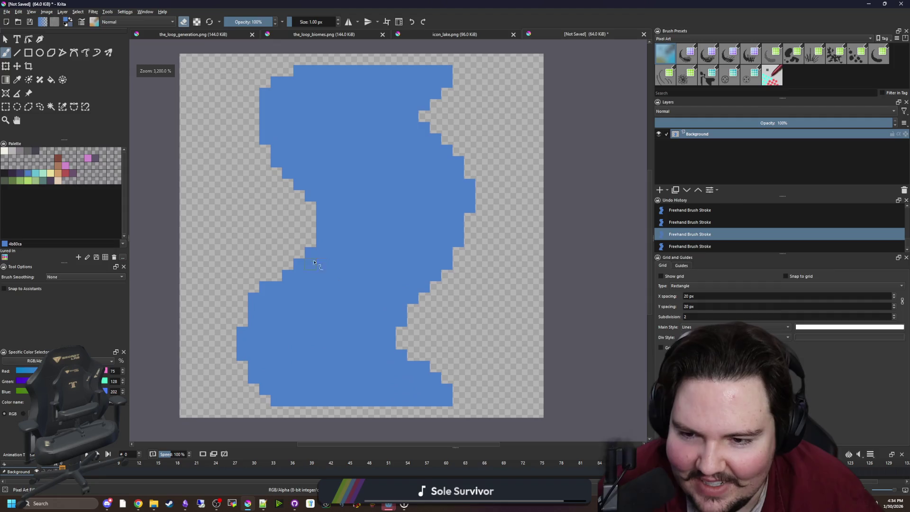
key(ctrl+shift+z)
key(e)
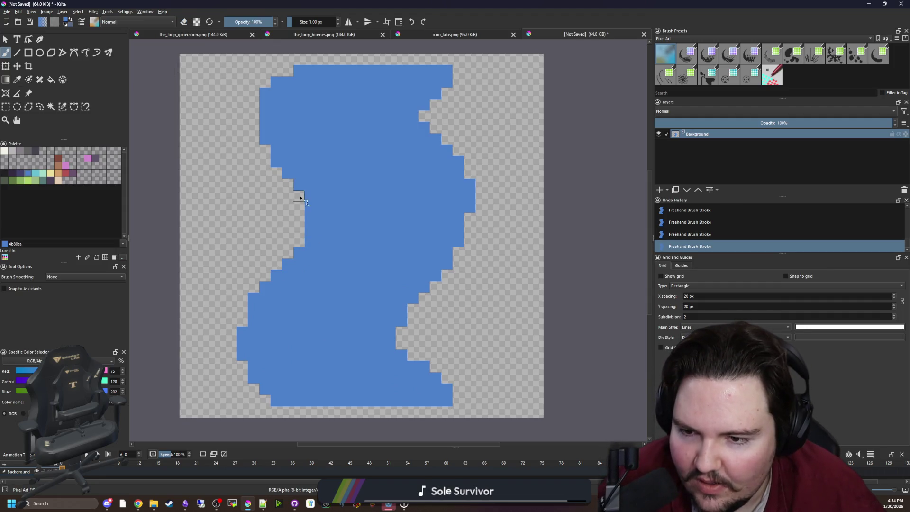
scroll(373, 268, down, 2)
scroll(358, 212, down, 5)
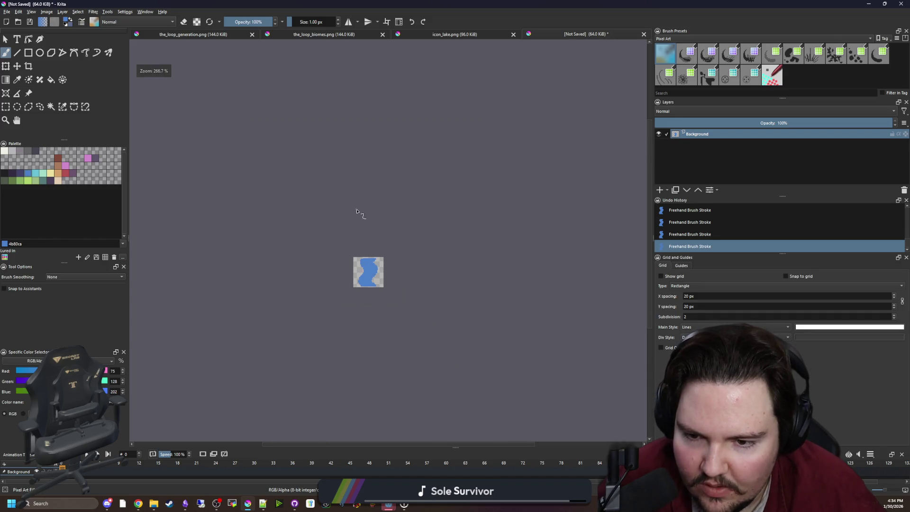
scroll(375, 270, up, 8)
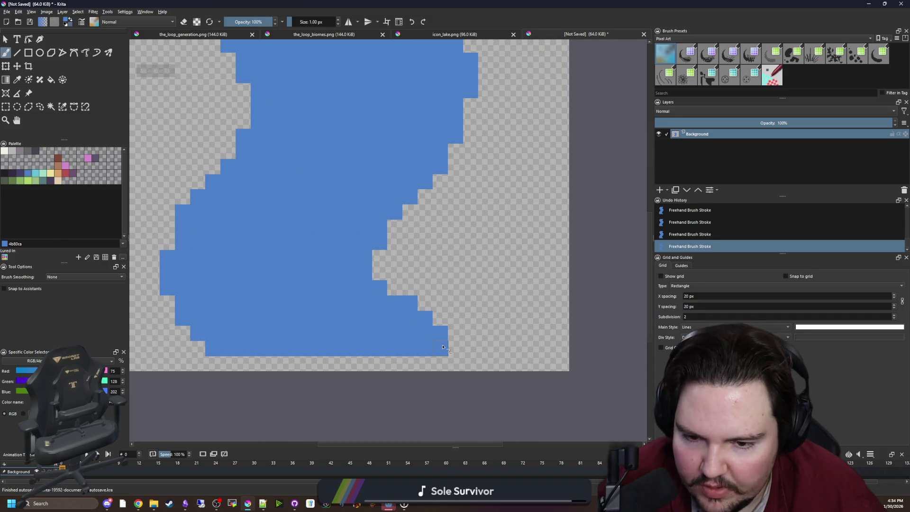
scroll(449, 347, down, 2)
scroll(450, 347, up, 1)
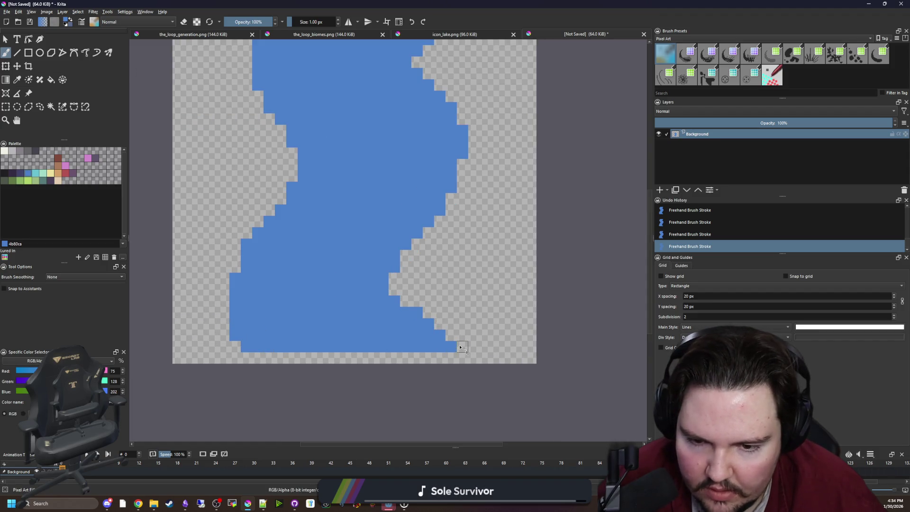
drag(427, 317, 413, 243)
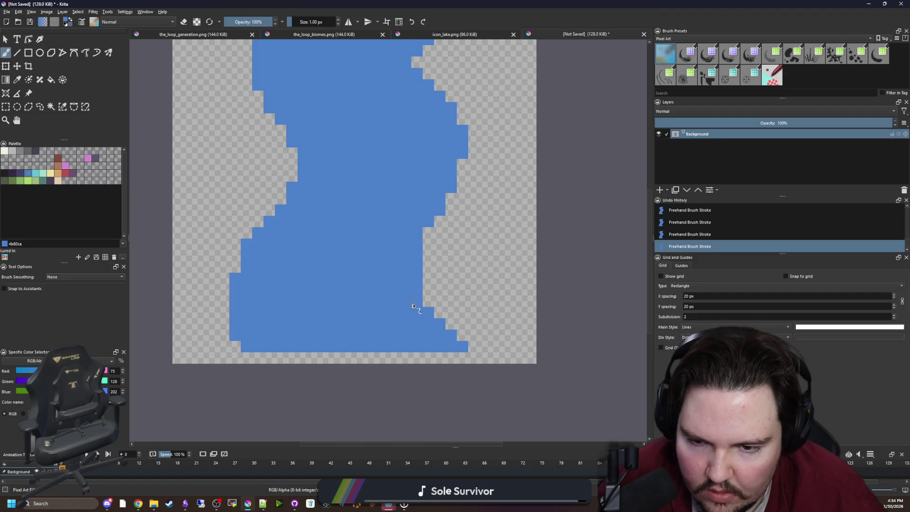
scroll(396, 274, down, 2)
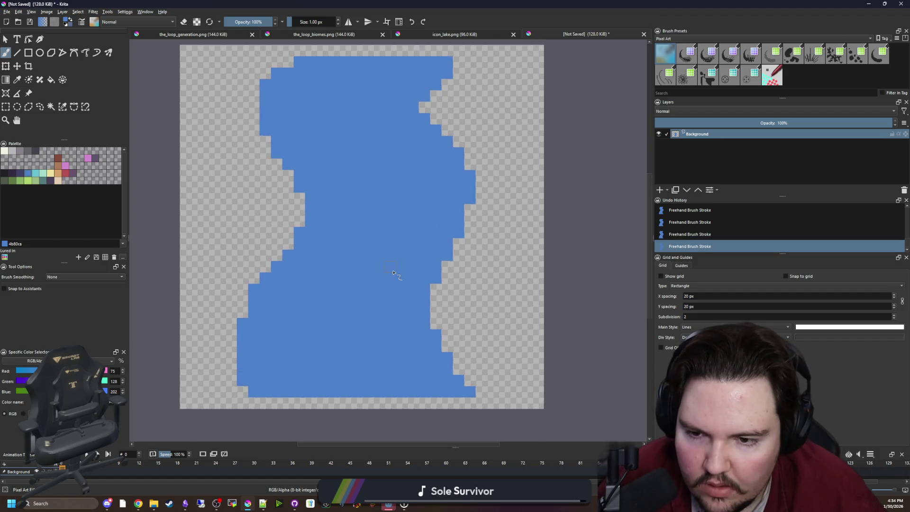
scroll(297, 347, up, 2)
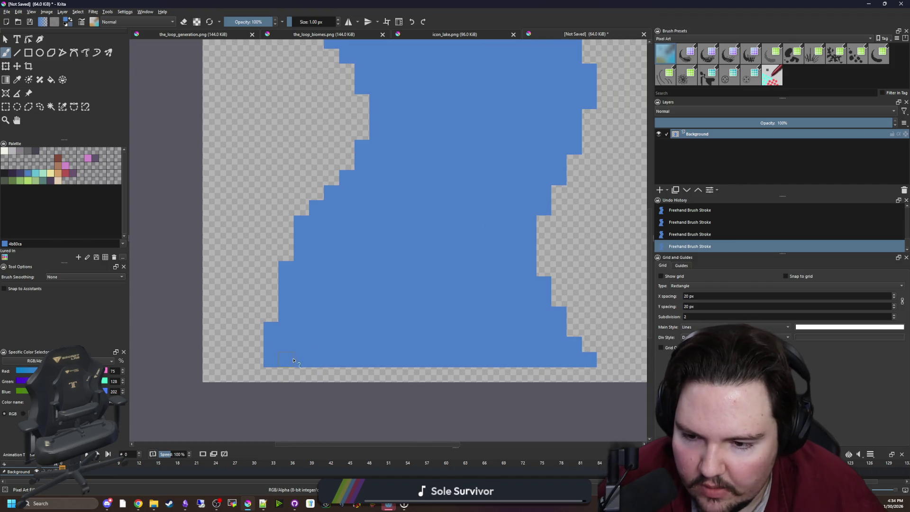
scroll(298, 346, down, 4)
scroll(341, 295, up, 3)
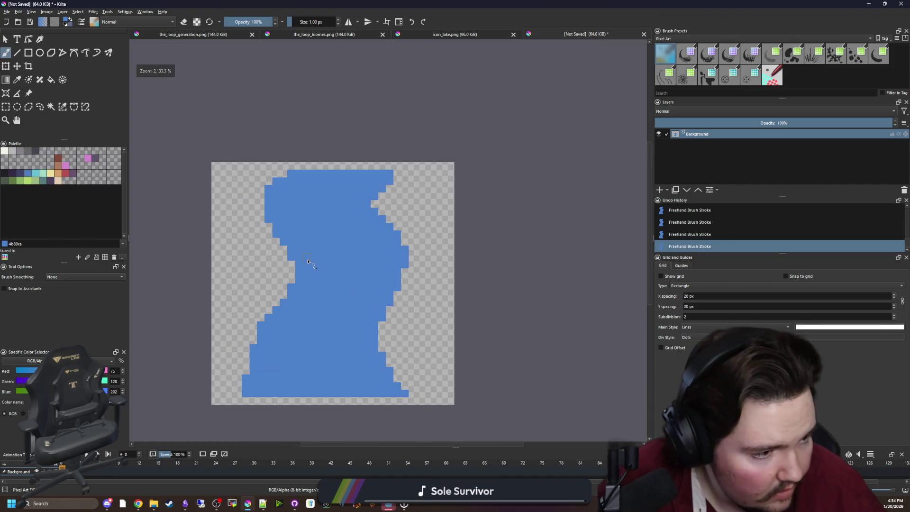
scroll(308, 262, up, 1)
scroll(332, 266, down, 2)
scroll(351, 252, up, 3)
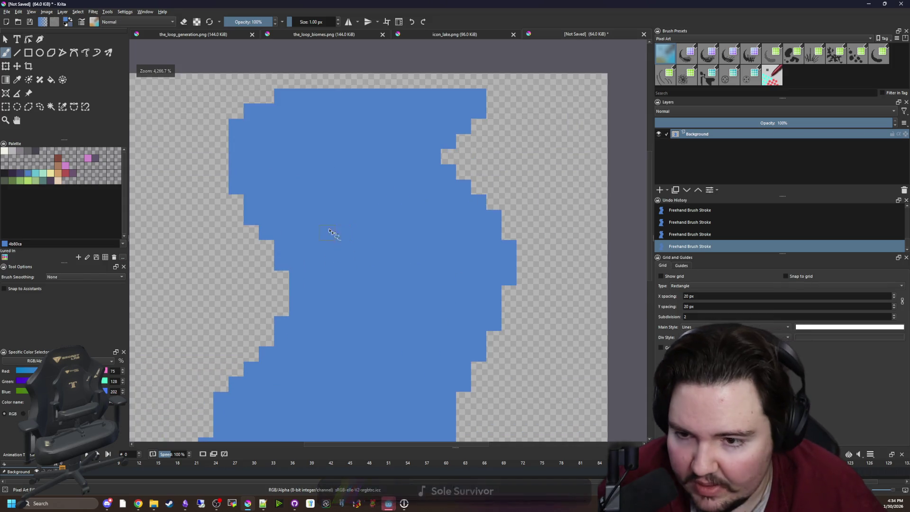
Erase blue pixels from the shape's left edge, top-right blocks and right-side protrusion.
key(e)
mouse_move(243, 216)
mouse_down()
mouse_move(251, 204)
mouse_move(240, 156)
mouse_move(249, 114)
mouse_move(244, 195)
mouse_move(264, 105)
mouse_move(280, 91)
mouse_up()
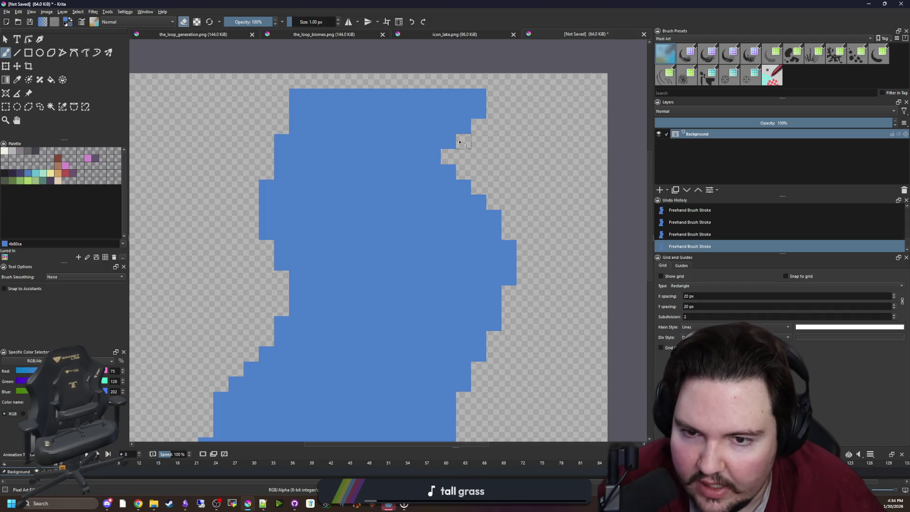
mouse_move(482, 100)
mouse_down()
mouse_move(469, 132)
mouse_move(438, 157)
mouse_up()
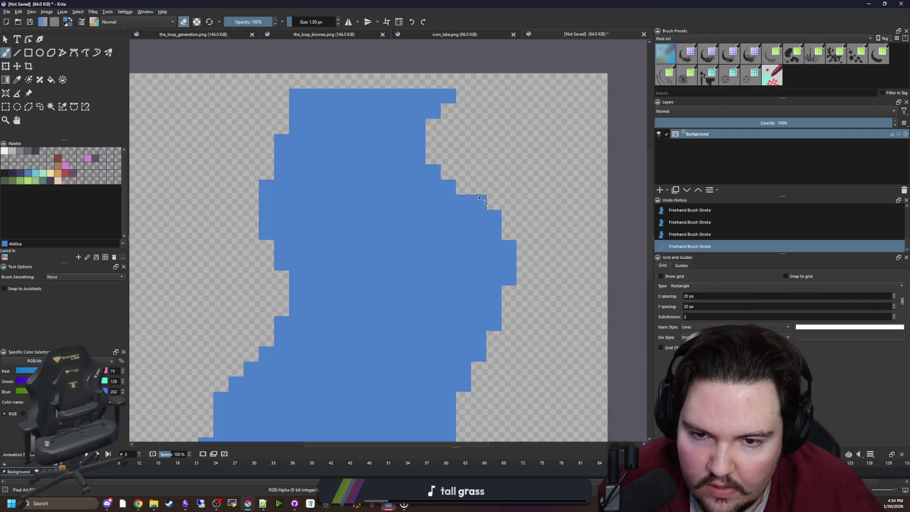
drag(506, 235, 510, 280)
scroll(340, 147, down, 3)
scroll(341, 146, up, 3)
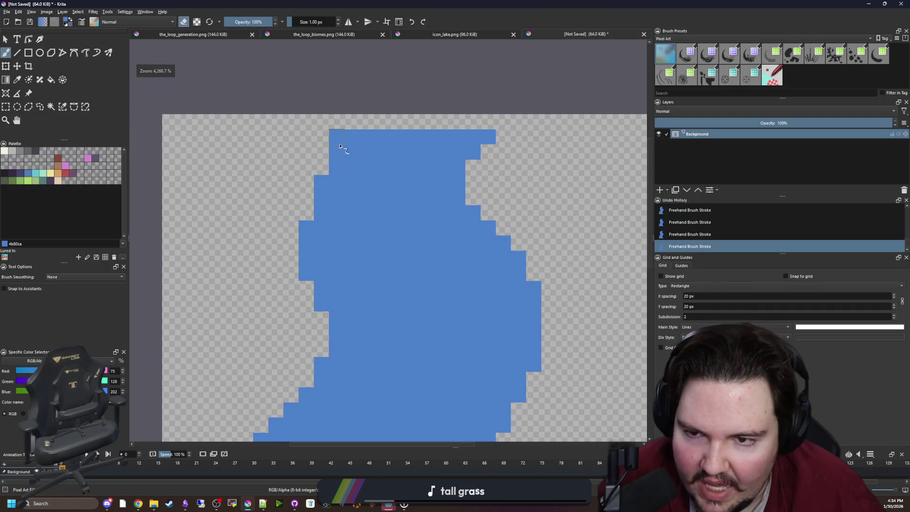
scroll(344, 139, down, 4)
scroll(216, 146, up, 2)
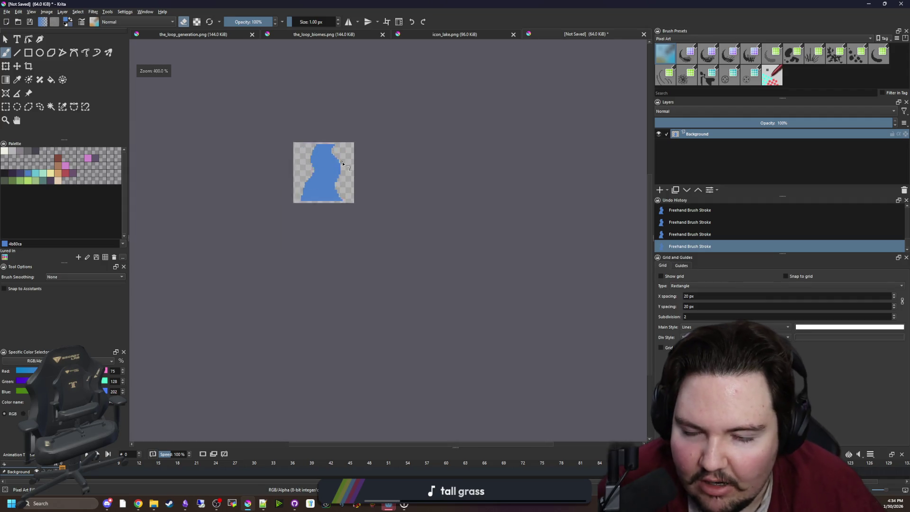
scroll(216, 146, up, 2)
scroll(308, 186, down, 2)
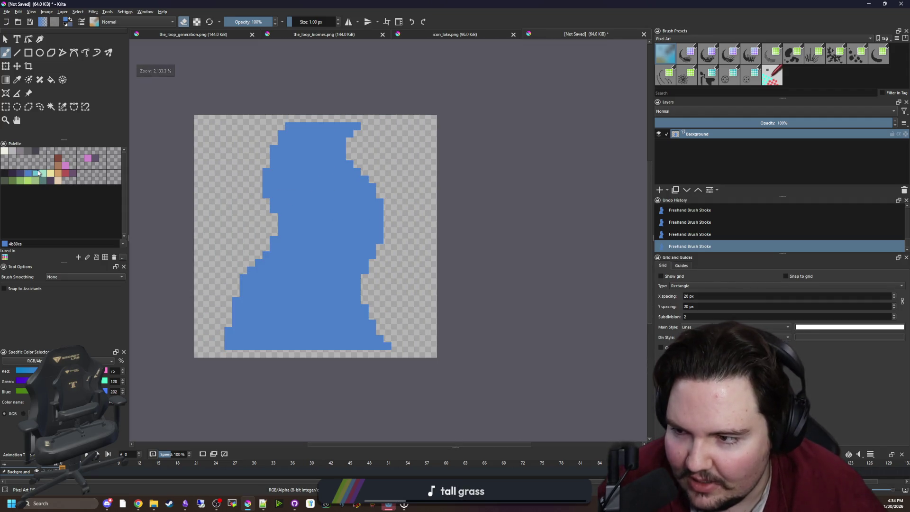
click(38, 174)
key(e)
scroll(247, 265, up, 1)
scroll(273, 237, up, 1)
Paint teal 68c2d3 highlight pixels along the river's left and right edges.
mouse_move(293, 226)
mouse_down()
mouse_move(293, 242)
mouse_move(263, 271)
mouse_up()
scroll(289, 282, down, 2)
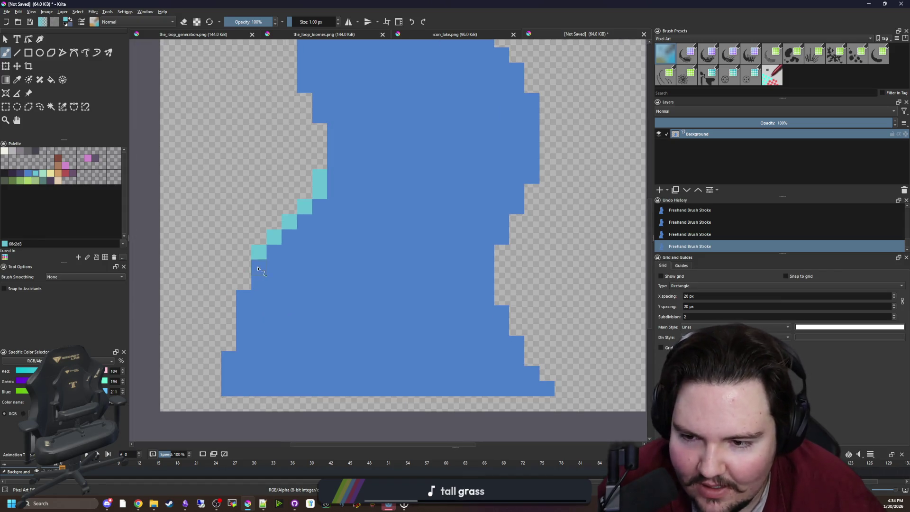
scroll(393, 297, up, 5)
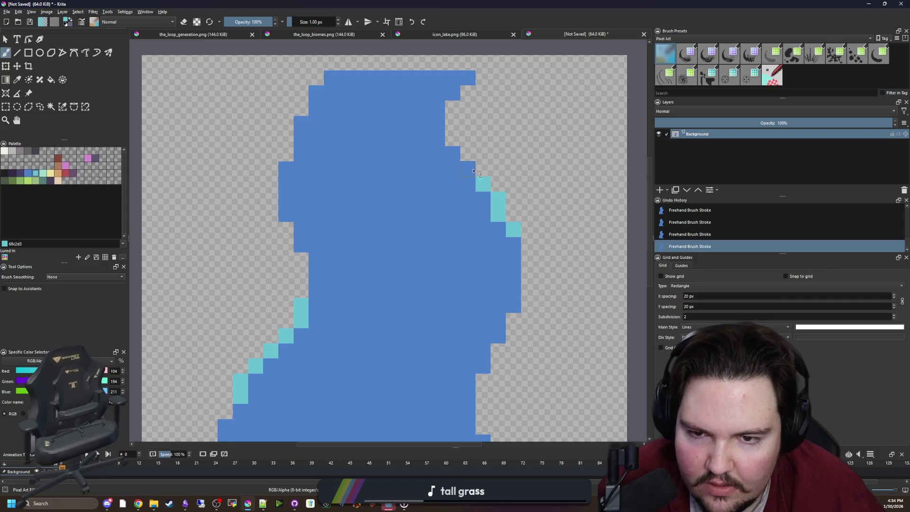
click(458, 157)
drag(301, 140, 302, 119)
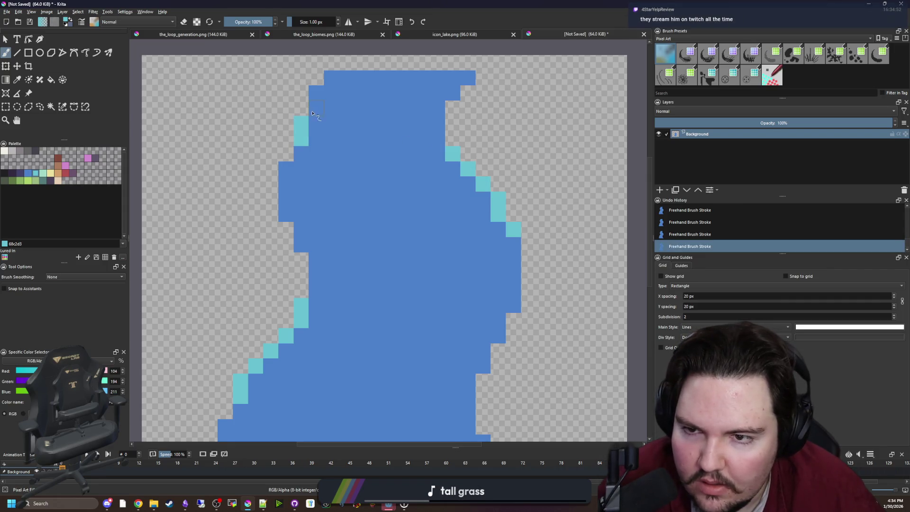
Repaint the diagonal upper-right edge pixels in cream f2f0e5, then sample teal back.
click(7, 153)
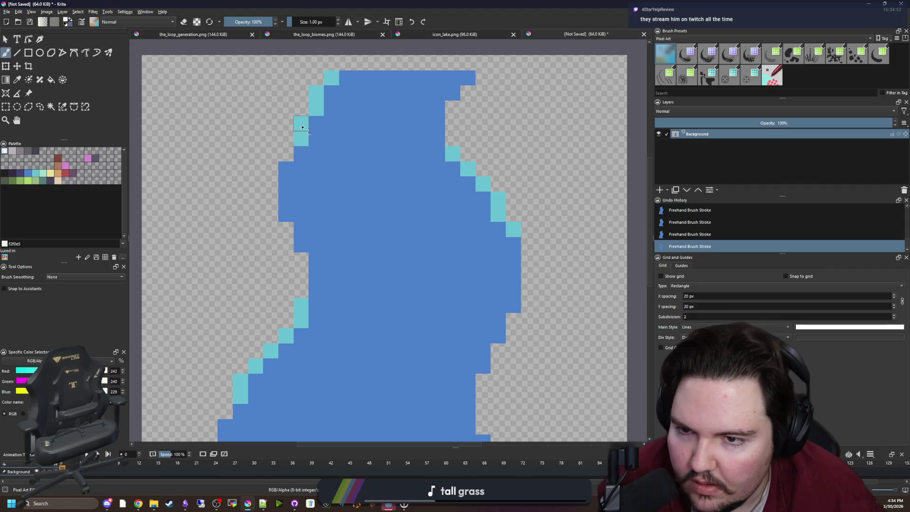
drag(468, 169, 492, 193)
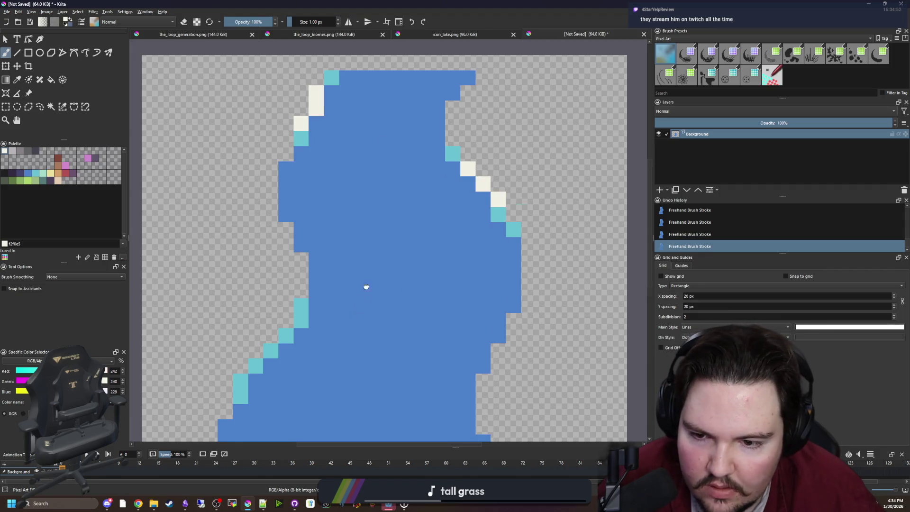
drag(366, 286, 420, 159)
scroll(393, 284, down, 1)
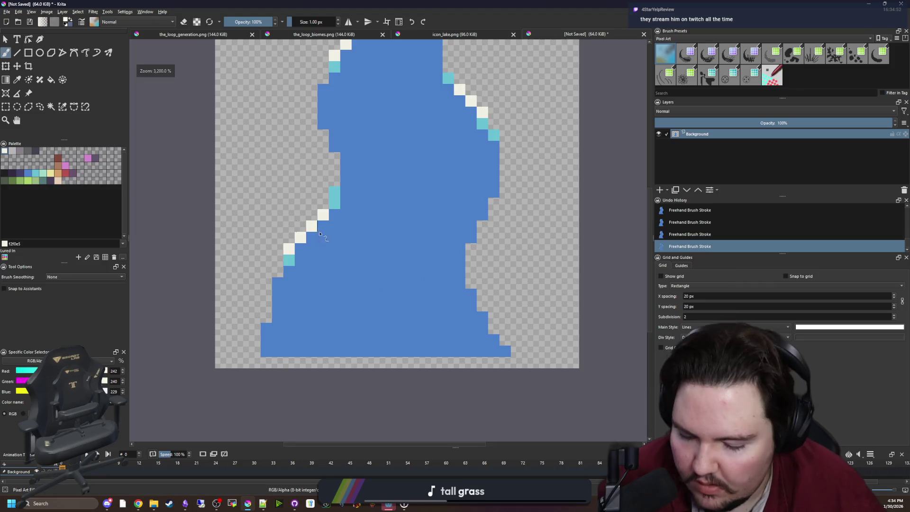
scroll(285, 256, right, 2)
ctrl+click(270, 250)
scroll(285, 284, right, 2)
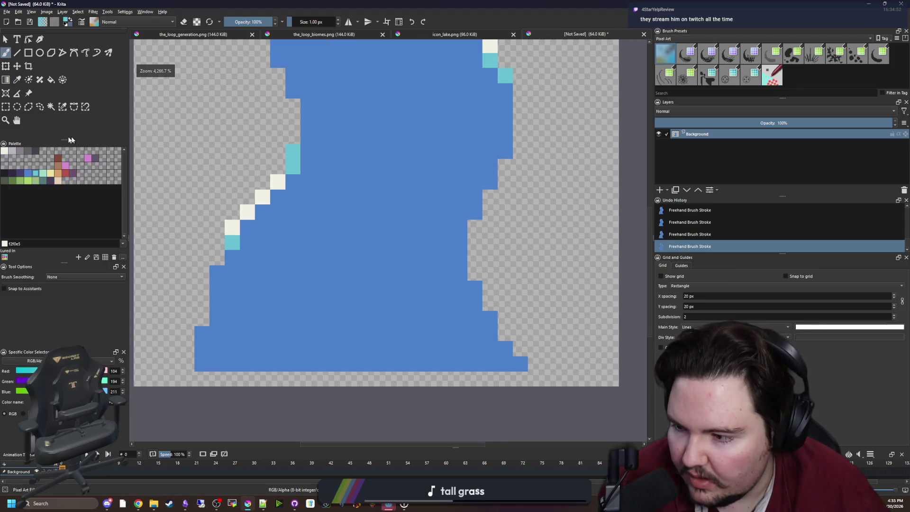
click(50, 106)
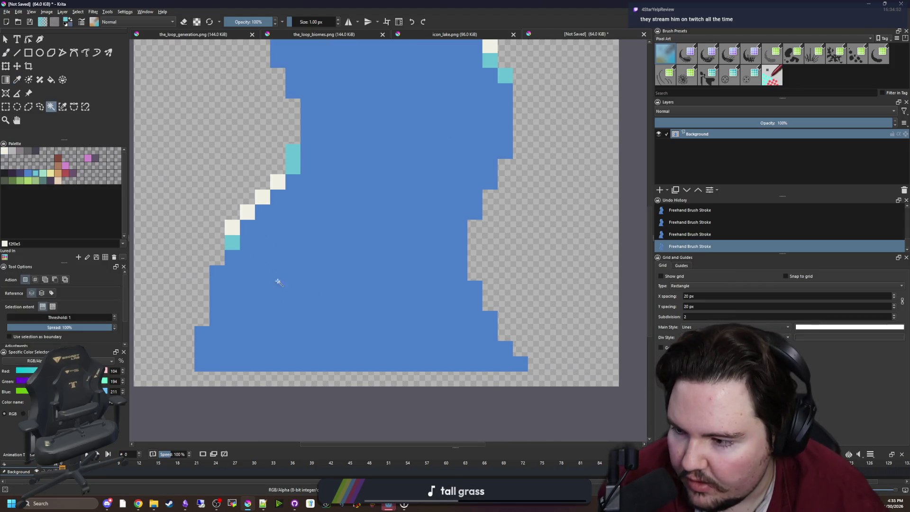
click(277, 280)
key(b)
mouse_move(375, 348)
mouse_down()
mouse_move(327, 348)
mouse_move(359, 336)
mouse_move(295, 301)
mouse_move(376, 248)
mouse_move(297, 221)
mouse_move(375, 142)
mouse_move(360, 119)
mouse_up()
scroll(360, 118, up, 3)
mouse_move(374, 277)
mouse_down()
mouse_move(349, 179)
mouse_move(374, 116)
mouse_move(373, 62)
mouse_move(339, 71)
mouse_move(351, 131)
mouse_move(317, 117)
mouse_up()
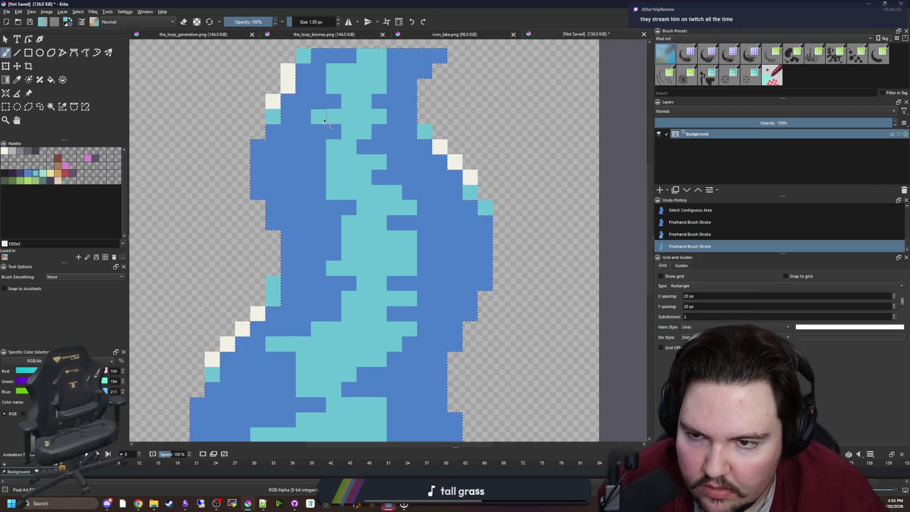
drag(440, 254, 424, 254)
mouse_move(341, 250)
mouse_down()
mouse_move(300, 252)
mouse_move(283, 274)
mouse_up()
scroll(299, 252, down, 2)
mouse_move(317, 326)
mouse_down()
mouse_move(309, 351)
mouse_move(239, 350)
mouse_move(264, 366)
mouse_move(243, 393)
mouse_move(436, 398)
mouse_move(390, 380)
mouse_up()
drag(357, 311, 283, 310)
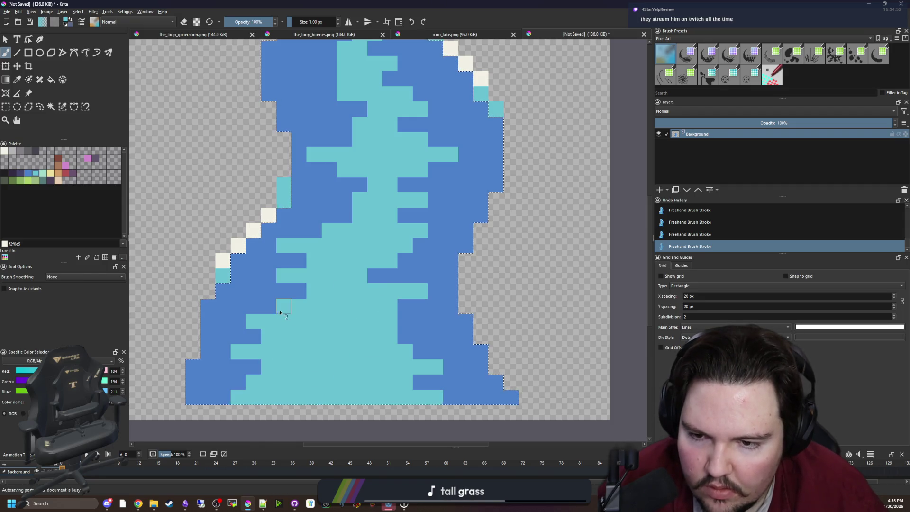
key(ctrl+shift+a)
scroll(358, 230, down, 10)
scroll(371, 268, up, 10)
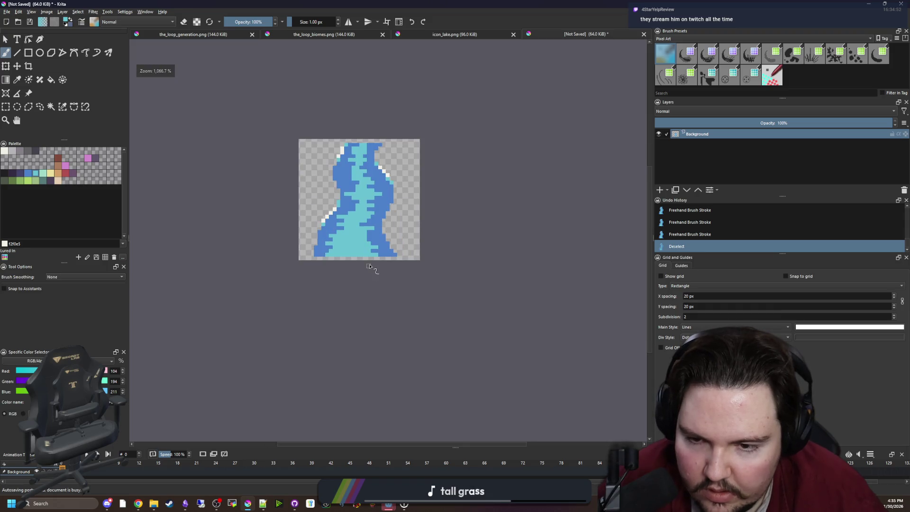
key(ctrl+z)
key(ctrl+z)
key(ctrl+z)
scroll(353, 198, down, 5)
key(ctrl+z)
key(ctrl+z)
key(ctrl+z)
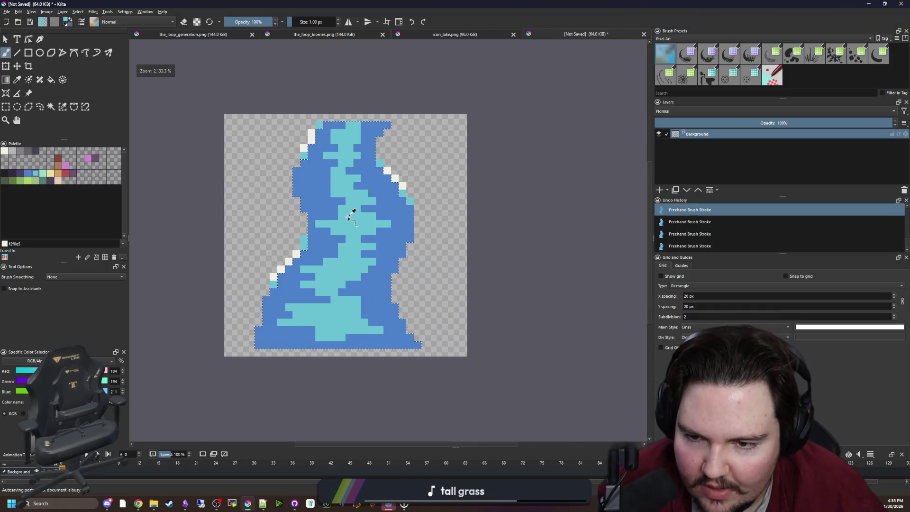
Undo the leftover teal streaks and outline the river's bottom and left edges in near-black 212123.
key(ctrl+z)
key(ctrl+z)
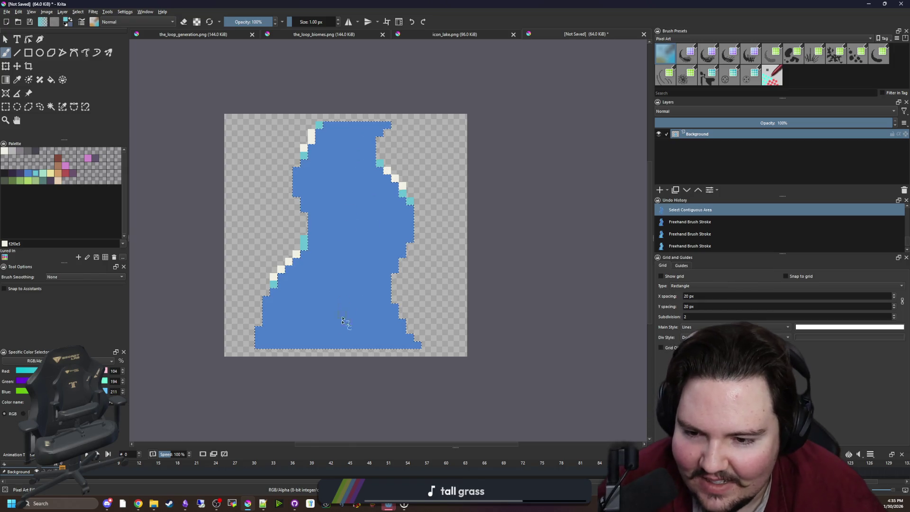
scroll(346, 332, up, 3)
key(ctrl+shift+a)
mouse_move(180, 373)
mouse_down()
mouse_move(192, 361)
mouse_move(498, 360)
mouse_move(504, 339)
mouse_up()
mouse_move(345, 365)
mouse_down()
mouse_move(282, 345)
mouse_move(316, 244)
mouse_up()
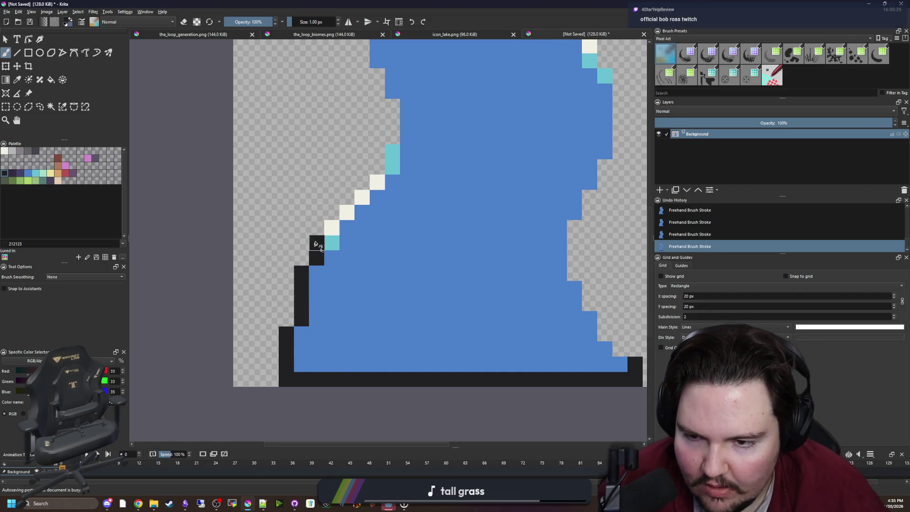
mouse_move(364, 181)
mouse_down()
mouse_move(394, 107)
mouse_move(347, 217)
mouse_move(337, 140)
mouse_up()
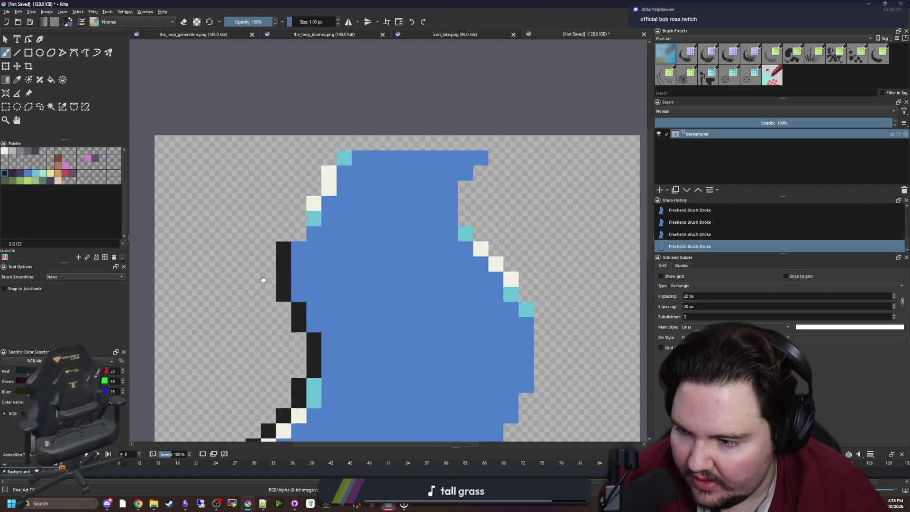
Continue the dark outline across the top and down the river's right edge.
mouse_move(286, 256)
mouse_down()
mouse_move(293, 214)
mouse_move(349, 138)
mouse_move(429, 135)
mouse_move(446, 152)
mouse_move(490, 166)
mouse_up()
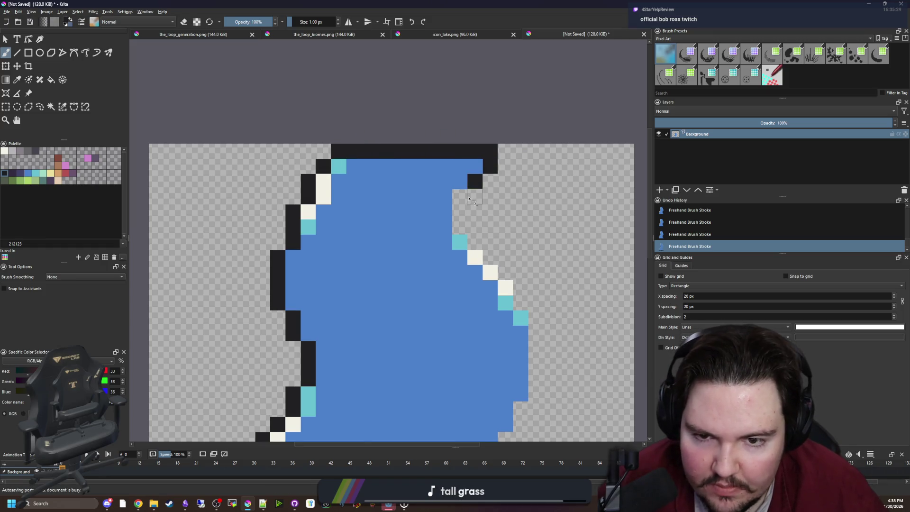
drag(469, 199, 472, 242)
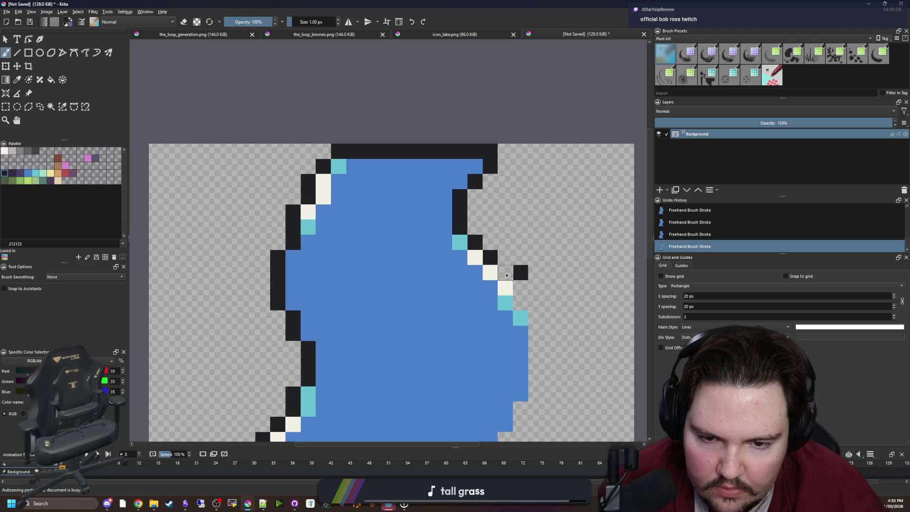
drag(521, 296, 536, 403)
scroll(536, 403, down, 3)
drag(511, 238, 474, 379)
scroll(474, 379, down, 2)
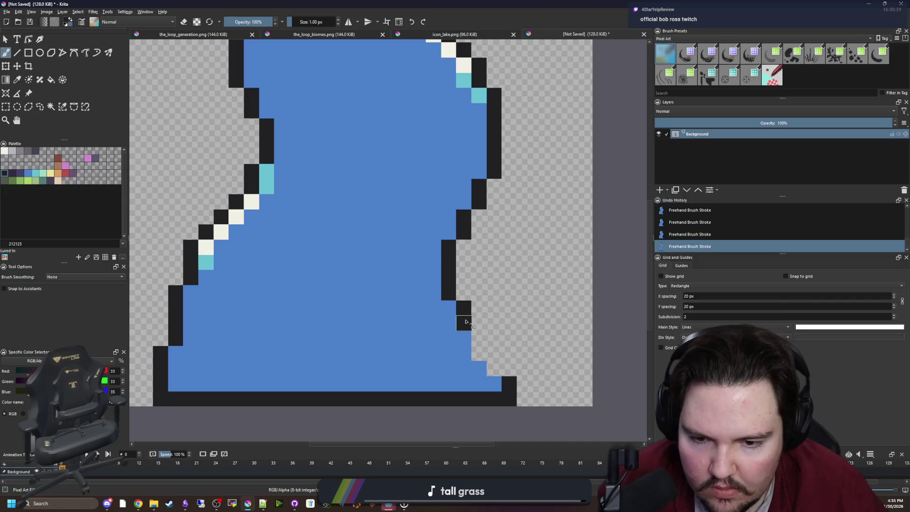
drag(465, 322, 494, 370)
scroll(321, 342, down, 3)
Select the dark outline by colour and recolour its left, top and right parts purple 43436a.
scroll(210, 292, up, 1)
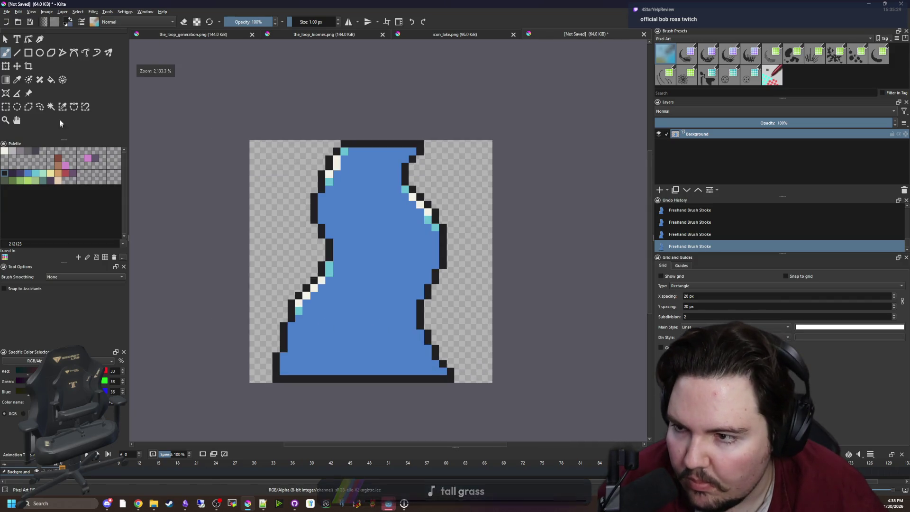
click(62, 106)
click(382, 144)
click(6, 53)
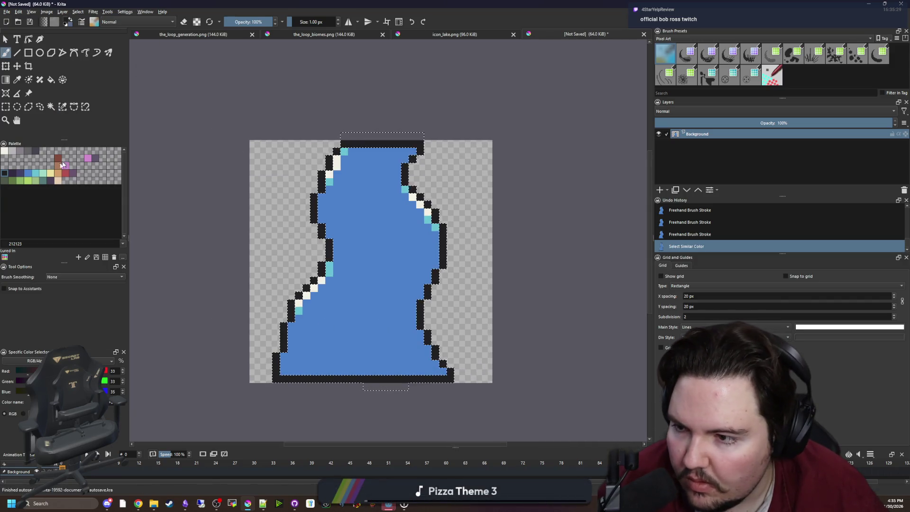
click(10, 174)
key(bracketright)
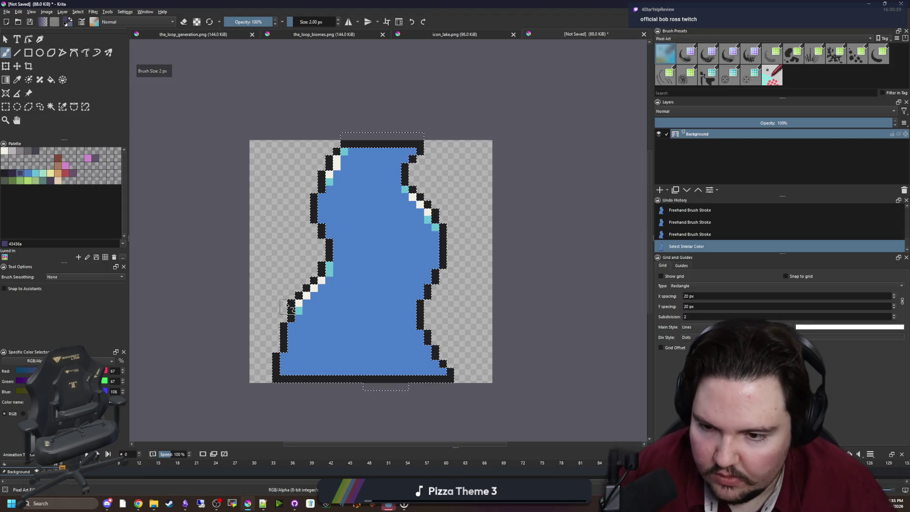
mouse_move(292, 308)
mouse_down()
mouse_move(318, 209)
mouse_move(354, 142)
mouse_up()
key(bracketright)
key(bracketright)
key(bracketright)
mouse_move(422, 200)
mouse_down()
mouse_move(432, 216)
mouse_move(429, 296)
mouse_up()
key(bracketleft)
key(ctrl+shift+a)
scroll(399, 294, down, 1)
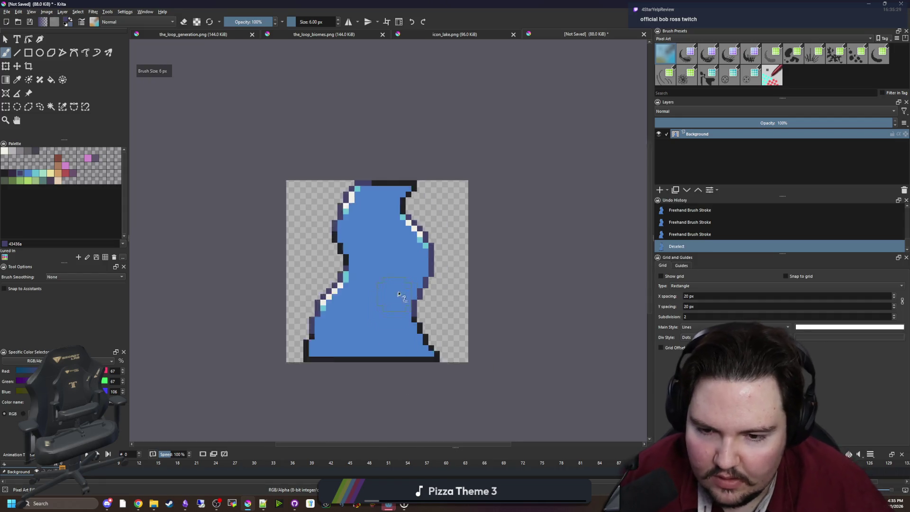
scroll(399, 294, down, 3)
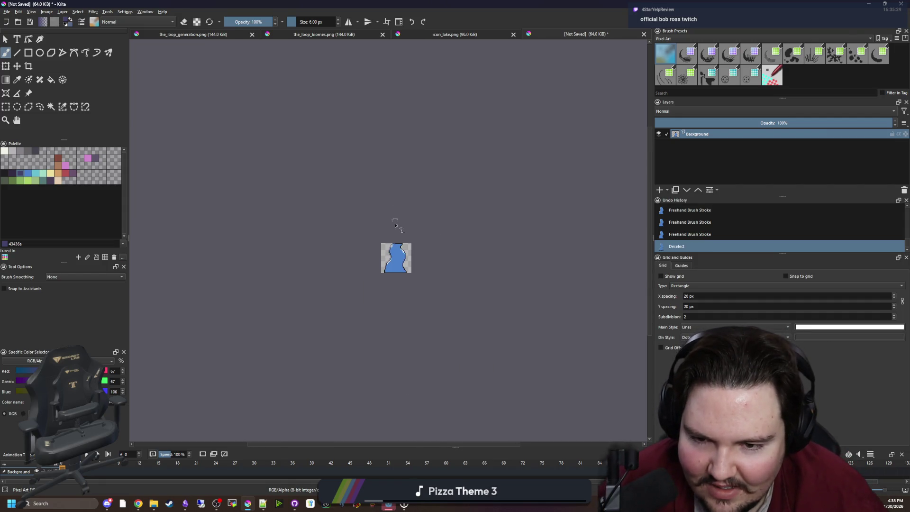
scroll(397, 261, up, 3)
scroll(389, 254, up, 1)
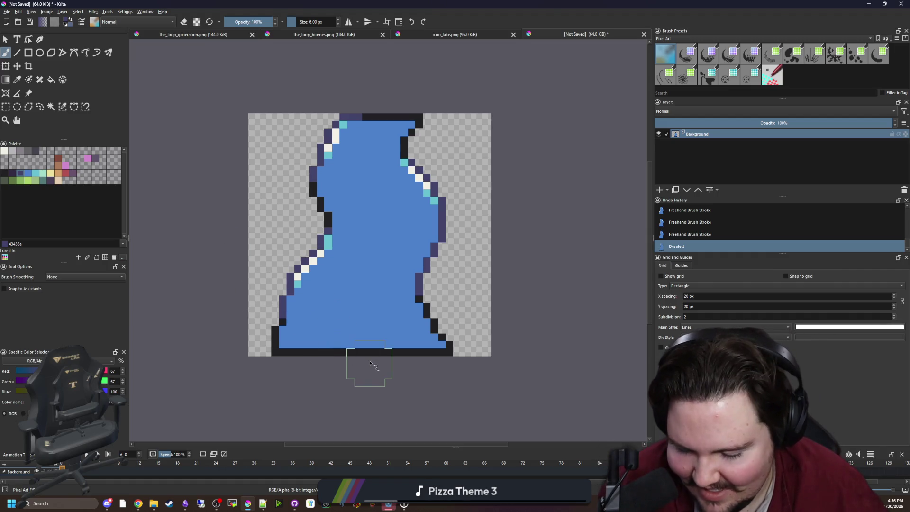
scroll(371, 364, up, 2)
Erase the dark outline pixels along the icon's bottom edge with a 1 px eraser.
key(e)
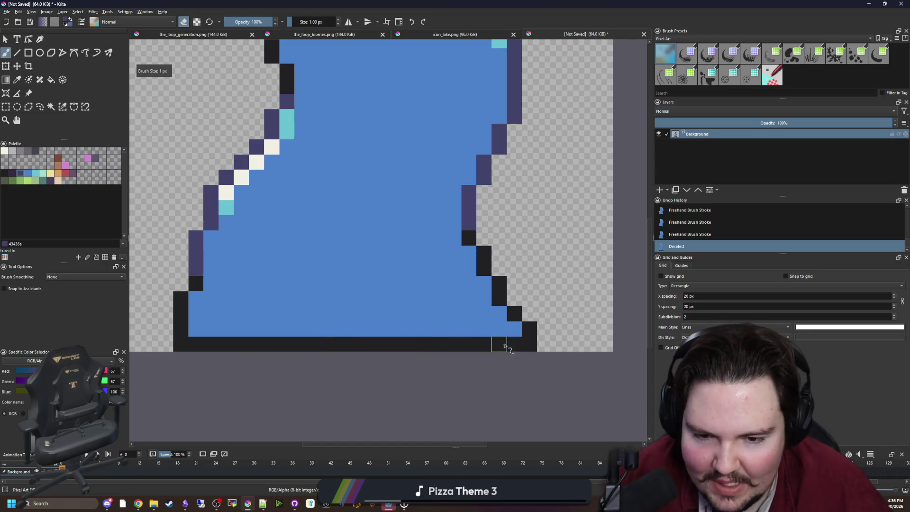
drag(514, 346, 192, 342)
click(514, 348)
scroll(514, 348, down, 2)
scroll(455, 190, up, 2)
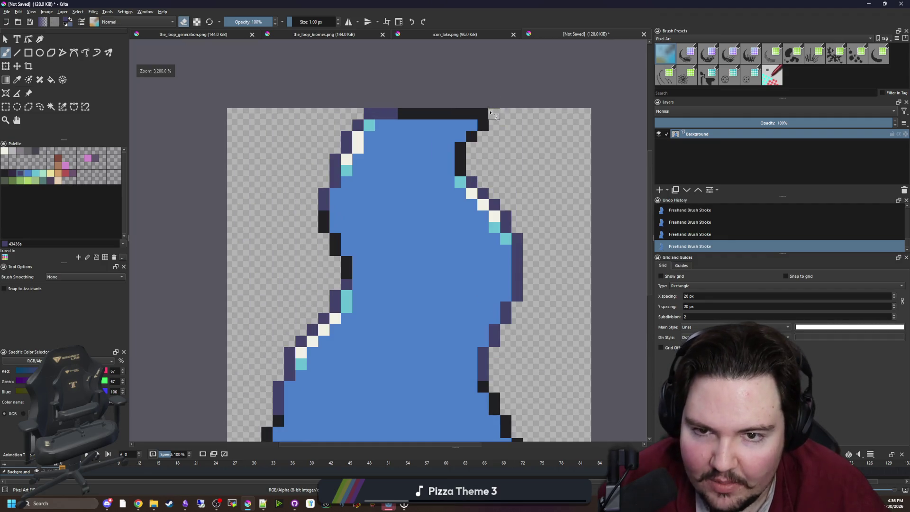
scroll(332, 166, down, 5)
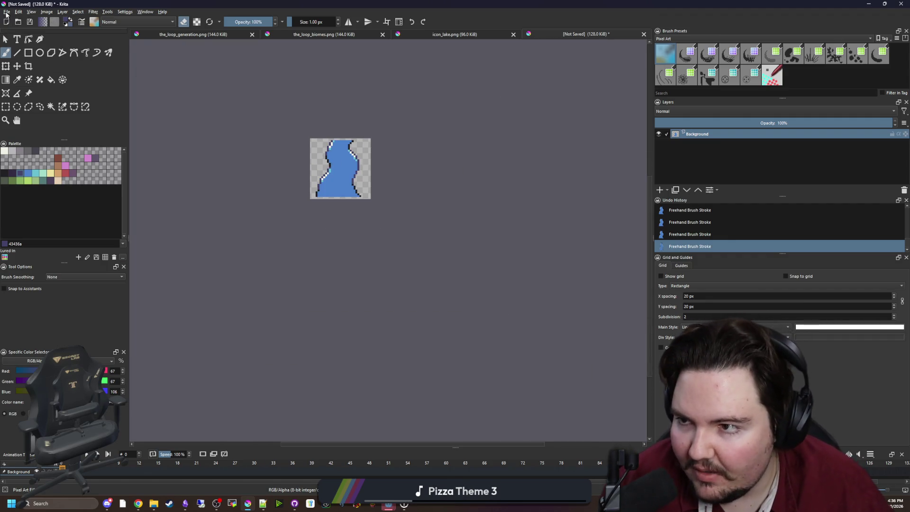
Save the drawing as the PNG image icon_river.png, then minimize Krita.
click(7, 12)
click(29, 53)
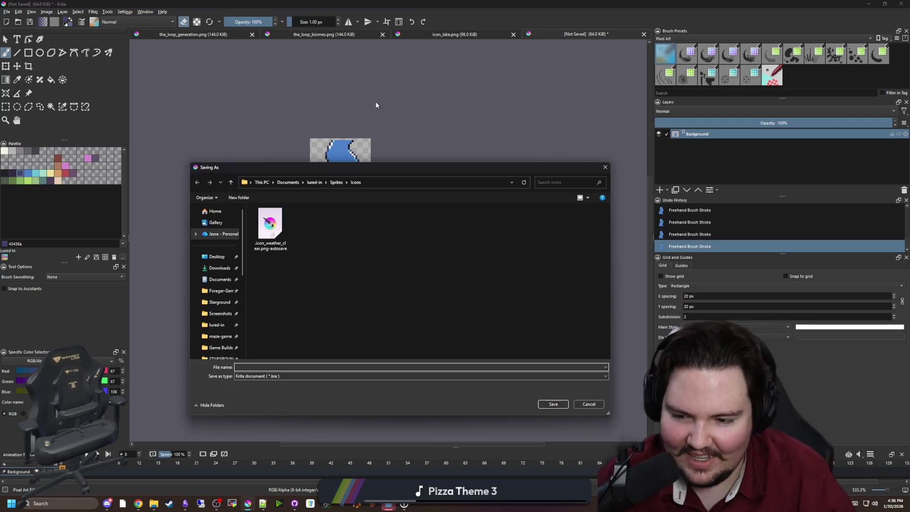
text(icon_river)
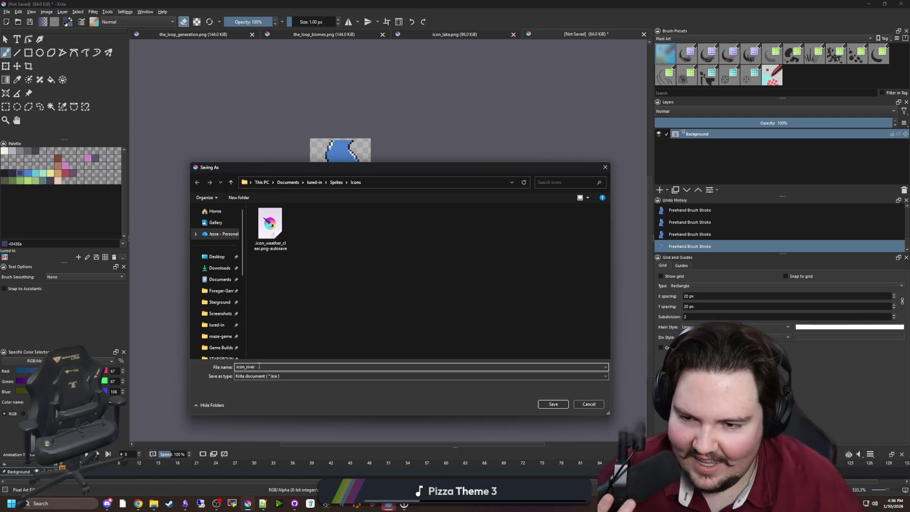
click(494, 376)
click(494, 304)
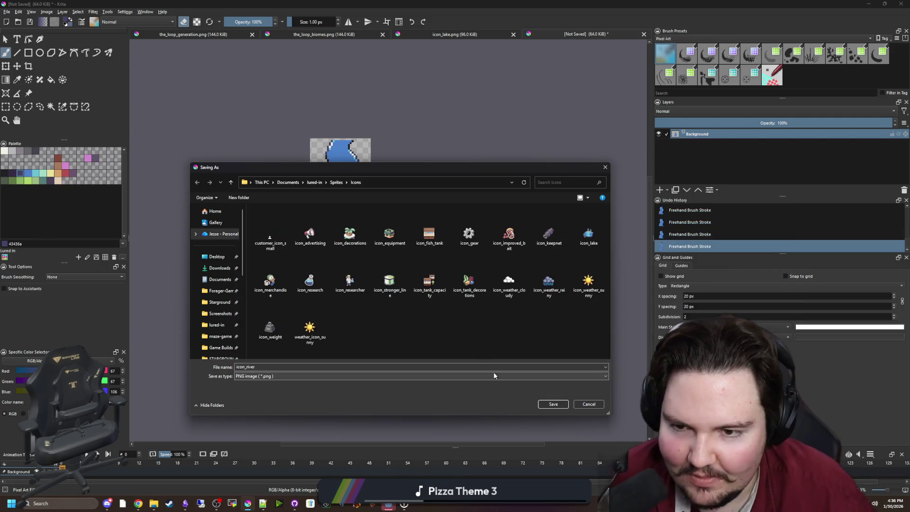
click(550, 403)
click(485, 321)
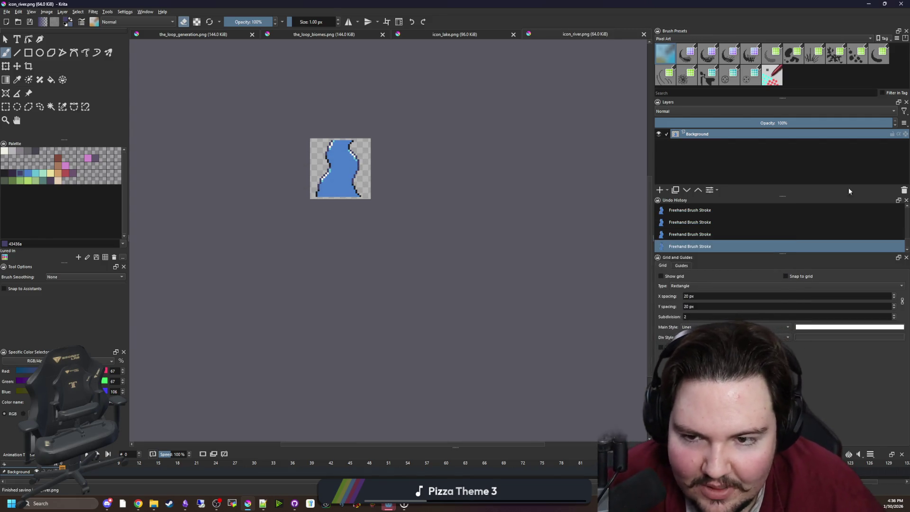
click(867, 4)
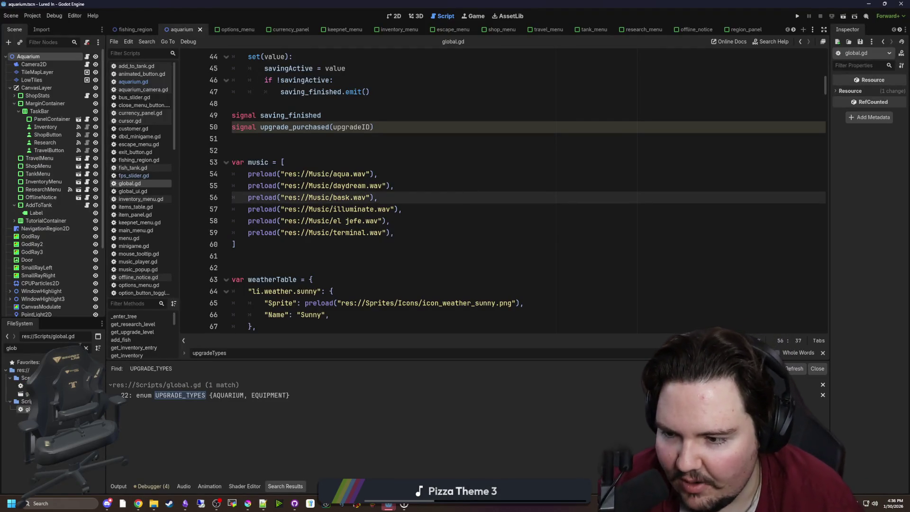
Filter the FileSystem for 'research' and open research_table.gd.
click(86, 348)
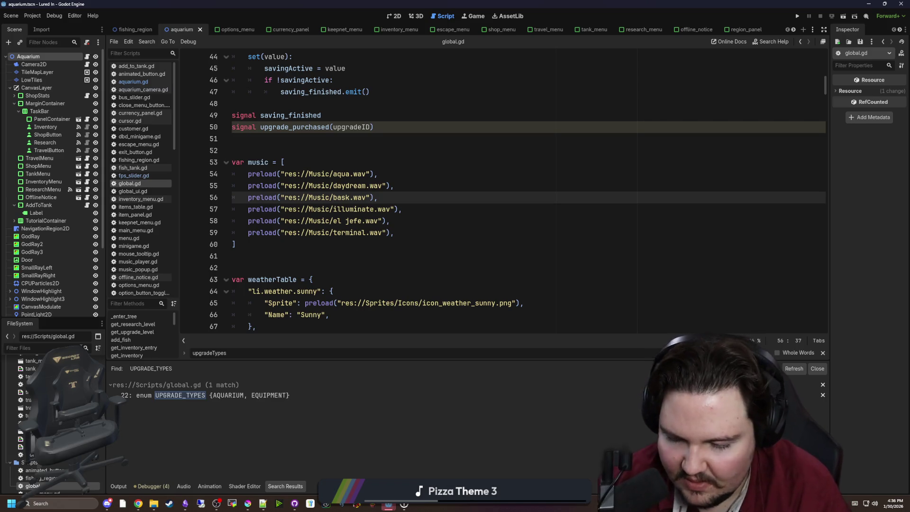
text(research)
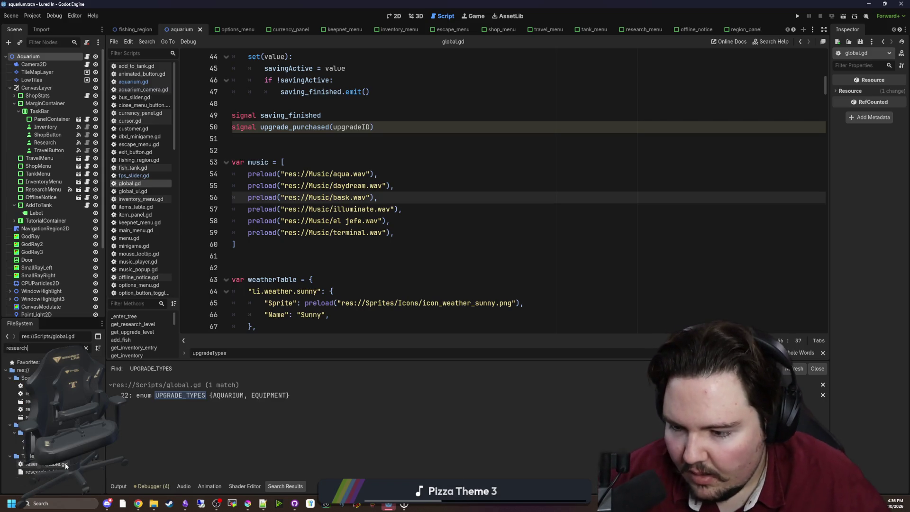
double_click(66, 465)
scroll(381, 281, down, 3)
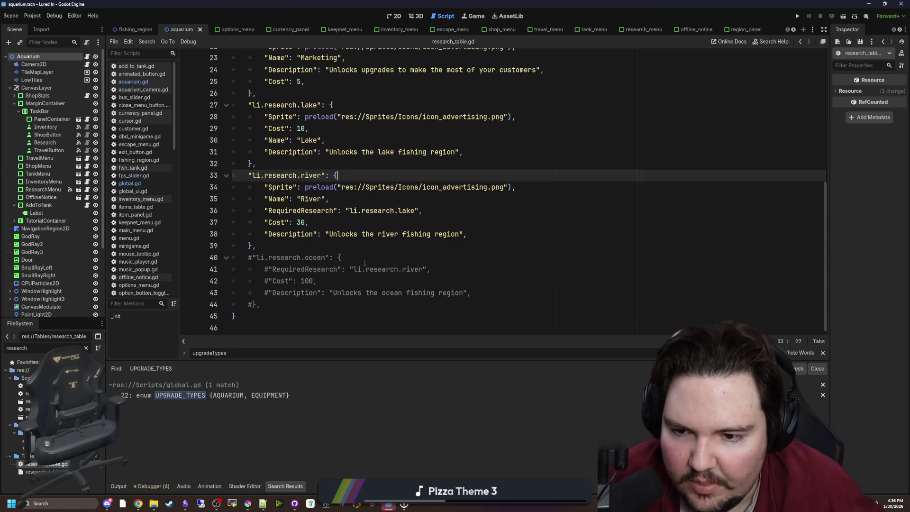
Change the River sprite path to icon_river.png and the Lake path to icon_lake.png.
click(365, 235)
click(482, 190)
double_click(444, 190)
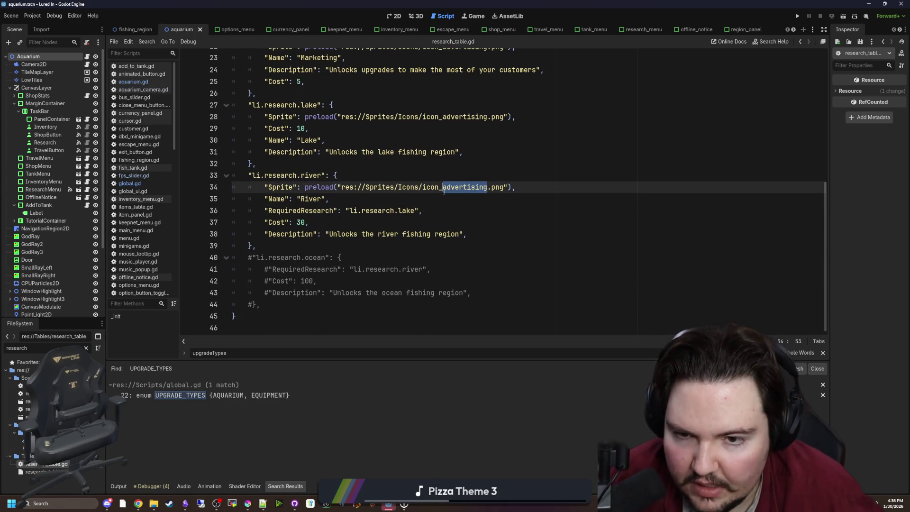
text(riv)
key(Return)
scroll(444, 192, up, 1)
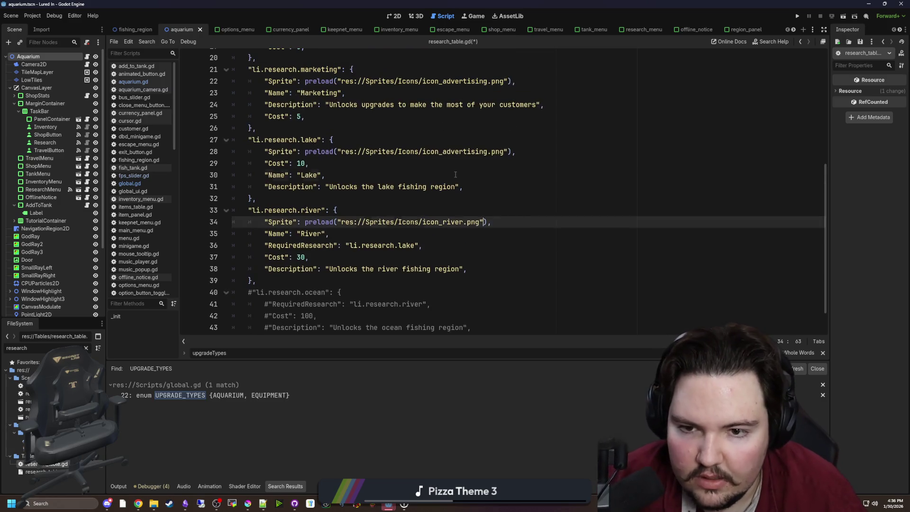
drag(487, 152, 445, 152)
text(lak)
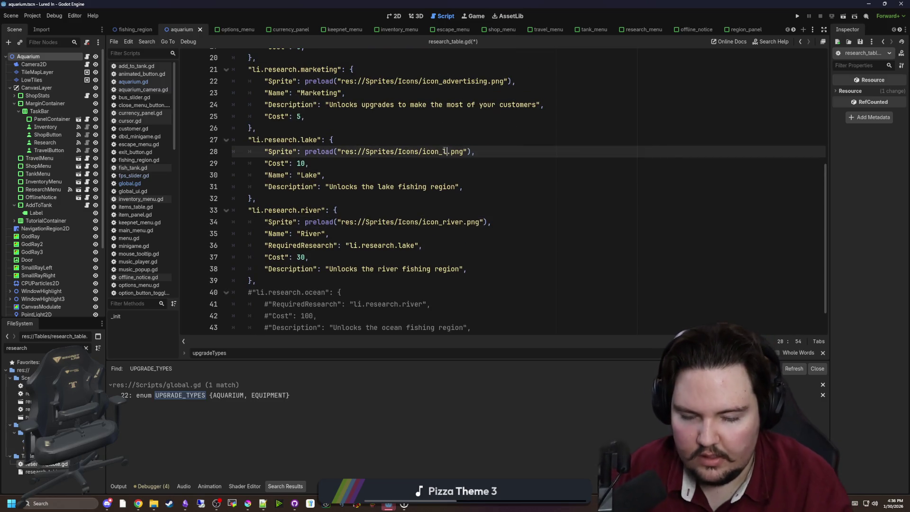
key(Return)
Save the script and run the project.
key(Up)
key(ctrl+s)
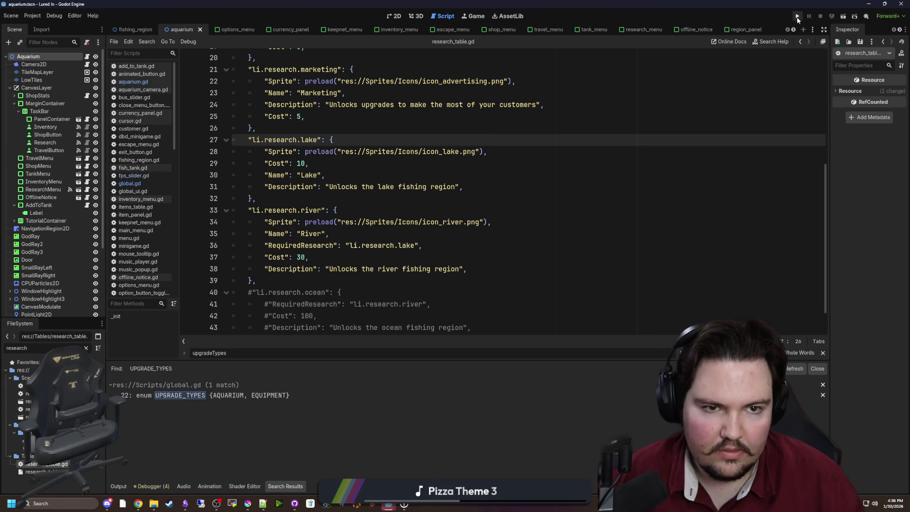
click(798, 17)
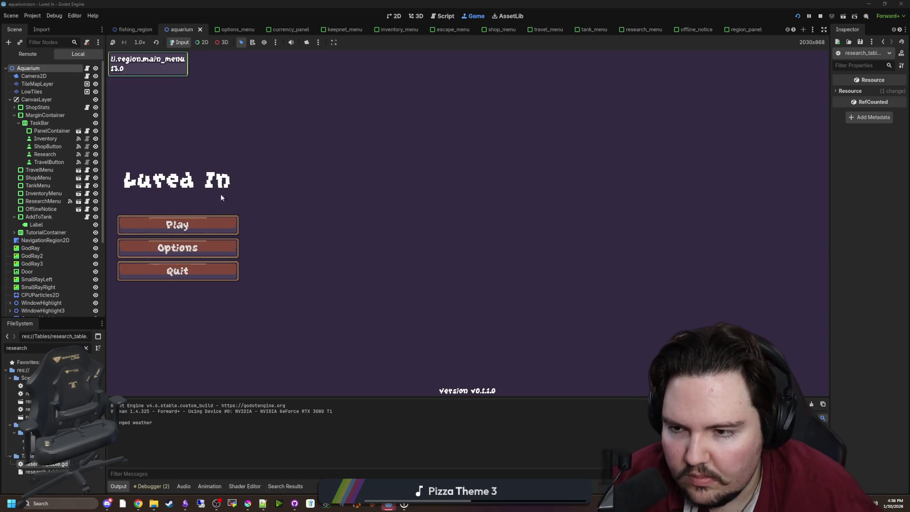
Start the game, view the research tree and inspect the Marketing node.
click(205, 221)
click(485, 375)
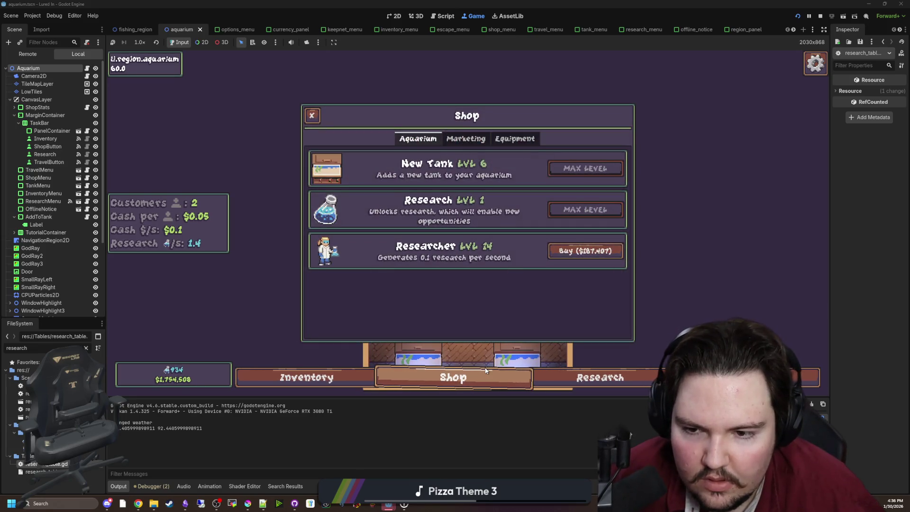
click(485, 375)
click(558, 374)
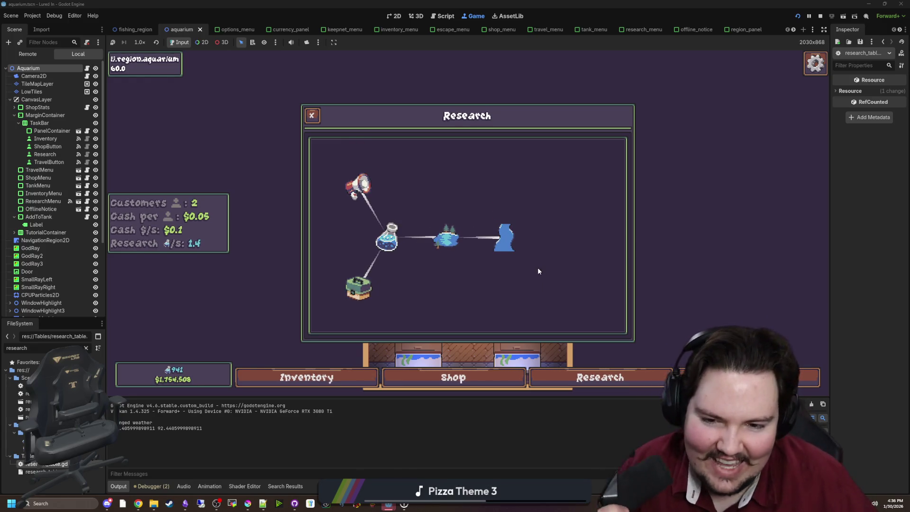
scroll(537, 267, up, 2)
scroll(532, 267, down, 3)
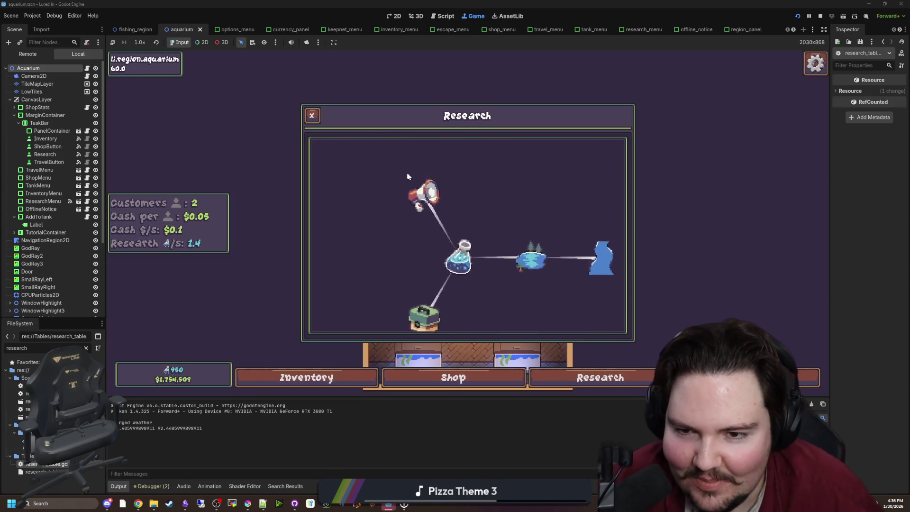
click(412, 186)
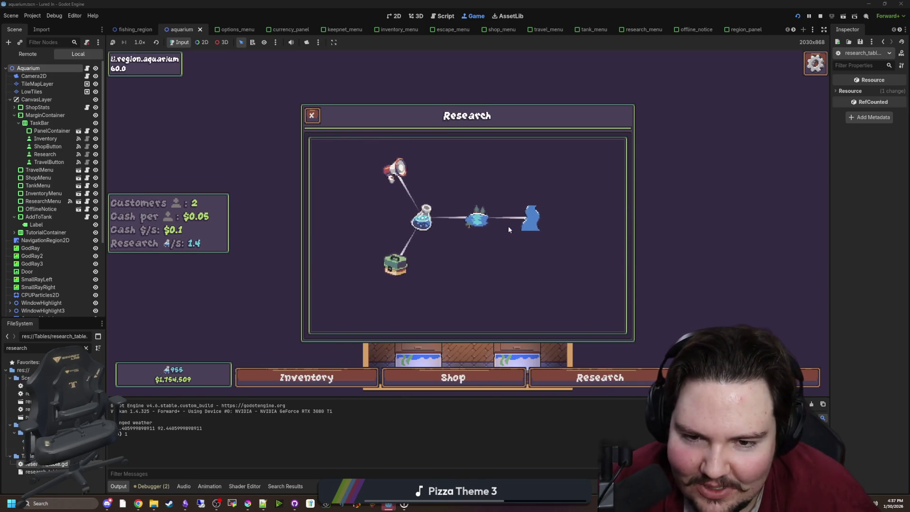
key(Escape)
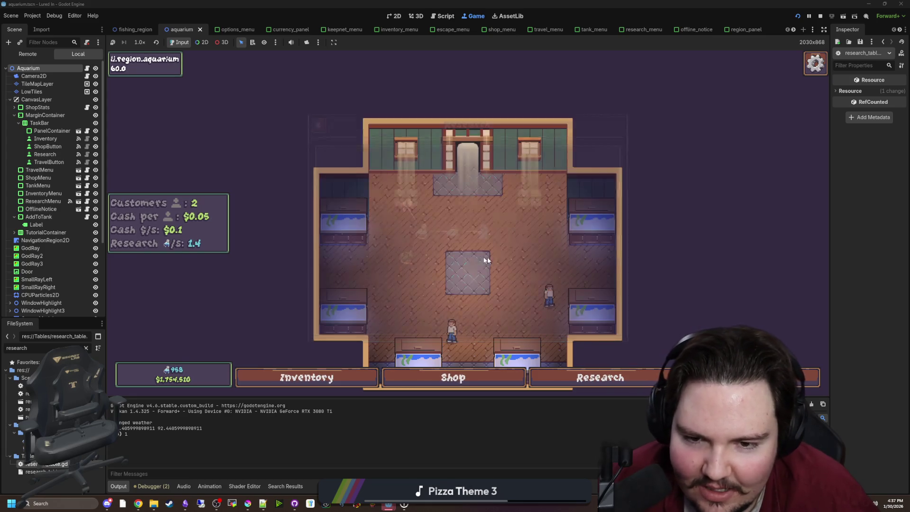
Reopen the research tree, centre its nodes to see the new icons, and return to Krita.
click(452, 378)
click(342, 374)
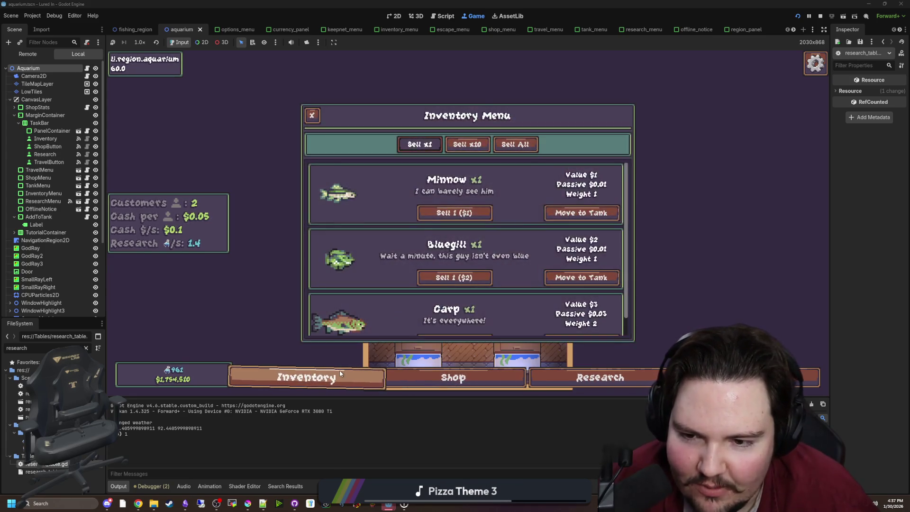
click(455, 379)
click(524, 381)
click(602, 381)
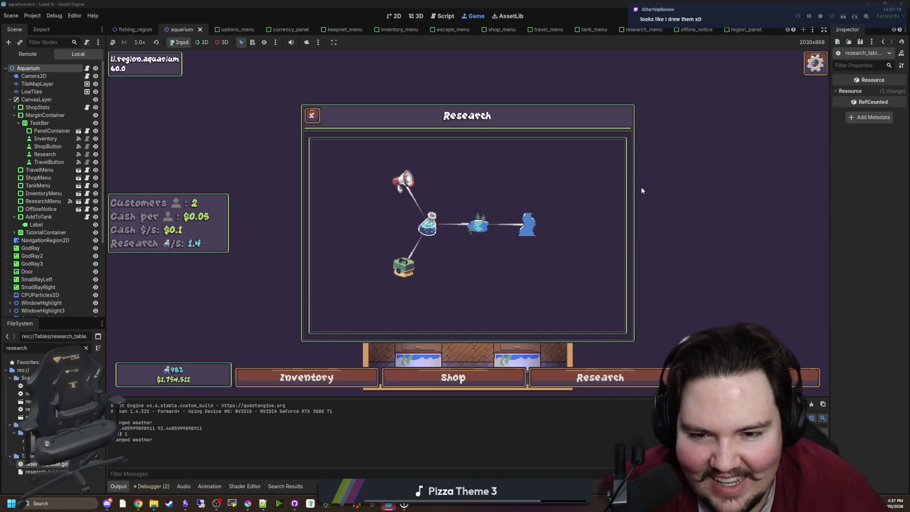
drag(558, 206, 534, 217)
scroll(502, 247, up, 2)
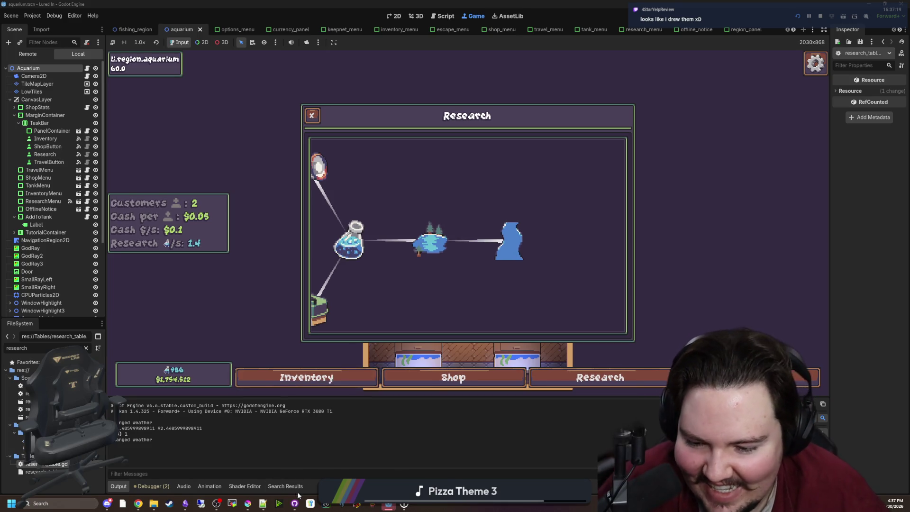
click(251, 504)
scroll(325, 152, up, 3)
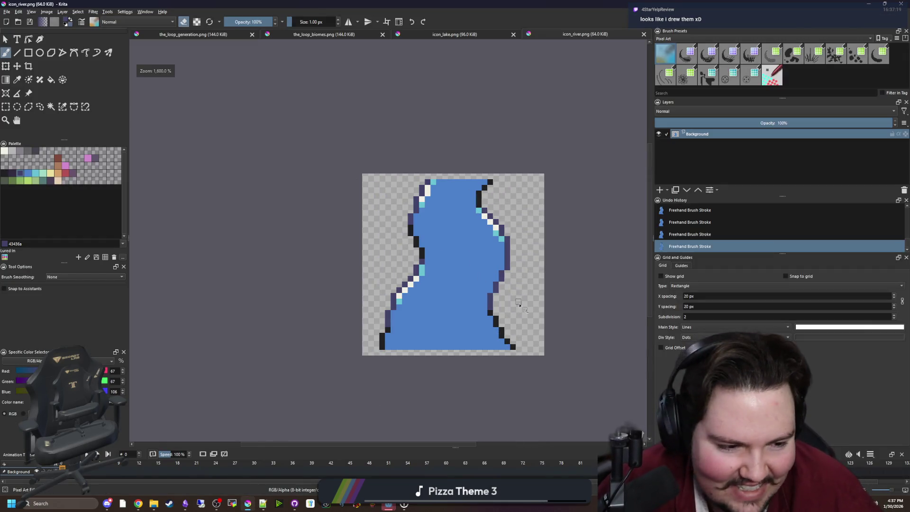
scroll(427, 251, up, 2)
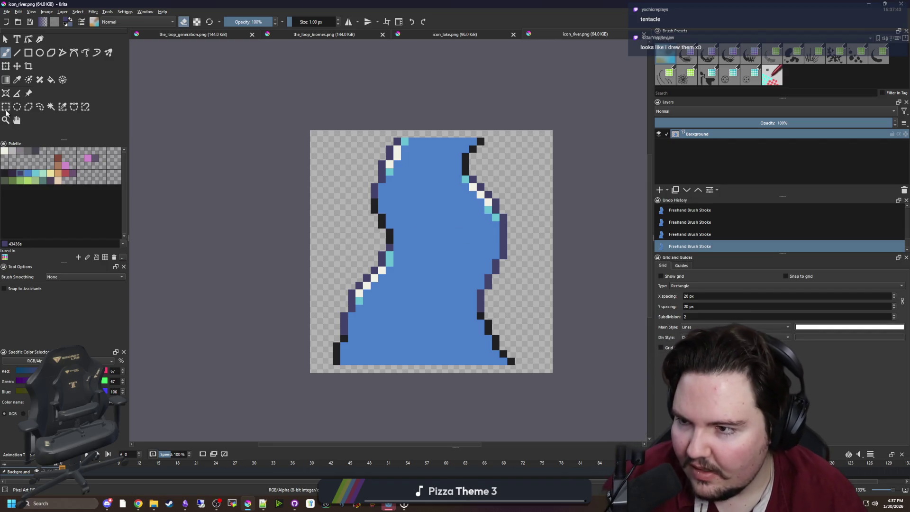
click(6, 106)
Clear the old blue river drawing and return to the brush with pink selected.
drag(601, 413, 243, 102)
key(Delete)
key(ctrl+shift+a)
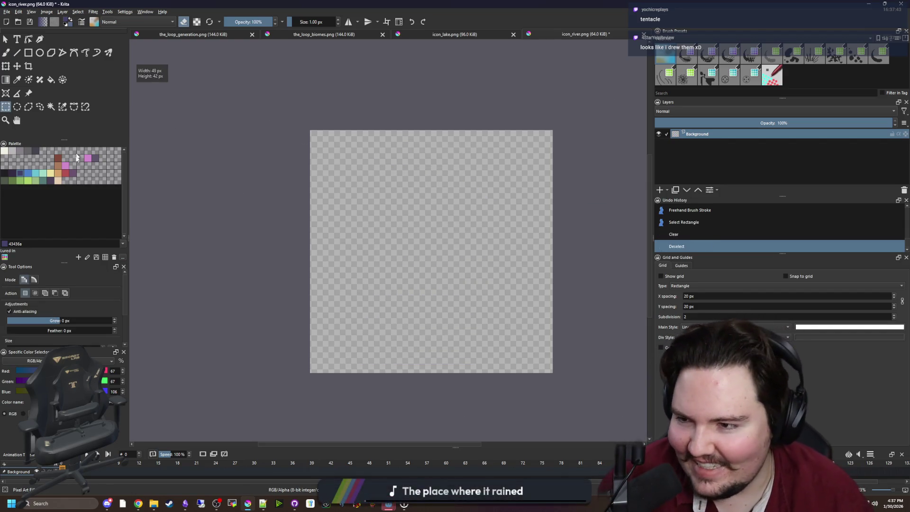
click(65, 167)
key(b)
Paint a thin winding pink river line from the bottom of the icon to the top.
drag(474, 318, 449, 344)
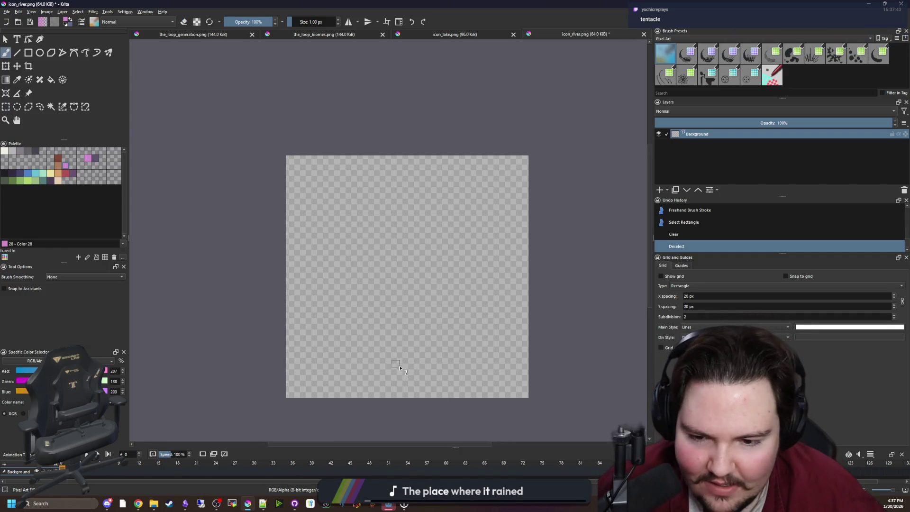
scroll(400, 367, up, 1)
mouse_move(420, 374)
mouse_down()
mouse_move(366, 284)
mouse_move(435, 132)
mouse_move(351, 90)
mouse_move(486, 68)
mouse_up()
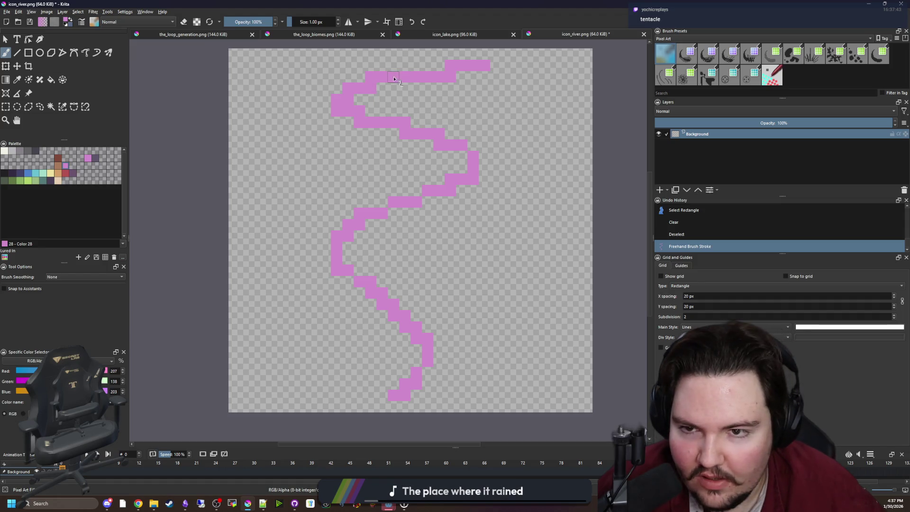
Thicken the pink river with larger strokes, filling out its broad lower-right base.
key(])
click(357, 109)
mouse_move(351, 114)
mouse_down()
mouse_move(467, 148)
mouse_move(366, 217)
mouse_move(379, 294)
mouse_up()
click(418, 389)
key(])
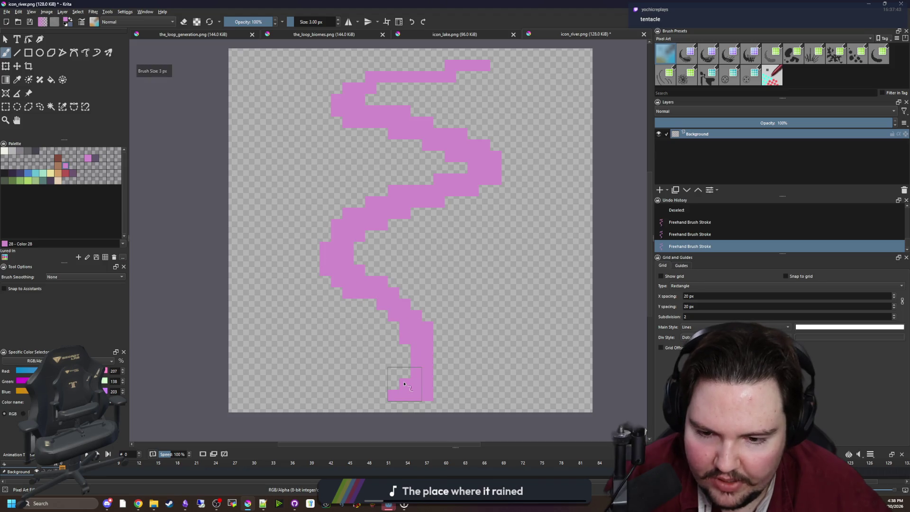
mouse_move(416, 370)
mouse_down()
mouse_move(353, 280)
mouse_move(363, 204)
mouse_move(457, 183)
mouse_up()
key([)
key([)
key([)
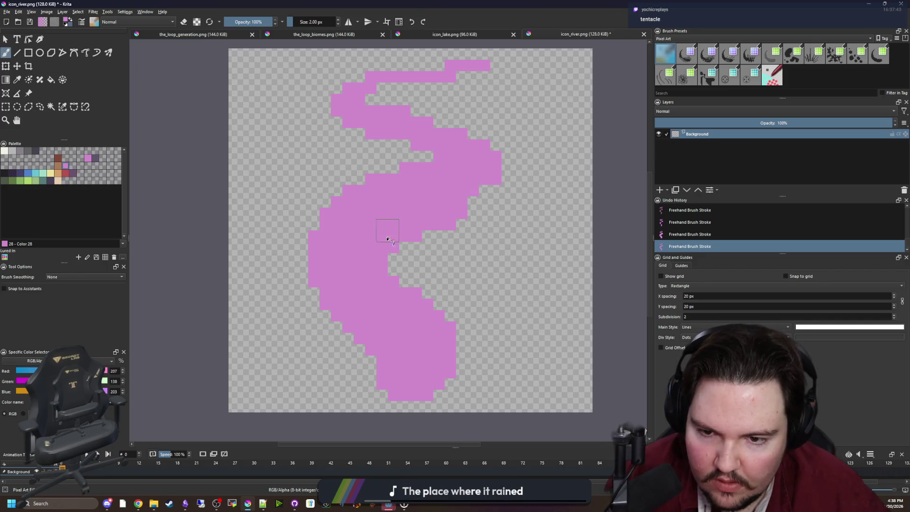
drag(413, 288, 466, 362)
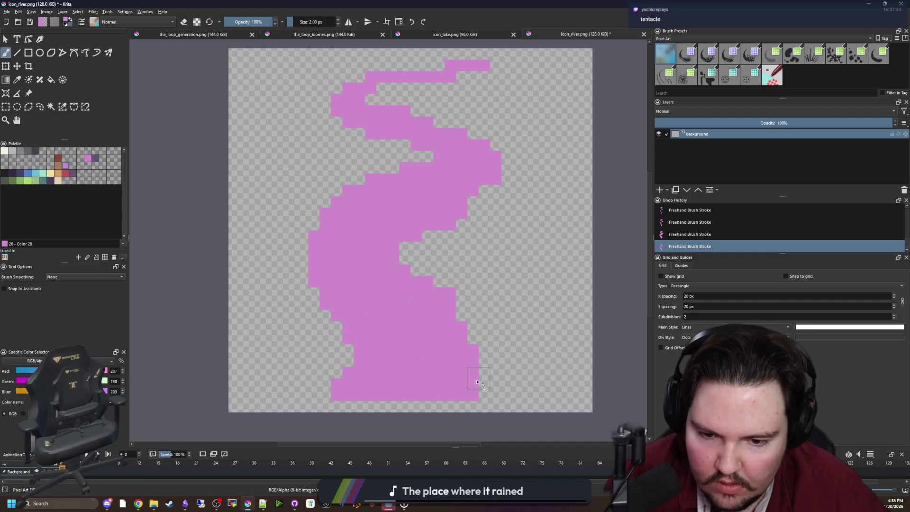
drag(486, 387, 458, 329)
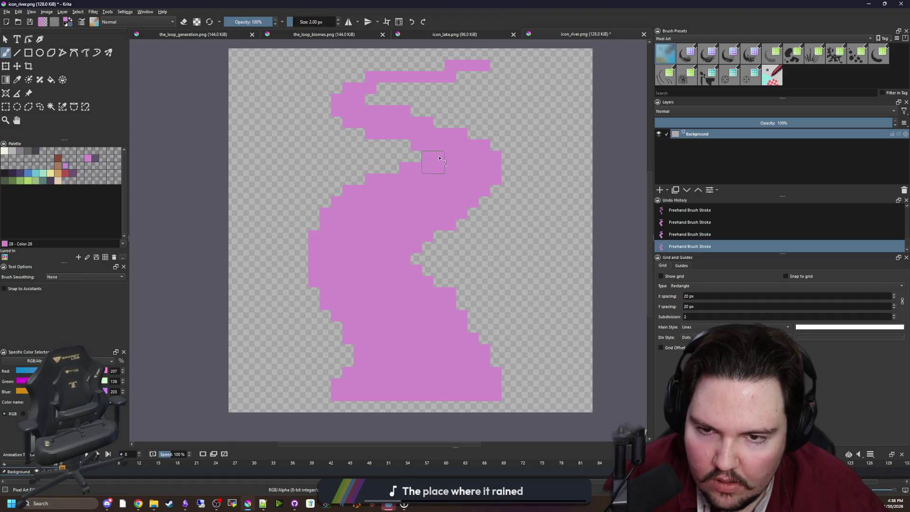
Review the thickened river at several zoom levels, then go back to the game in Godot.
scroll(432, 199, down, 3)
scroll(360, 311, up, 5)
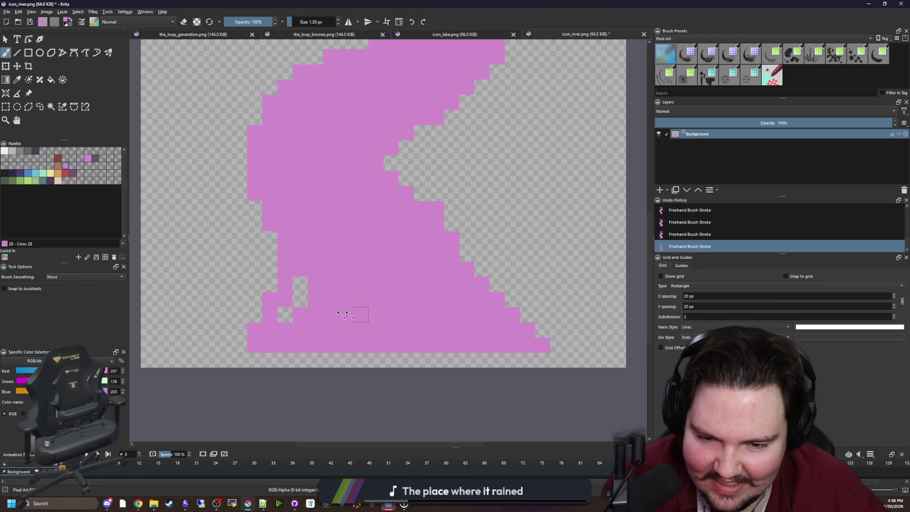
scroll(240, 345, down, 3)
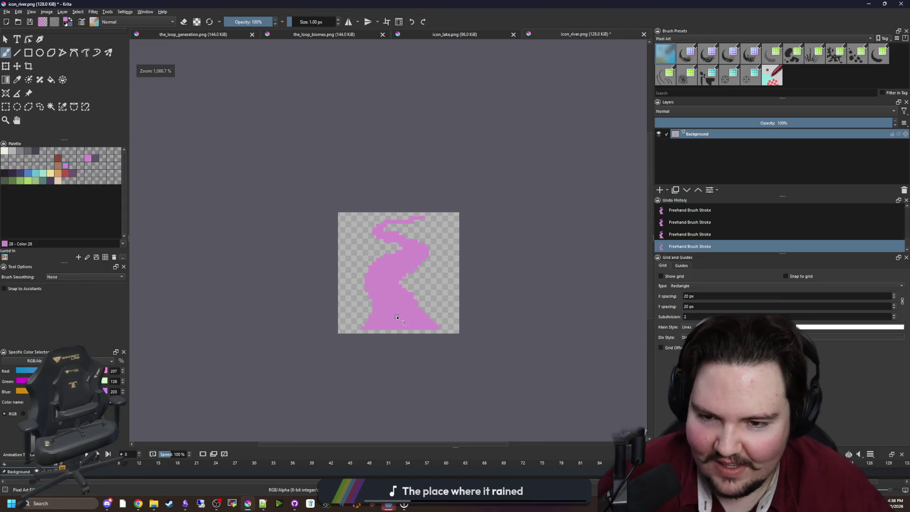
scroll(397, 317, up, 2)
scroll(304, 332, up, 1)
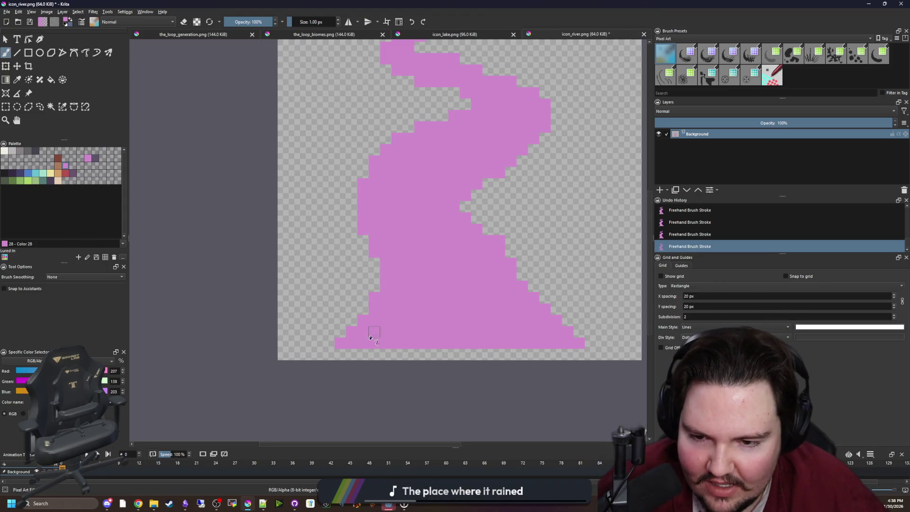
scroll(371, 338, down, 3)
scroll(322, 335, up, 4)
scroll(297, 345, down, 4)
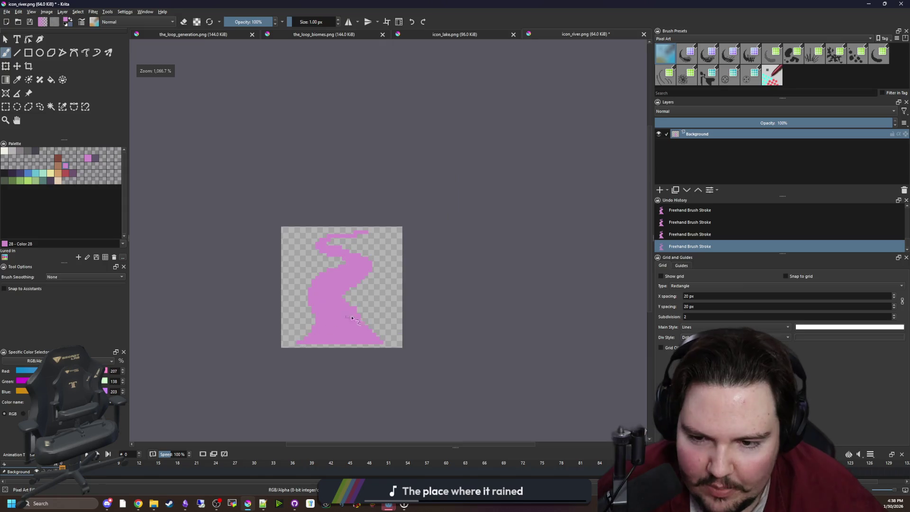
key(alt+Tab)
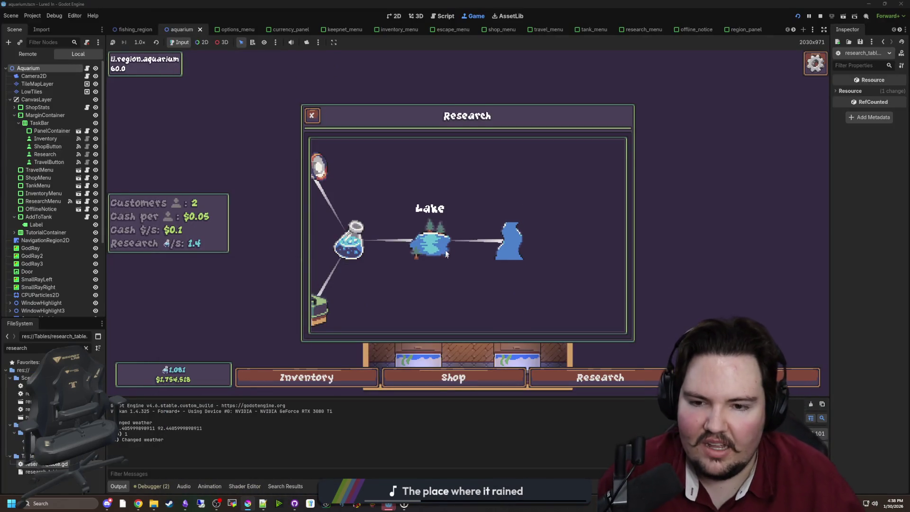
Inspect the Lake node, then browse the shop's Marketing, Equipment and Aquarium upgrade tabs.
click(467, 254)
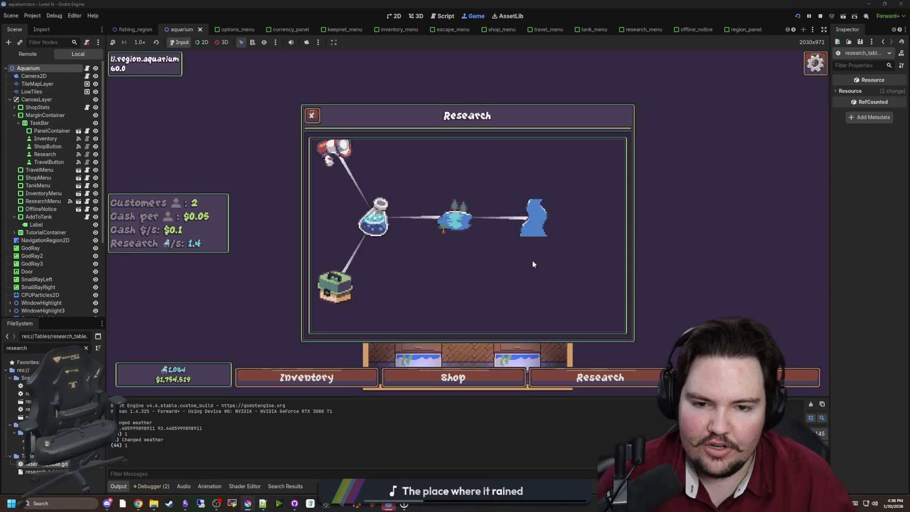
key(Escape)
click(428, 380)
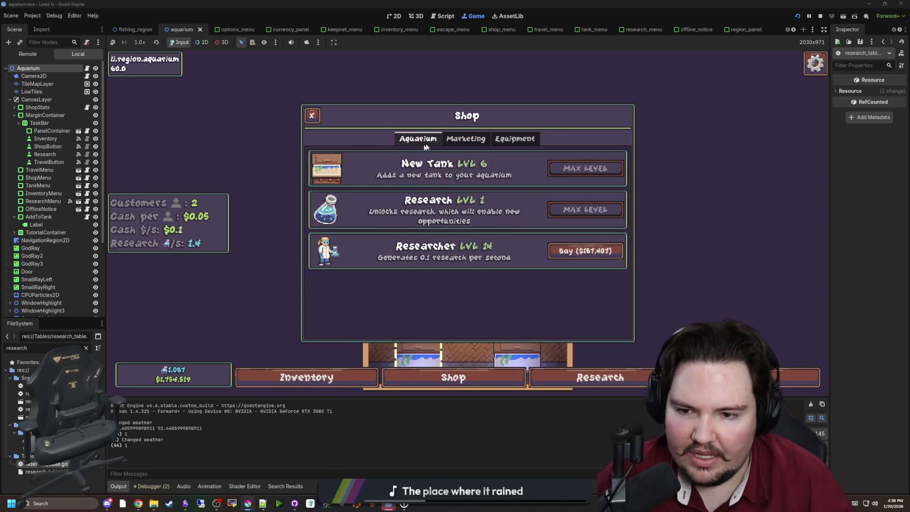
click(450, 141)
click(515, 139)
click(467, 139)
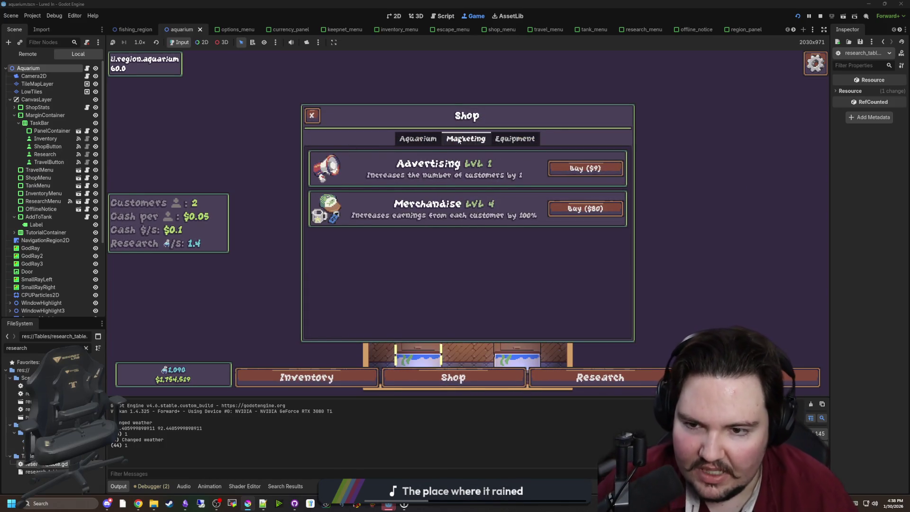
click(411, 138)
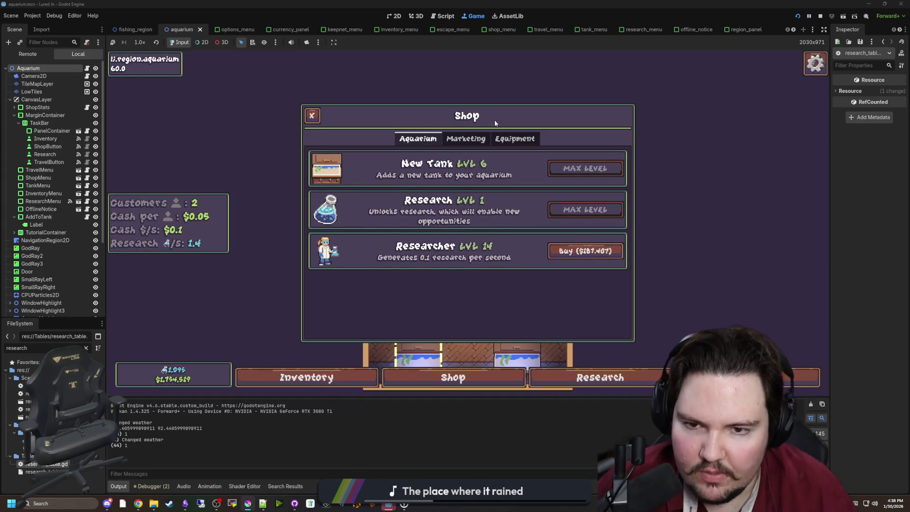
click(475, 140)
click(515, 139)
click(475, 142)
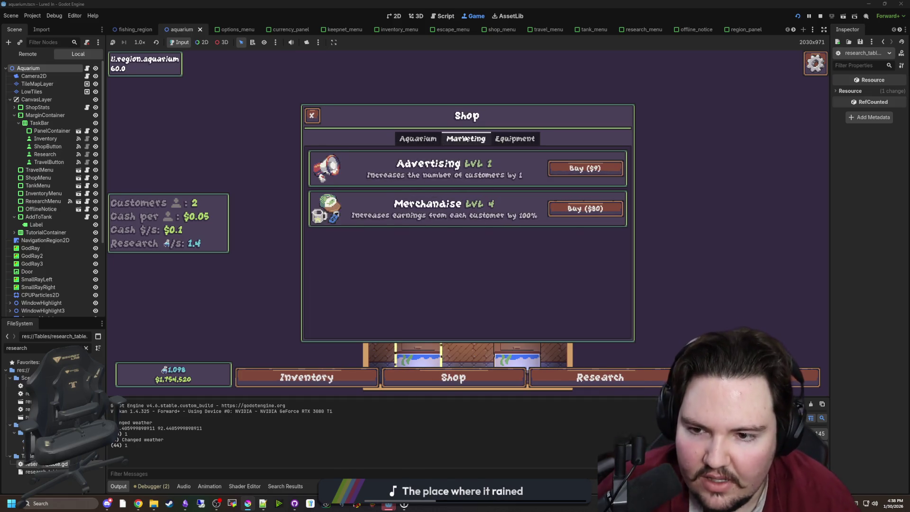
Search FileSystem for 'decor' and preview icon_decorations.png in a widened Inspector.
double_click(16, 348)
text(deco)
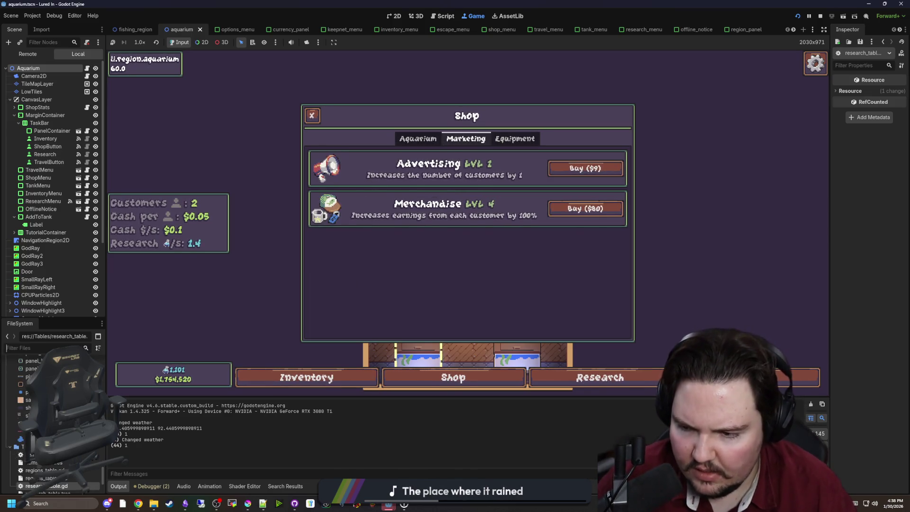
text(r)
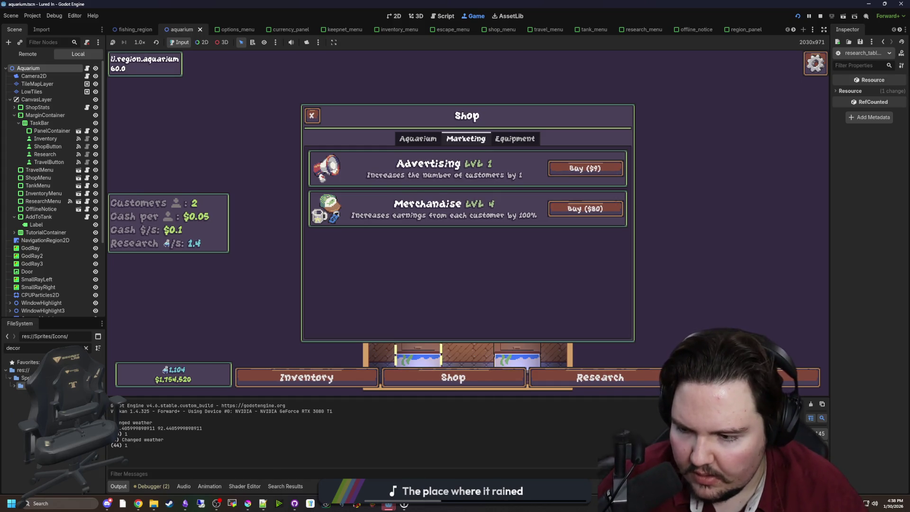
click(26, 393)
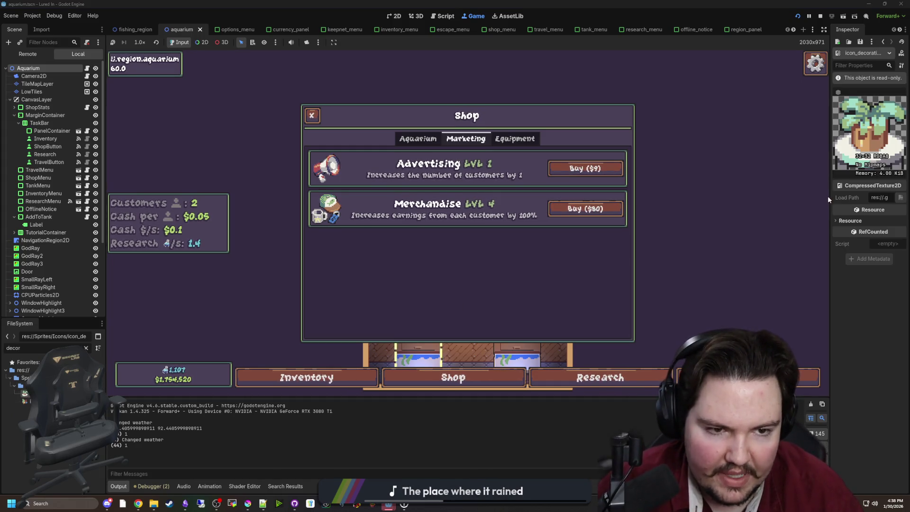
drag(830, 196, 623, 197)
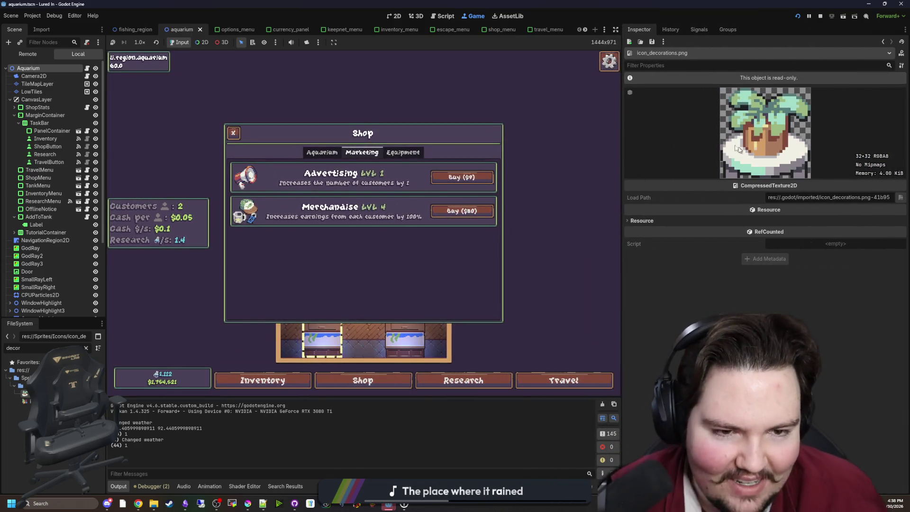
Close the shop, restore the game view's width and reopen the Research tree.
click(403, 152)
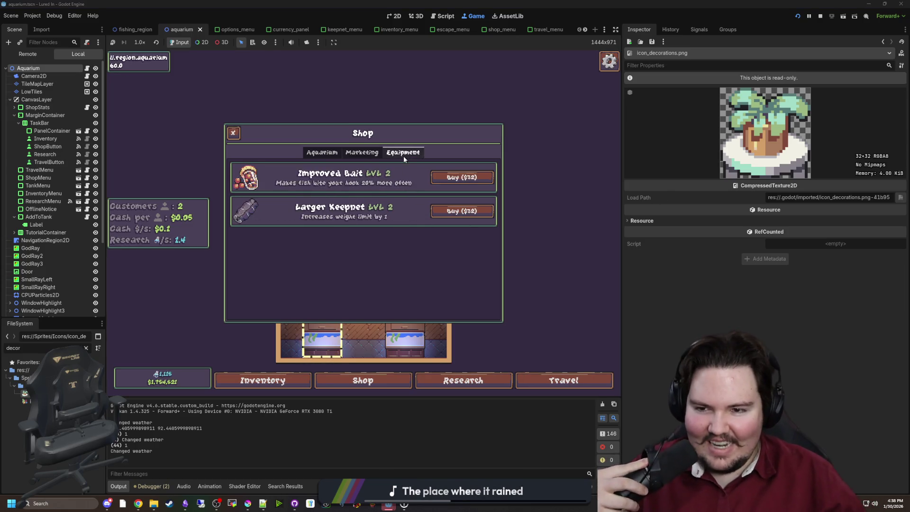
click(550, 240)
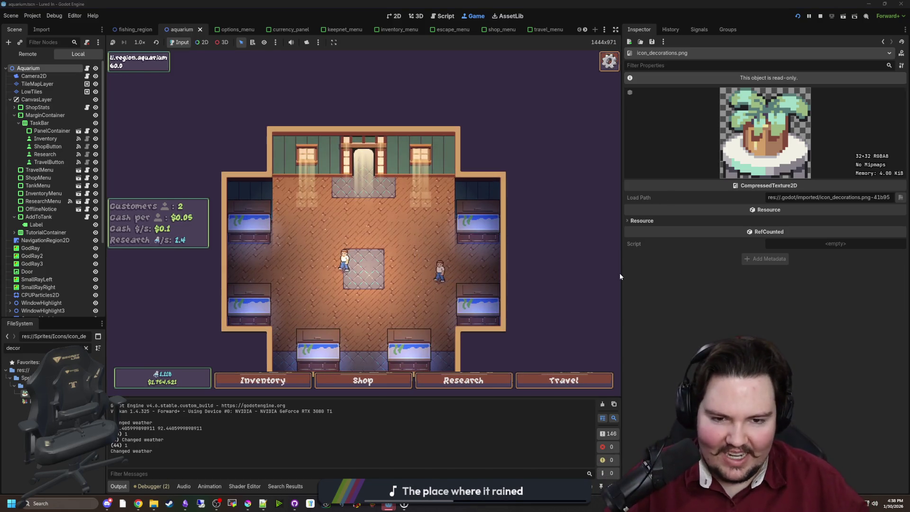
drag(622, 273, 893, 257)
click(454, 378)
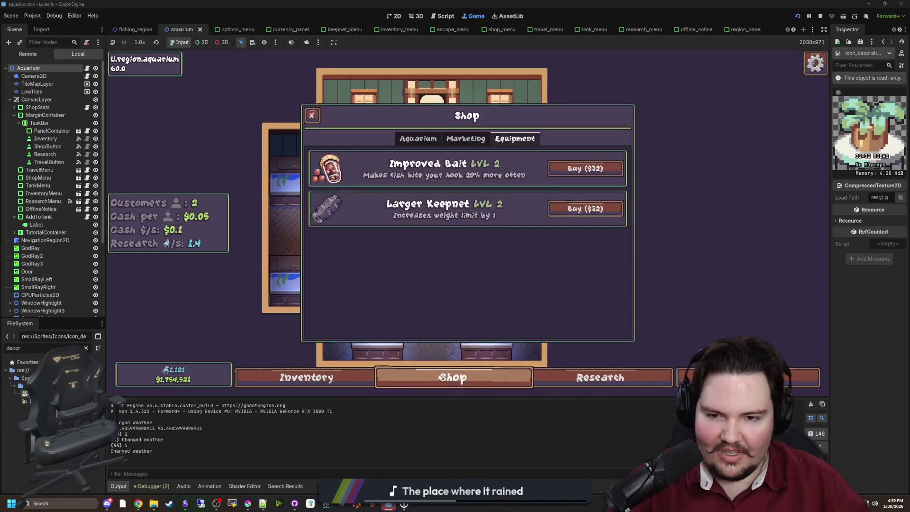
click(454, 378)
click(576, 377)
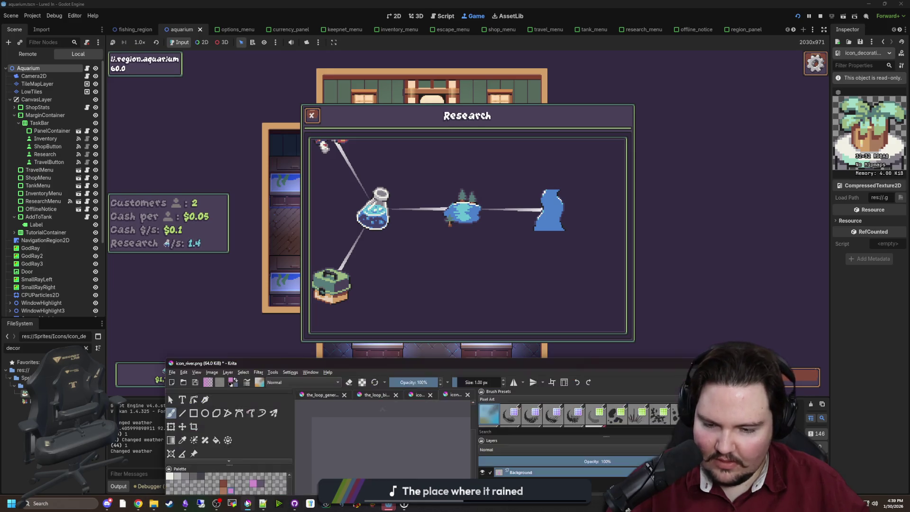
Zoom in on the icon and nudge the pink river layer one pixel right with the Move tool.
click(247, 504)
scroll(306, 366, up, 1)
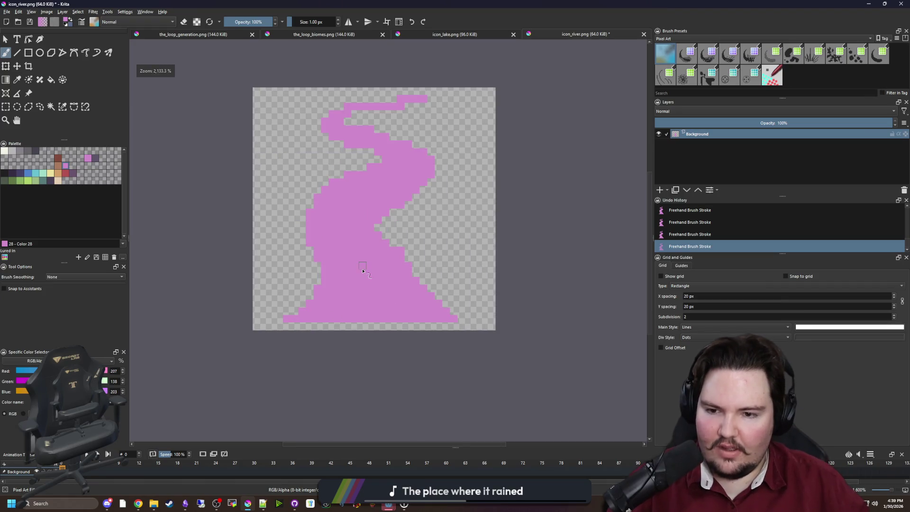
scroll(368, 266, up, 1)
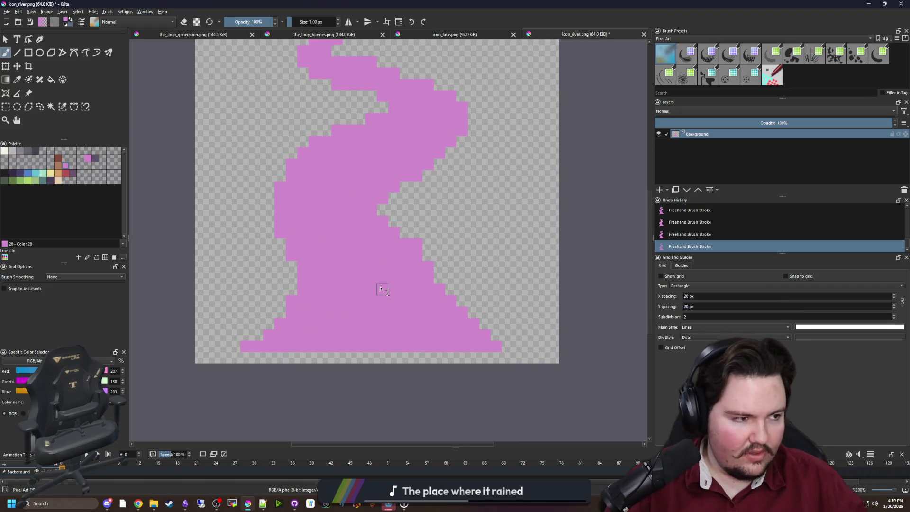
scroll(383, 285, up, 1)
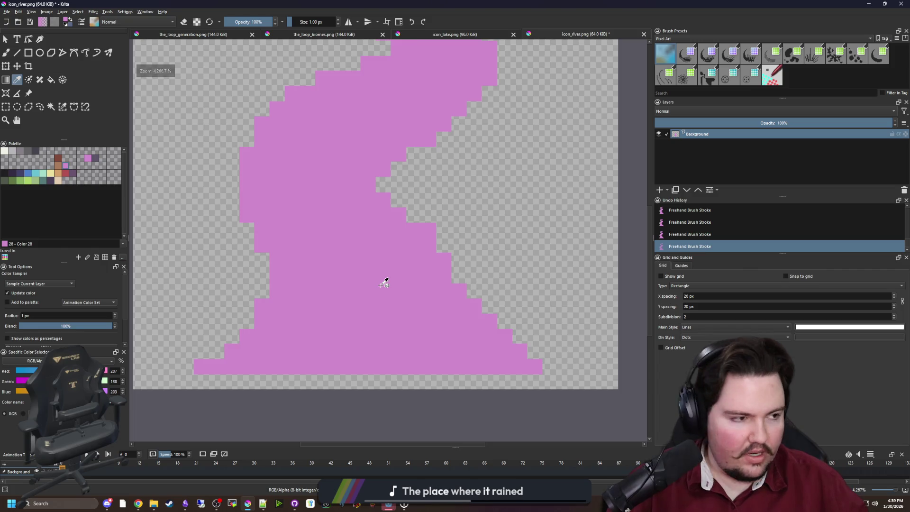
scroll(415, 287, left, 2)
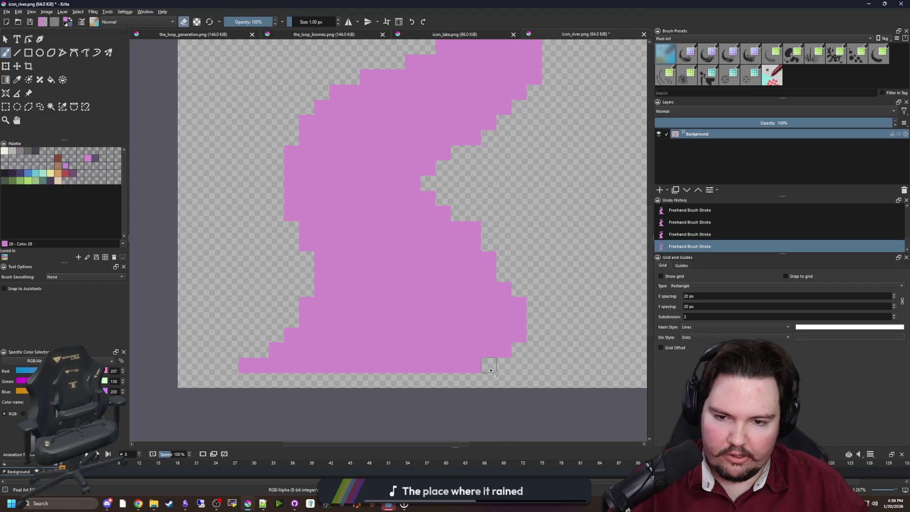
scroll(393, 329, down, 3)
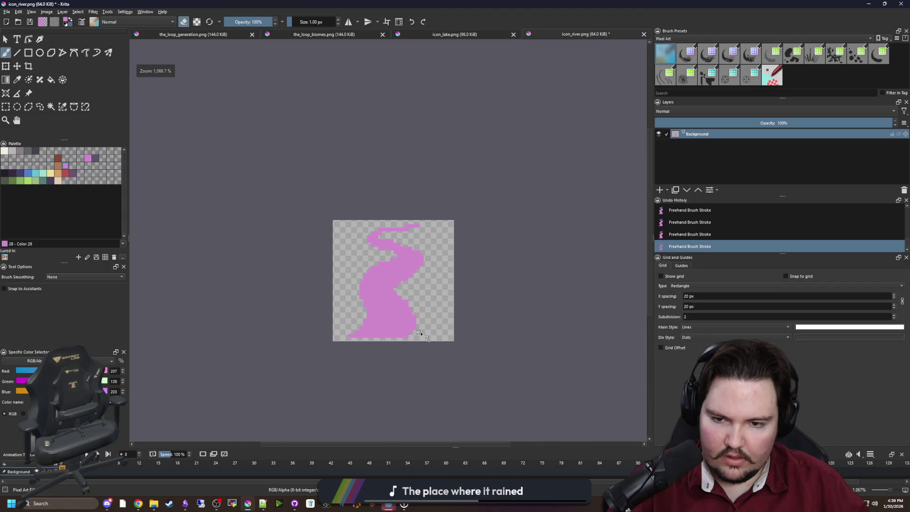
click(20, 68)
drag(351, 300, 360, 300)
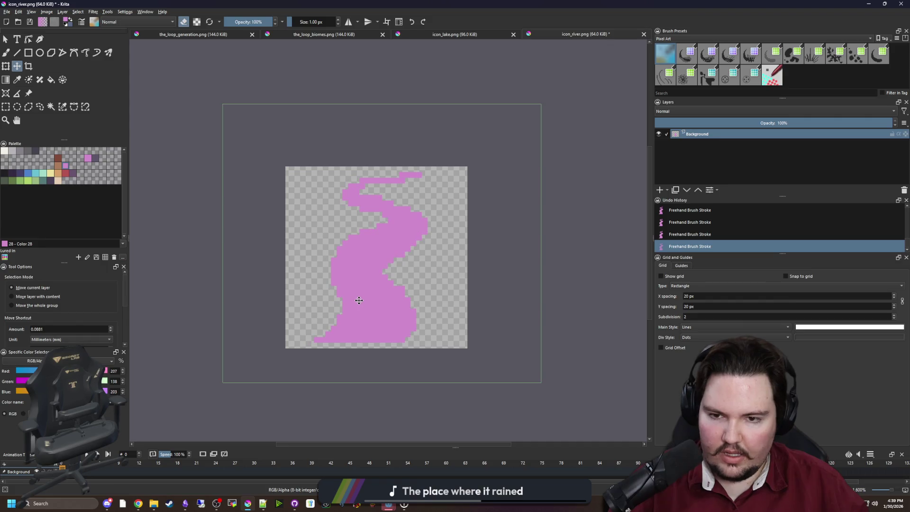
scroll(378, 316, up, 1)
key(f)
scroll(398, 303, up, 1)
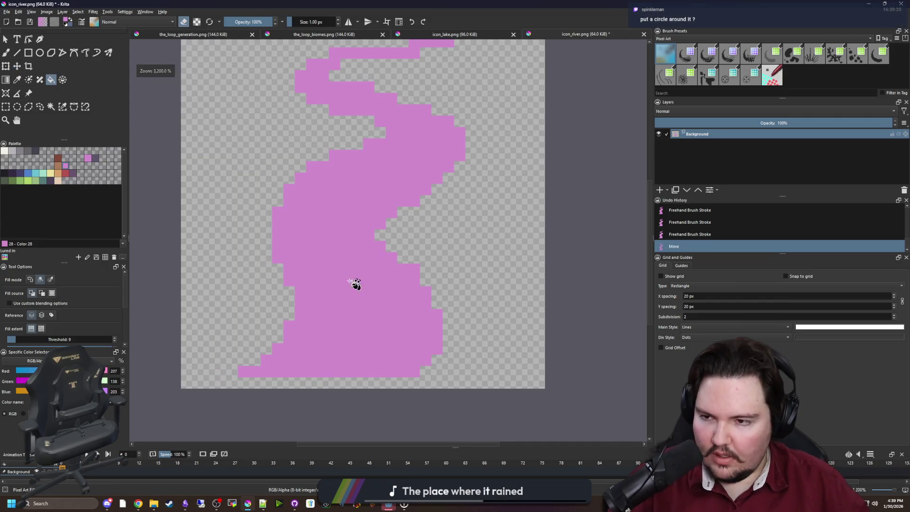
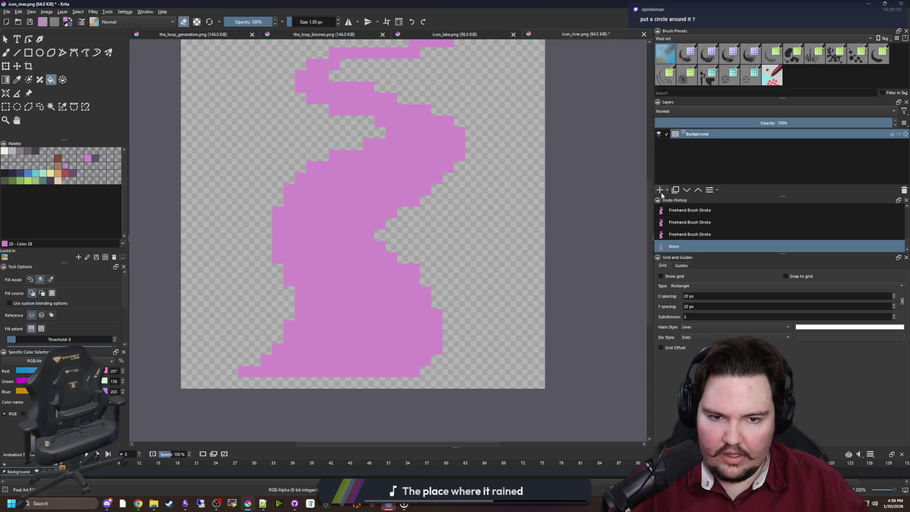
On a new layer, fill a canvas-sized circular selection with teal, then deselect.
click(660, 190)
scroll(489, 240, down, 2)
click(17, 107)
scroll(419, 141, up, 1)
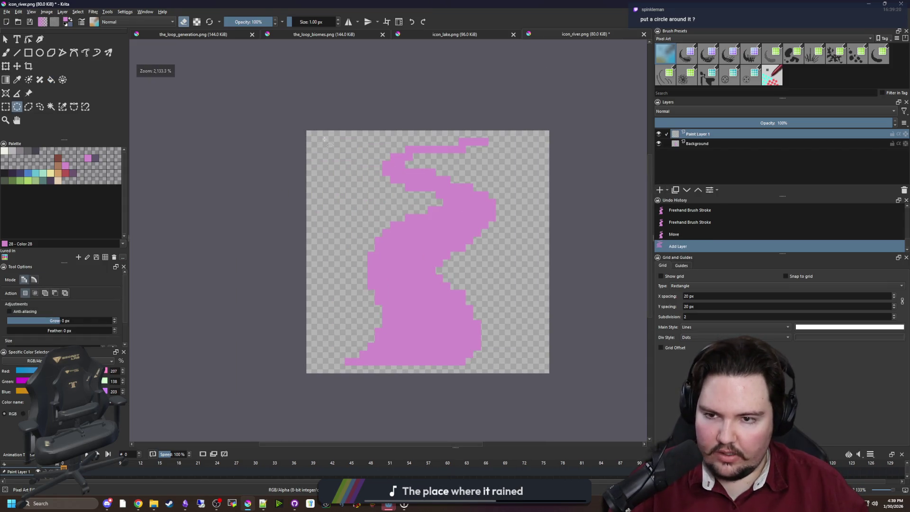
drag(312, 137, 545, 369)
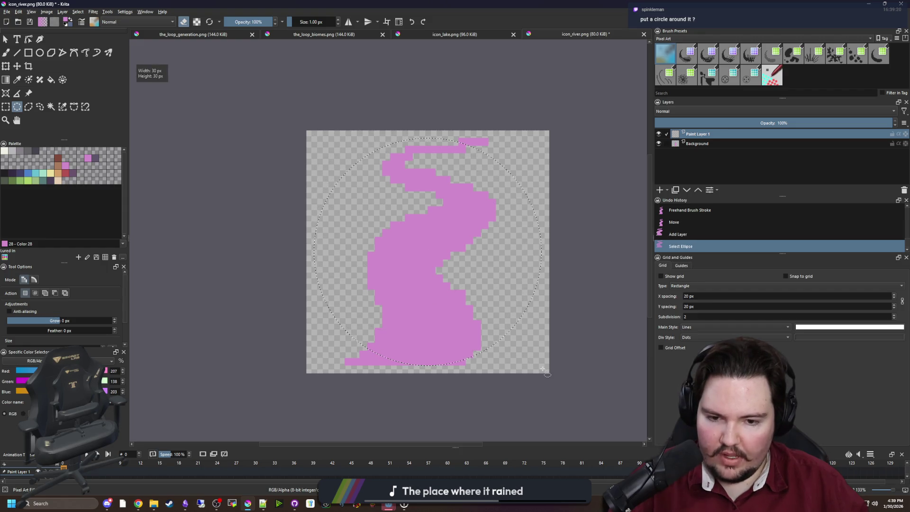
click(50, 79)
click(406, 260)
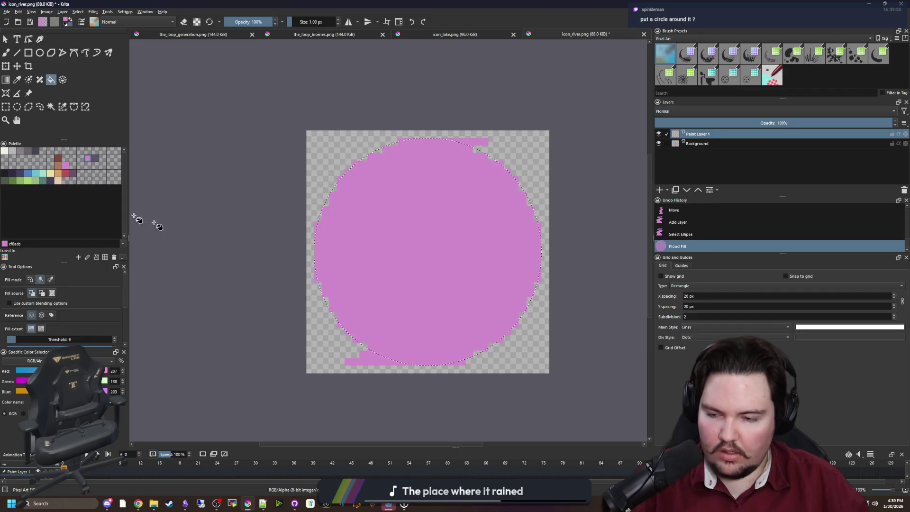
click(36, 173)
click(396, 258)
key(ctrl+shift+a)
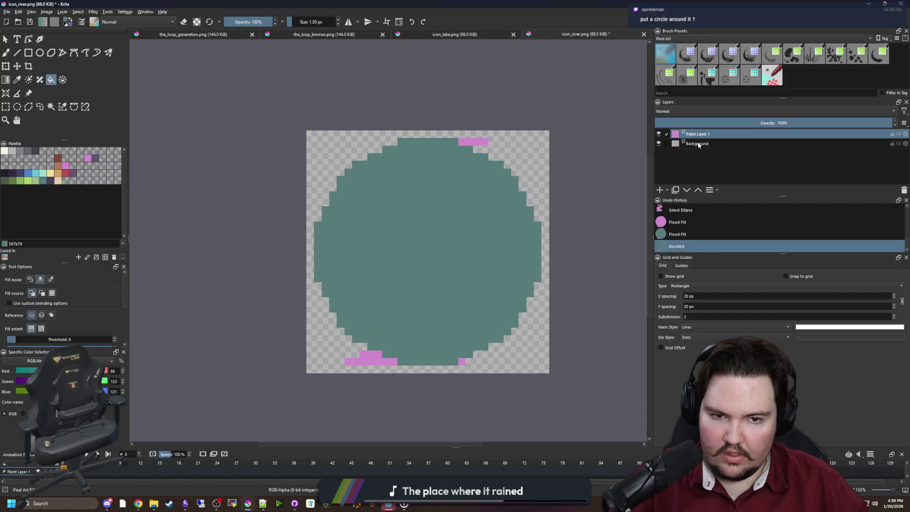
Delete the pink river pixels lying outside the teal circle.
click(699, 144)
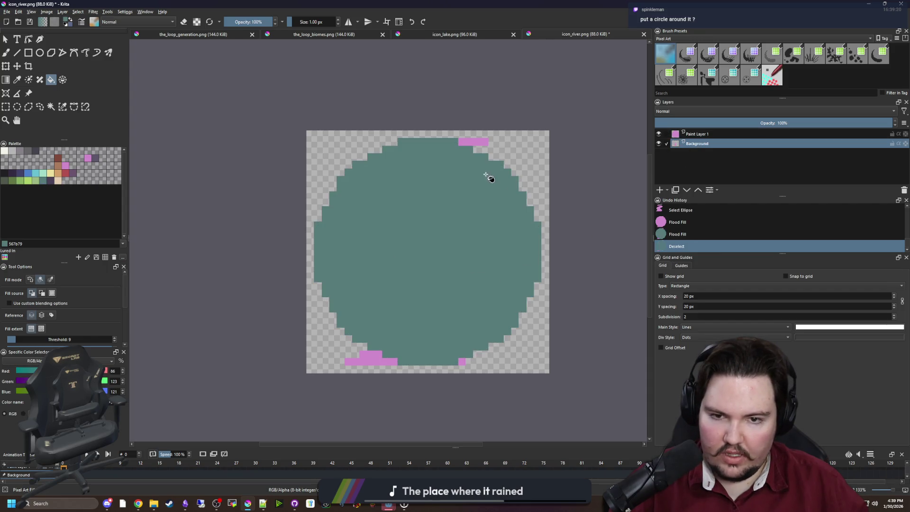
click(62, 106)
click(531, 150)
key(Page_Up)
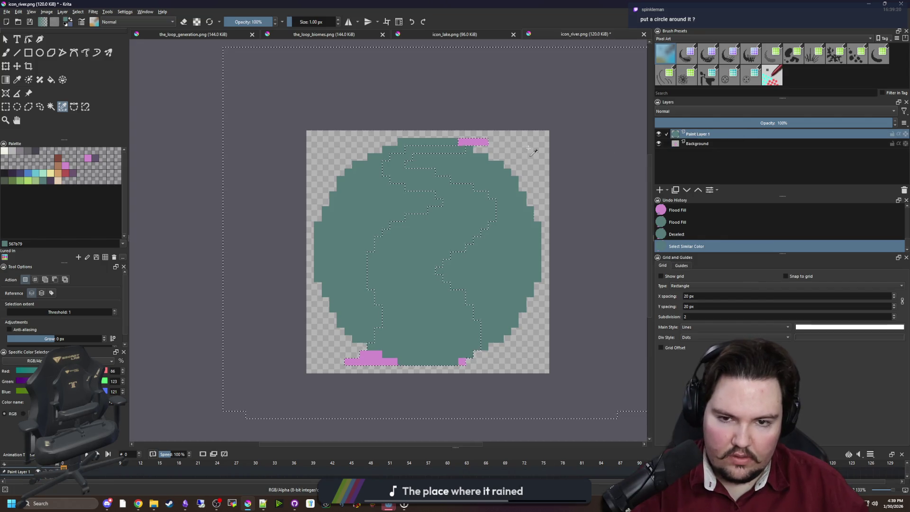
click(532, 151)
click(699, 143)
key(Delete)
key(ctrl+shift+a)
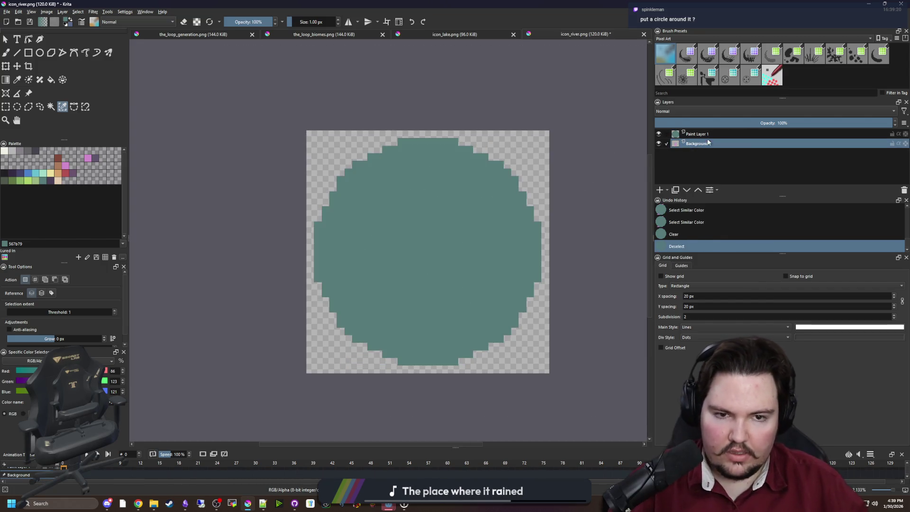
Move the river layer above the teal circle and merge it into the circle layer.
click(706, 136)
click(659, 134)
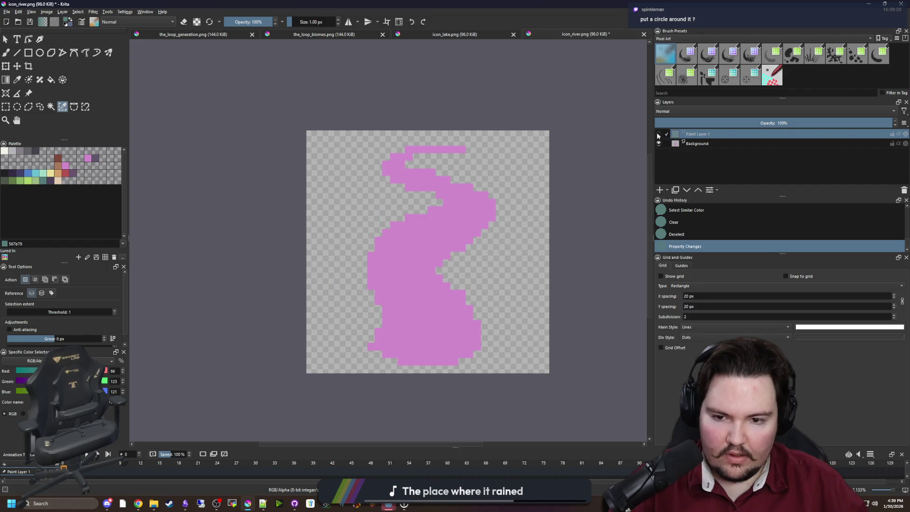
drag(696, 147, 699, 137)
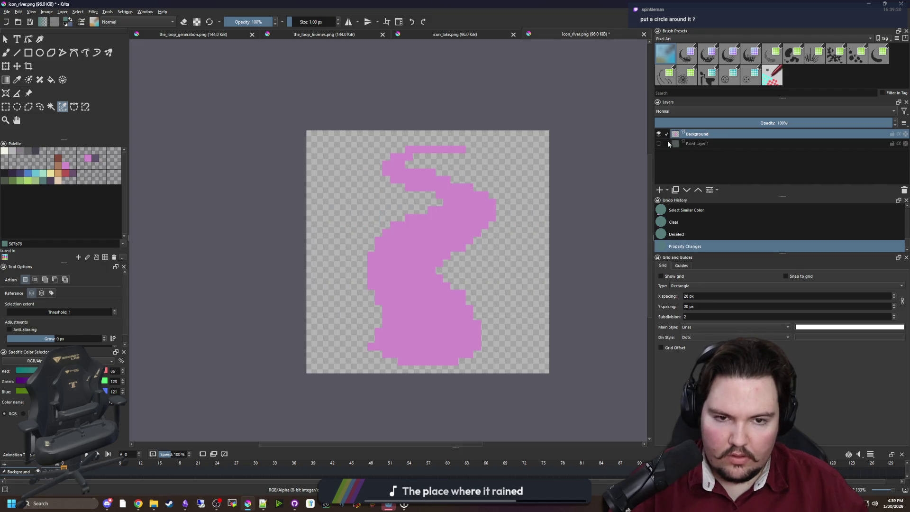
click(658, 143)
right_click(701, 134)
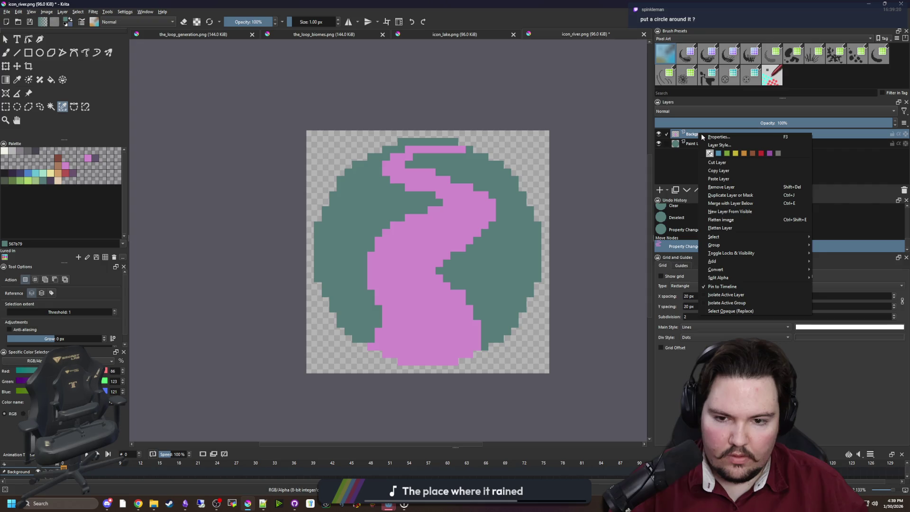
click(739, 204)
scroll(433, 299, up, 2)
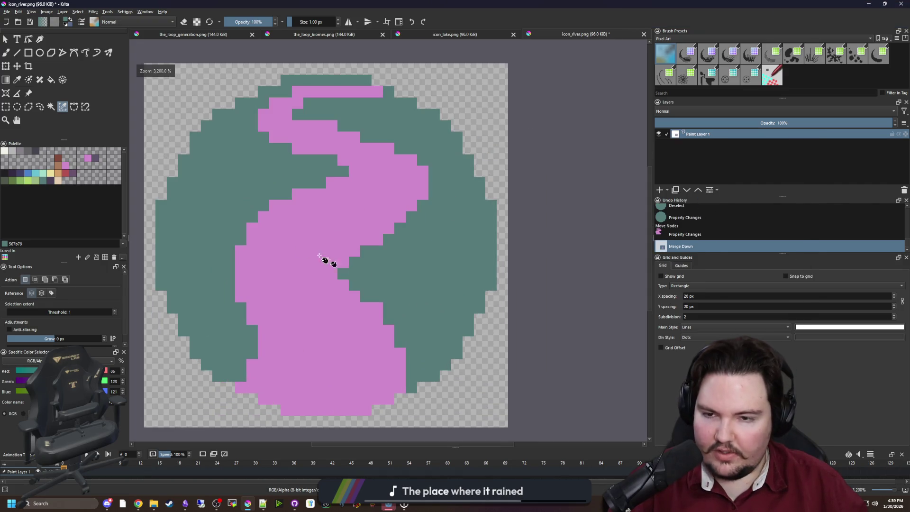
Flood-fill both teal banks light green and the pink river blue.
key(f)
click(35, 182)
click(209, 199)
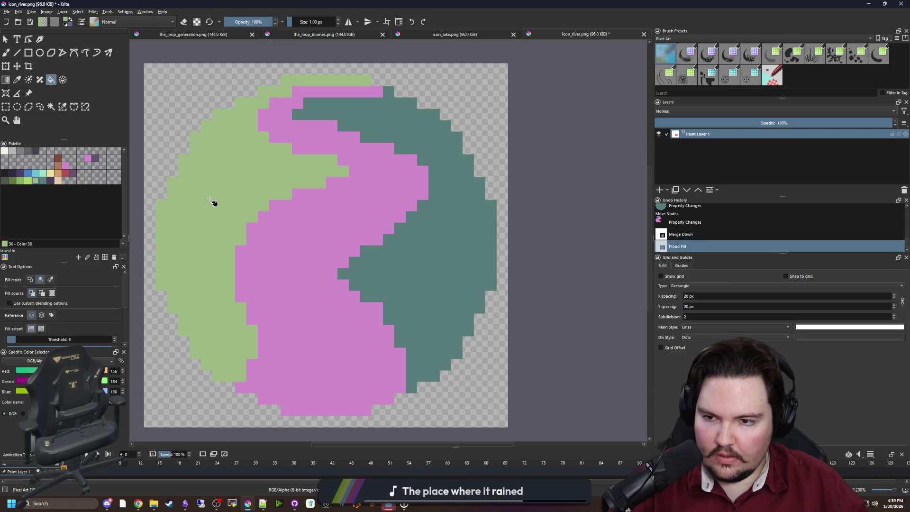
click(420, 255)
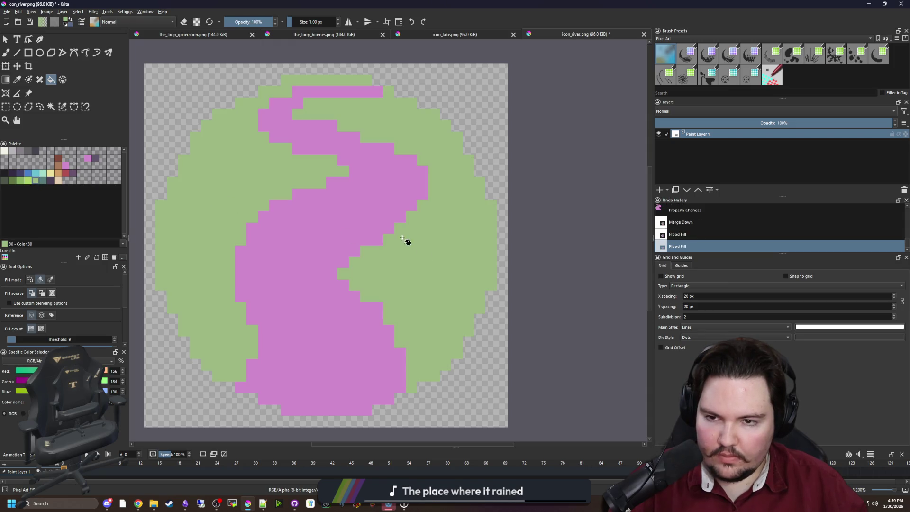
click(308, 275)
Paint blue pixels to extend the river's left bank and widen its right edge.
key(b)
scroll(292, 282, up, 1)
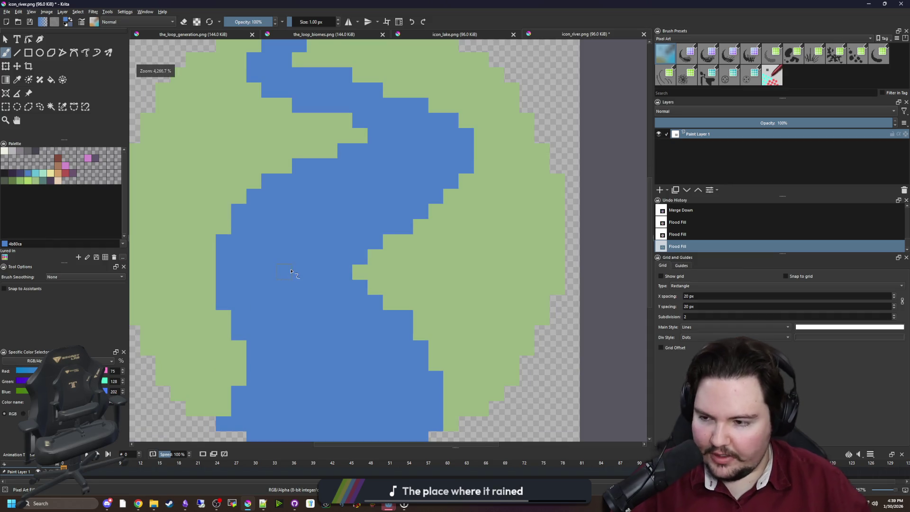
scroll(291, 271, down, 1)
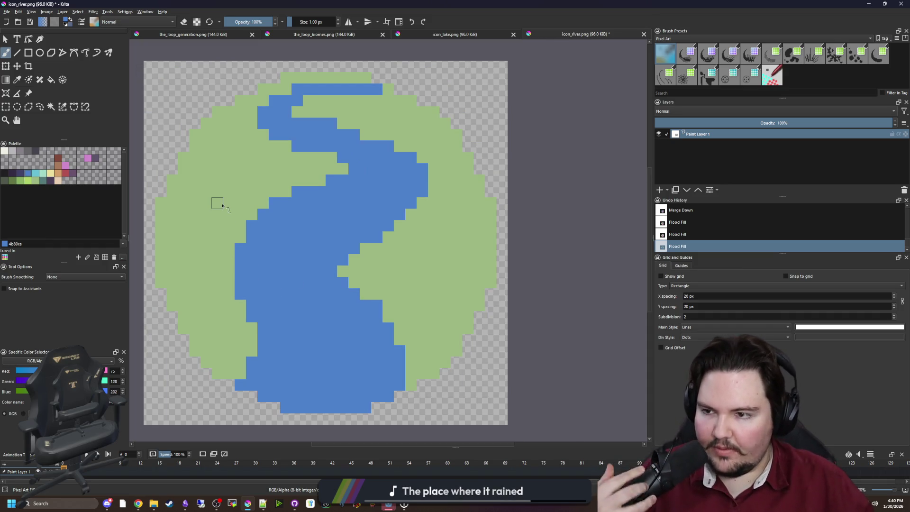
key(p)
scroll(372, 281, down, 5)
scroll(398, 284, up, 3)
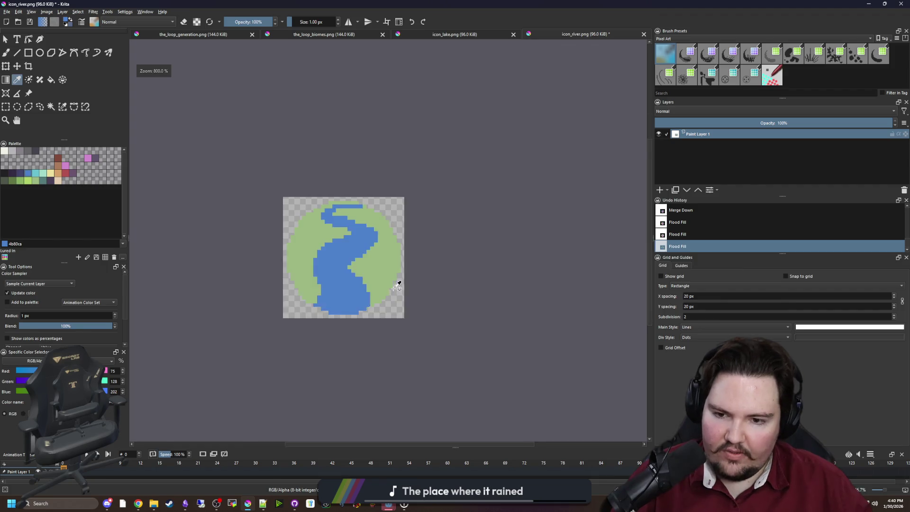
scroll(274, 309, up, 2)
scroll(248, 311, up, 1)
key(b)
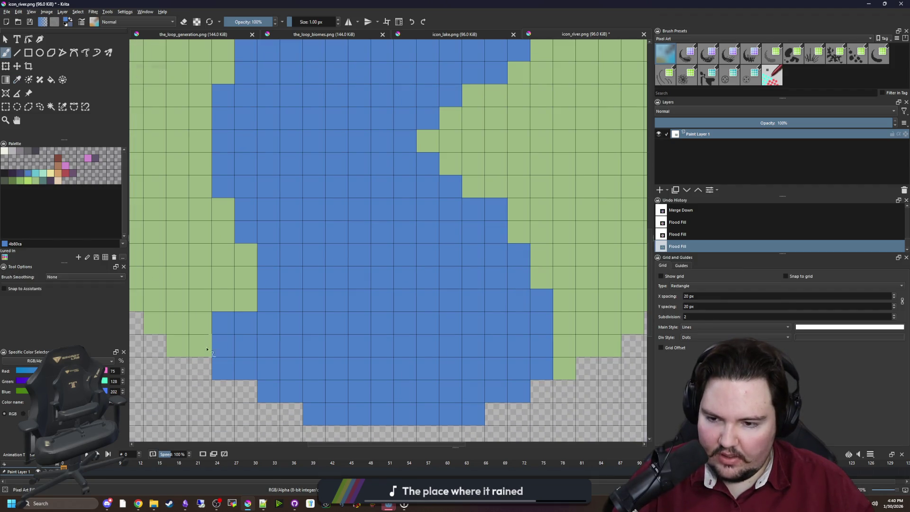
click(184, 348)
mouse_move(246, 300)
mouse_down()
mouse_move(246, 254)
mouse_move(223, 300)
mouse_up()
scroll(391, 338, down, 3)
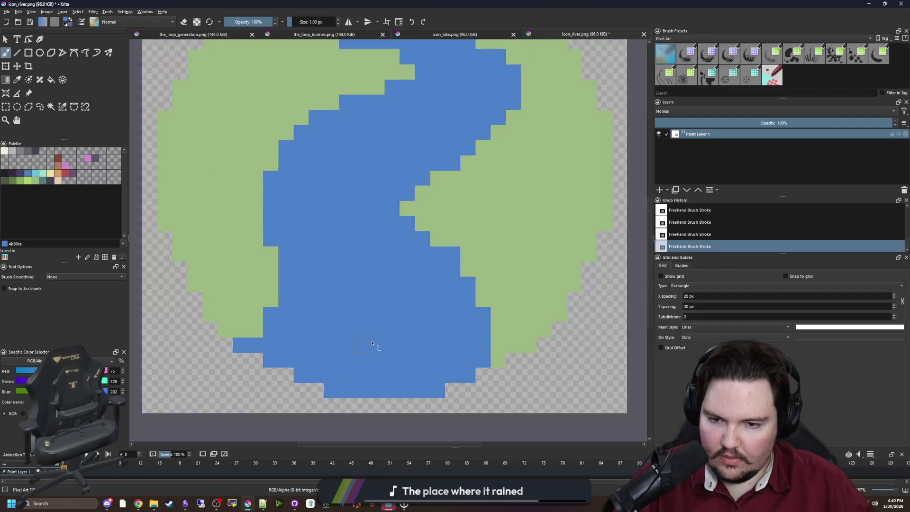
scroll(422, 340, up, 2)
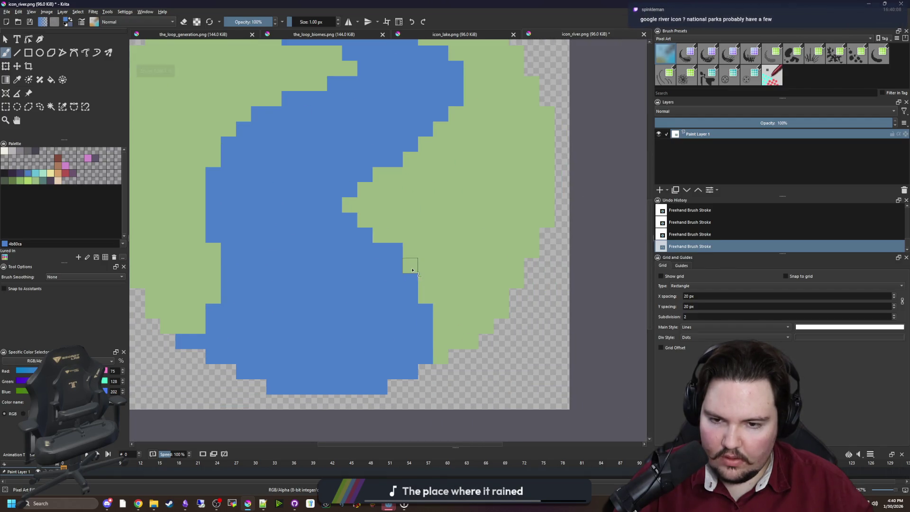
drag(426, 303, 438, 348)
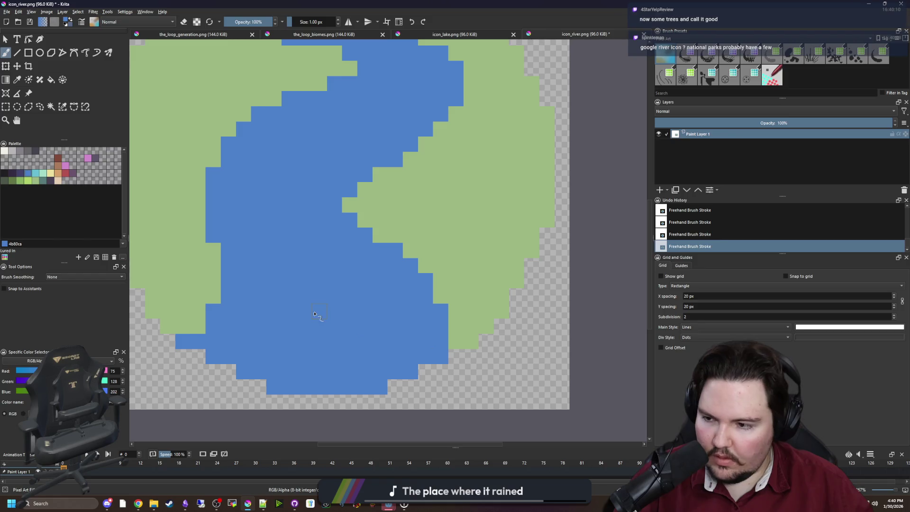
Sample the bank green and touch up stray pixels along the upper river's edge.
scroll(319, 311, up, 2)
scroll(269, 345, down, 7)
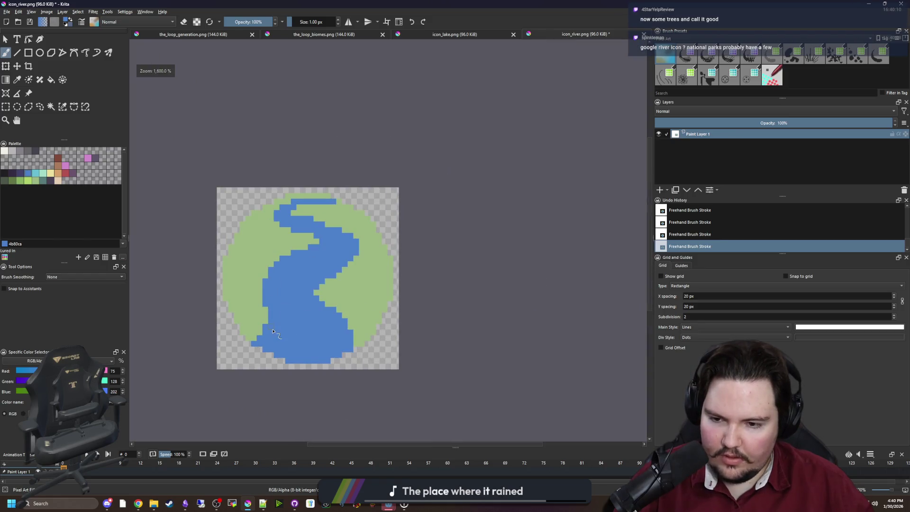
scroll(284, 301, up, 6)
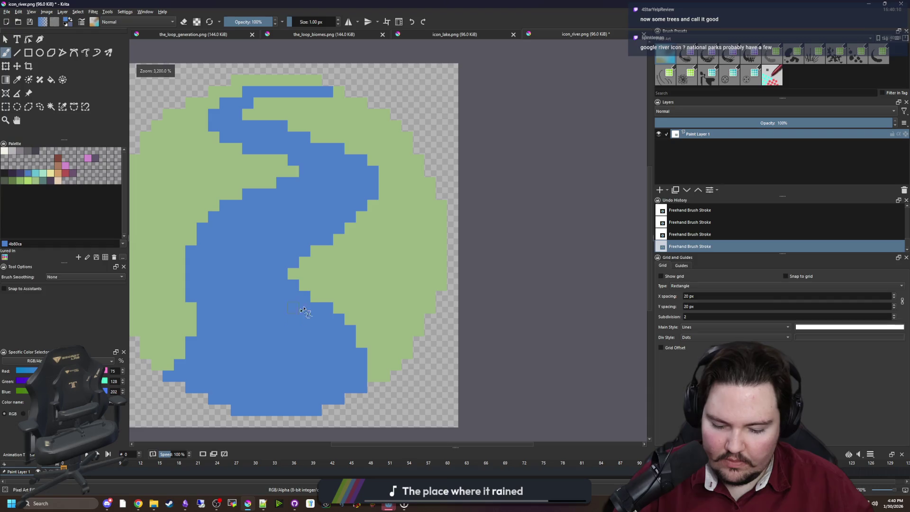
ctrl+click(392, 275)
drag(392, 274, 368, 300)
scroll(374, 223, up, 1)
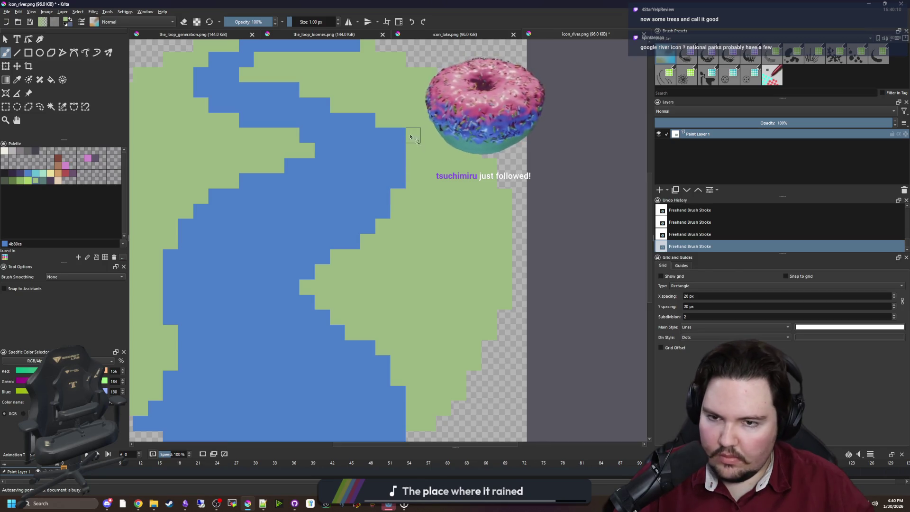
drag(410, 136, 395, 198)
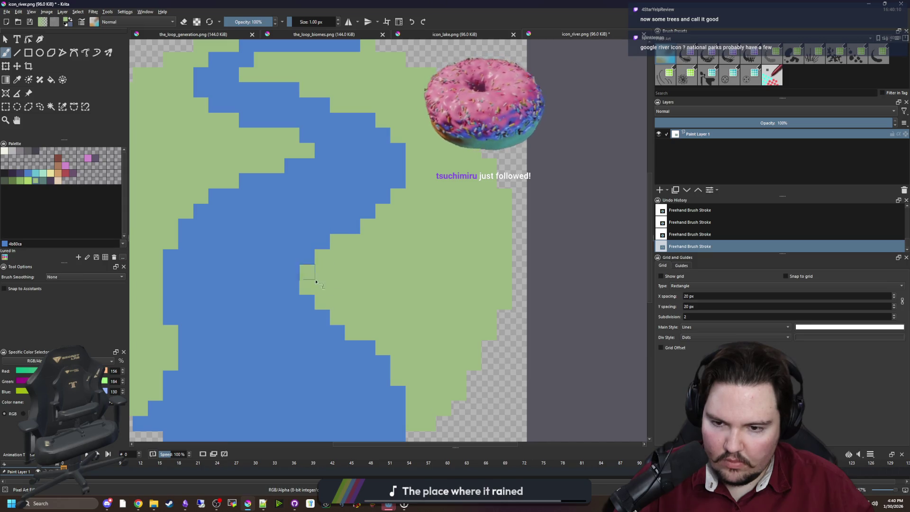
drag(392, 314, 416, 243)
drag(405, 290, 423, 324)
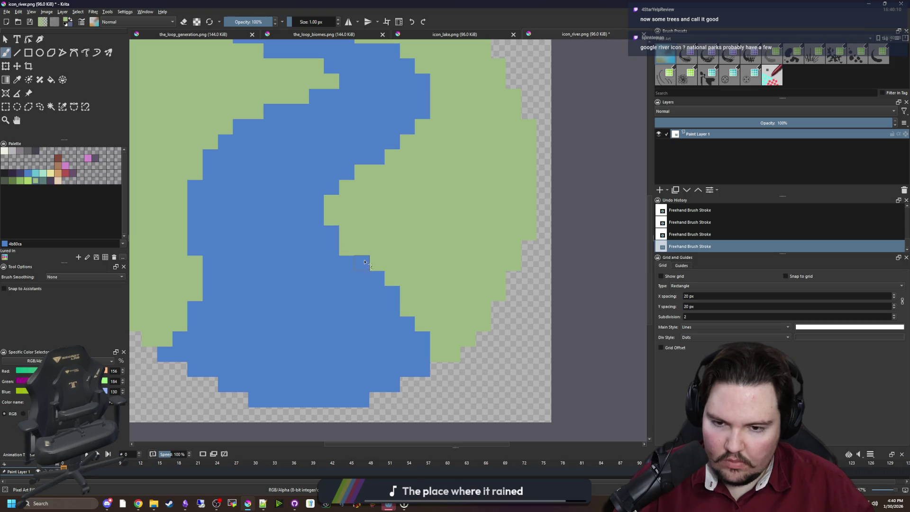
key(ctrl+z)
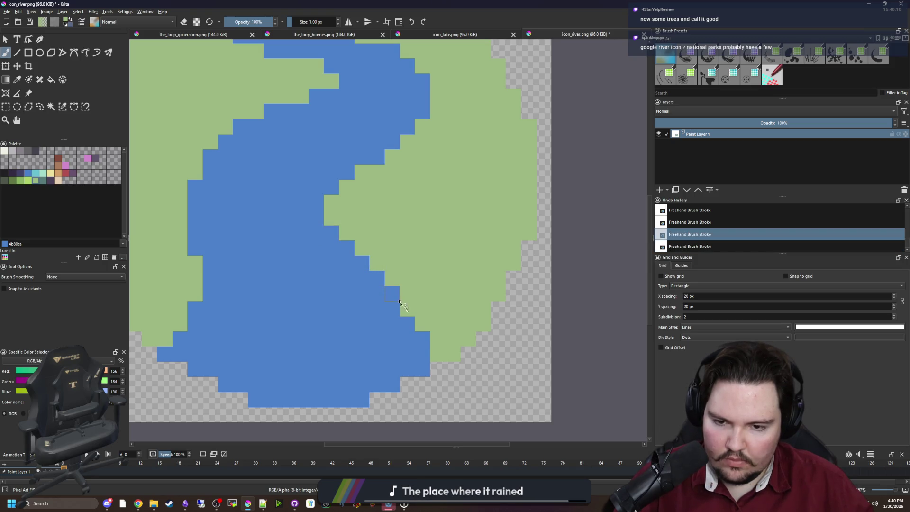
Turn a diagonal run of river-edge cells green.
scroll(418, 327, down, 5)
scroll(414, 243, up, 8)
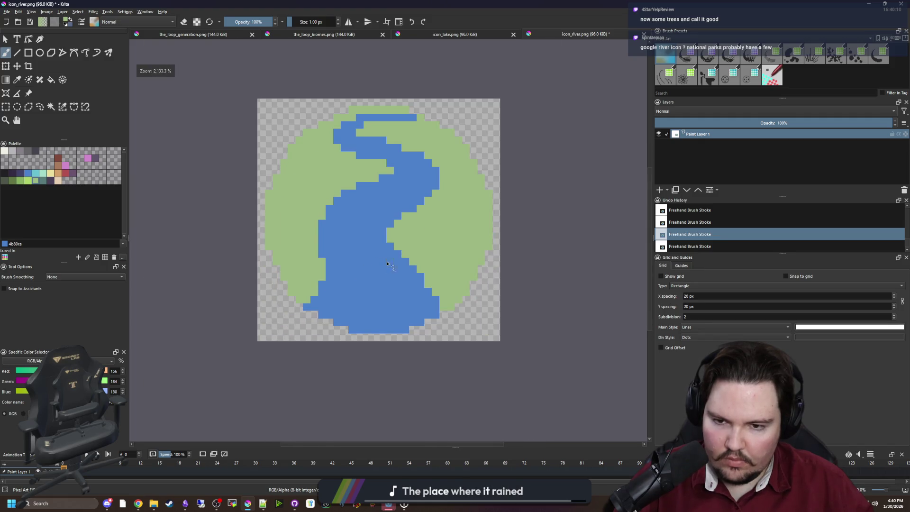
mouse_move(414, 243)
mouse_down()
mouse_move(464, 266)
mouse_move(433, 261)
mouse_move(484, 309)
mouse_move(474, 302)
mouse_up()
scroll(474, 302, down, 3)
scroll(451, 303, up, 2)
scroll(426, 303, down, 2)
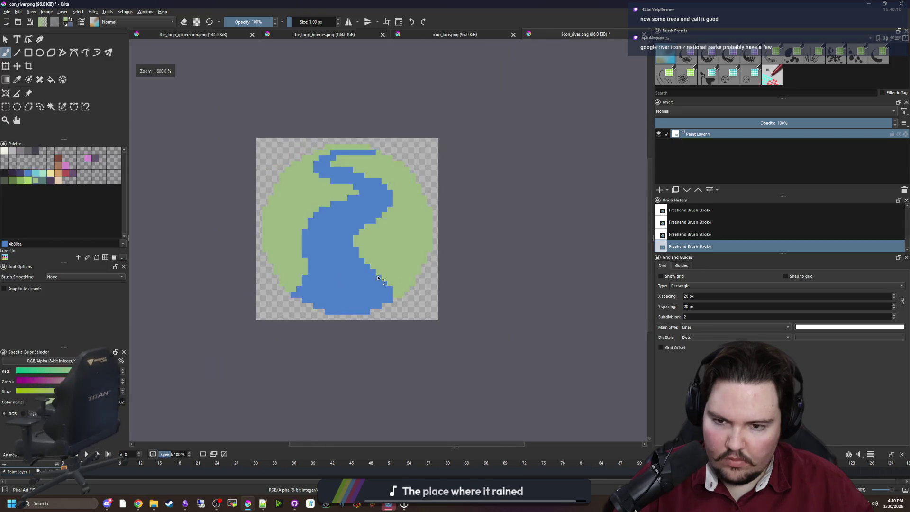
scroll(390, 303, up, 2)
scroll(390, 304, up, 1)
scroll(437, 305, down, 1)
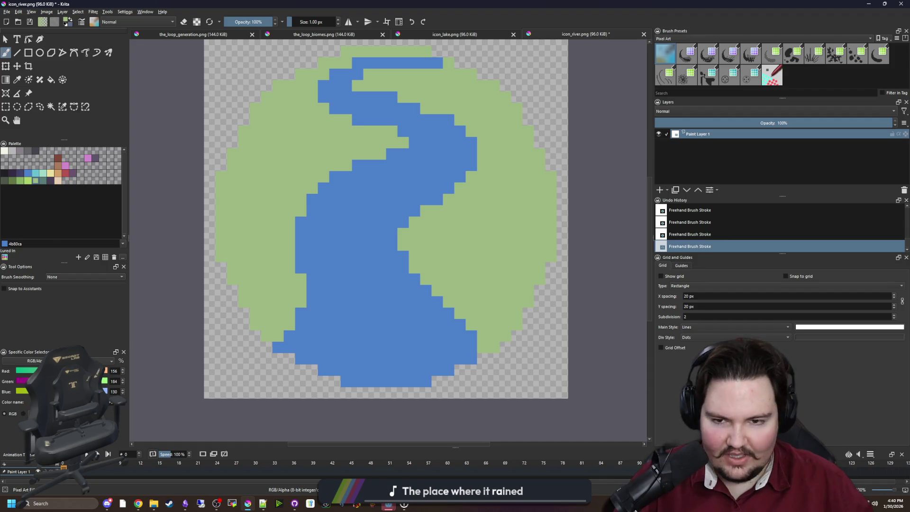
scroll(403, 244, up, 3)
Paint the stray blue pixels on the right bank green.
mouse_move(401, 295)
mouse_down()
mouse_move(396, 370)
mouse_move(375, 313)
mouse_move(351, 393)
mouse_move(375, 344)
mouse_up()
scroll(430, 299, down, 3)
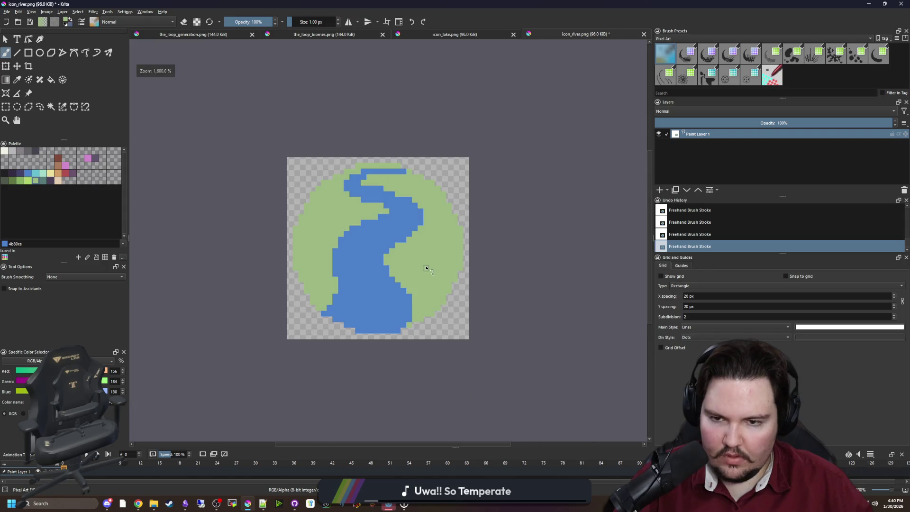
scroll(426, 268, up, 1)
scroll(389, 287, down, 6)
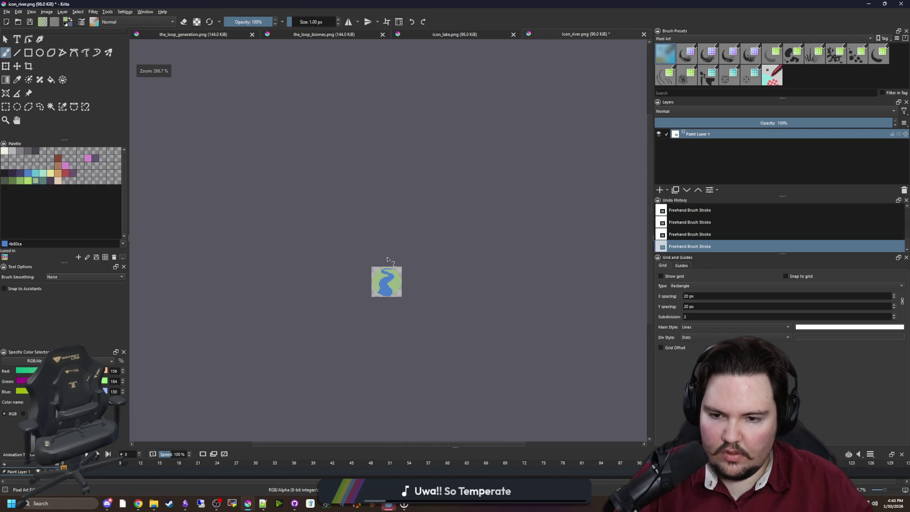
scroll(387, 259, up, 8)
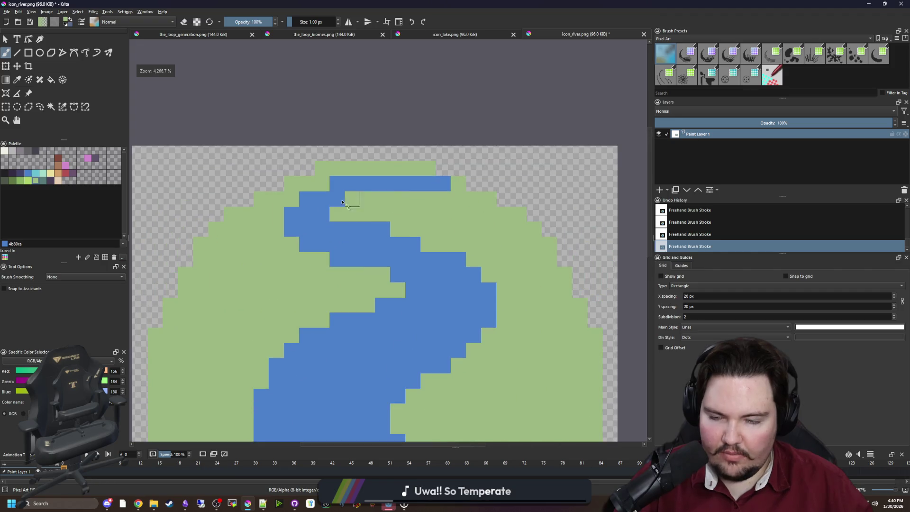
Test dark teal and light teal 68c2d3 pixels on the river edge, undoing each.
click(43, 181)
scroll(438, 182, up, 1)
drag(445, 187, 375, 189)
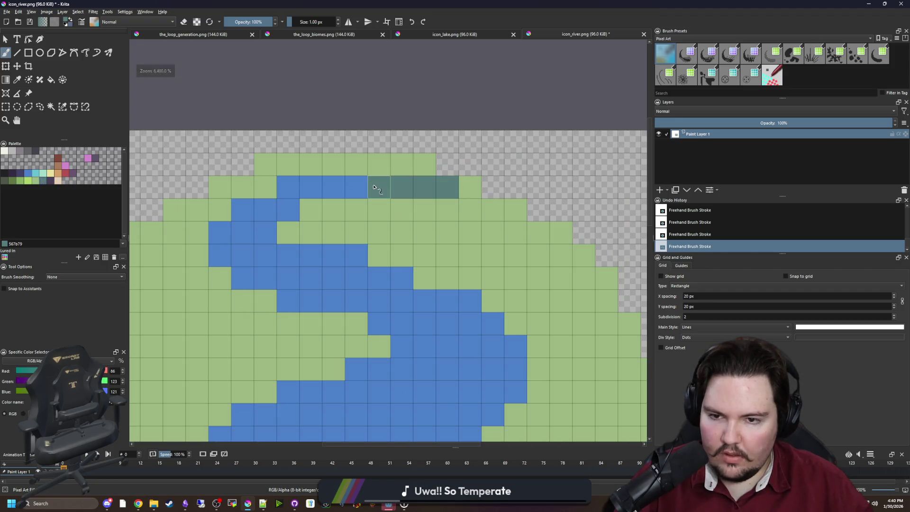
scroll(378, 260, down, 6)
key(ctrl+z)
scroll(341, 169, up, 4)
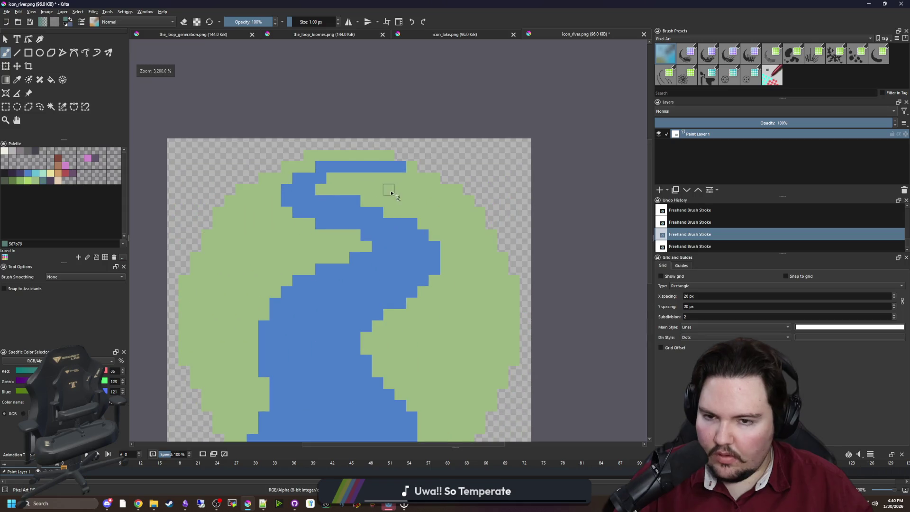
scroll(328, 142, up, 1)
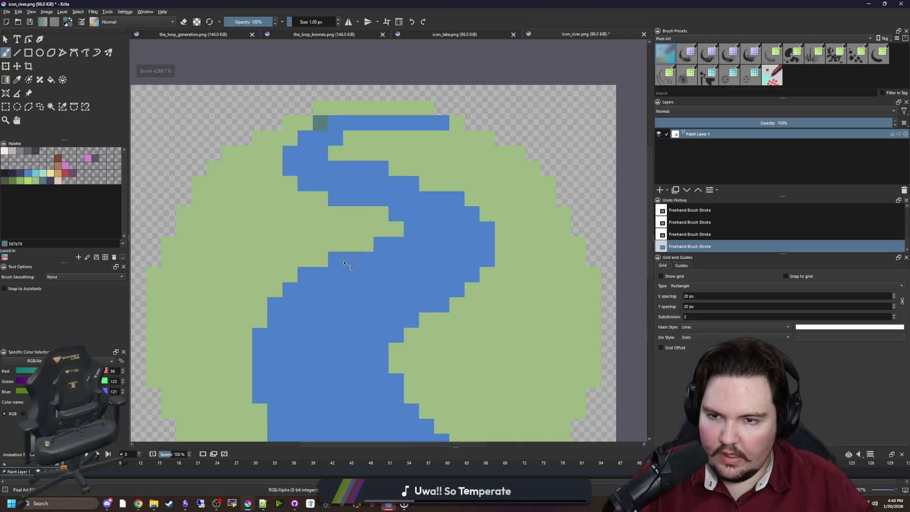
click(339, 188)
key(ctrl+z)
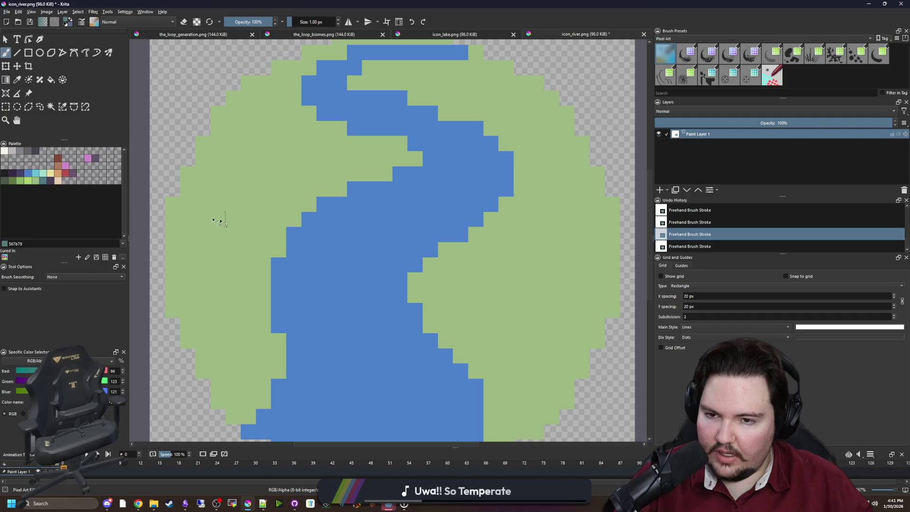
click(42, 174)
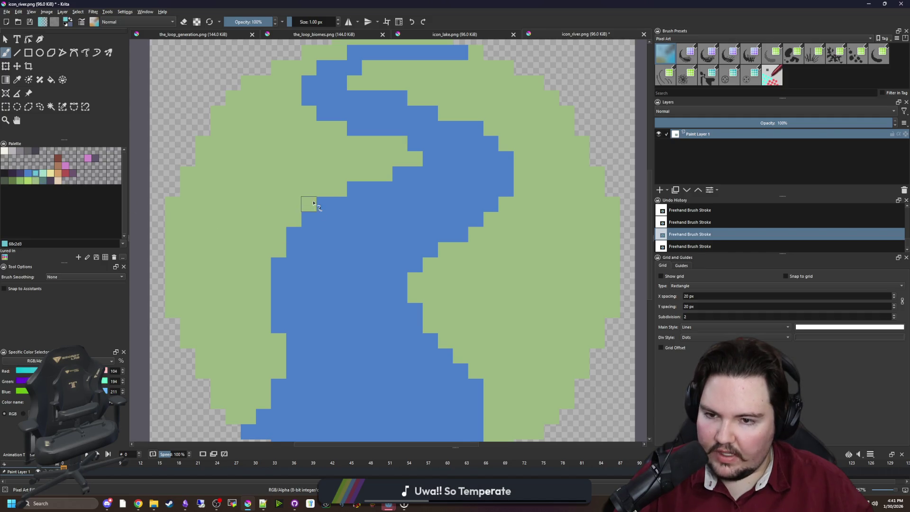
click(340, 189)
key(ctrl+z)
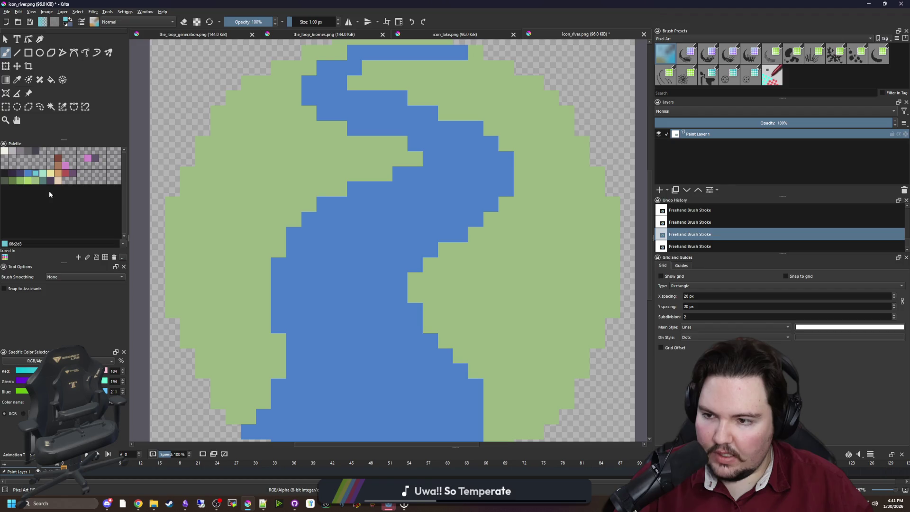
click(340, 191)
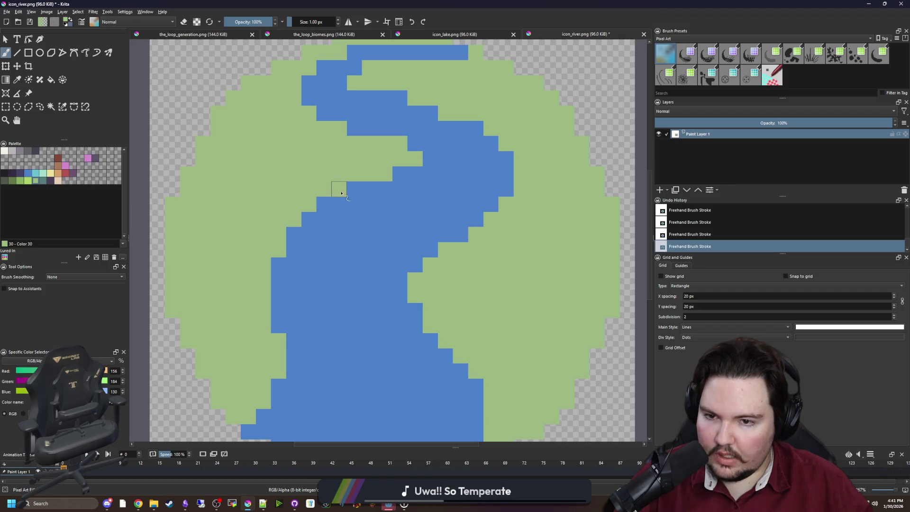
Try dark teal and green fills on the banks, then undo back to before them.
click(43, 181)
key(f)
drag(266, 204, 419, 237)
click(36, 181)
click(344, 191)
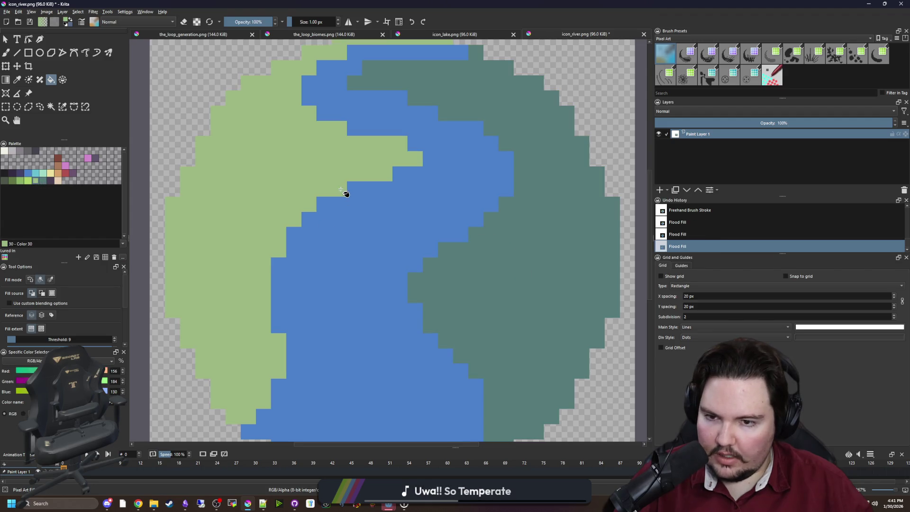
key(ctrl+z)
key(b)
click(341, 190)
key(ctrl+z)
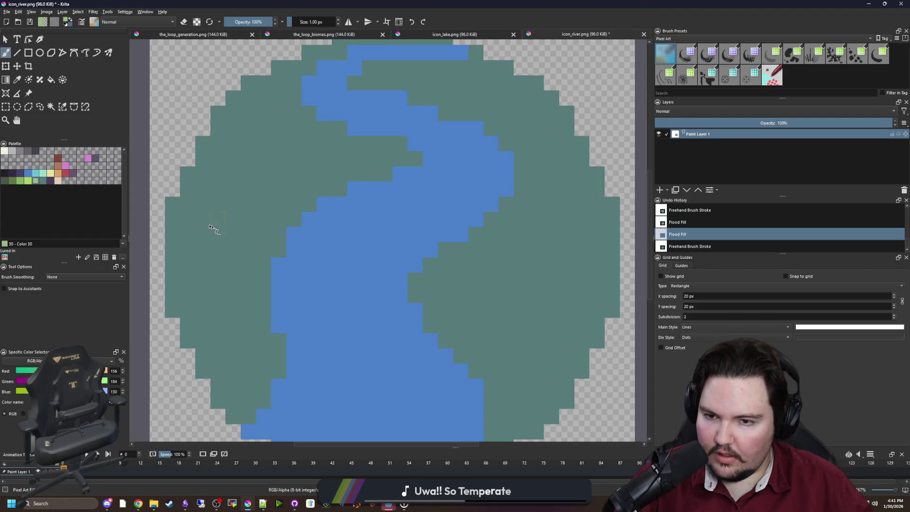
click(35, 173)
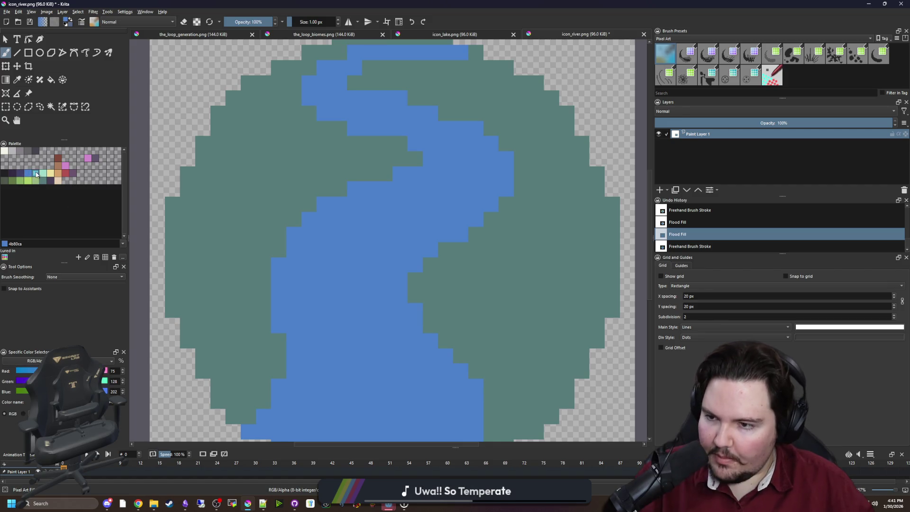
key(ctrl+z)
key(ctrl+z)
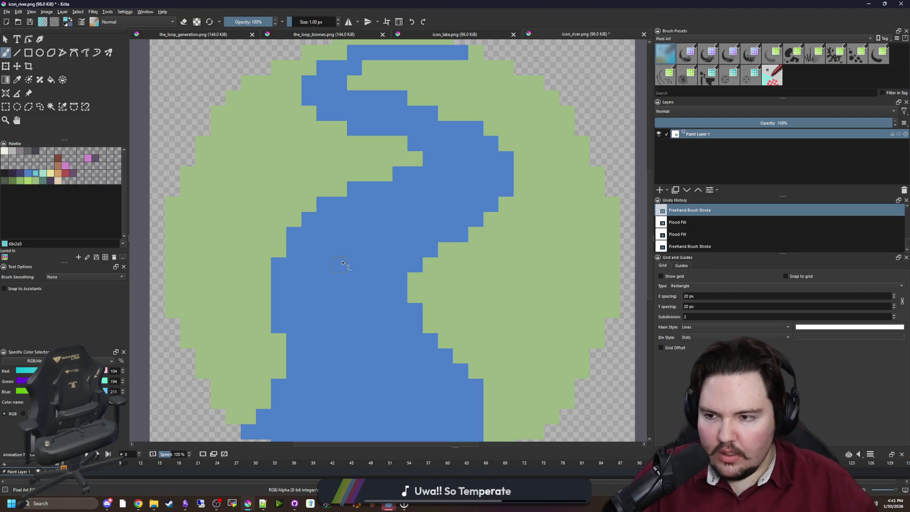
Pick dark teal 567b79 and paint a tree base on the left bank.
click(40, 180)
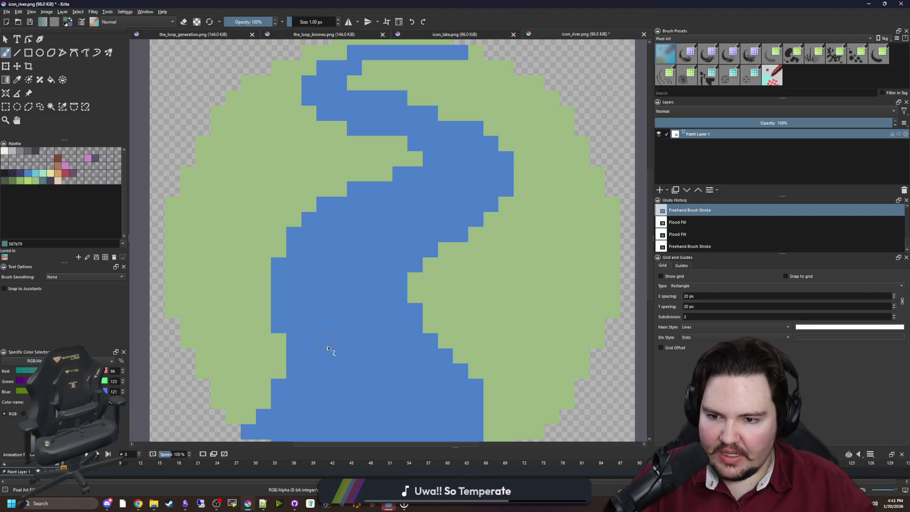
scroll(272, 327, up, 1)
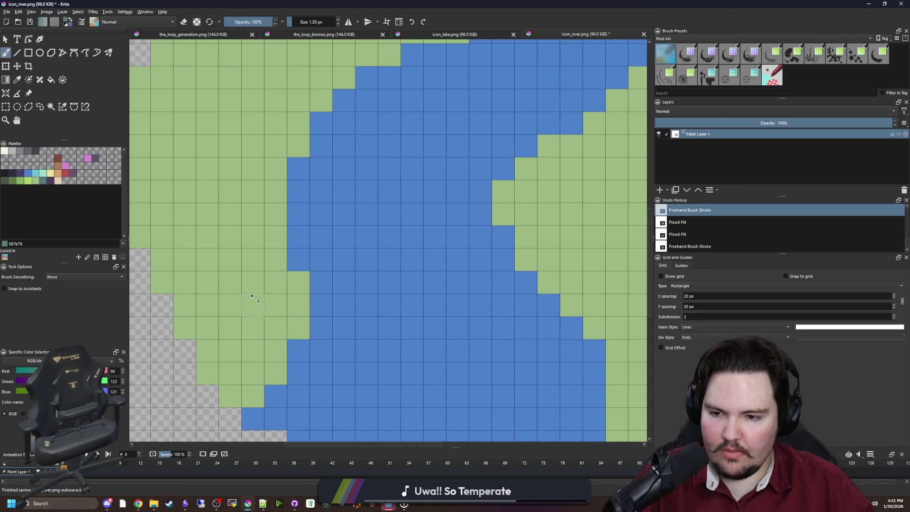
mouse_move(266, 305)
mouse_down()
mouse_move(176, 306)
mouse_move(244, 290)
mouse_move(233, 260)
mouse_move(185, 260)
mouse_move(230, 259)
mouse_move(208, 237)
mouse_move(228, 209)
mouse_move(207, 214)
mouse_move(253, 213)
mouse_up()
Finish the left-bank tree and paint another tree on the river's right bank.
click(275, 260)
click(230, 168)
drag(365, 253, 241, 254)
scroll(241, 255, down, 5)
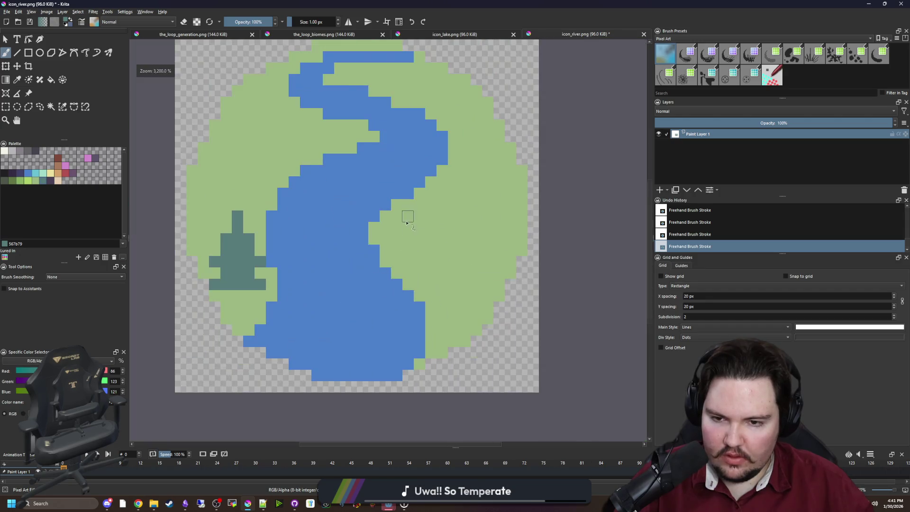
scroll(407, 218, up, 5)
mouse_move(410, 211)
mouse_down()
mouse_move(465, 211)
mouse_move(433, 190)
mouse_move(455, 162)
mouse_up()
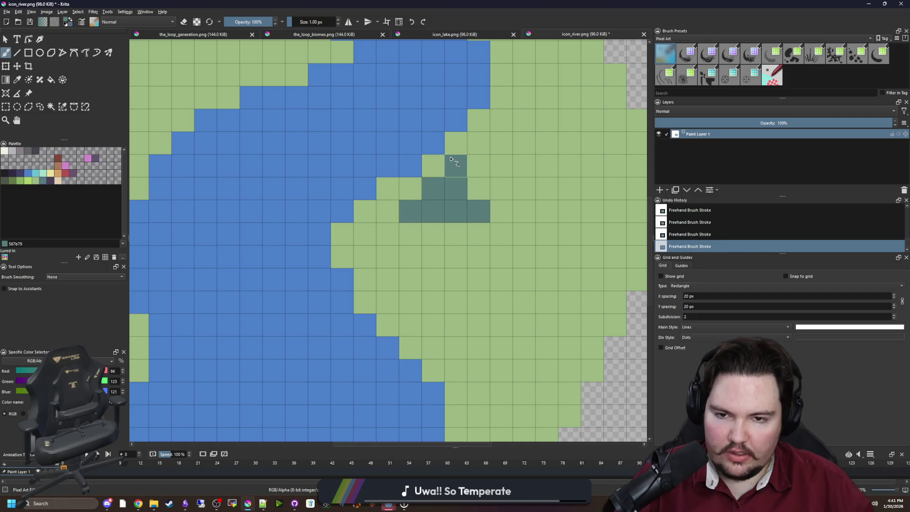
scroll(451, 159, down, 5)
scroll(353, 156, up, 5)
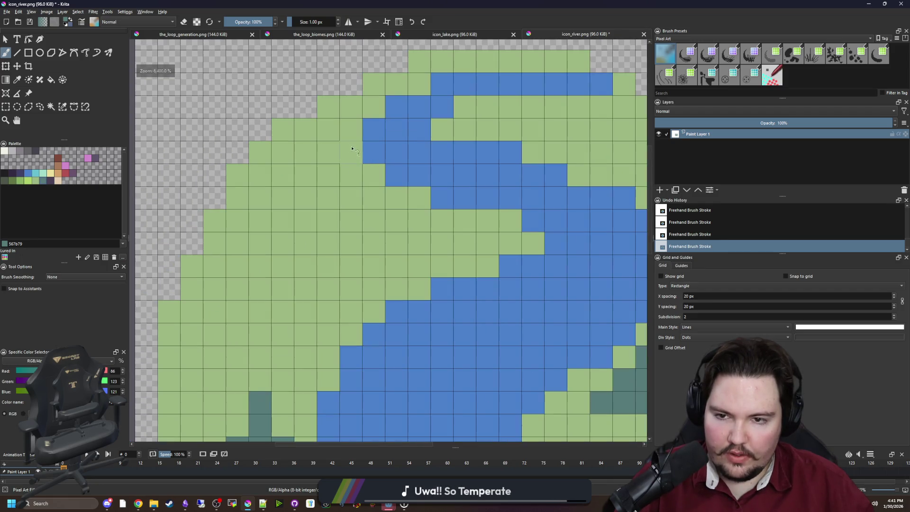
Paint a small tree near the upper-left bend and a single tree pixel near the top.
drag(327, 152, 327, 129)
click(306, 152)
scroll(309, 151, down, 4)
scroll(423, 146, up, 3)
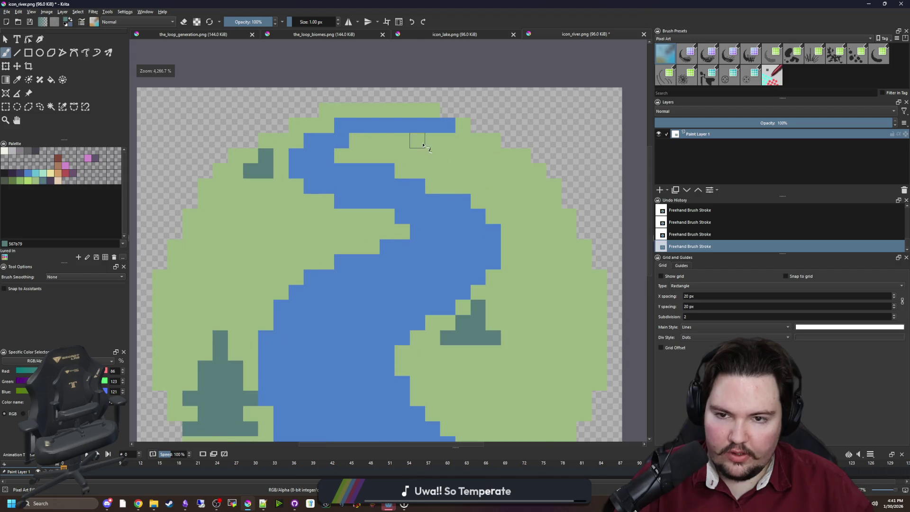
scroll(424, 145, up, 1)
click(407, 151)
scroll(404, 186, down, 5)
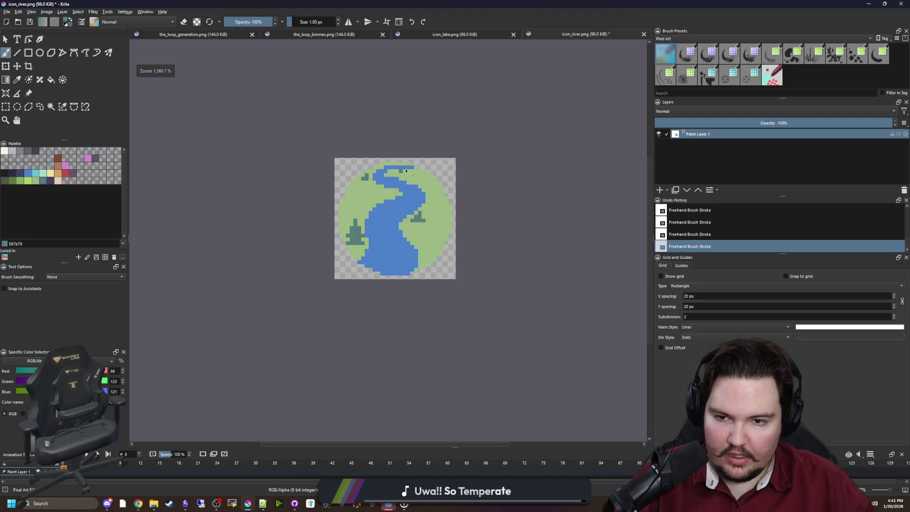
scroll(407, 172, up, 4)
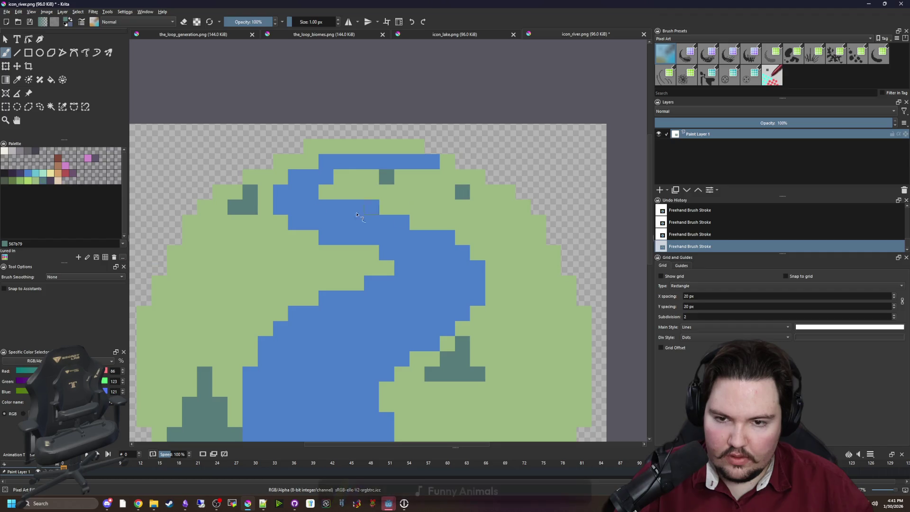
scroll(201, 307, up, 1)
Paint trees on the lower-left and lower-right banks.
mouse_move(201, 308)
mouse_down()
mouse_move(185, 318)
mouse_move(253, 318)
mouse_move(209, 294)
mouse_move(206, 271)
mouse_up()
scroll(268, 223, down, 2)
scroll(267, 223, down, 3)
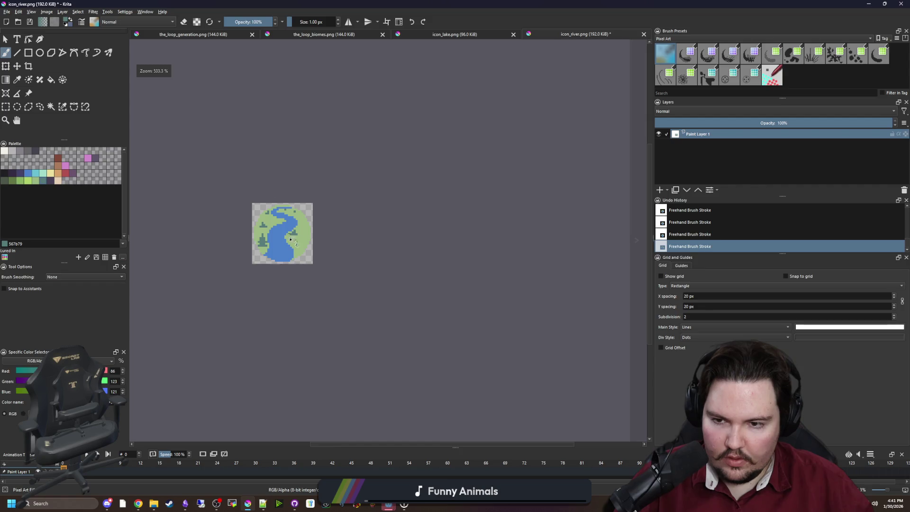
scroll(281, 244, up, 6)
mouse_move(286, 273)
mouse_down()
mouse_move(377, 260)
mouse_move(317, 240)
mouse_move(312, 223)
mouse_move(355, 216)
mouse_move(332, 180)
mouse_move(336, 169)
mouse_move(318, 187)
mouse_up()
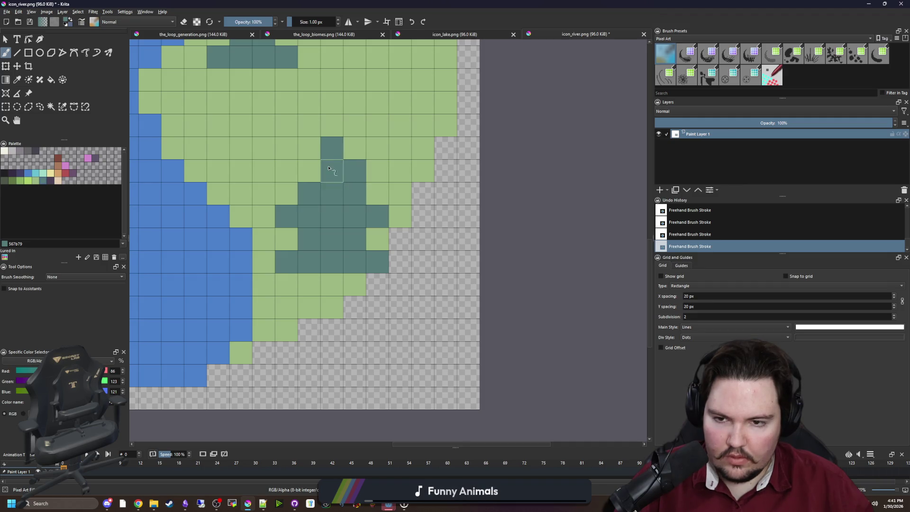
scroll(398, 303, down, 6)
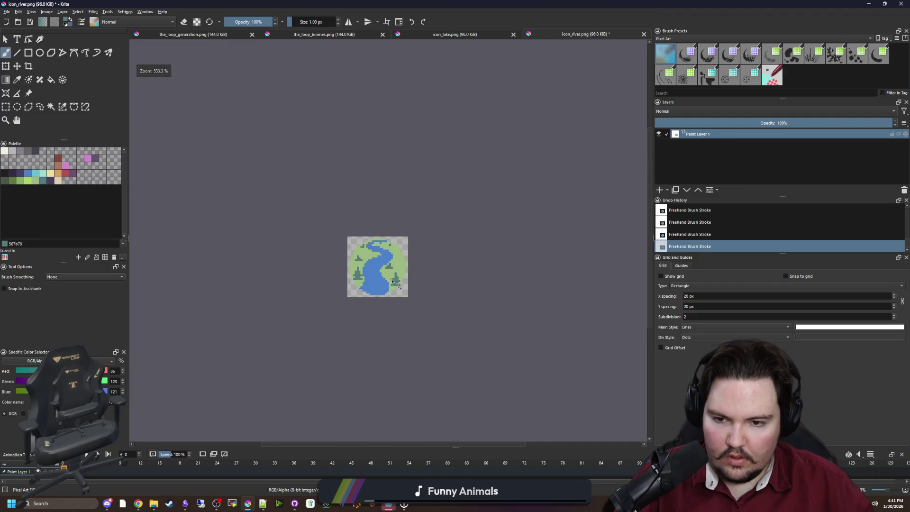
scroll(393, 282, up, 6)
click(366, 316)
scroll(411, 307, down, 4)
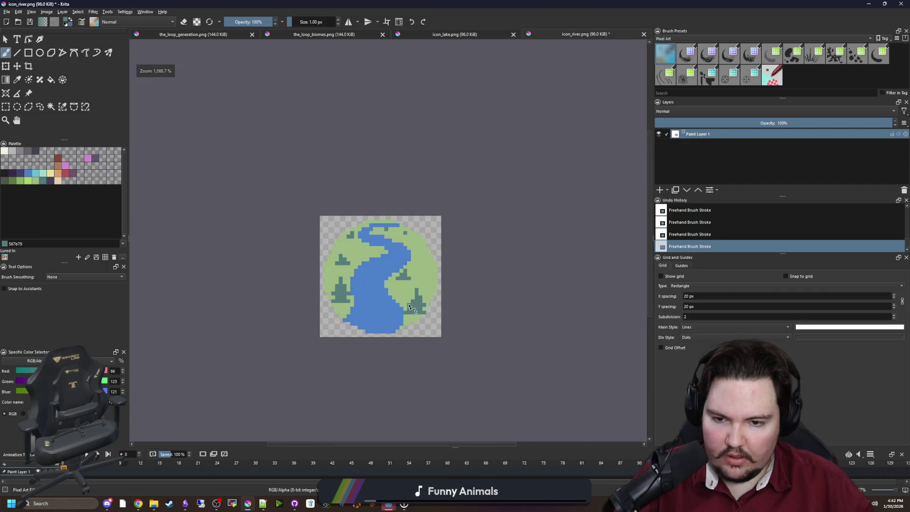
scroll(410, 307, down, 3)
scroll(411, 303, up, 6)
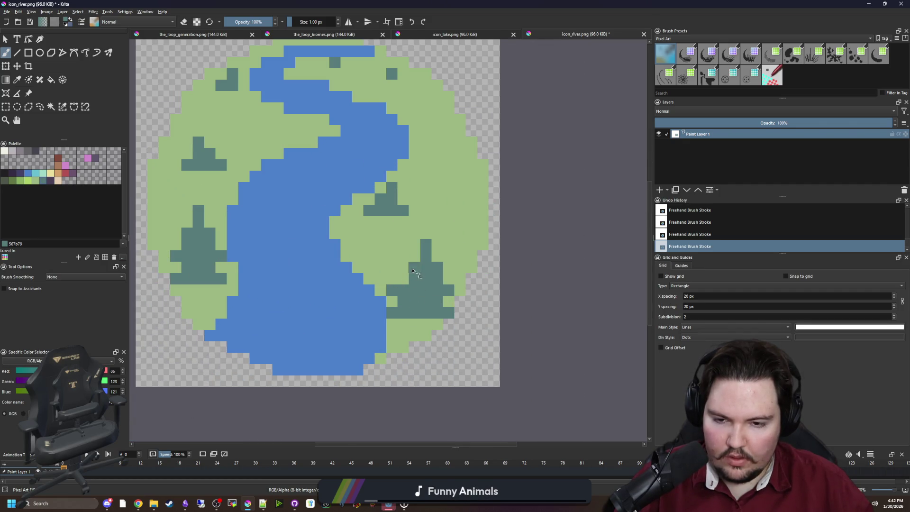
scroll(412, 272, down, 7)
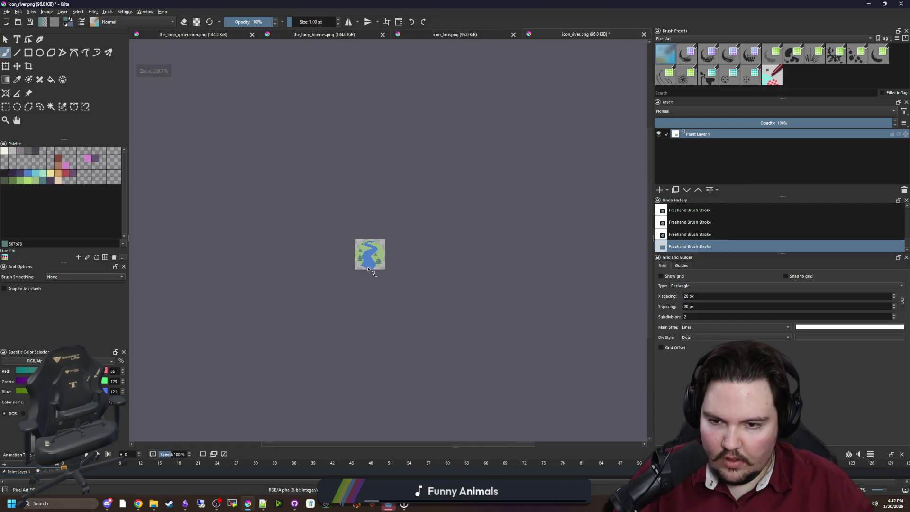
scroll(373, 256, up, 8)
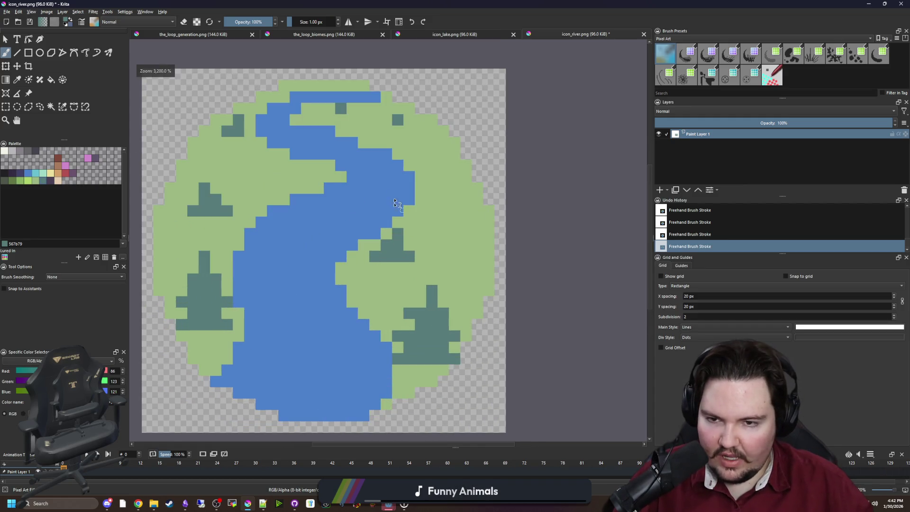
Sample a tree's dark teal from the canvas and add a few more tree pixels.
key(p)
click(395, 206)
key(b)
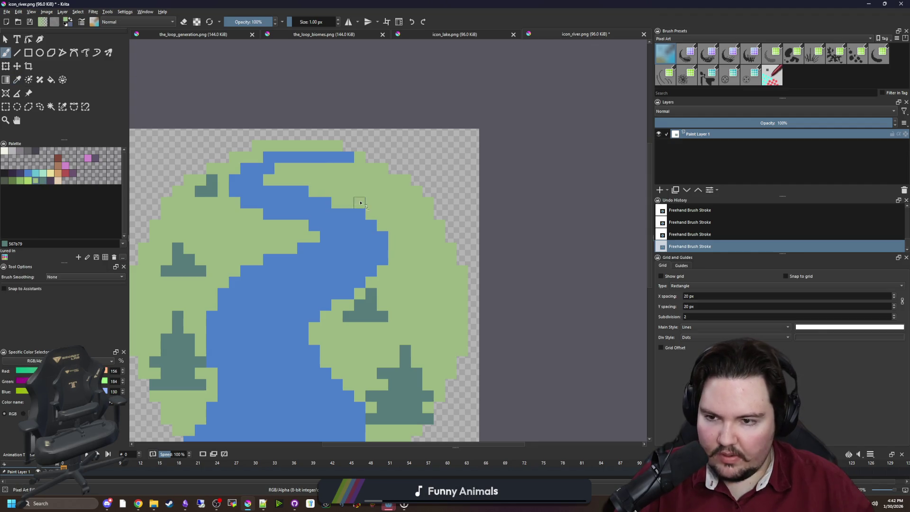
scroll(360, 203, down, 4)
scroll(351, 197, up, 4)
scroll(345, 190, up, 1)
key(p)
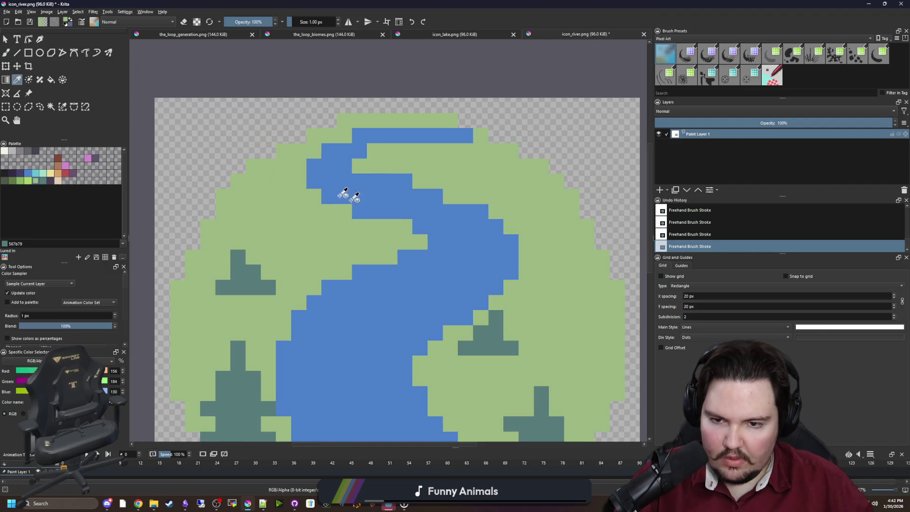
click(494, 322)
key(b)
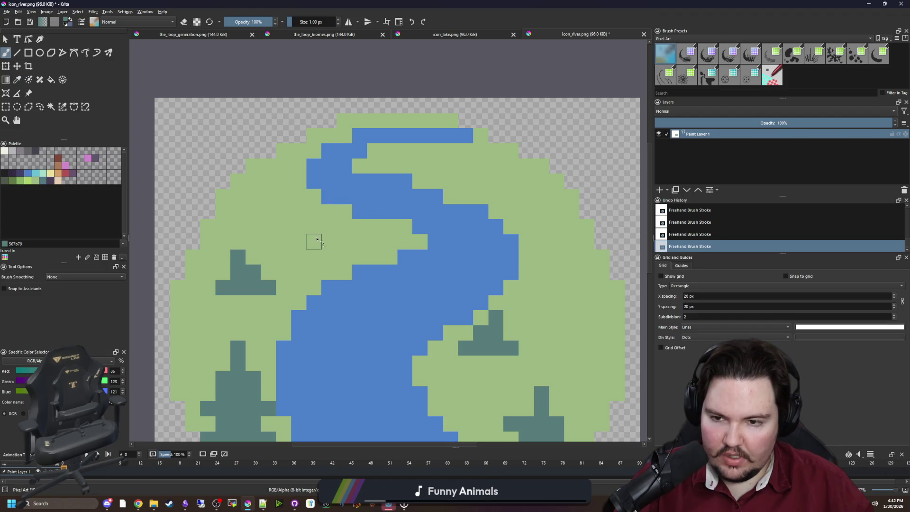
scroll(318, 231, down, 5)
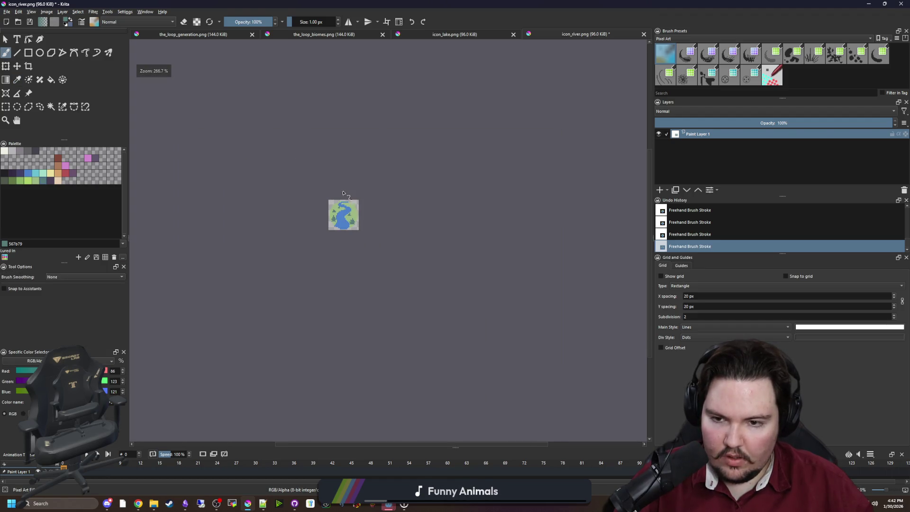
scroll(353, 205, up, 5)
drag(343, 211, 365, 210)
click(343, 187)
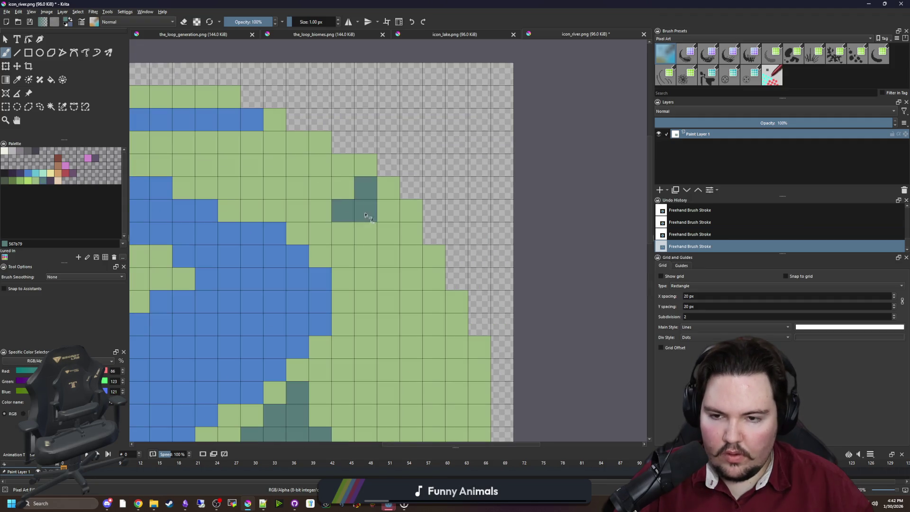
scroll(359, 208, down, 3)
Pick brown and paint pixel trunks under the top-right and middle-right pine trees.
click(58, 166)
scroll(316, 242, up, 3)
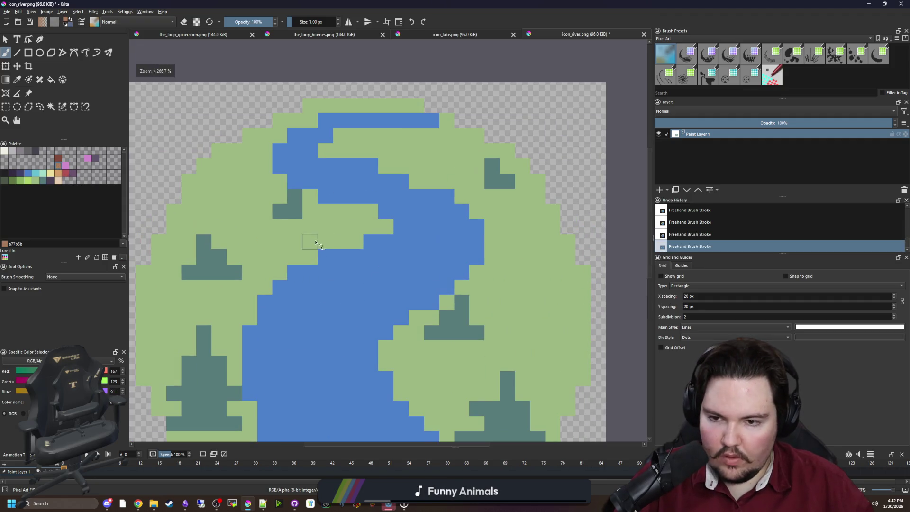
click(489, 198)
scroll(467, 255, down, 1)
click(445, 297)
click(448, 313)
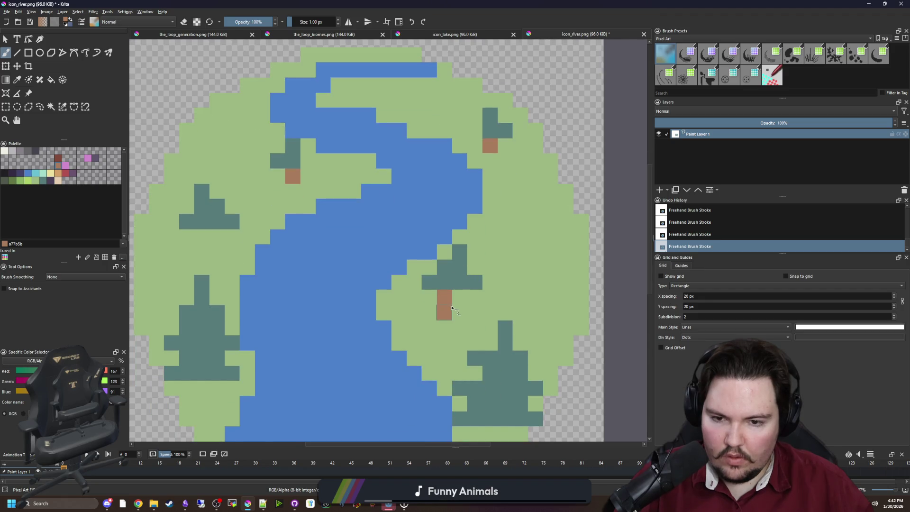
Add trunks under the upper-left and lower-right trees, then take dark teal with Contiguous Selection.
drag(203, 237, 206, 256)
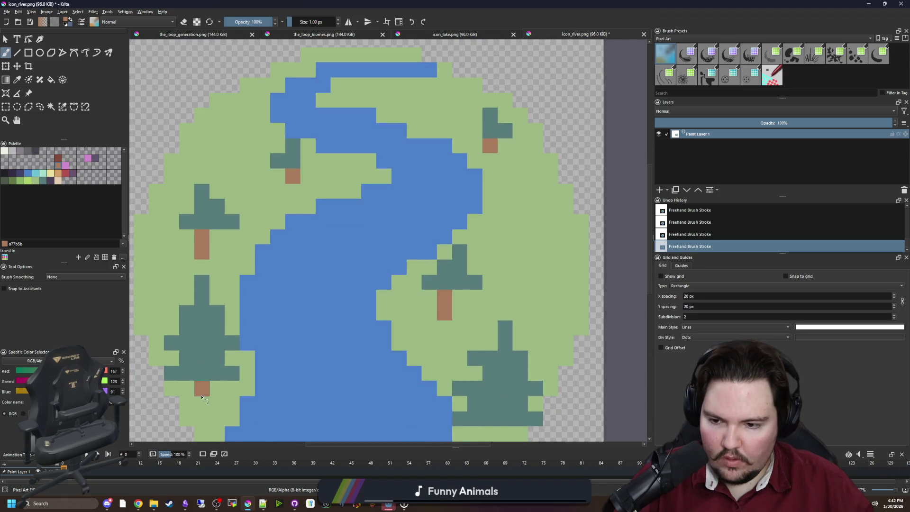
scroll(226, 407, down, 2)
drag(481, 348, 484, 355)
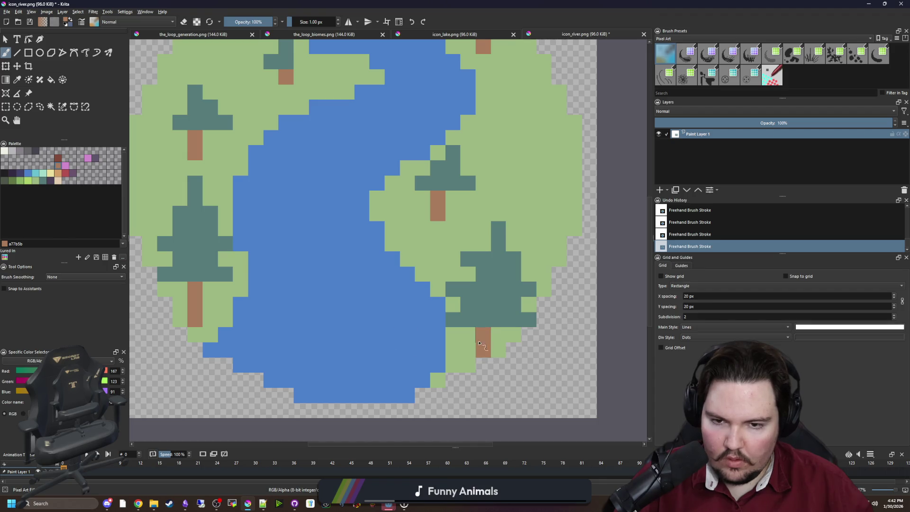
scroll(480, 343, down, 4)
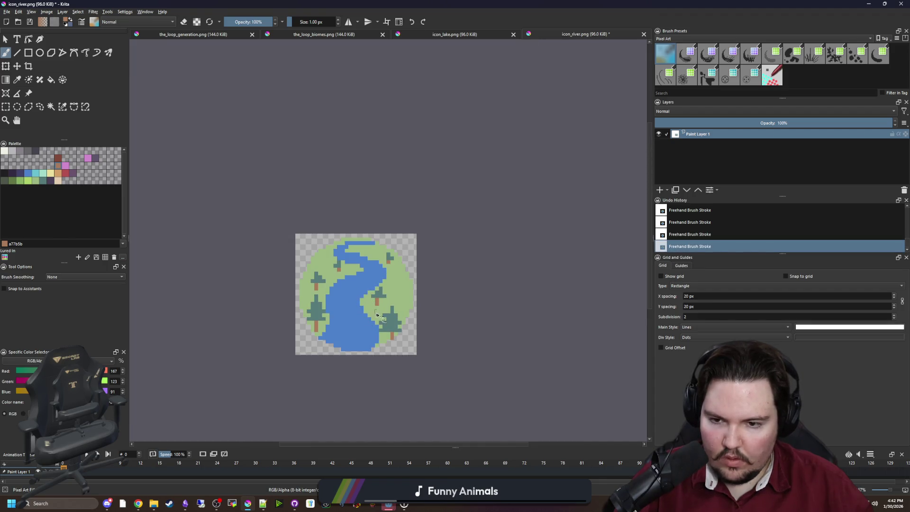
scroll(381, 316, up, 2)
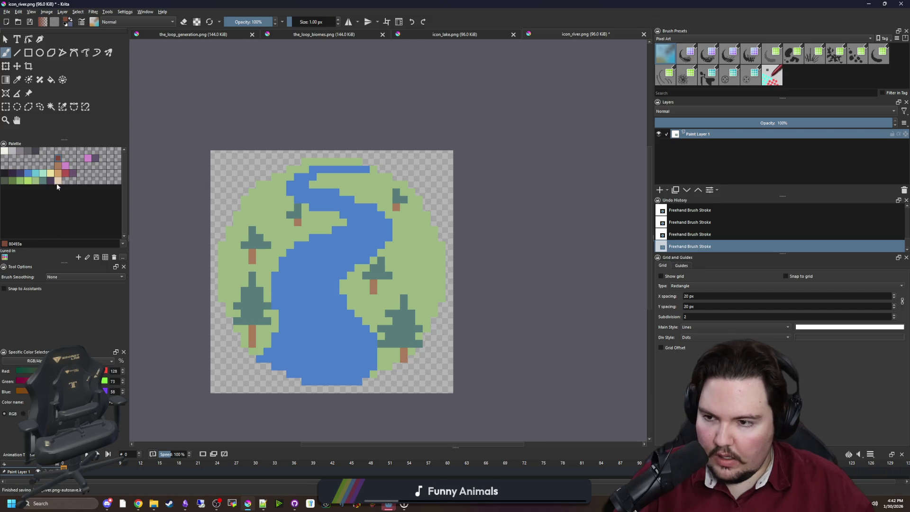
click(44, 181)
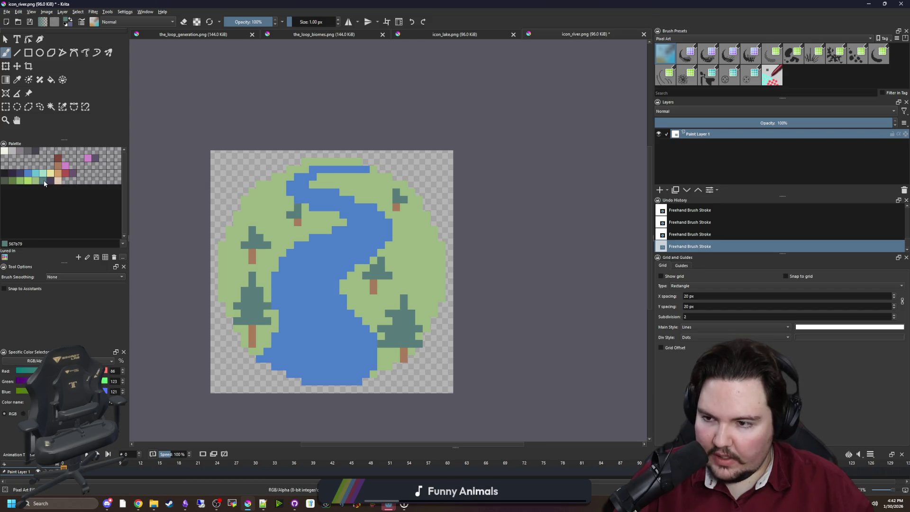
click(50, 107)
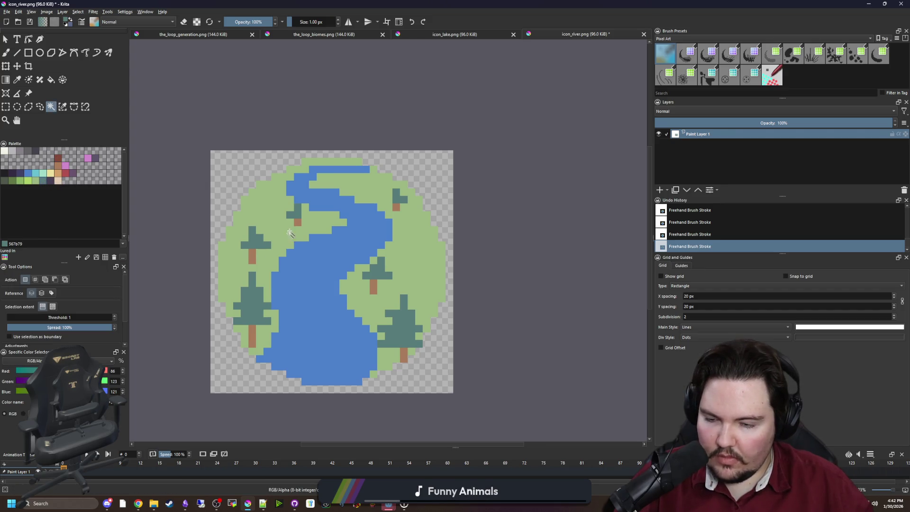
Select all the light green ground by similar colour and load bright green Color 29 on a 2 px brush.
click(36, 180)
click(62, 106)
click(391, 321)
key(b)
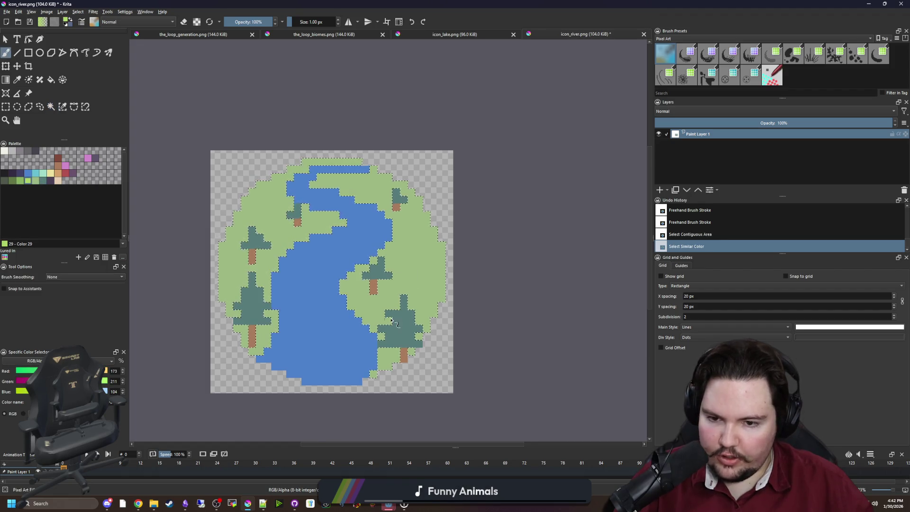
scroll(391, 321, up, 2)
key(bracketright)
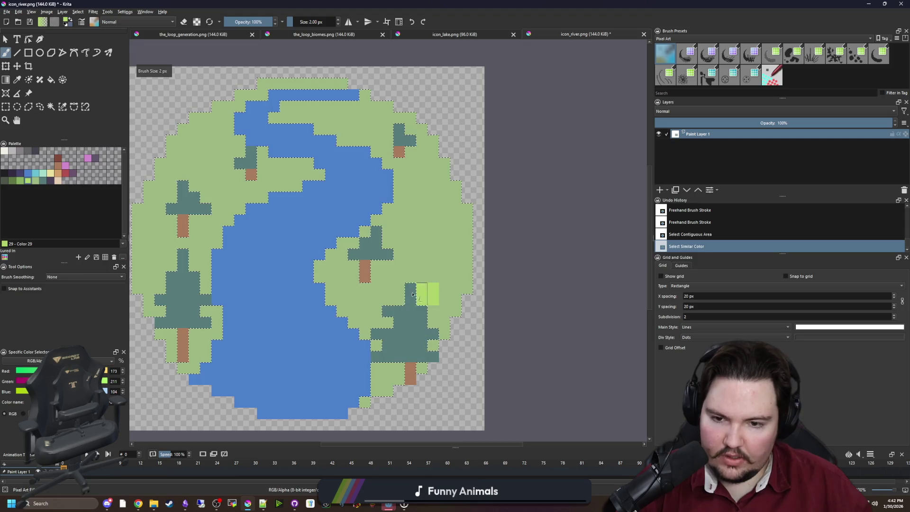
Paint bright green patches inside the selected ground around several trees, then deselect.
mouse_move(413, 295)
mouse_down()
mouse_move(368, 297)
mouse_move(349, 282)
mouse_move(416, 264)
mouse_move(403, 233)
mouse_up()
drag(370, 118, 405, 150)
mouse_move(189, 166)
mouse_down()
mouse_move(214, 174)
mouse_move(190, 151)
mouse_move(161, 223)
mouse_move(152, 203)
mouse_move(180, 196)
mouse_up()
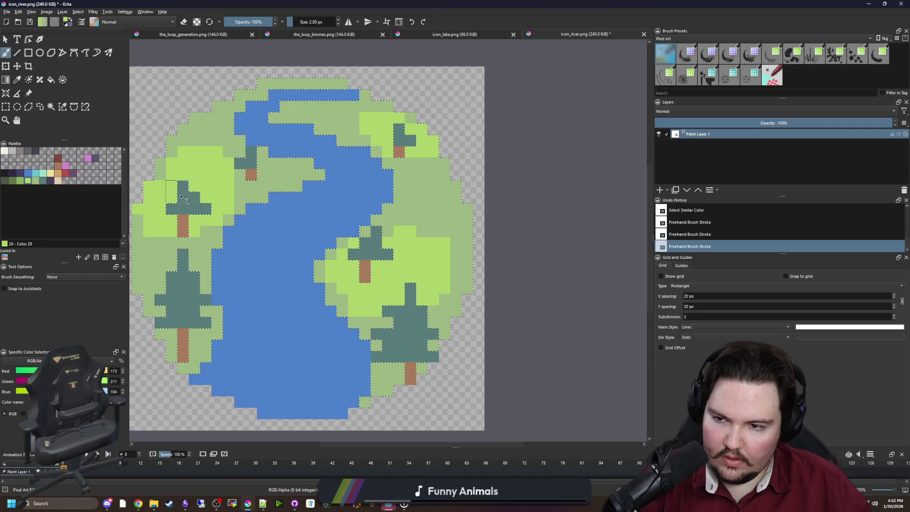
mouse_move(256, 309)
mouse_down()
mouse_move(266, 341)
mouse_move(259, 284)
mouse_move(243, 321)
mouse_up()
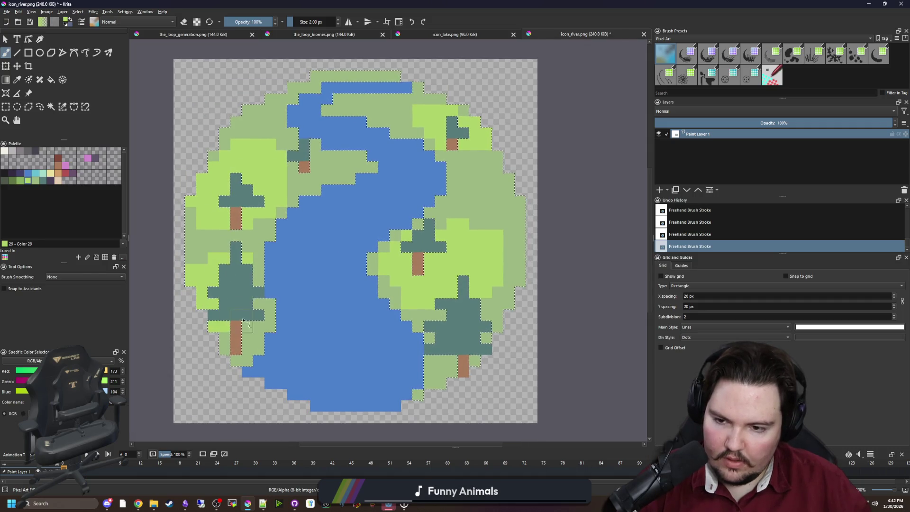
key(ctrl+shift+a)
Shrink the brush to 1 px and add single bright green pixels beside the tree tops.
scroll(359, 268, down, 5)
scroll(334, 225, down, 2)
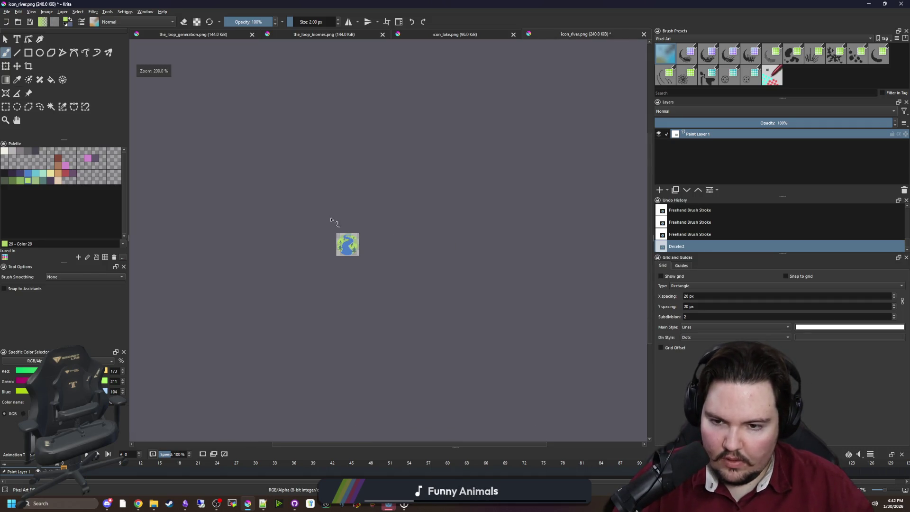
scroll(335, 240, up, 8)
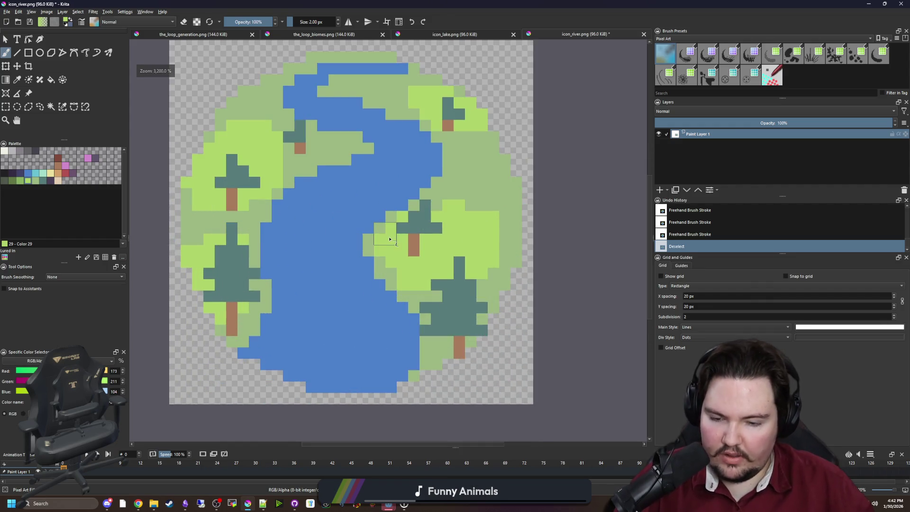
scroll(390, 239, up, 1)
key(bracketleft)
click(493, 196)
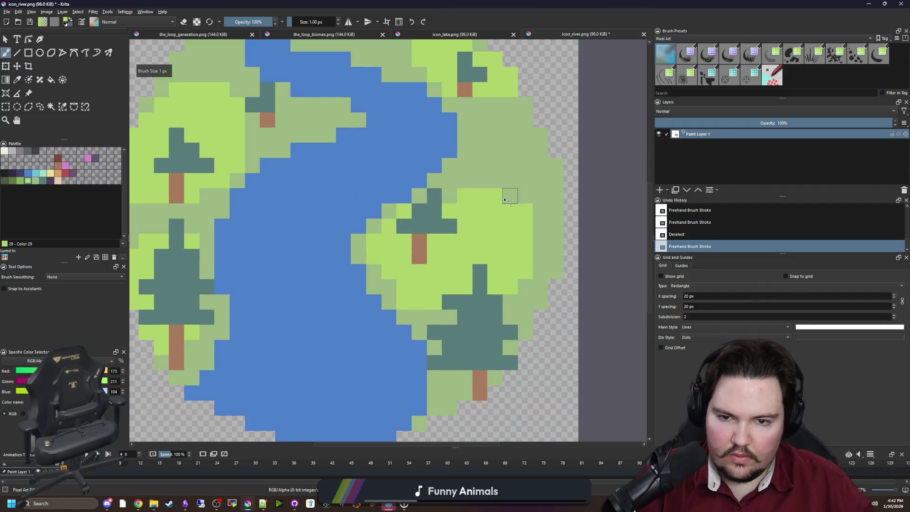
click(450, 196)
scroll(271, 226, up, 2)
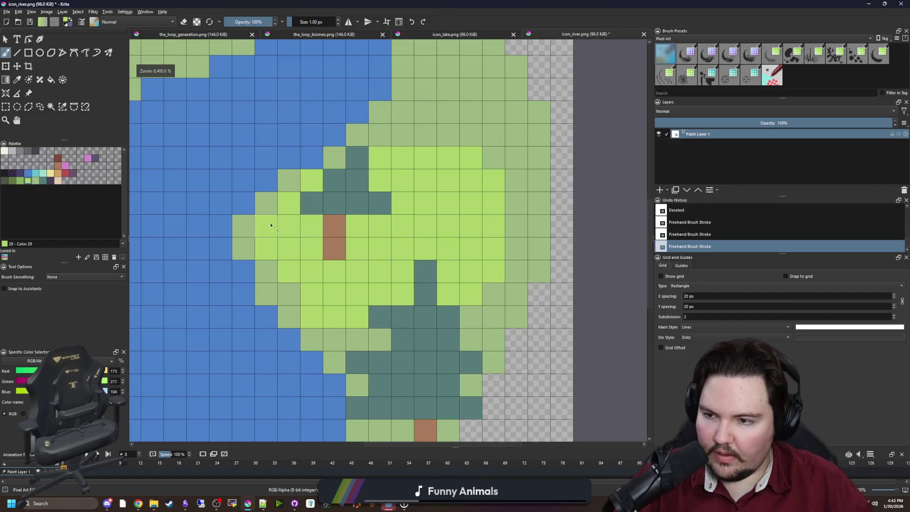
Paint muted ground-green cells under and beside the tree trunks.
ctrl+click(534, 280)
mouse_move(358, 268)
mouse_down()
mouse_move(326, 271)
mouse_move(299, 253)
mouse_up()
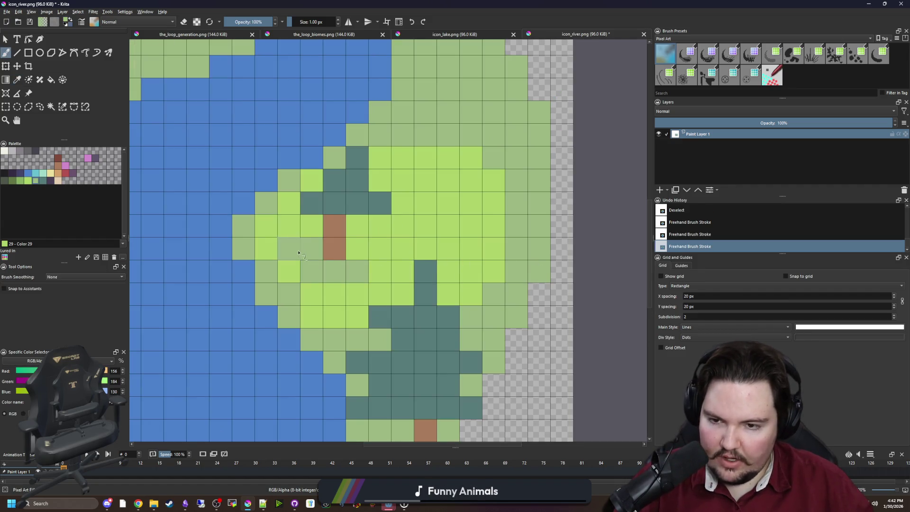
drag(358, 249, 378, 246)
scroll(378, 246, down, 5)
scroll(436, 190, up, 5)
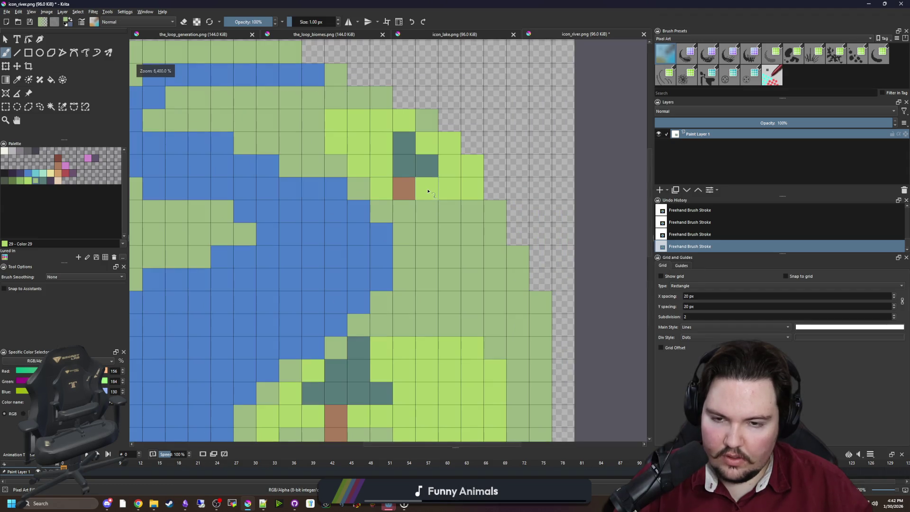
click(428, 192)
scroll(429, 192, down, 5)
scroll(240, 291, up, 4)
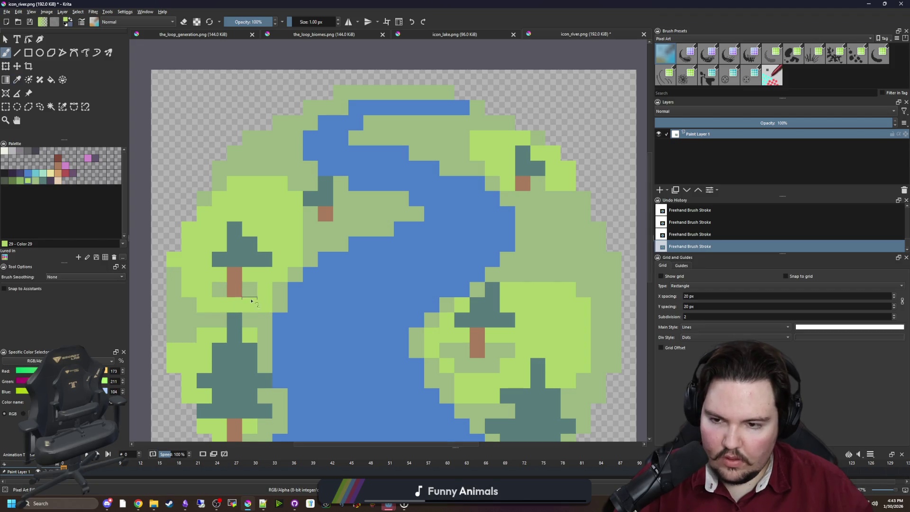
scroll(256, 290, down, 4)
scroll(246, 334, up, 2)
Paint darker green cells around the lower-left tree and the right-side tree.
key(p)
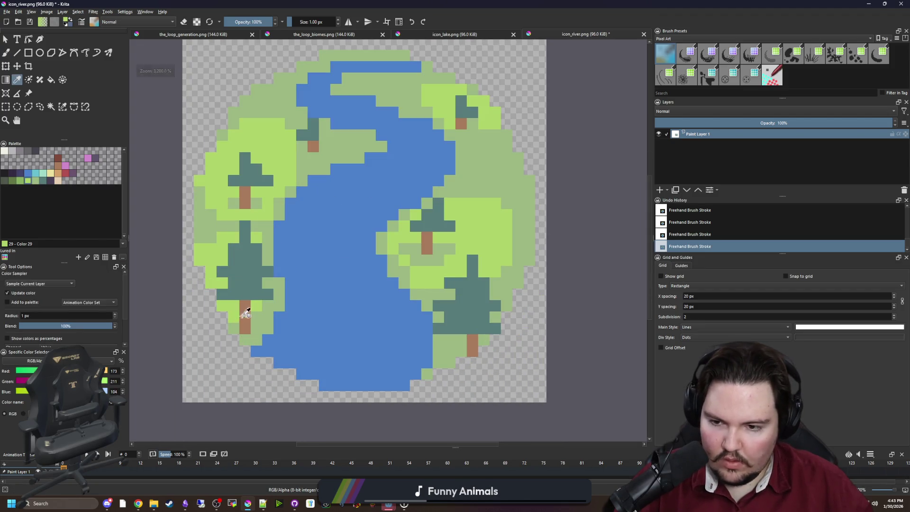
scroll(244, 309, up, 3)
click(19, 181)
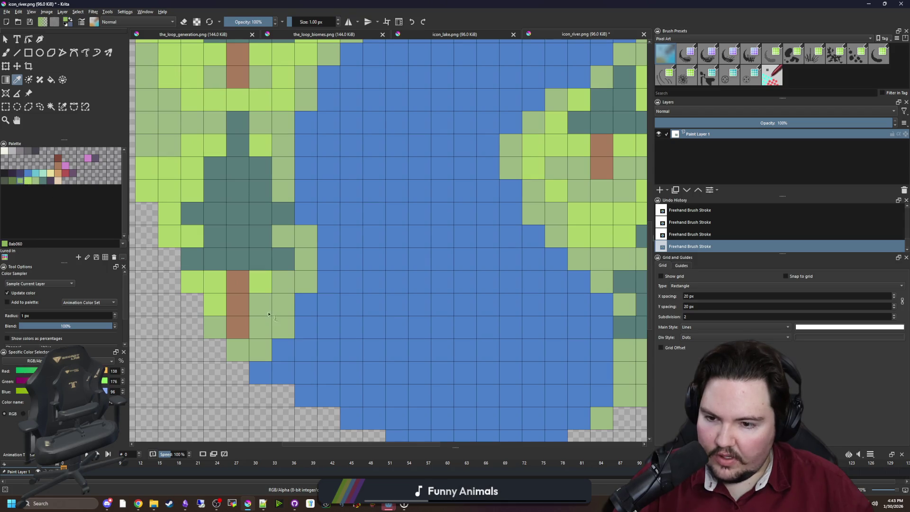
key(b)
mouse_move(260, 328)
mouse_down()
mouse_move(260, 350)
mouse_move(238, 350)
mouse_move(284, 304)
mouse_move(325, 285)
mouse_up()
click(260, 304)
scroll(265, 308, down, 4)
scroll(325, 285, up, 4)
click(337, 270)
click(315, 315)
drag(315, 315, 292, 292)
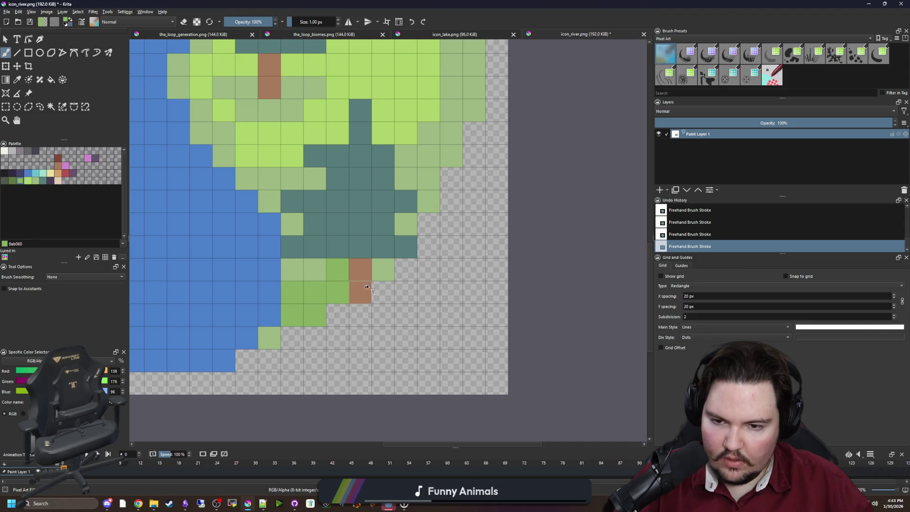
drag(360, 292, 384, 270)
scroll(383, 323, down, 4)
scroll(325, 281, up, 3)
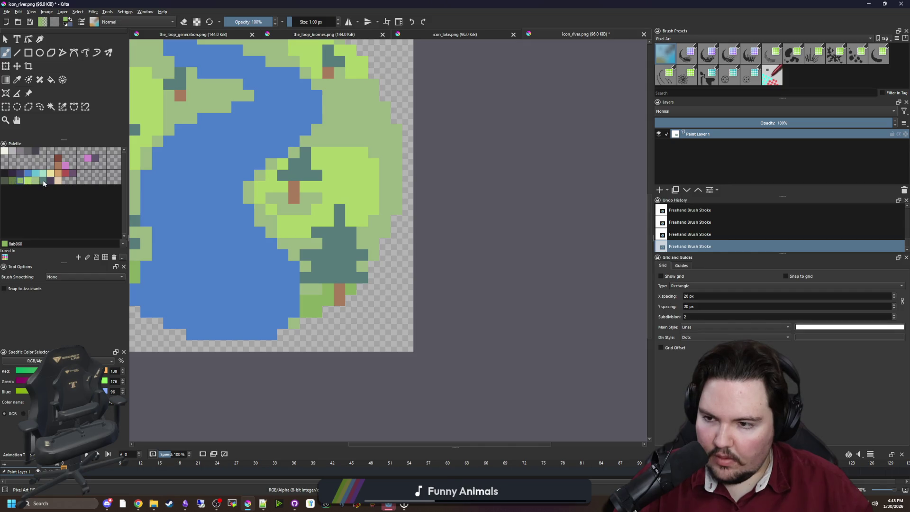
Try dark teal and bright green flood fills on the lower-left cells, undoing both.
click(20, 180)
key(f)
click(313, 304)
key(ctrl+z)
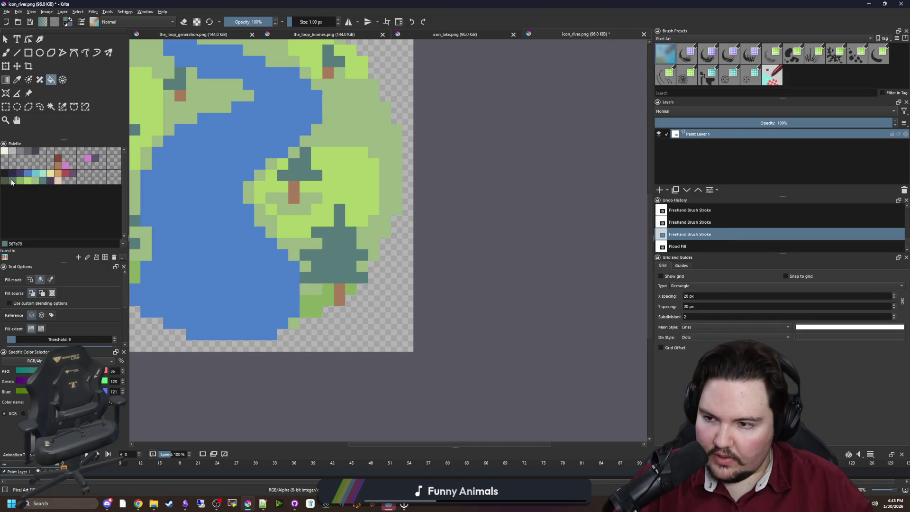
click(11, 183)
click(321, 311)
key(ctrl+z)
scroll(424, 317, down, 4)
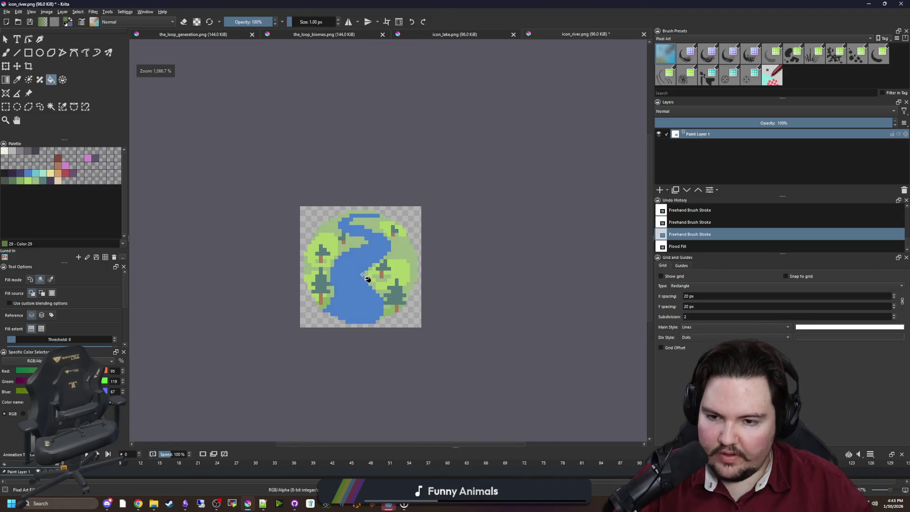
Pick the near-black 212123 colour and paint the outline along the icon's top.
scroll(379, 258, up, 2)
key(b)
scroll(373, 258, up, 1)
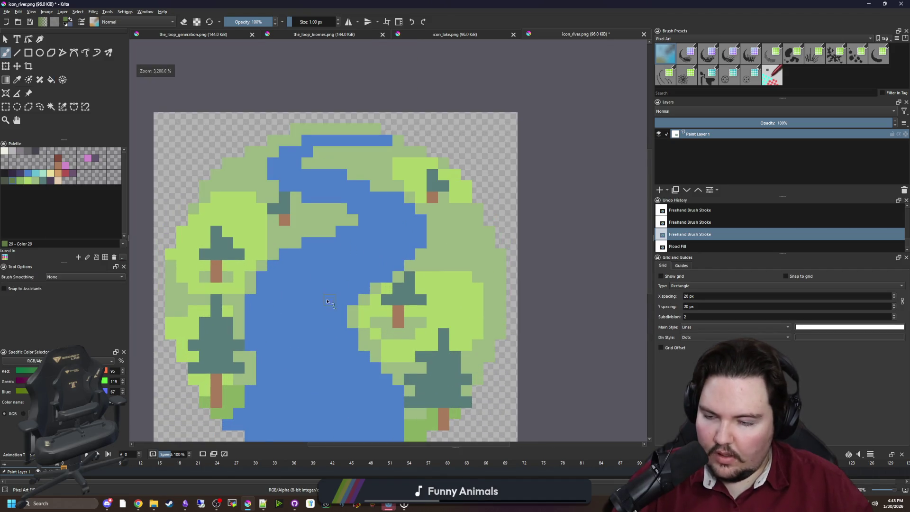
scroll(323, 265, down, 1)
scroll(318, 244, down, 3)
scroll(318, 243, up, 2)
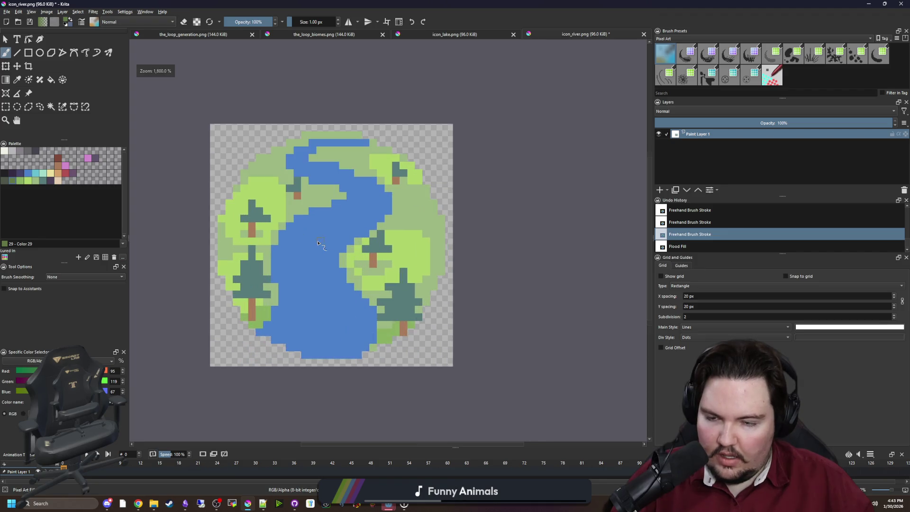
click(4, 173)
scroll(339, 143, up, 3)
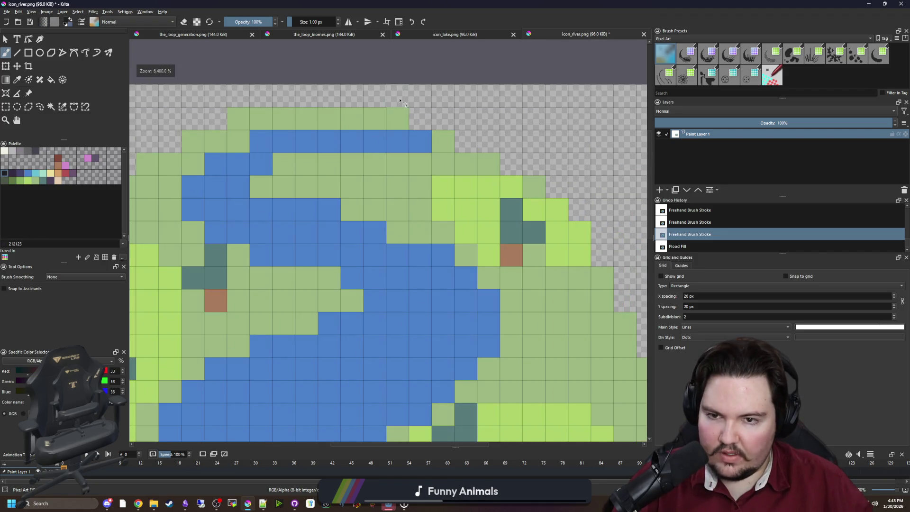
drag(408, 97, 232, 97)
Continue the dark outline down the upper-left curve and the icon's left side.
scroll(336, 128, left, 3)
mouse_move(337, 128)
mouse_down()
mouse_move(213, 182)
mouse_move(189, 213)
mouse_up()
scroll(161, 257, left, 3)
scroll(161, 257, down, 1)
drag(294, 209, 226, 414)
click(226, 415)
scroll(226, 415, down, 3)
mouse_move(233, 229)
mouse_down()
mouse_move(232, 327)
mouse_move(256, 375)
mouse_move(285, 402)
mouse_up()
Extend the outline around the lower-left curve, along the bottom and up the lower-right curve.
scroll(286, 402, down, 3)
scroll(286, 402, right, 1)
mouse_move(225, 266)
mouse_down()
mouse_move(294, 365)
mouse_move(378, 406)
mouse_up()
scroll(378, 406, down, 3)
scroll(378, 407, right, 2)
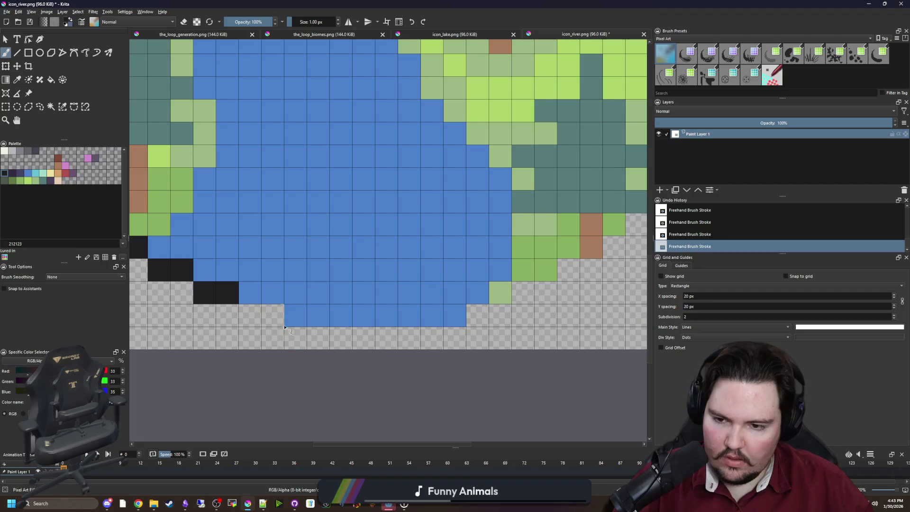
drag(251, 315, 452, 338)
mouse_move(504, 318)
mouse_down()
mouse_move(545, 293)
mouse_move(251, 331)
mouse_move(365, 239)
mouse_move(388, 204)
mouse_move(390, 172)
mouse_move(382, 276)
mouse_move(402, 199)
mouse_move(403, 66)
mouse_move(365, 275)
mouse_move(368, 239)
mouse_move(347, 195)
mouse_move(282, 104)
mouse_move(462, 203)
mouse_move(324, 134)
mouse_up()
Zoom and pan around the icon's outline to inspect the edge needing an inner rim.
scroll(331, 269, down, 3)
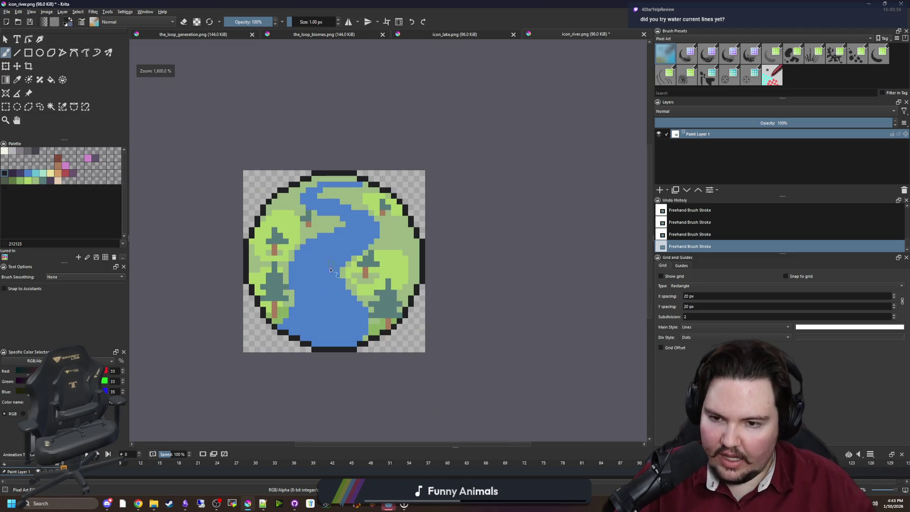
scroll(323, 316, down, 3)
scroll(330, 276, up, 4)
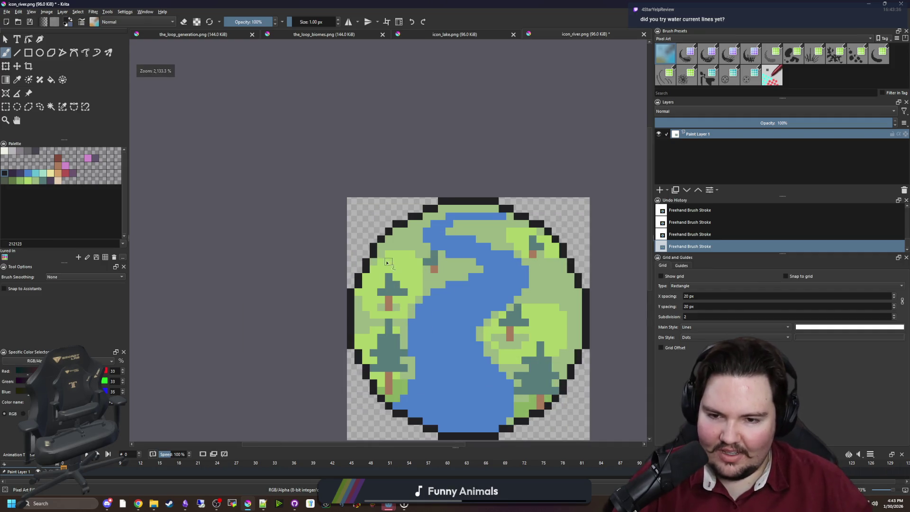
scroll(280, 261, down, 3)
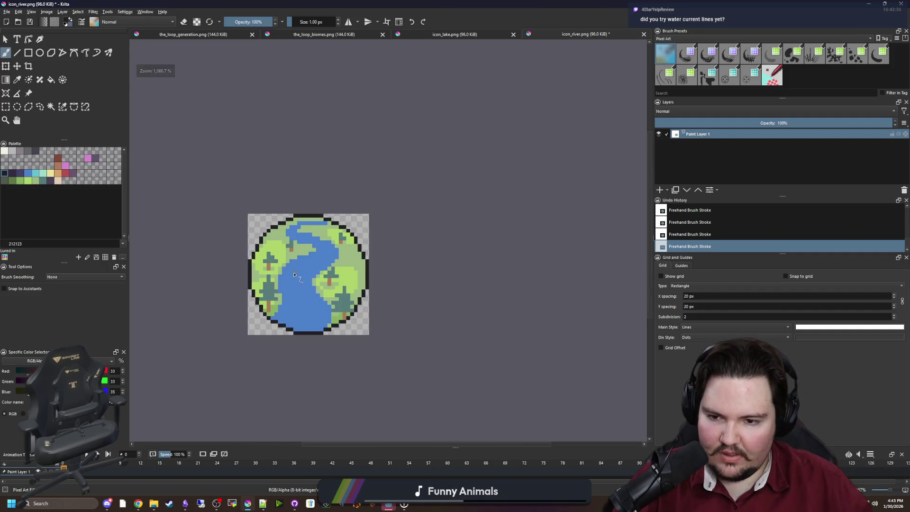
scroll(294, 275, up, 5)
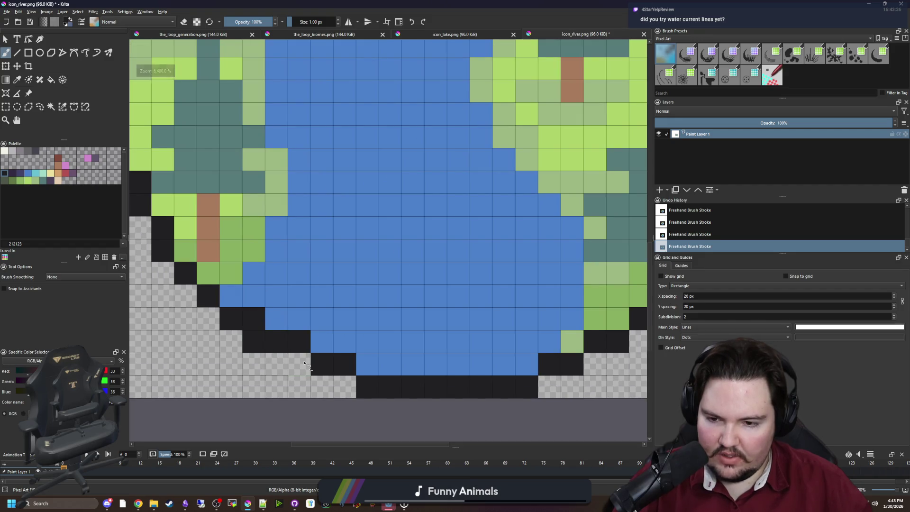
scroll(305, 363, down, 3)
scroll(341, 370, down, 1)
scroll(392, 375, up, 2)
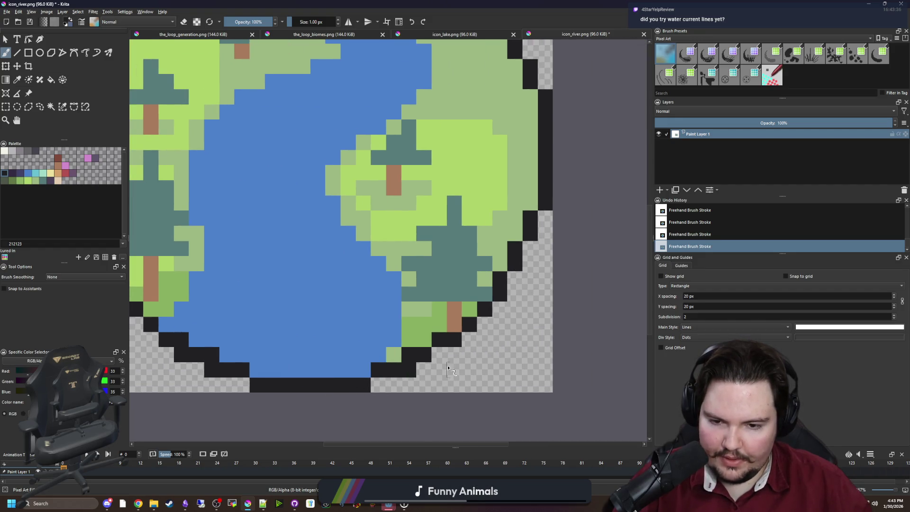
scroll(513, 231, down, 1)
scroll(540, 314, up, 1)
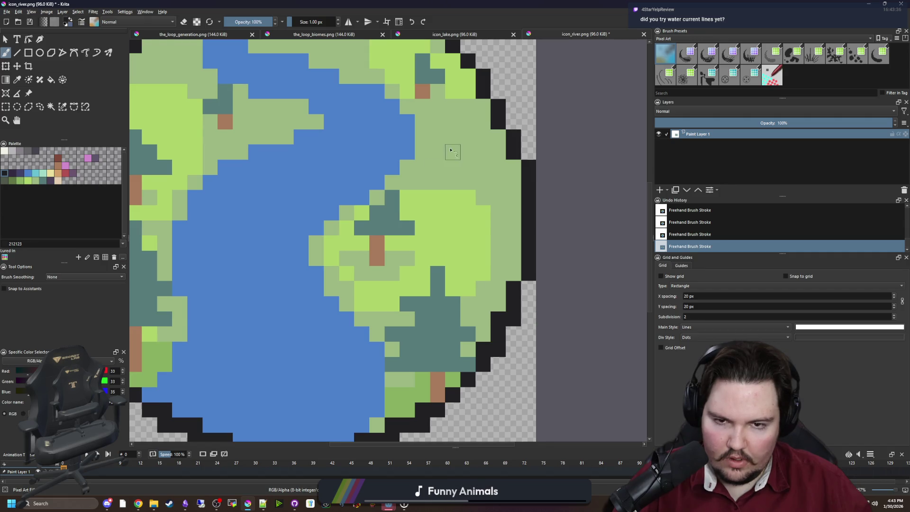
scroll(474, 189, up, 3)
scroll(399, 125, left, 2)
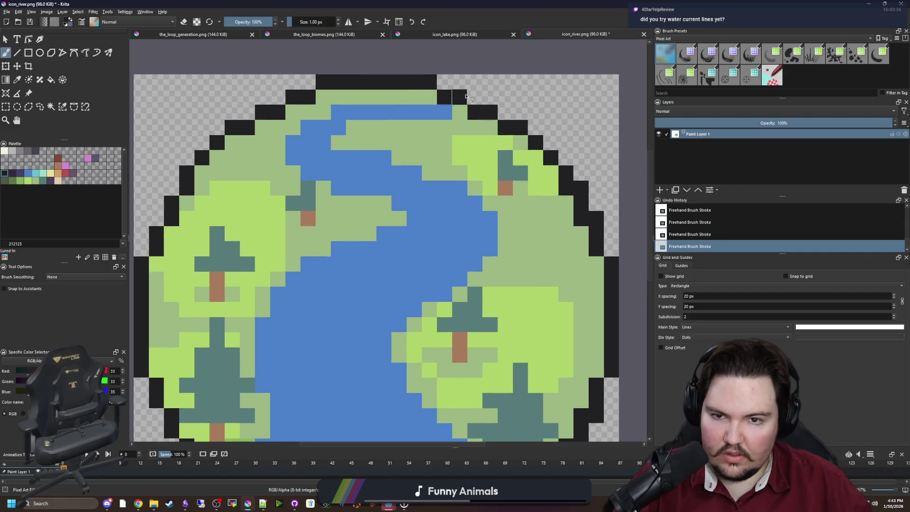
scroll(314, 129, down, 1)
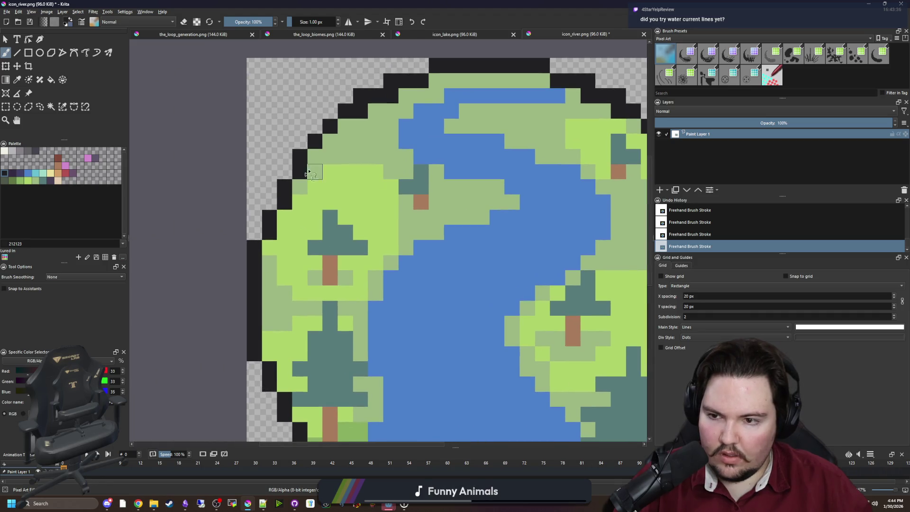
scroll(232, 280, up, 2)
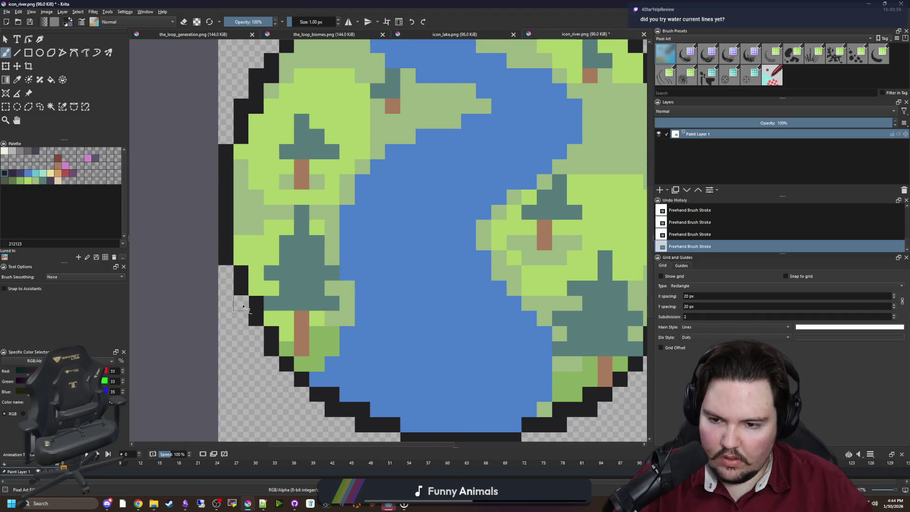
Sample the dark teal 567b79 and paint it inside the outline, undoing stray pixels.
key(p)
scroll(284, 197, right, 5)
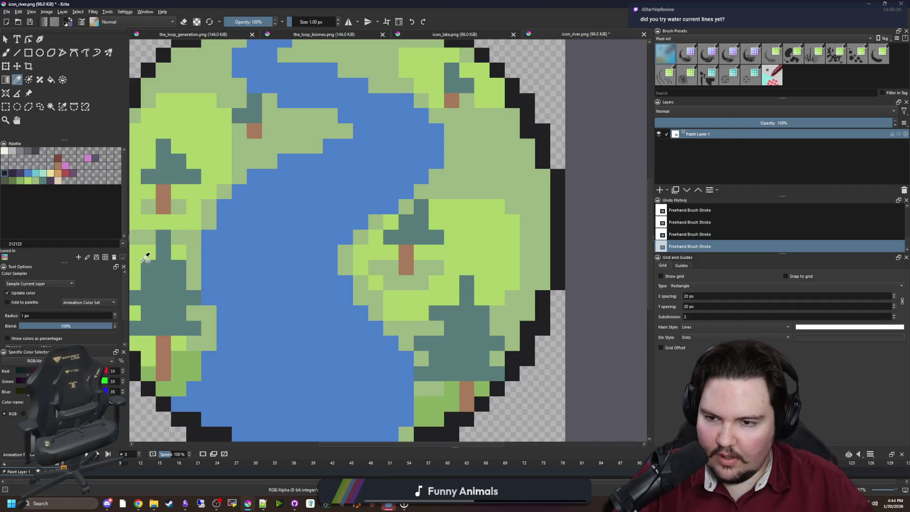
scroll(284, 197, left, 2)
click(47, 181)
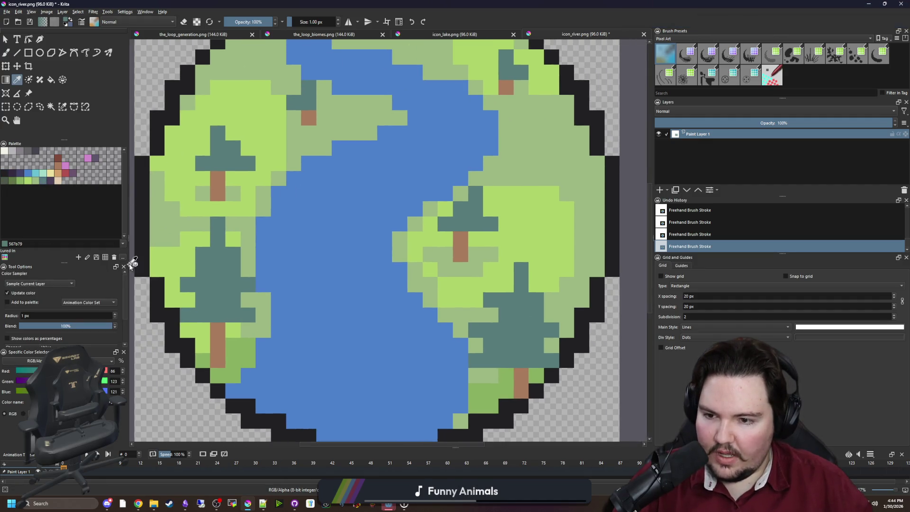
key(b)
key(ctrl+z)
key(ctrl+z)
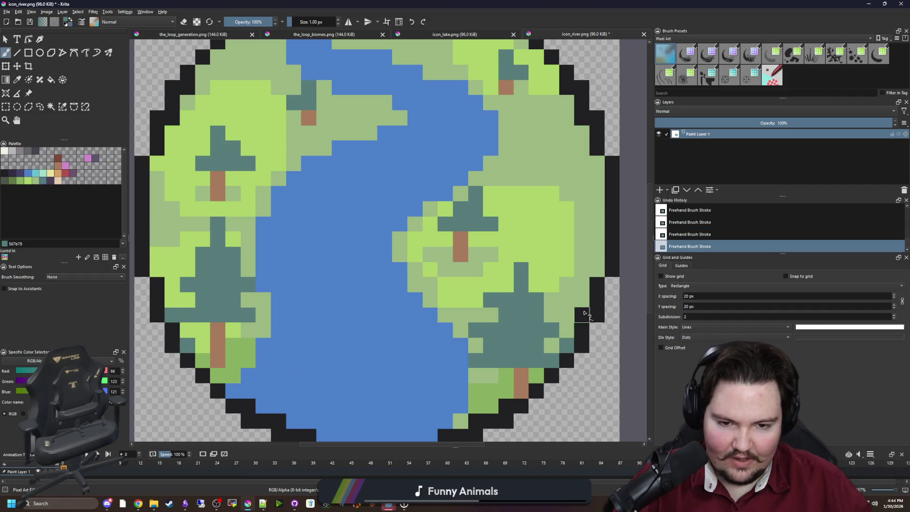
scroll(451, 185, up, 3)
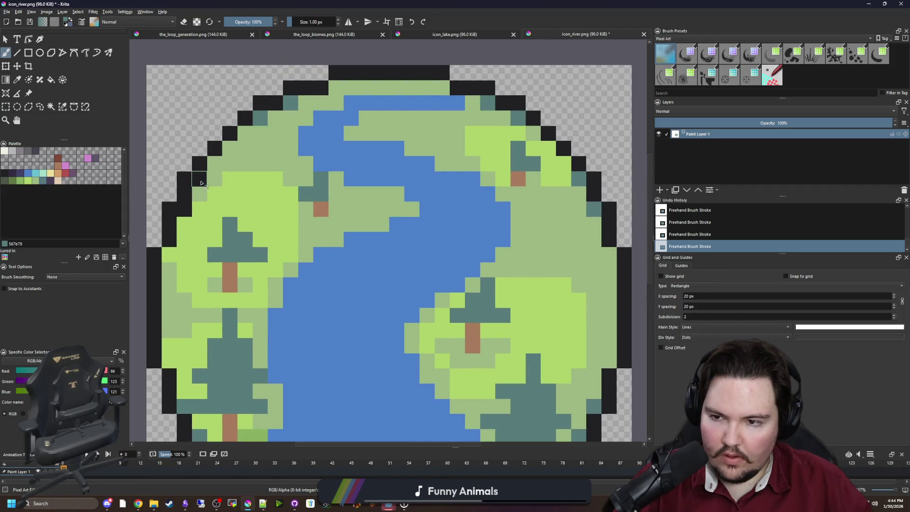
scroll(183, 218, down, 5)
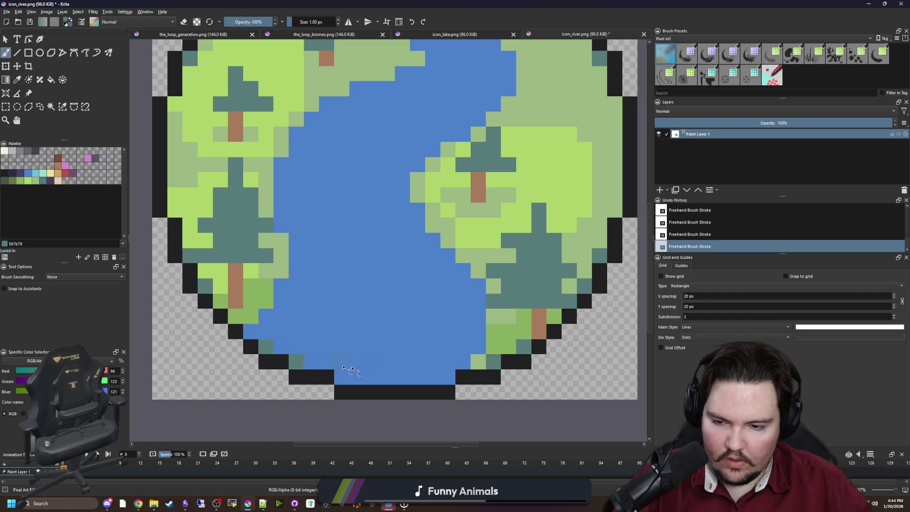
scroll(318, 350, down, 4)
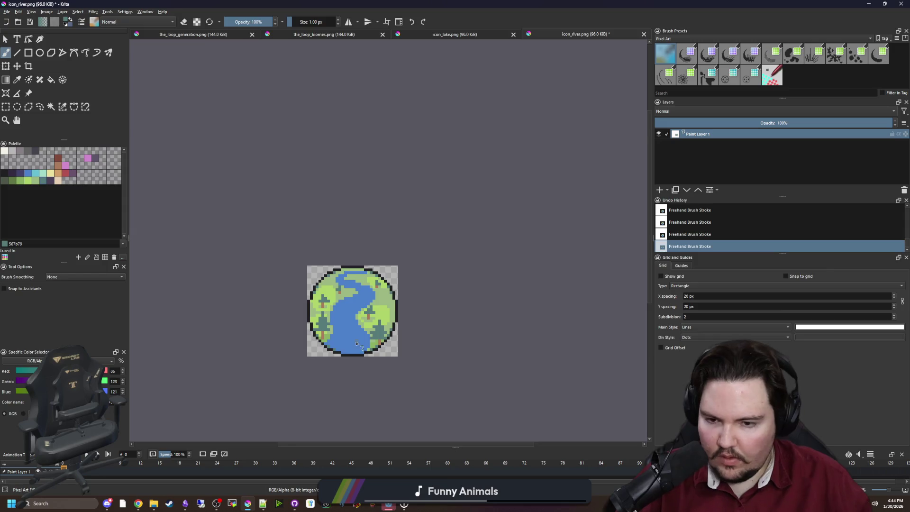
scroll(359, 347, up, 4)
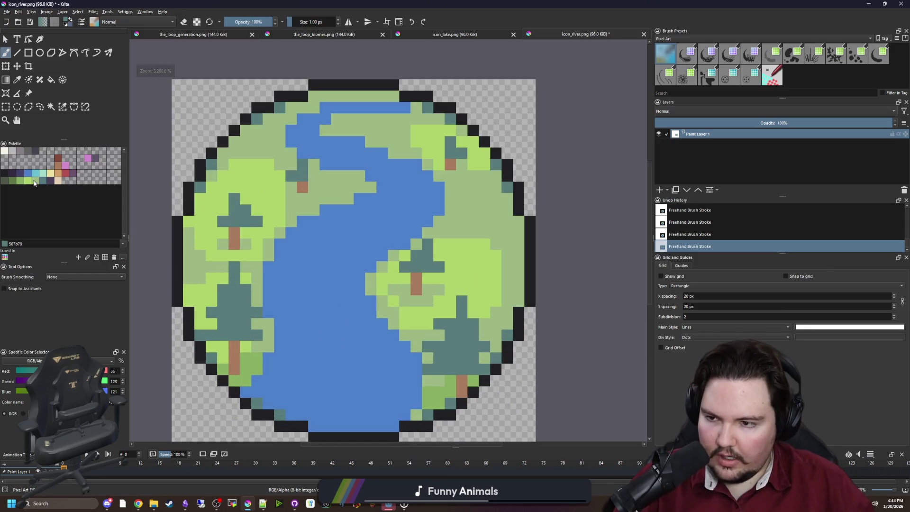
Select the blue river with cyan 68c2d3 active and paint streaks along its top and right side.
click(22, 174)
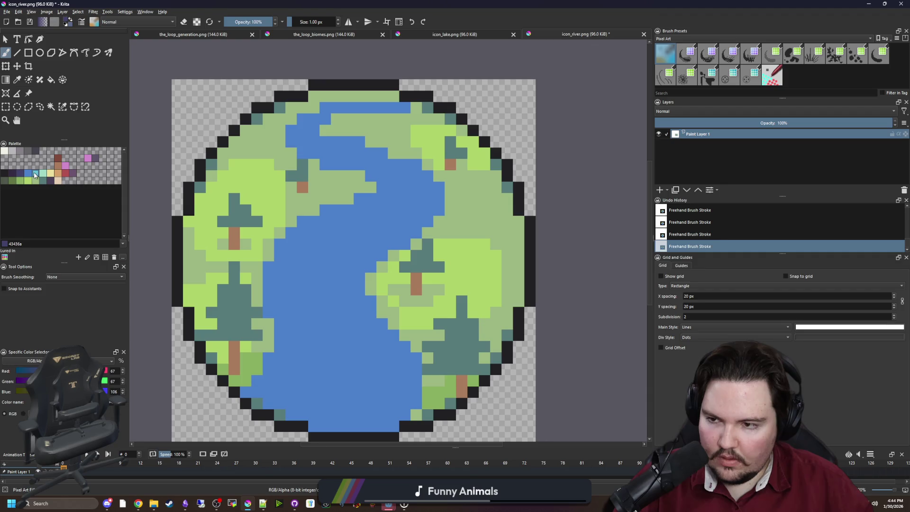
click(35, 174)
click(62, 107)
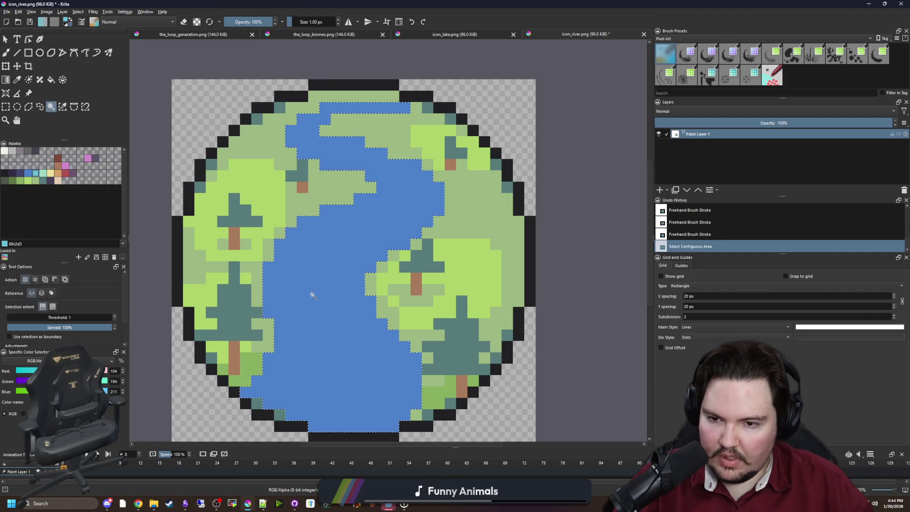
click(311, 295)
key(b)
mouse_move(331, 108)
mouse_down()
mouse_move(314, 128)
mouse_move(394, 202)
mouse_move(306, 263)
mouse_move(325, 334)
mouse_move(277, 432)
mouse_move(319, 433)
mouse_move(354, 323)
mouse_move(318, 246)
mouse_move(416, 209)
mouse_move(400, 176)
mouse_move(394, 199)
mouse_up()
mouse_move(363, 139)
mouse_down()
mouse_move(328, 143)
mouse_move(303, 127)
mouse_move(332, 107)
mouse_move(403, 107)
mouse_move(385, 133)
mouse_up()
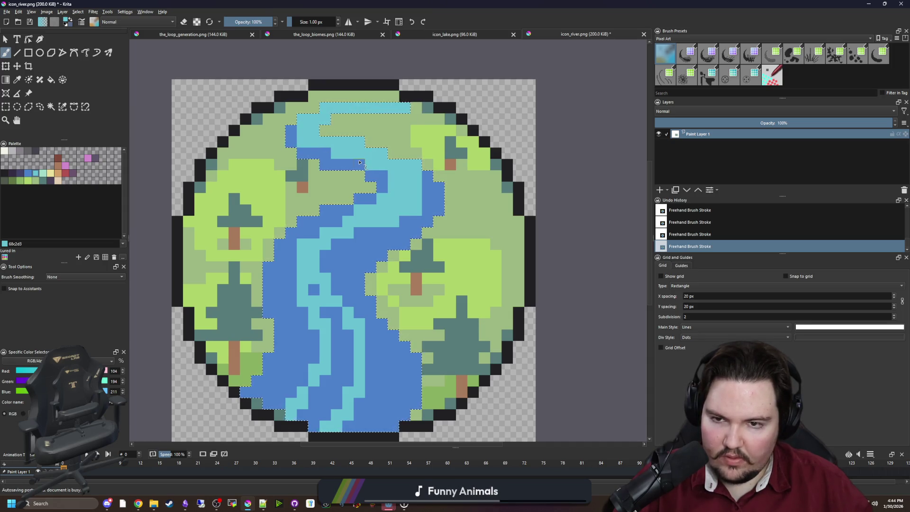
Restore the river selection, paint cyan streaks through the lower river, then deselect.
key(ctrl+shift+a)
scroll(380, 139, down, 6)
scroll(368, 153, up, 3)
scroll(368, 153, up, 3)
key(ctrl+z)
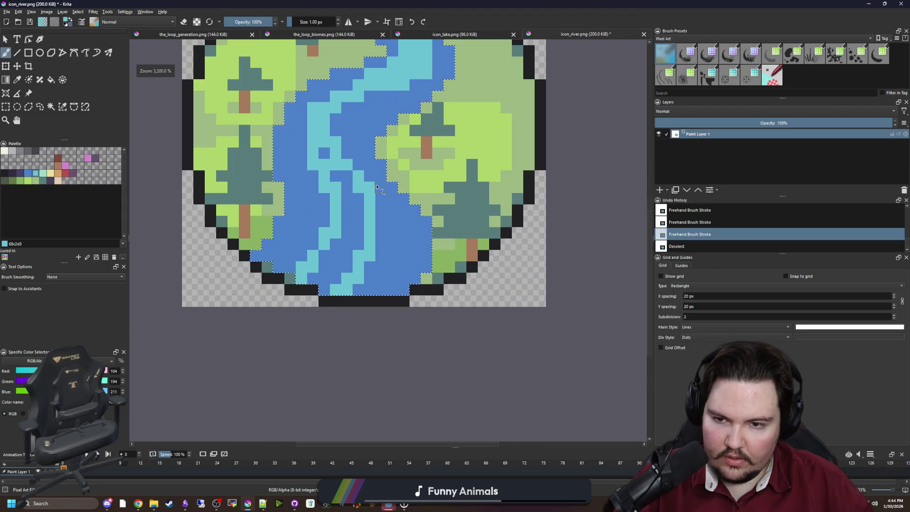
click(325, 152)
mouse_move(348, 256)
mouse_down()
mouse_move(327, 283)
mouse_move(313, 280)
mouse_move(381, 219)
mouse_move(407, 285)
mouse_move(403, 247)
mouse_move(357, 143)
mouse_move(366, 121)
mouse_move(327, 119)
mouse_move(290, 204)
mouse_move(284, 244)
mouse_up()
key(ctrl+shift+a)
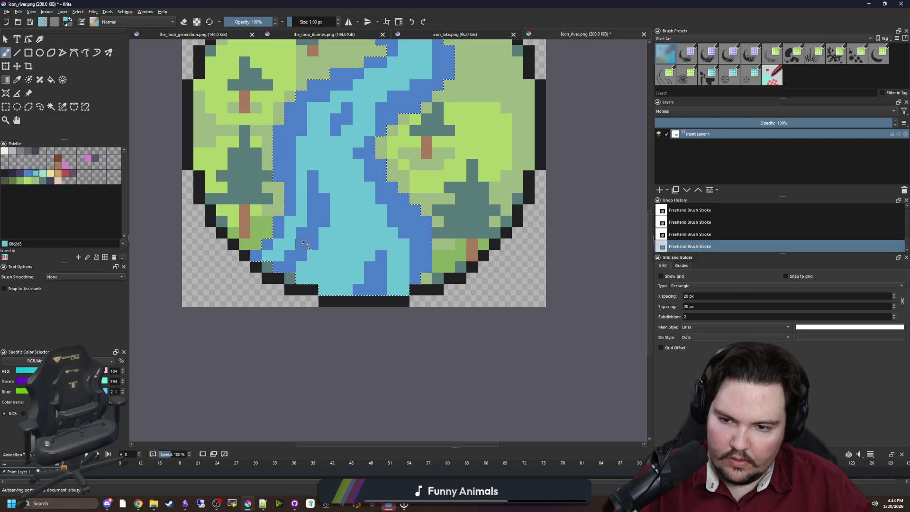
scroll(341, 261, down, 10)
scroll(339, 258, up, 5)
Refill the river's light cyan streaks with a deeper, muted teal using the fill tool.
scroll(339, 258, up, 6)
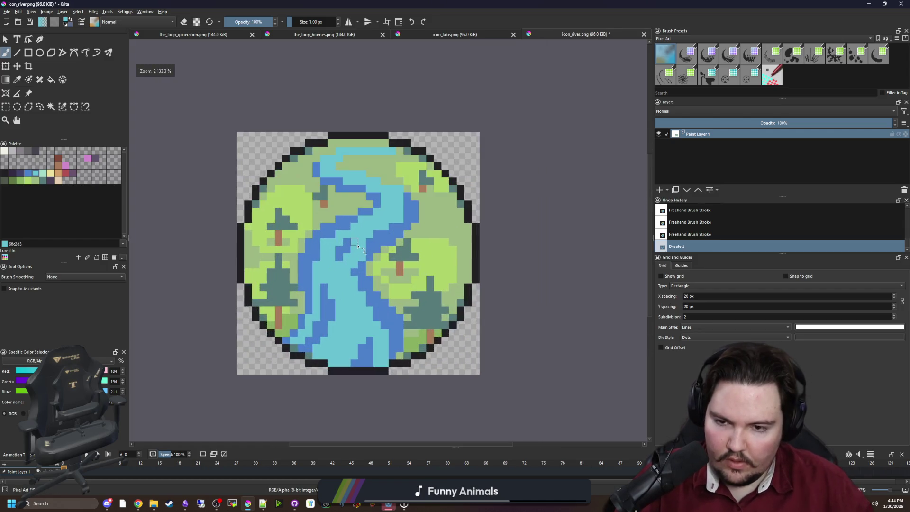
scroll(270, 290, down, 3)
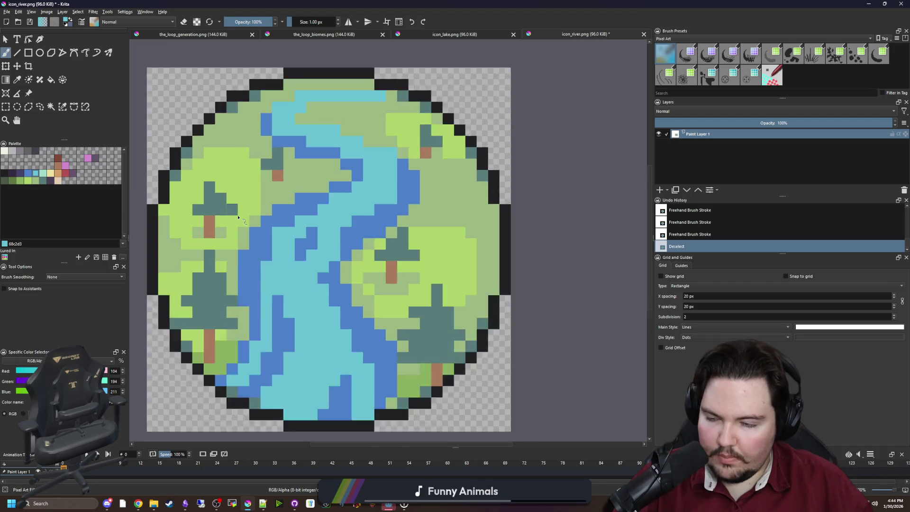
scroll(270, 290, up, 2)
scroll(271, 290, down, 1)
key(p)
key(b)
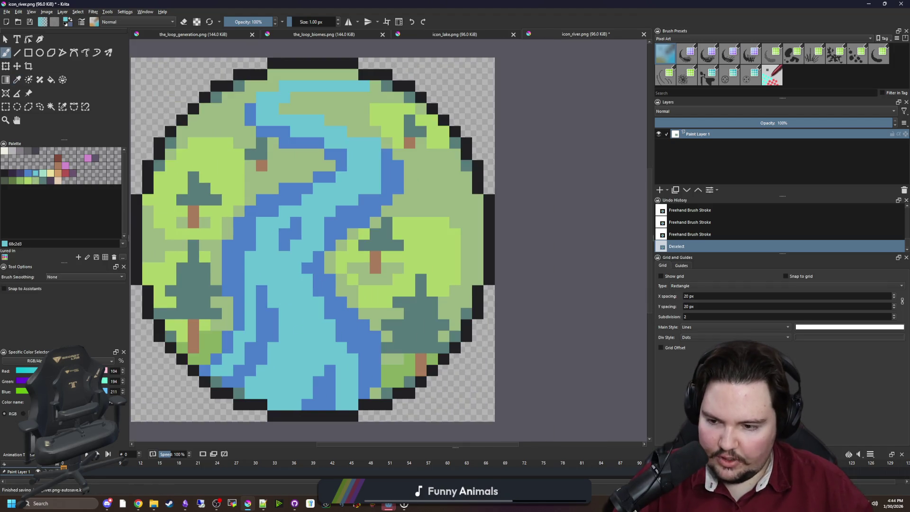
click(23, 414)
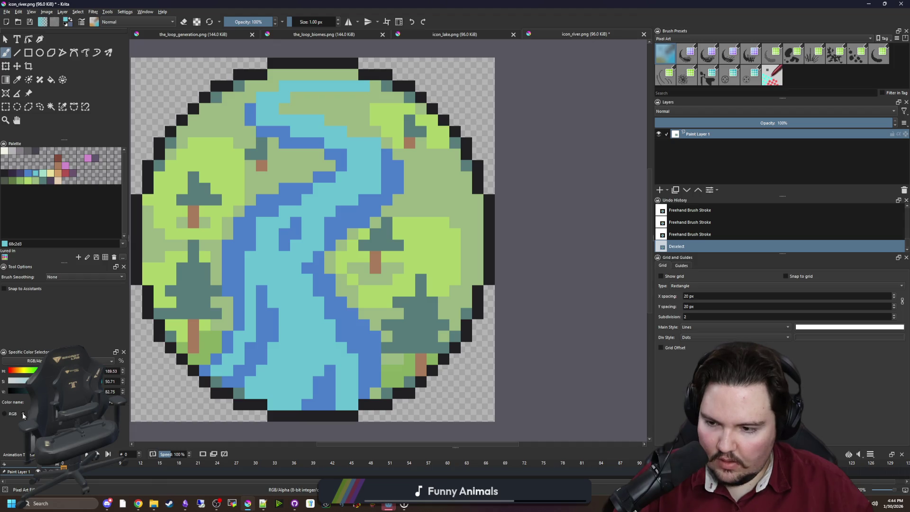
key(f)
click(295, 315)
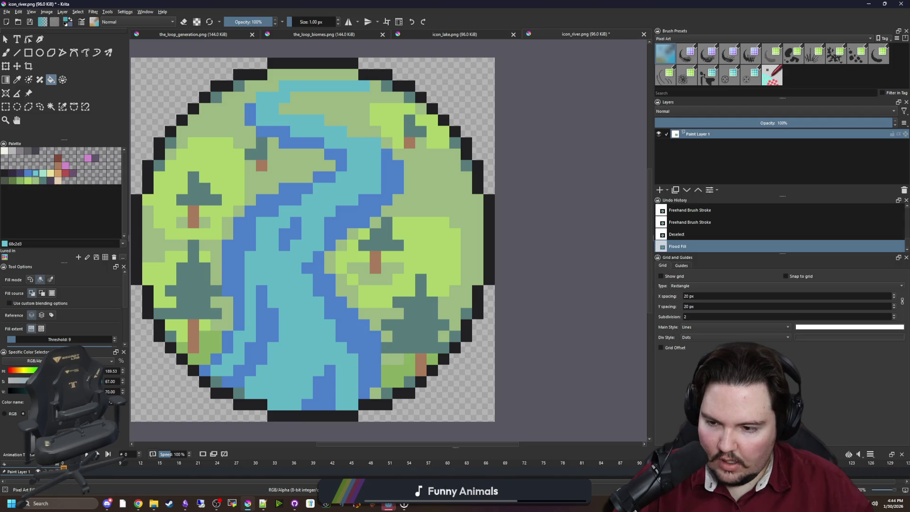
click(293, 336)
Switch to the Similar Color Selection tool.
scroll(402, 121, down, 5)
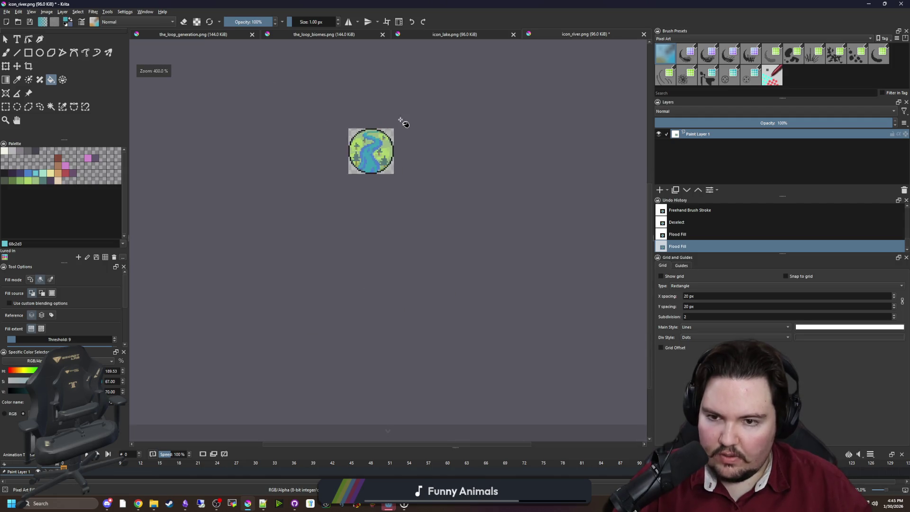
scroll(383, 239, up, 3)
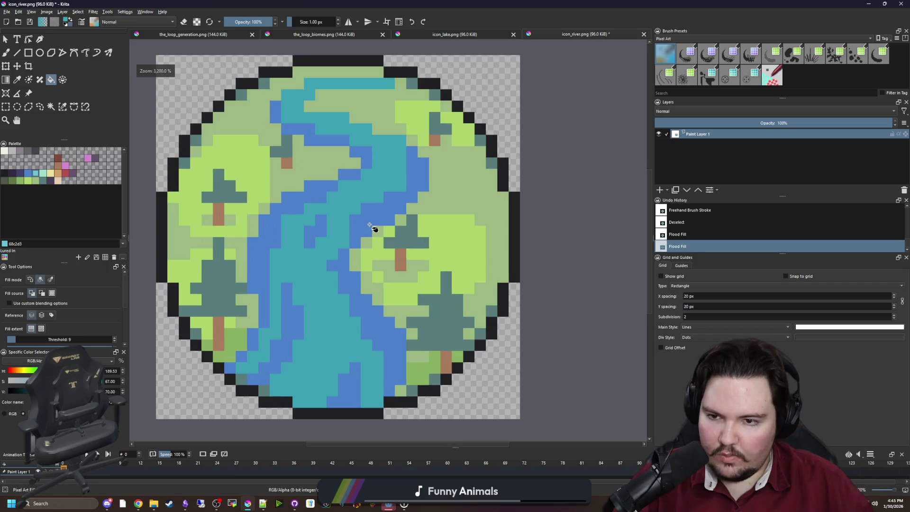
click(19, 173)
Select all dark outline pixels by colour and paint them muted purple.
click(62, 106)
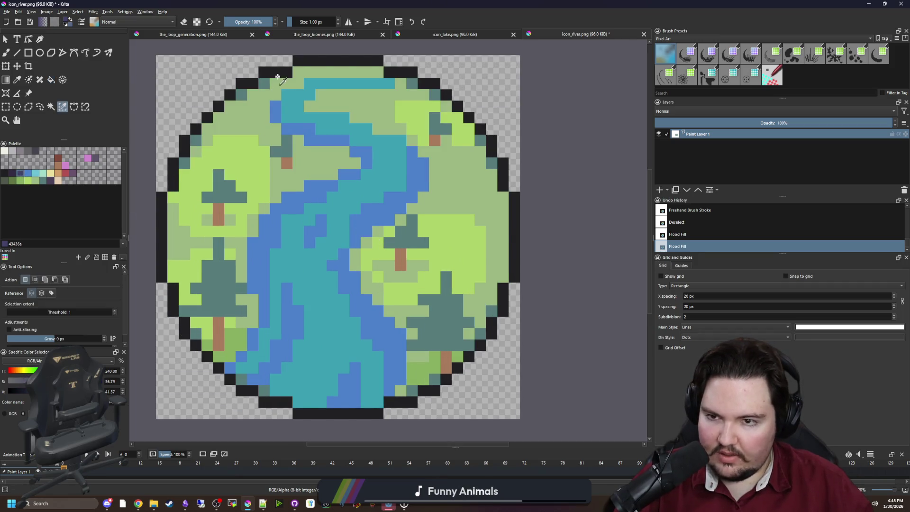
click(294, 237)
key(b)
scroll(294, 237, down, 1)
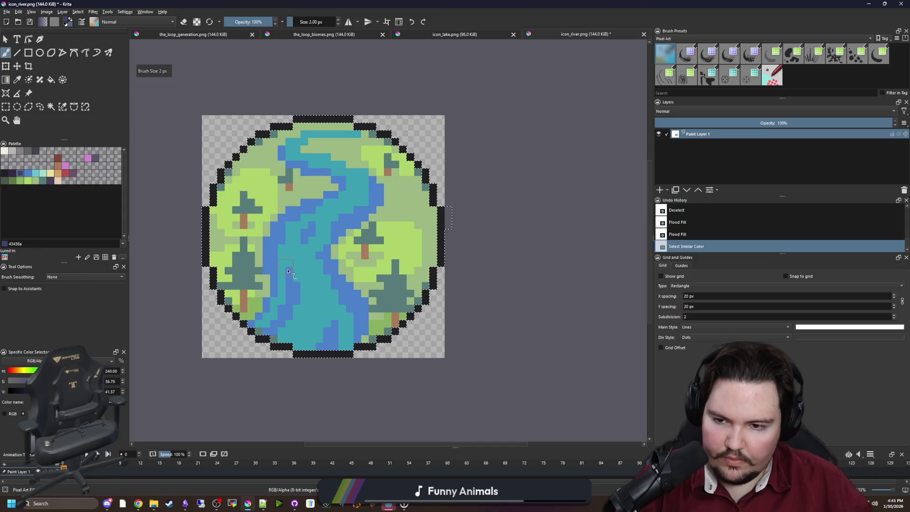
click(54, 183)
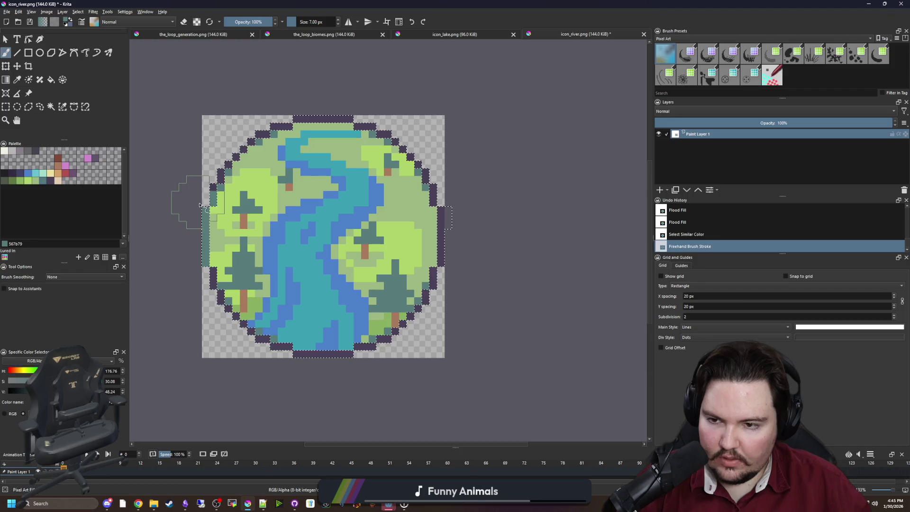
key(ctrl+z)
click(51, 181)
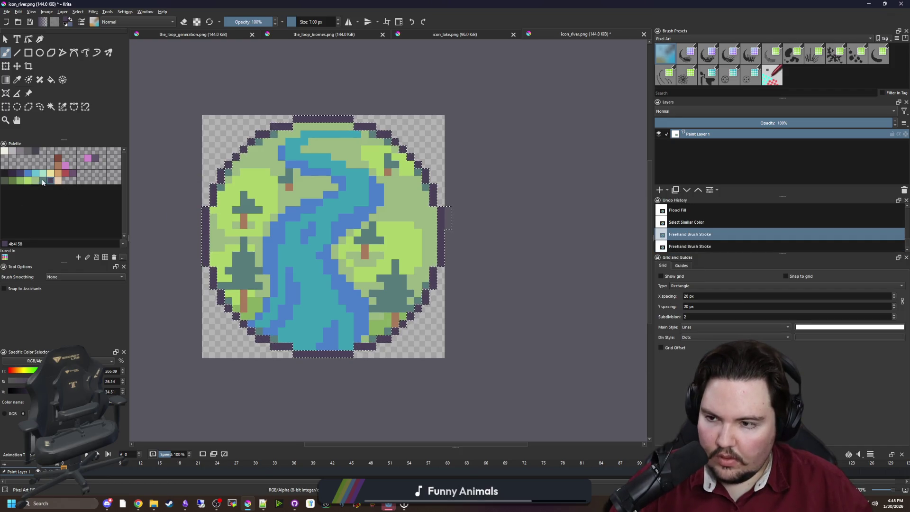
Paint the left and right outline edges green and the bottom outline dark navy.
click(12, 180)
click(193, 260)
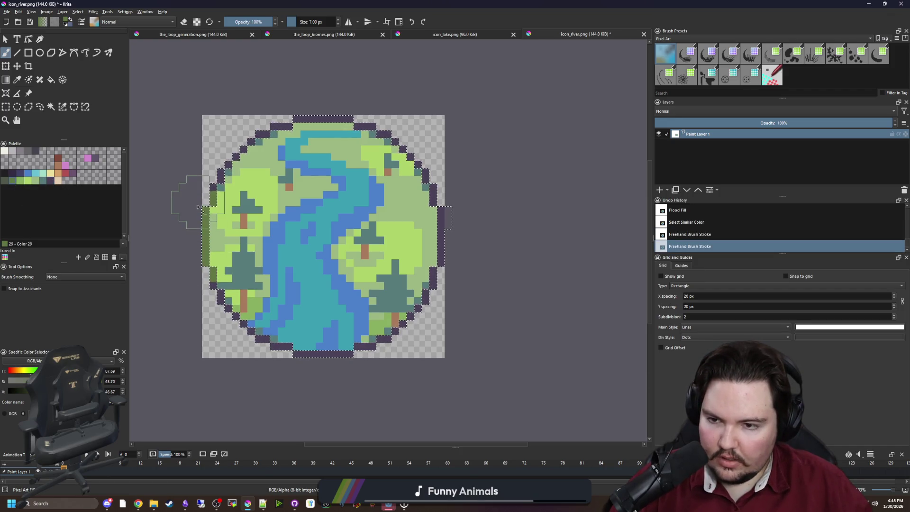
click(435, 247)
click(439, 218)
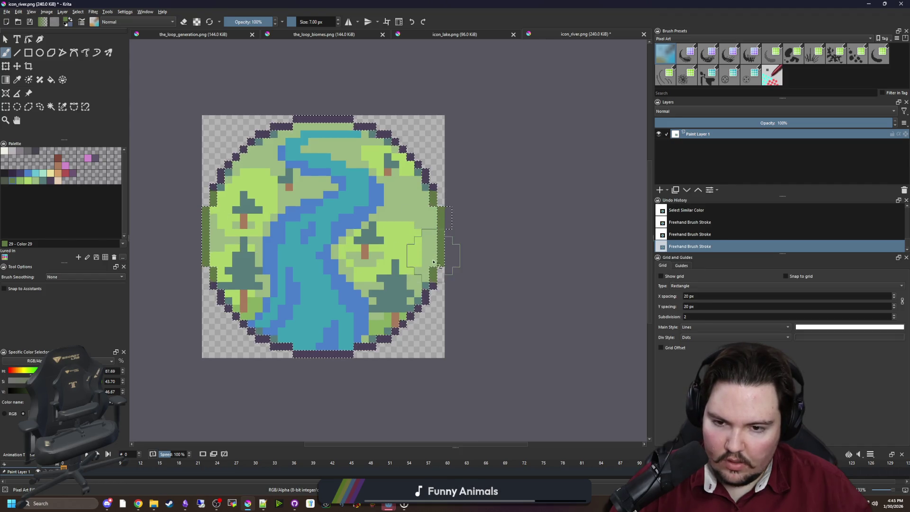
ctrl+click(305, 356)
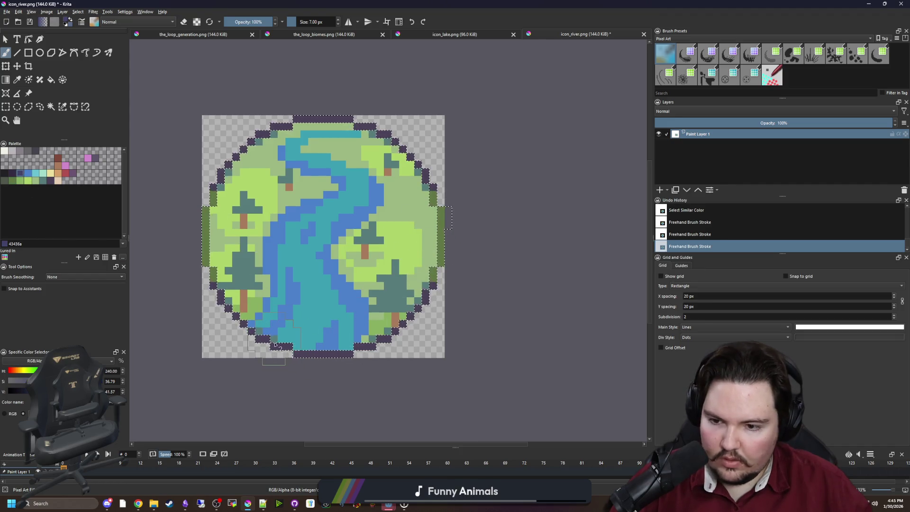
click(325, 355)
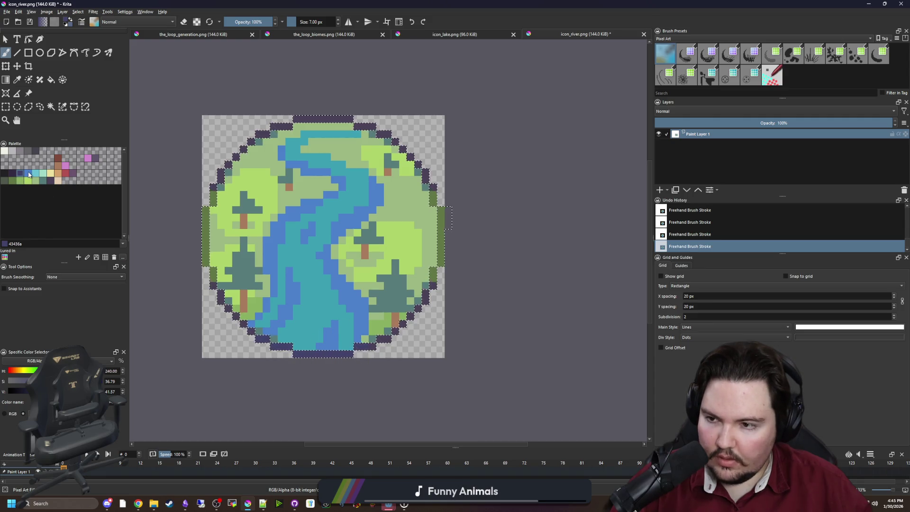
Deselect the outline and export the icon as icon_river.png.
key(ctrl+shift+a)
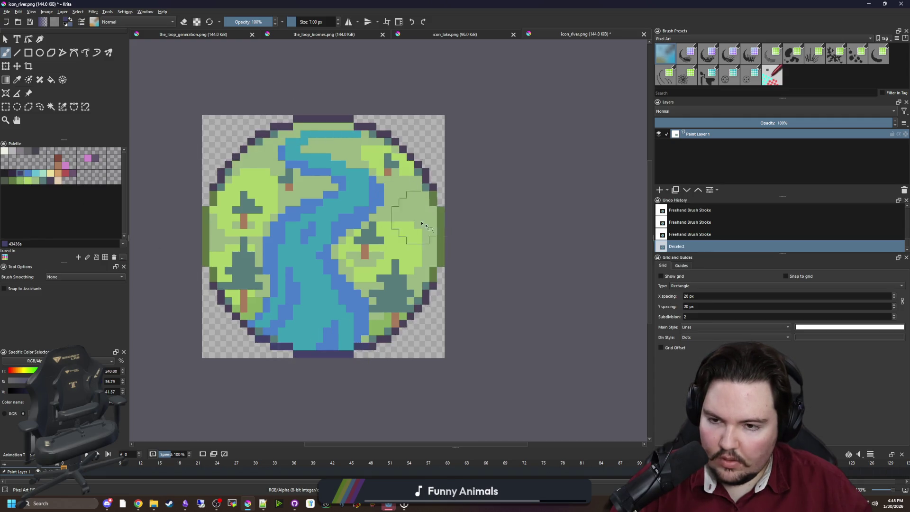
scroll(390, 157, down, 8)
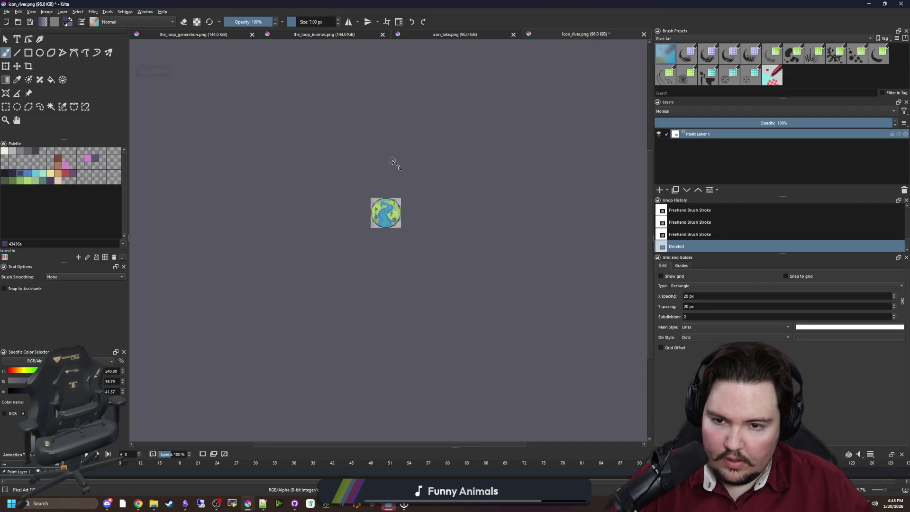
scroll(389, 191, up, 4)
key(alt+f)
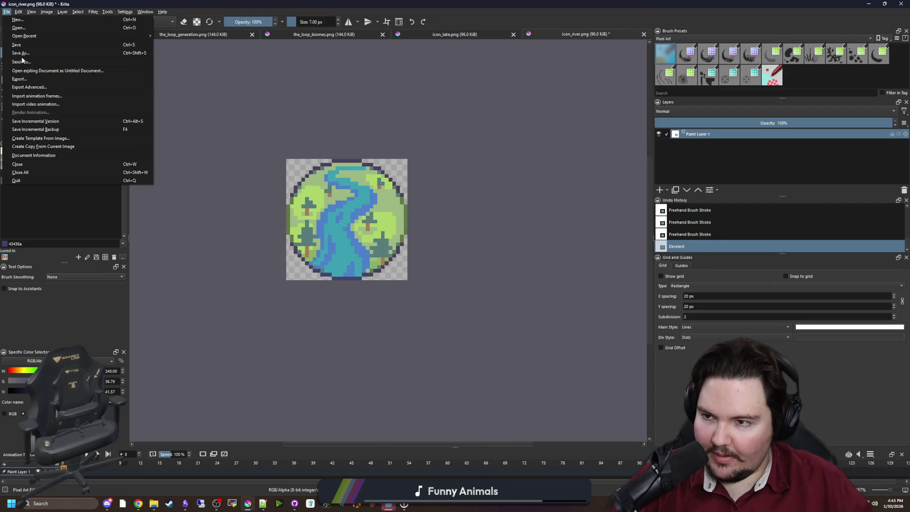
key(ctrl+s)
Confirm the PNG export, check the River node in the running Research tree, and return to Krita.
click(489, 317)
key(alt+Tab)
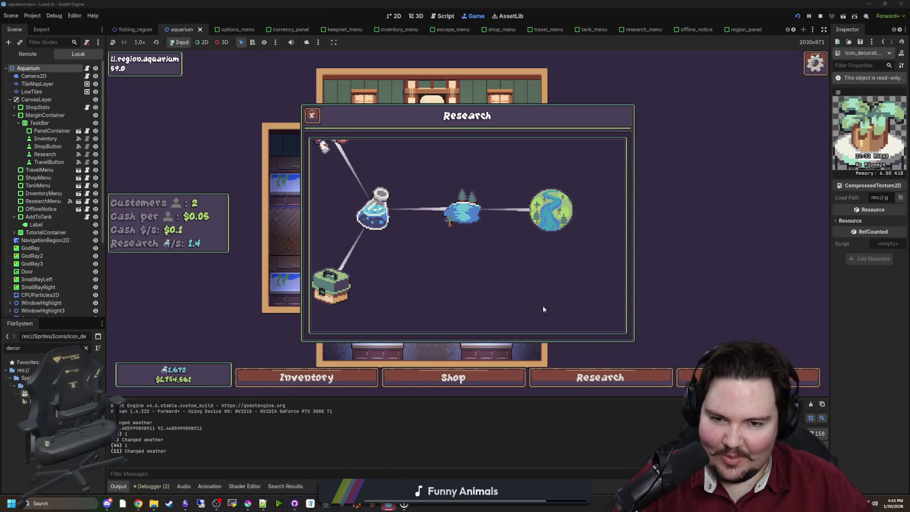
mouse_move(538, 217)
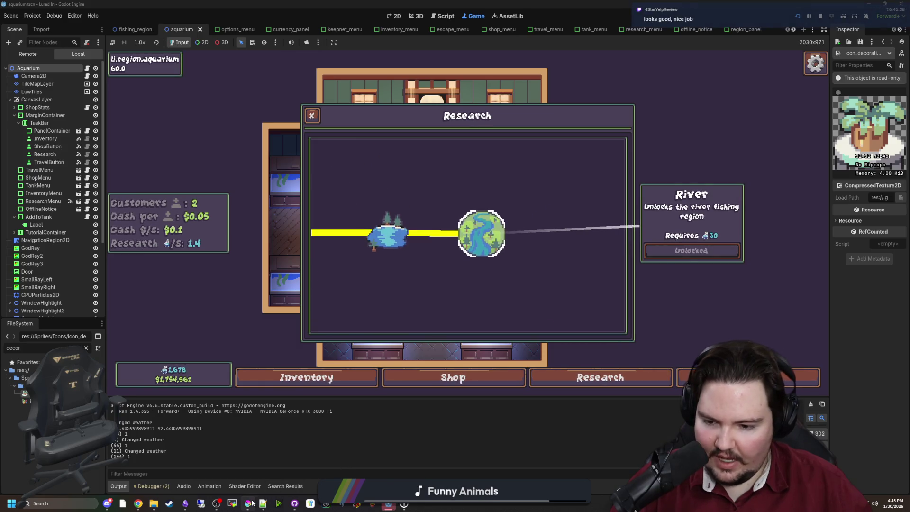
key(alt+Tab)
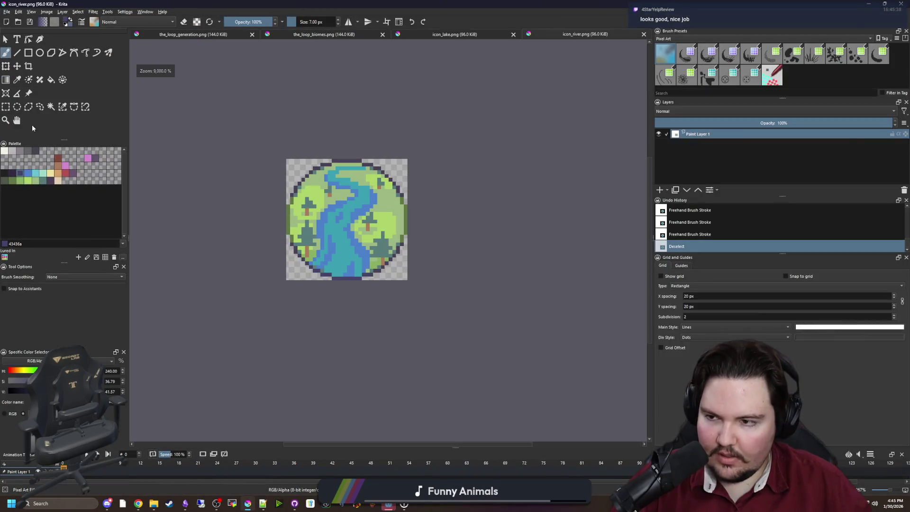
click(5, 106)
scroll(238, 148, up, 2)
scroll(247, 152, down, 1)
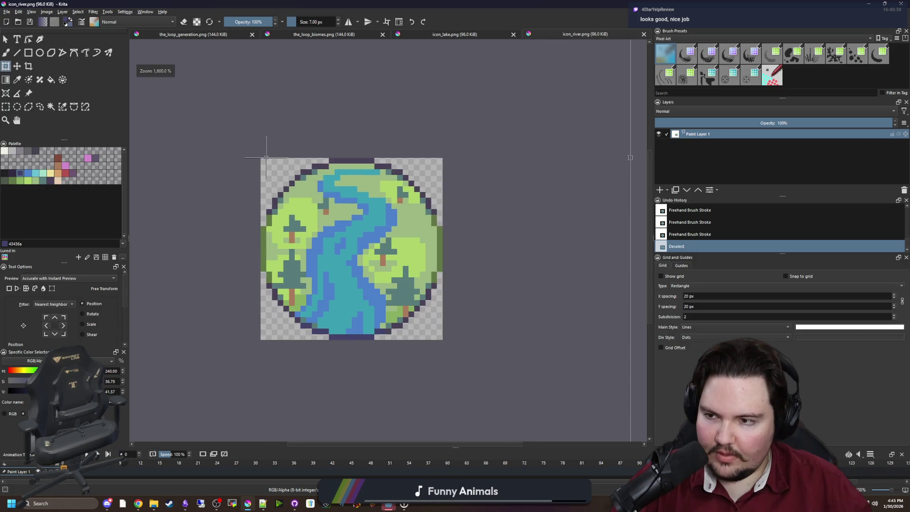
click(266, 158)
mouse_move(266, 157)
mouse_down()
mouse_move(408, 284)
mouse_move(446, 341)
mouse_up()
key(ctrl+t)
key(plus)
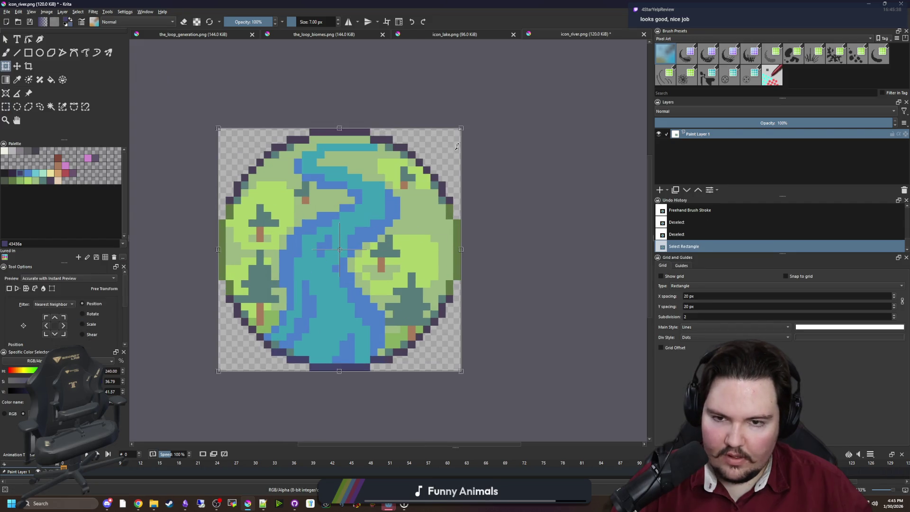
drag(455, 134, 445, 141)
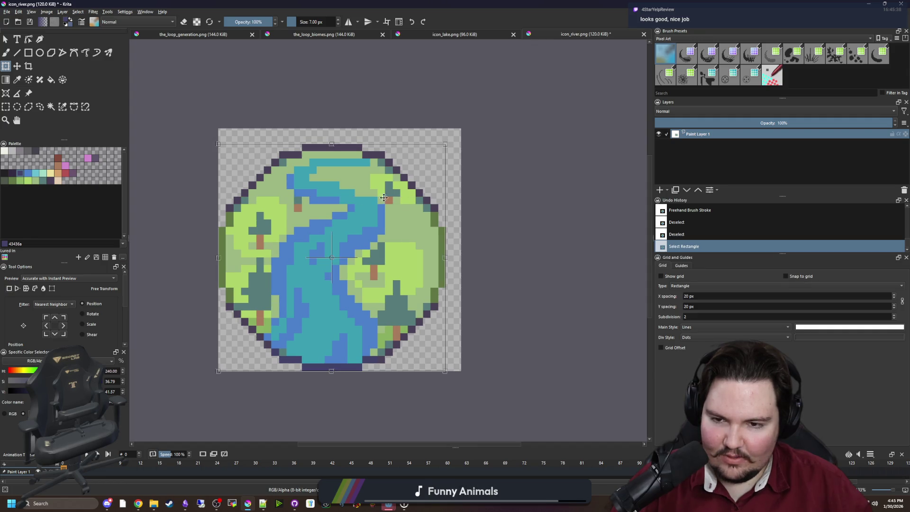
drag(341, 218, 349, 214)
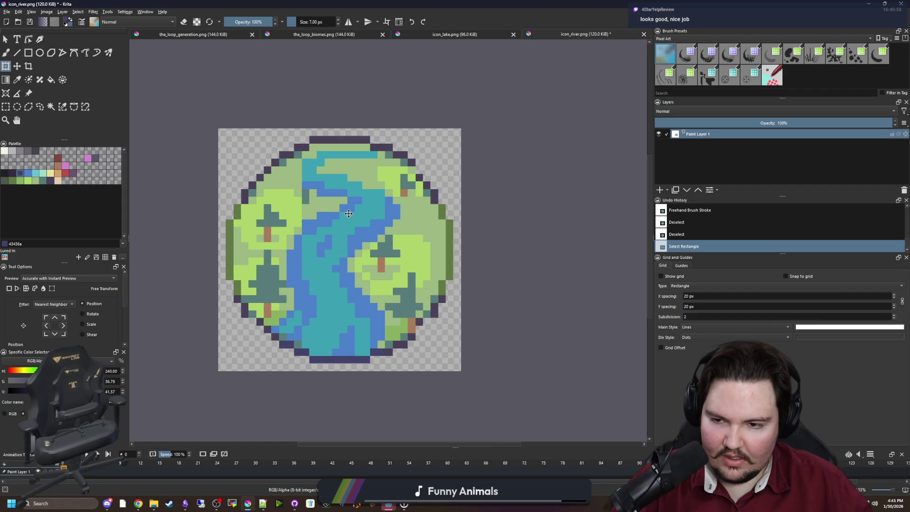
drag(349, 214, 347, 213)
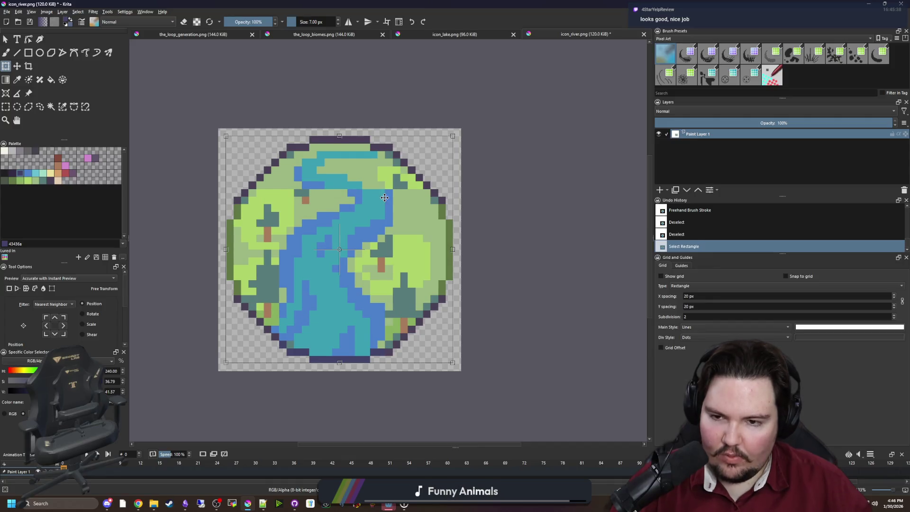
key(Return)
scroll(385, 197, down, 5)
key(ctrl+shift+a)
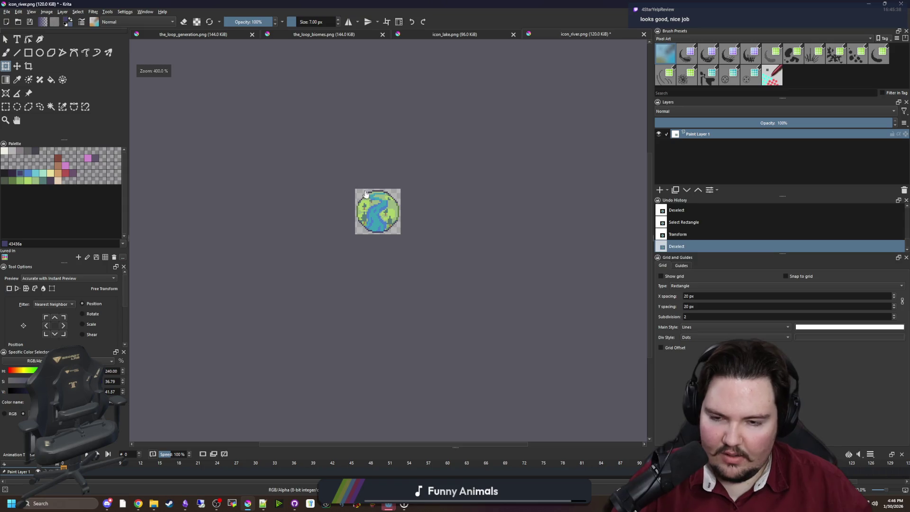
scroll(366, 194, up, 4)
scroll(381, 237, up, 1)
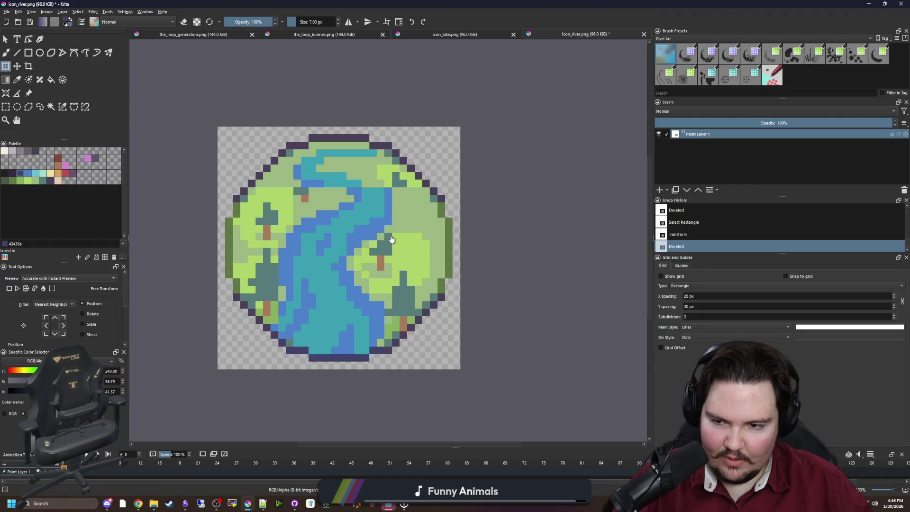
key(ctrl+z)
key(ctrl+z)
key(ctrl+z)
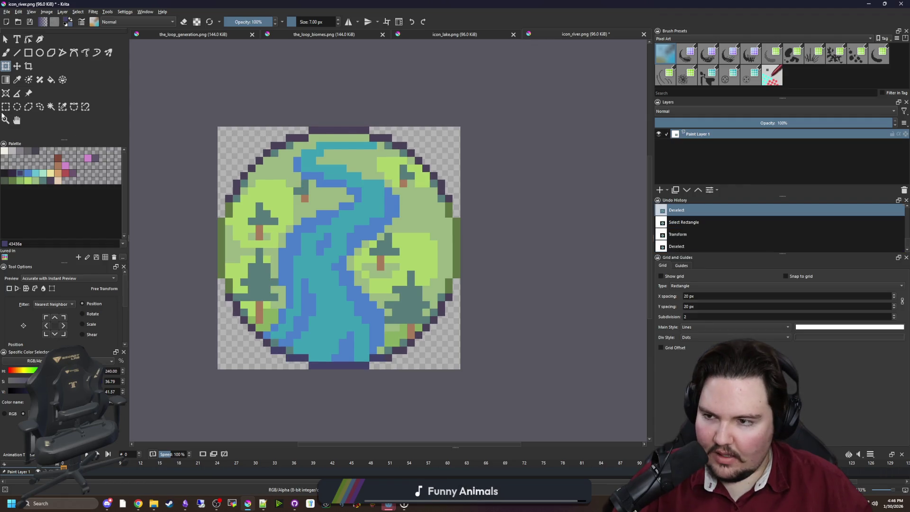
Scale the river icon down to 30 px wide.
click(5, 106)
click(46, 11)
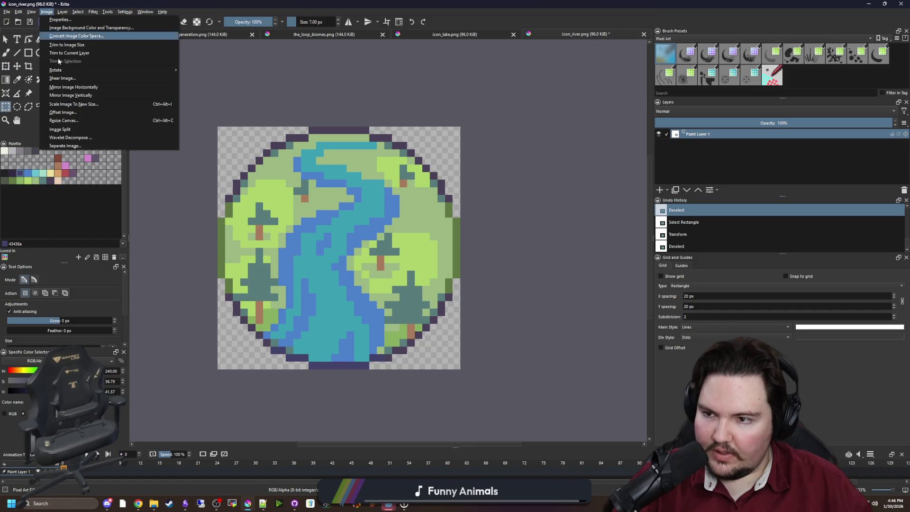
click(85, 106)
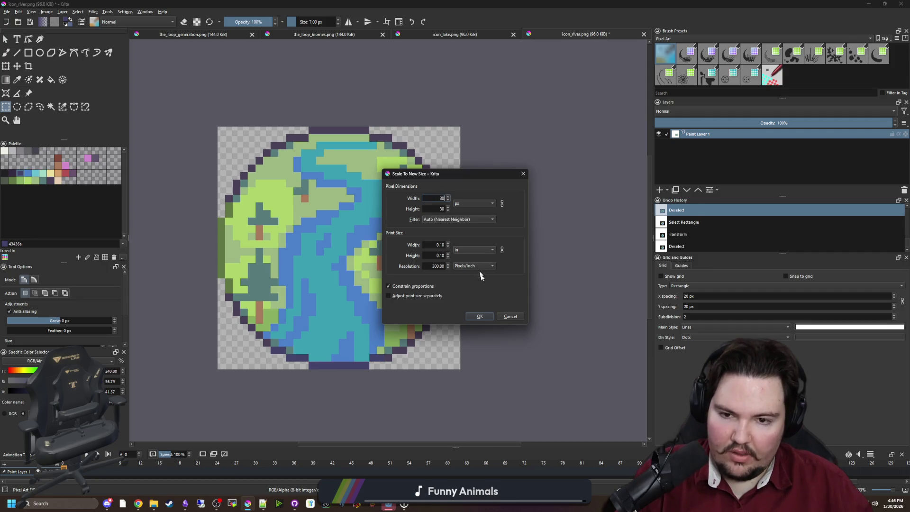
text(30)
click(480, 316)
Resize the canvas to 32×32 px with a 1,1 offset.
click(46, 11)
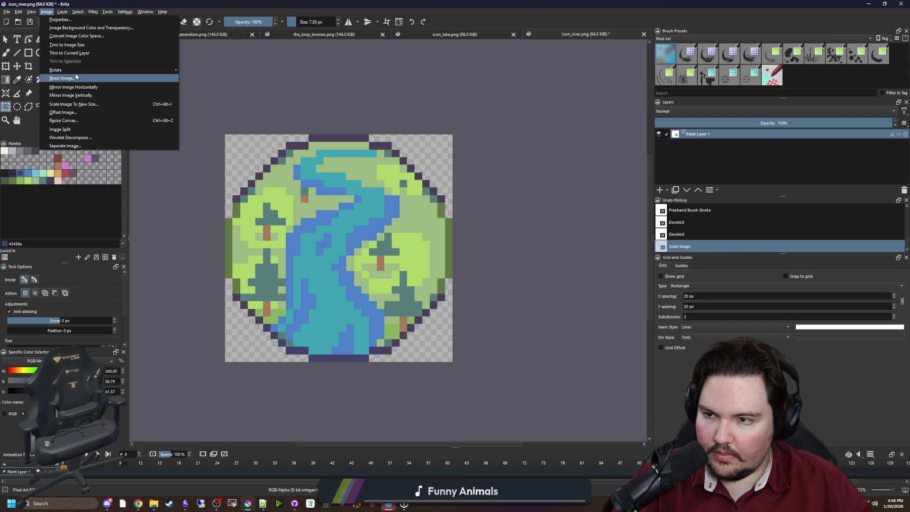
click(69, 121)
text(32)
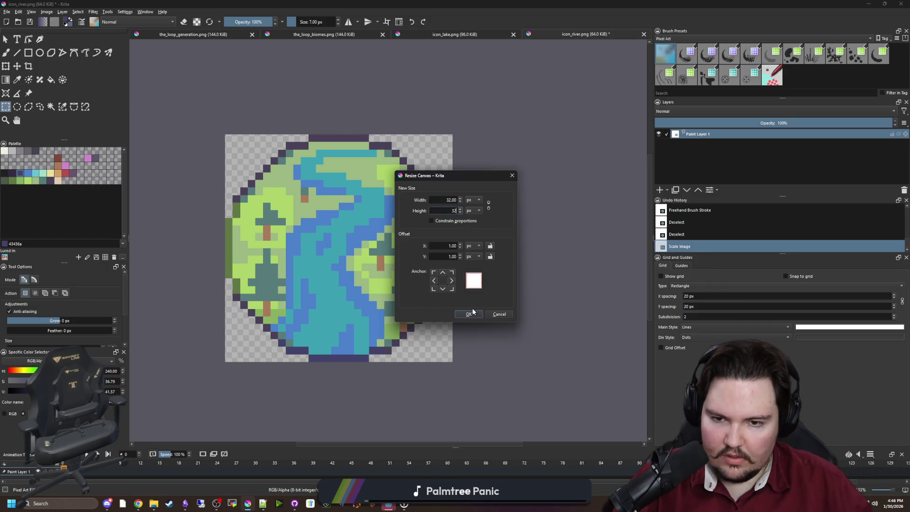
click(472, 313)
Erase a stray stroke at the icon's right edge with a smaller brush.
key(b)
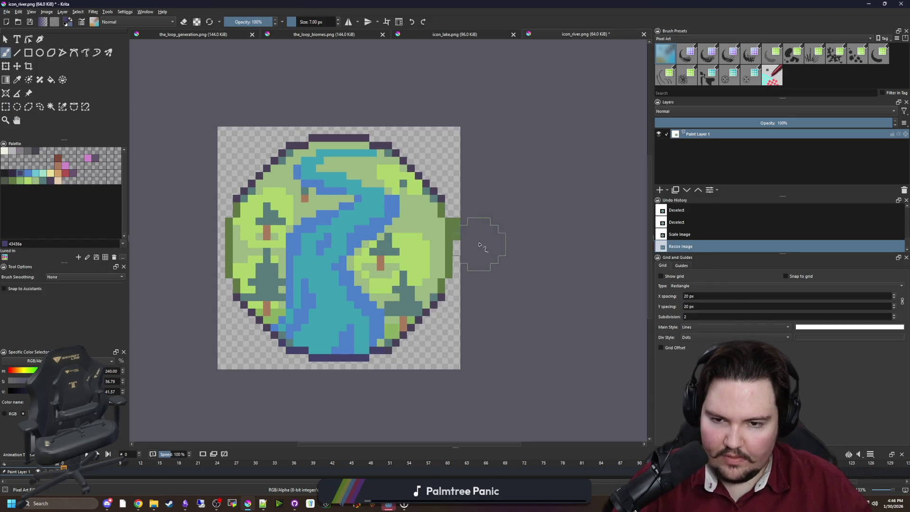
key(e)
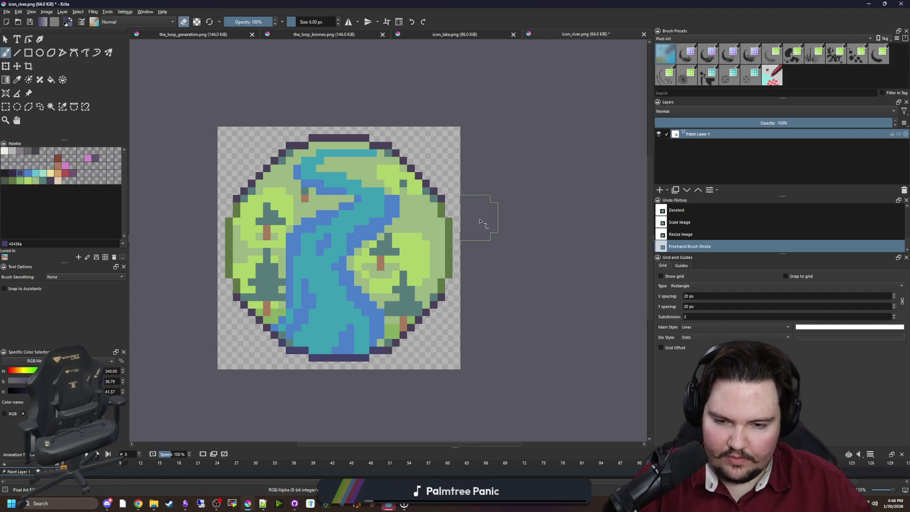
key(bracketleft)
key(bracketleft)
key(bracketleft)
click(445, 199)
scroll(446, 199, up, 5)
key(e)
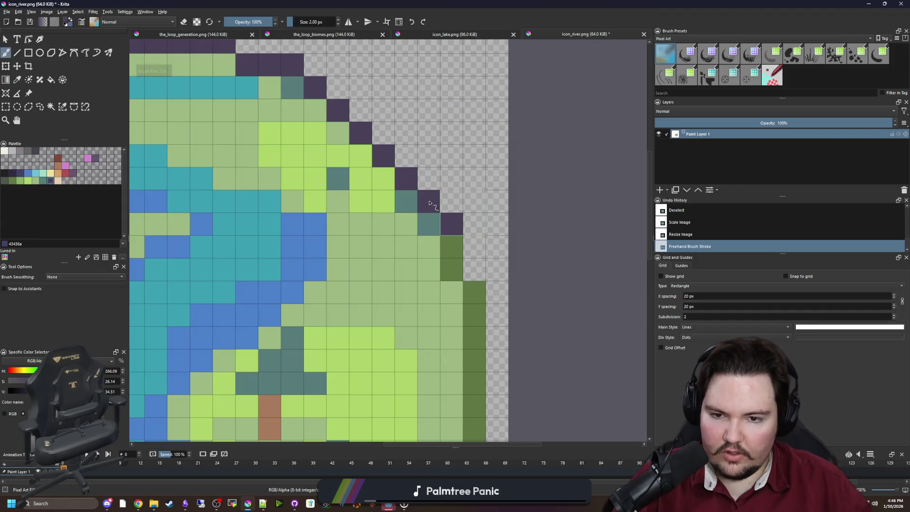
scroll(433, 192, down, 2)
scroll(432, 191, up, 2)
With a 1 px brush, paint three dark outline pixels along the upper-right edge.
key(bracketleft)
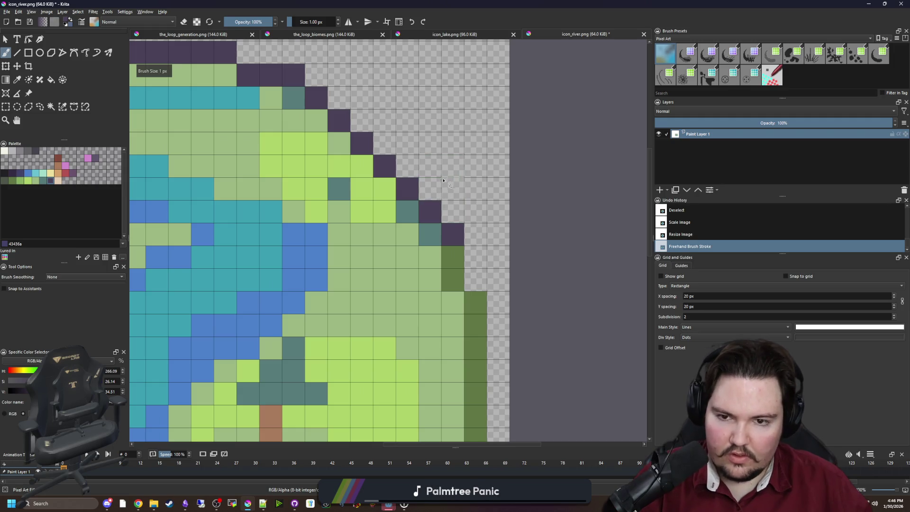
click(431, 189)
click(408, 166)
click(384, 142)
scroll(385, 143, down, 4)
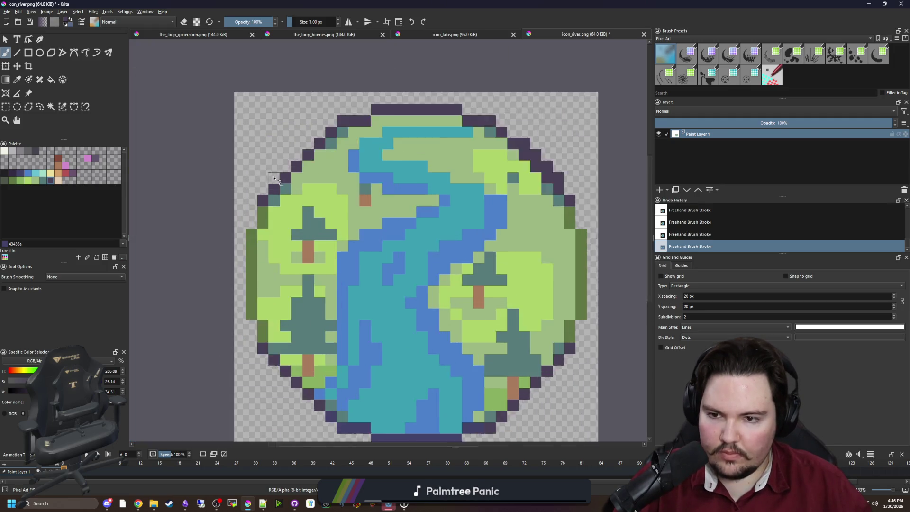
scroll(306, 151, up, 3)
scroll(306, 150, down, 3)
scroll(242, 324, up, 3)
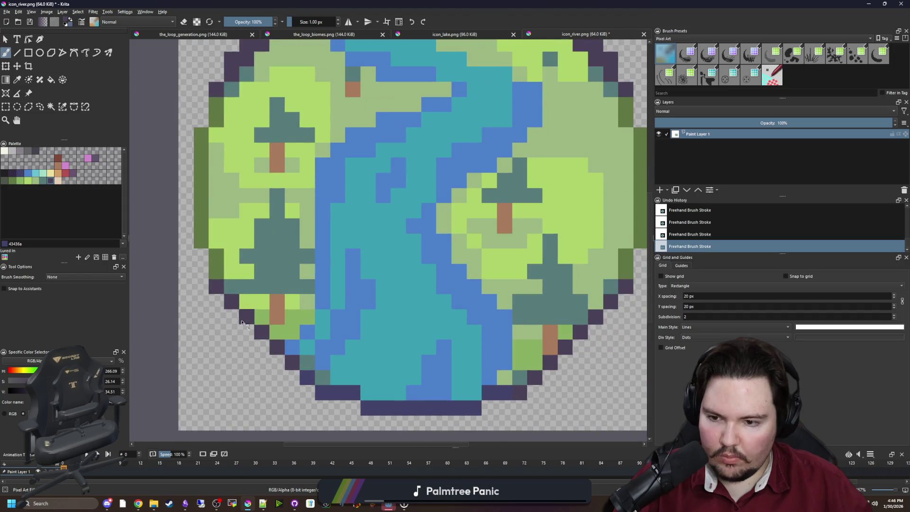
Undo the misplaced lower-left outline pixels, repaint them, and save icon_river.png as PNG.
key(ctrl+z)
key(ctrl+z)
key(ctrl+z)
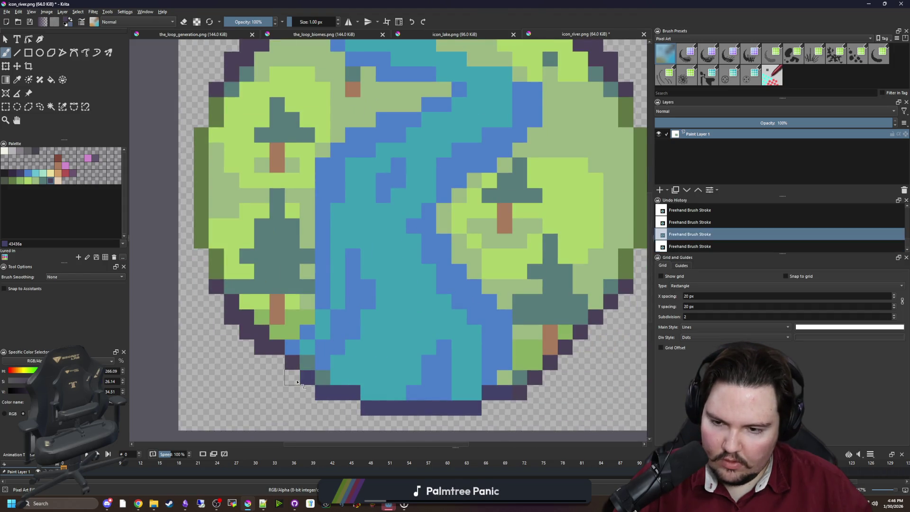
click(247, 317)
click(246, 327)
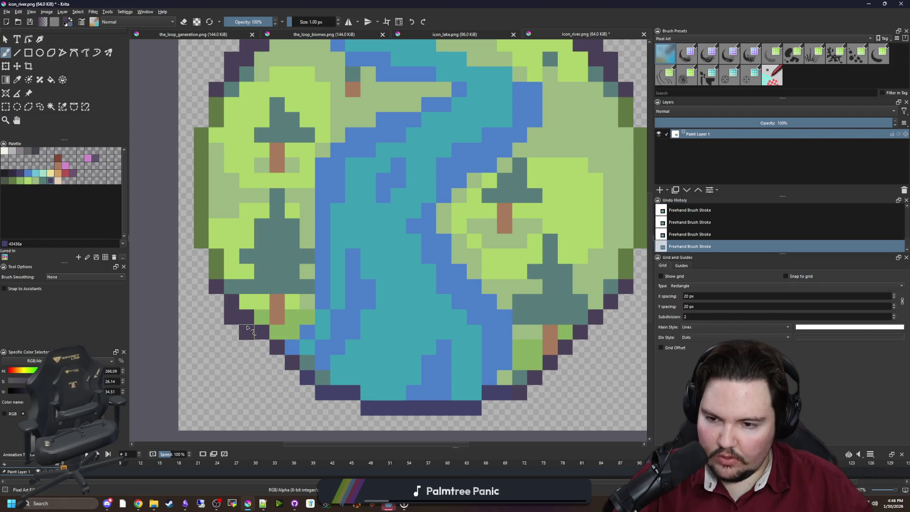
scroll(446, 390, right, 3)
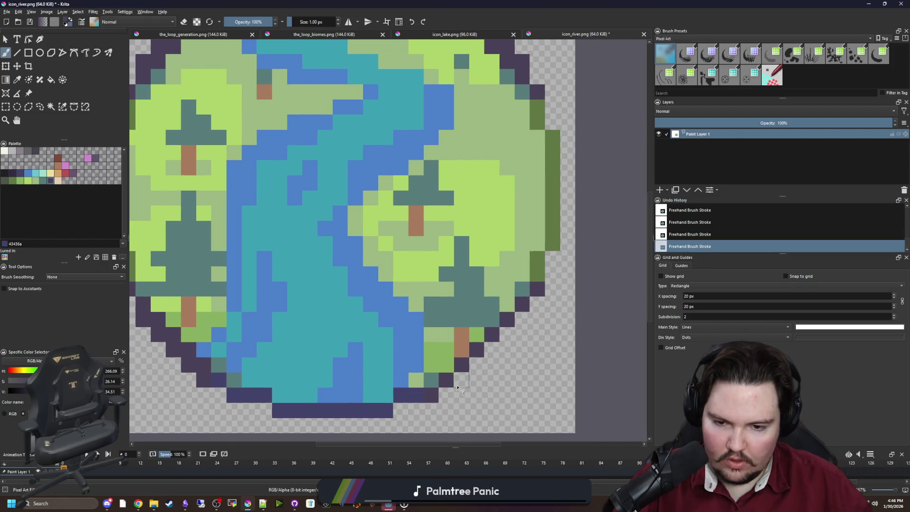
scroll(520, 322, up, 5)
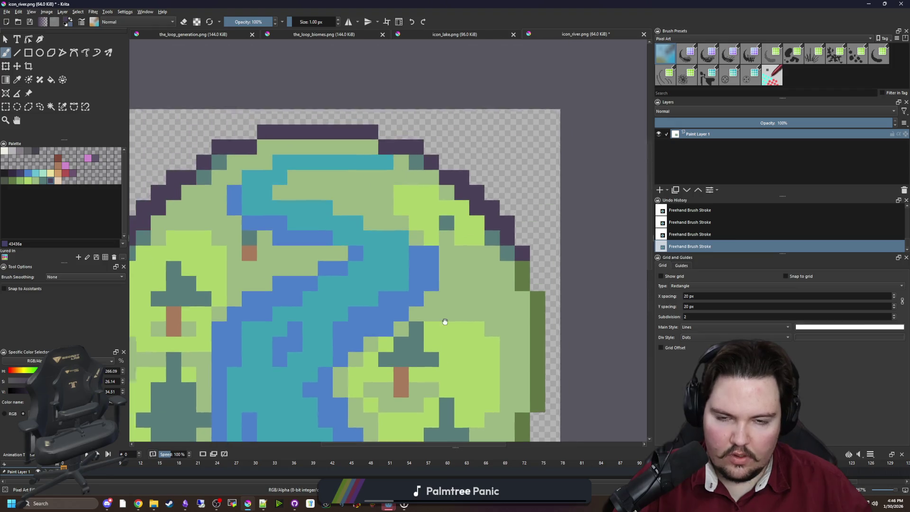
scroll(345, 187, down, 1)
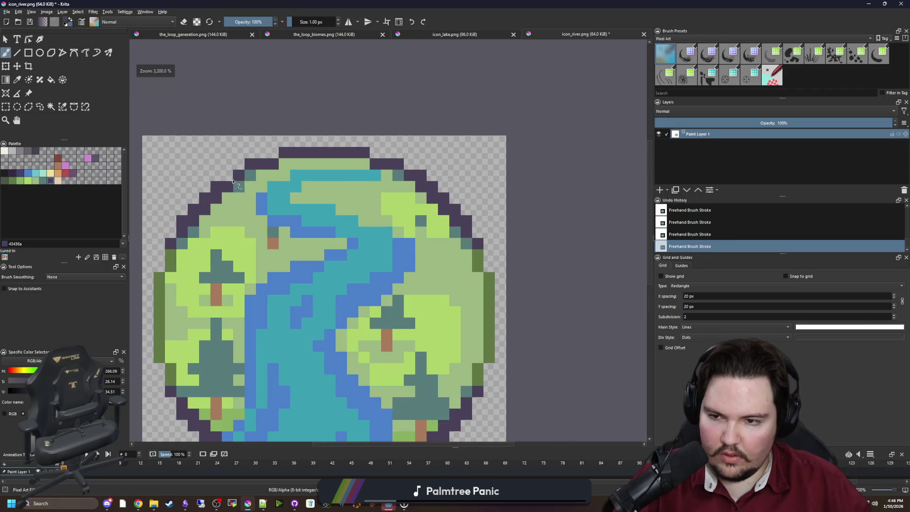
scroll(320, 215, down, 3)
scroll(334, 191, down, 1)
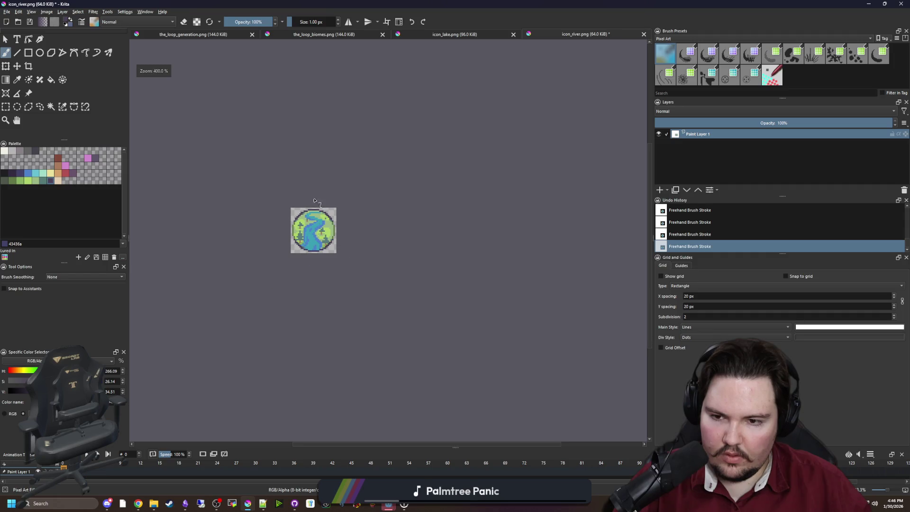
scroll(299, 221, up, 3)
key(ctrl+s)
click(482, 317)
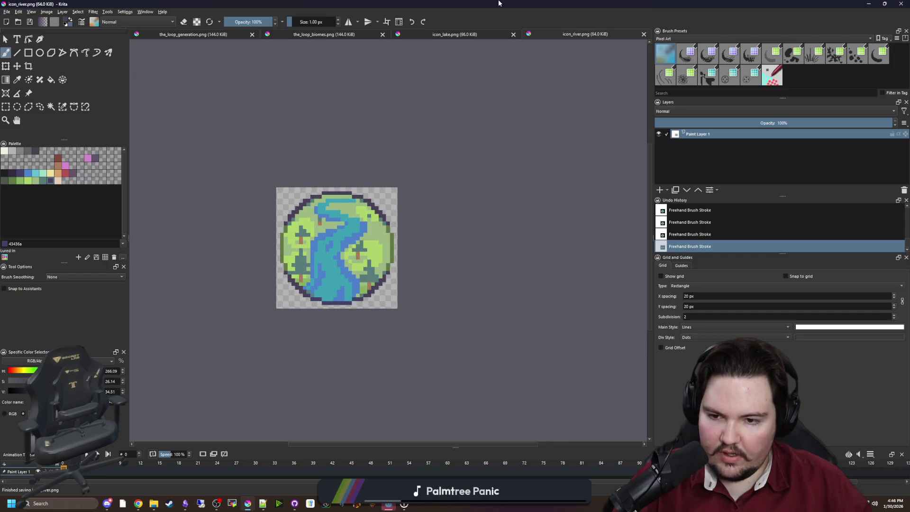
Paint the grass's light green over the stray dark-teal and brown pixels.
scroll(322, 215, up, 10)
ctrl+click(312, 237)
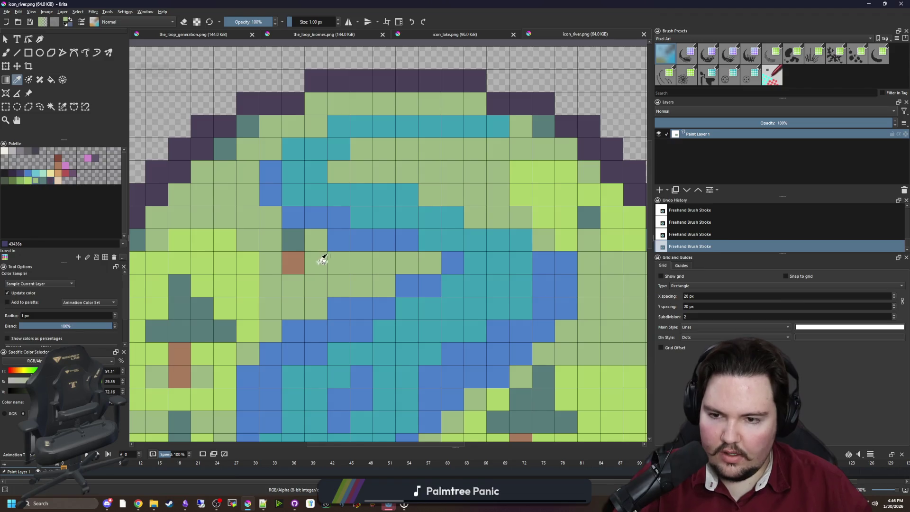
drag(293, 262, 294, 243)
scroll(325, 234, down, 6)
scroll(325, 235, up, 4)
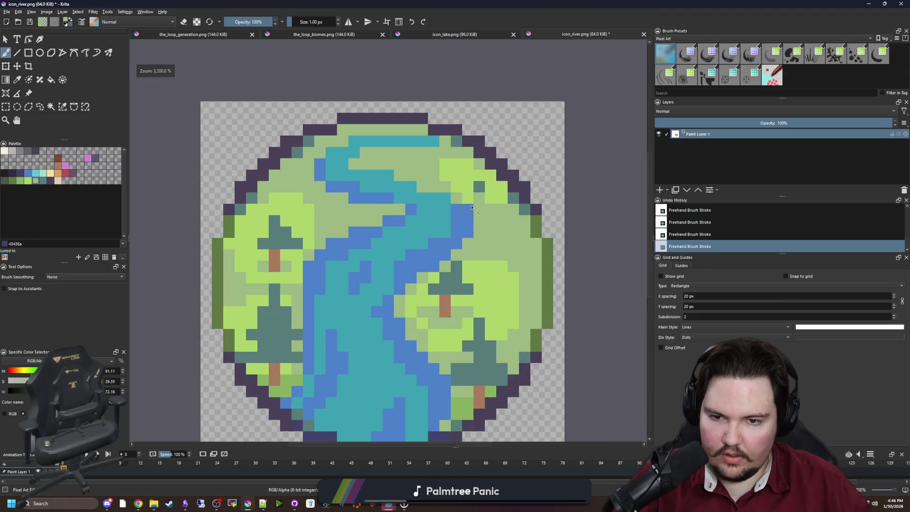
Sample the brown tree-trunk colour and re-save icon_river.png as PNG.
key(p)
click(446, 311)
key(b)
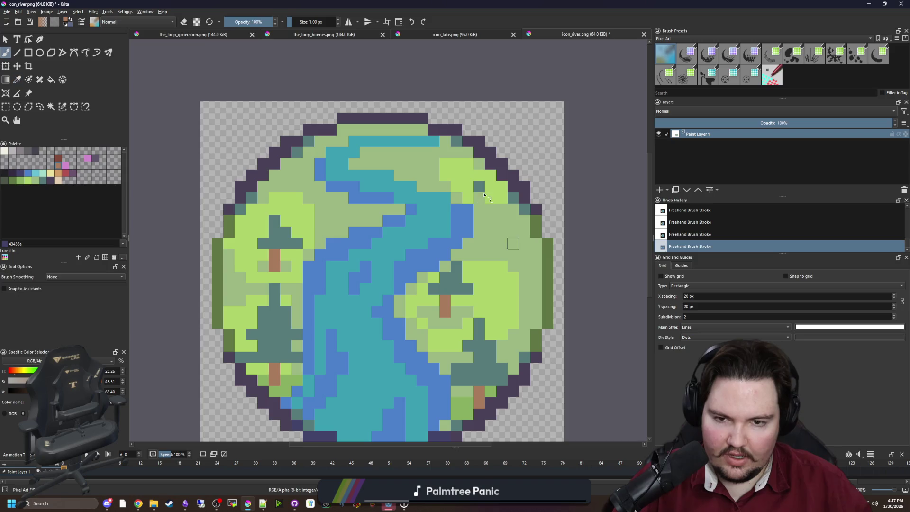
scroll(323, 188, down, 3)
scroll(331, 143, down, 1)
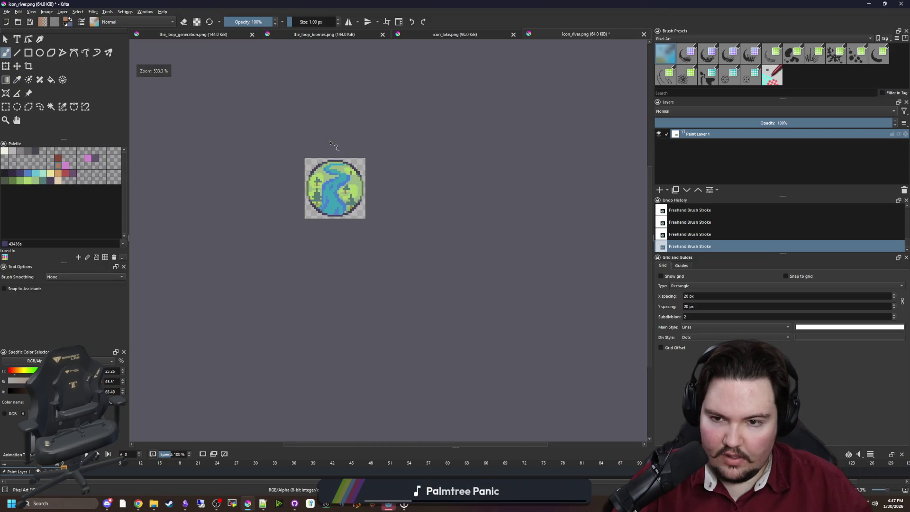
key(ctrl+s)
key(Return)
Pan and zoom the running Research tree to inspect the River node, then stop the game.
key(alt+Tab)
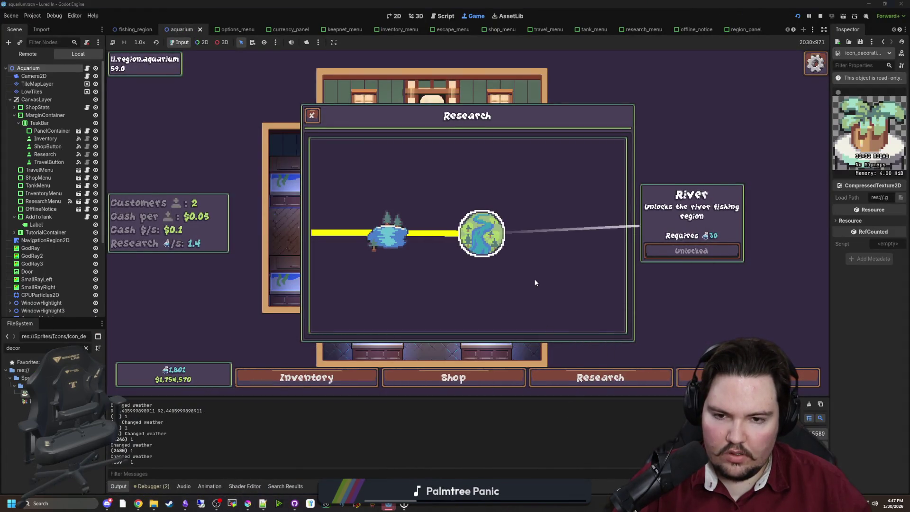
drag(386, 244, 455, 244)
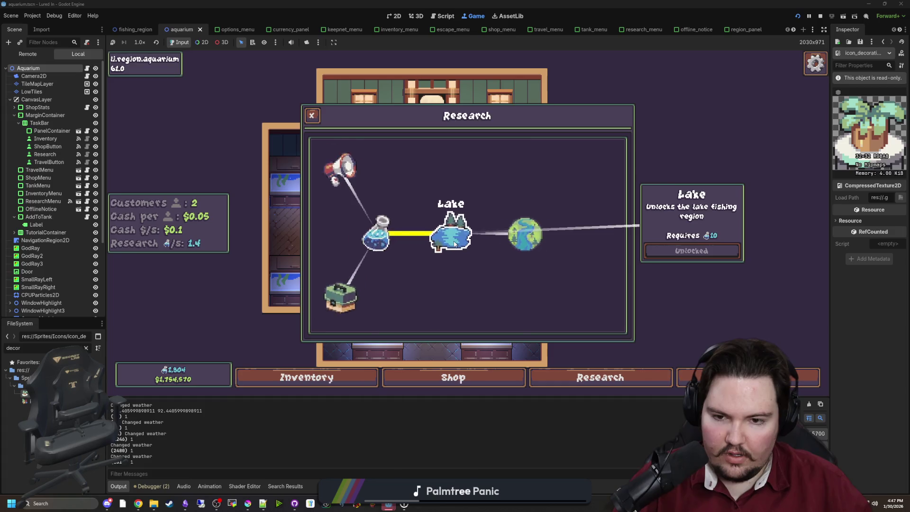
scroll(514, 290, down, 4)
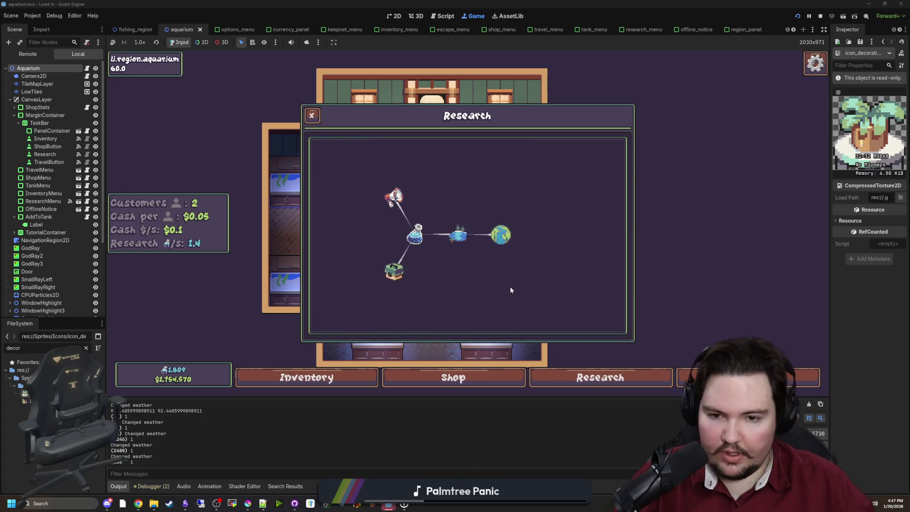
scroll(510, 289, up, 3)
mouse_move(532, 241)
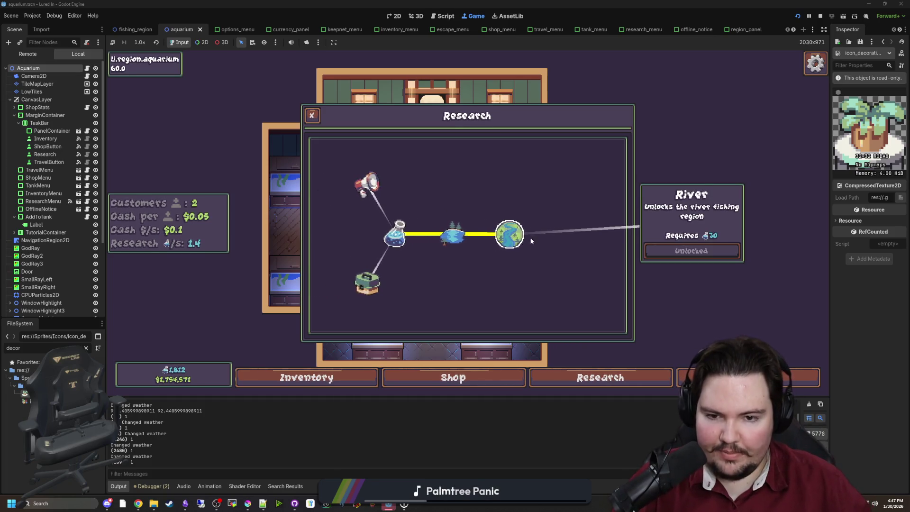
mouse_move(526, 241)
mouse_down()
mouse_move(506, 252)
mouse_move(454, 227)
mouse_move(528, 214)
mouse_move(570, 223)
mouse_up()
scroll(506, 240, up, 2)
scroll(467, 285, down, 2)
mouse_move(517, 235)
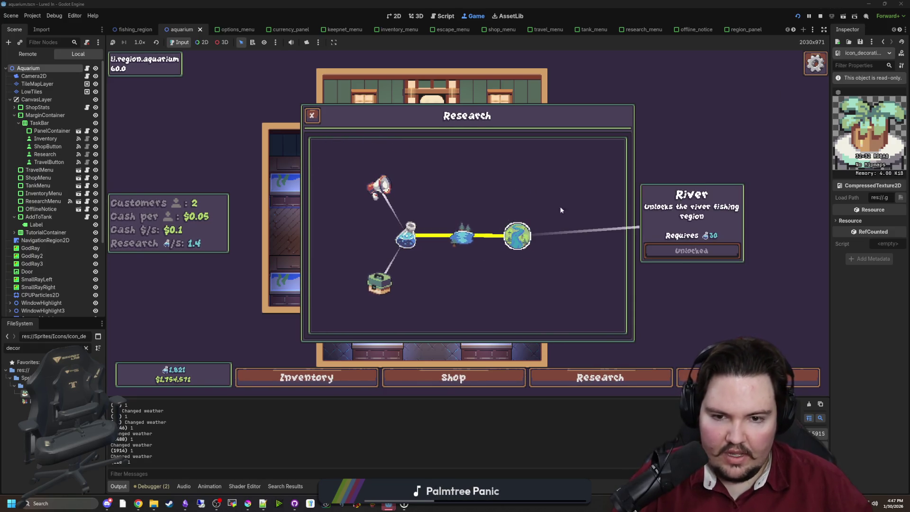
click(820, 16)
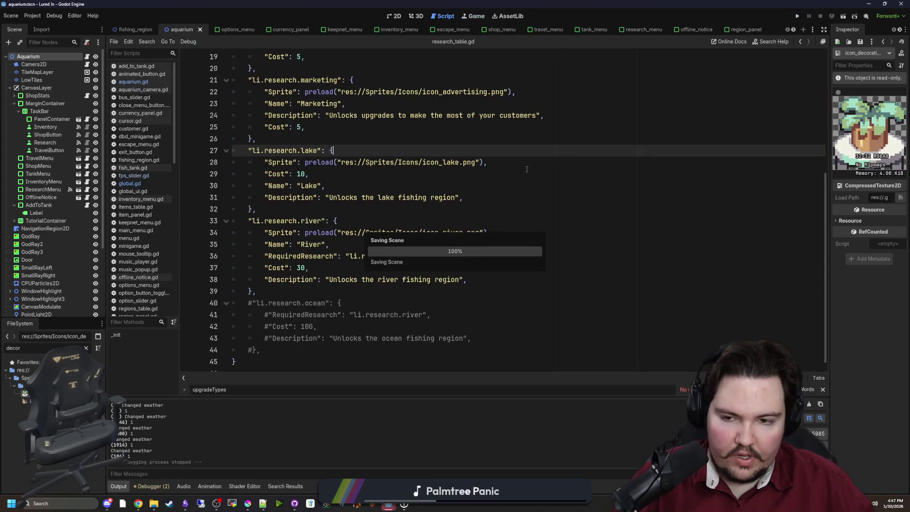
Review the Lake and Marketing research entries, then open research_node.gd by filtering files for 'researc'.
click(370, 212)
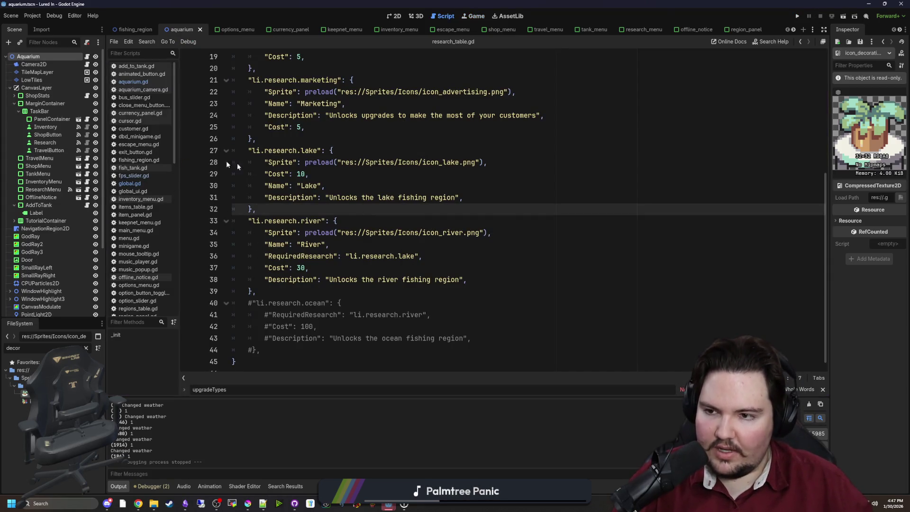
click(317, 174)
click(317, 128)
click(286, 138)
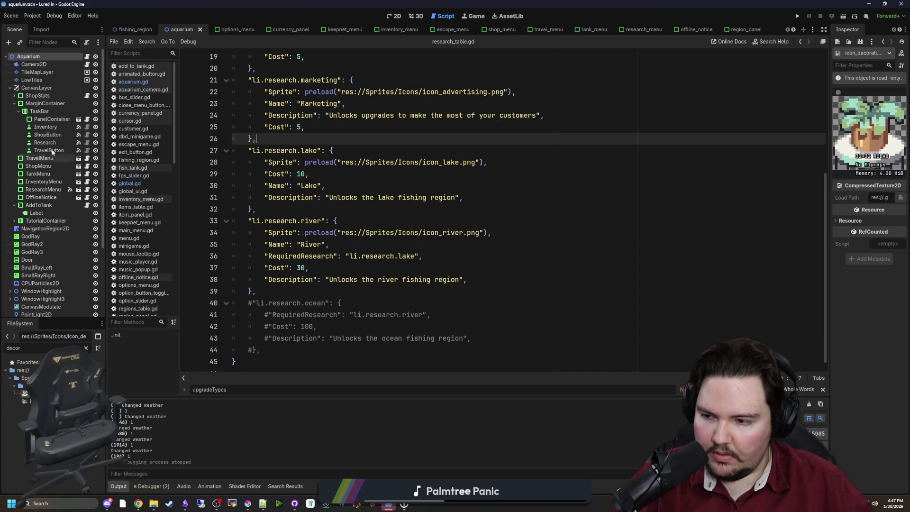
click(348, 103)
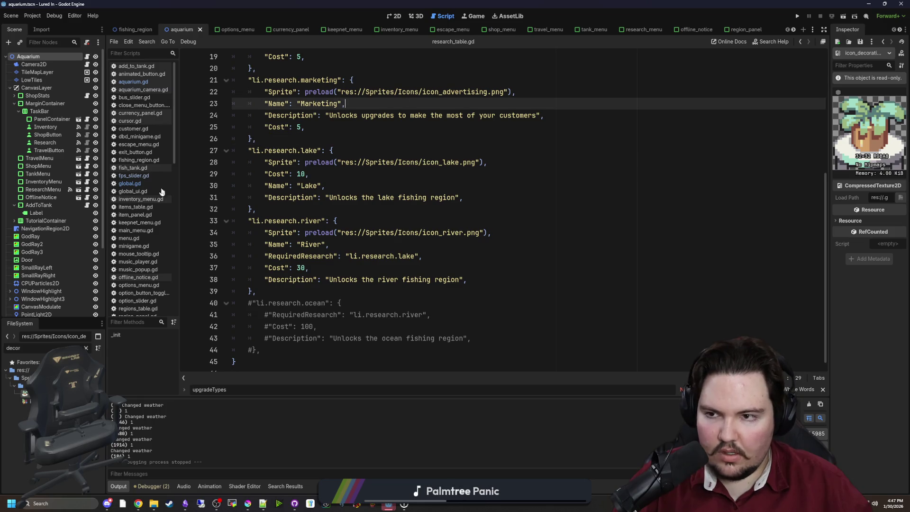
click(86, 348)
text(researc)
double_click(28, 409)
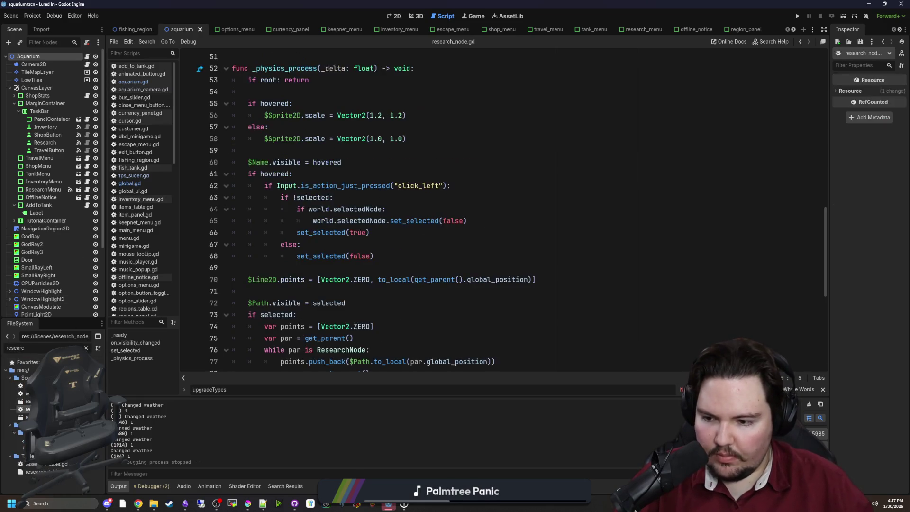
Below the hover scaling block in _physics_process, start a new line with researchData.Required.
click(379, 264)
scroll(379, 216, down, 5)
scroll(380, 216, down, 3)
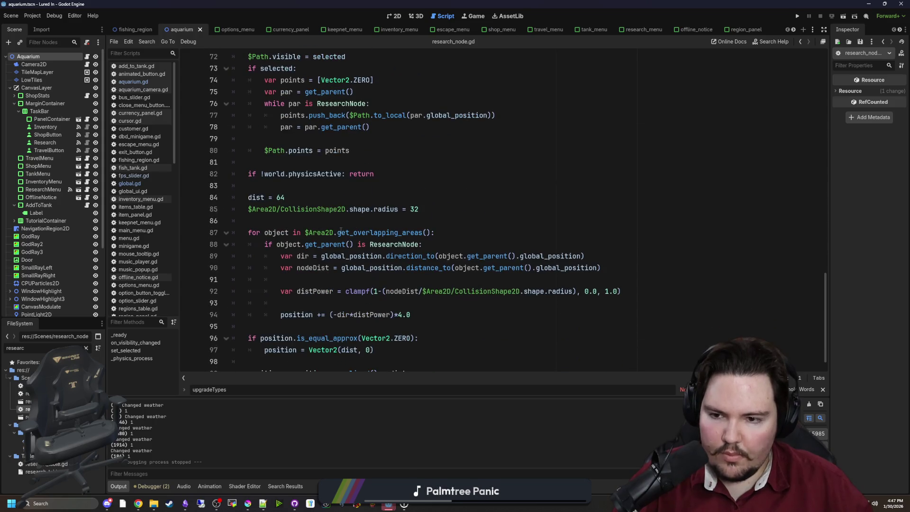
click(288, 189)
key(Up)
key(Up)
click(330, 305)
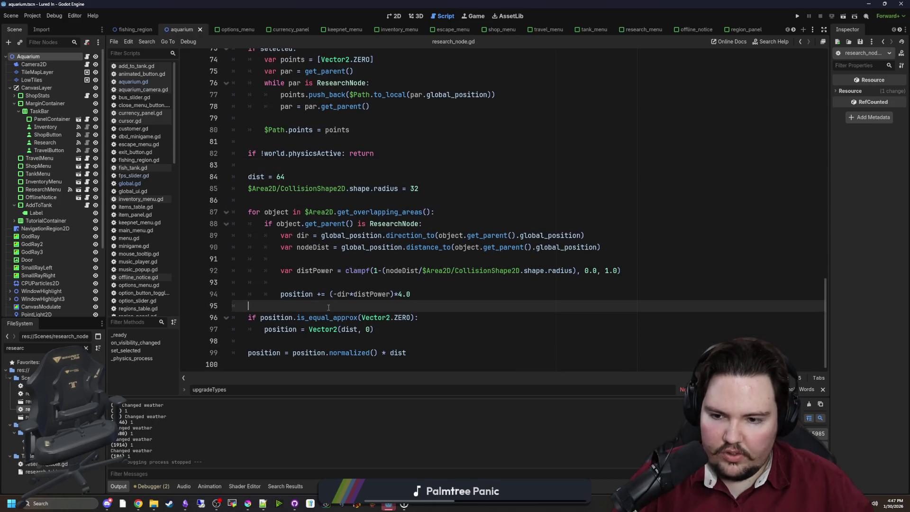
scroll(329, 285, up, 10)
click(300, 179)
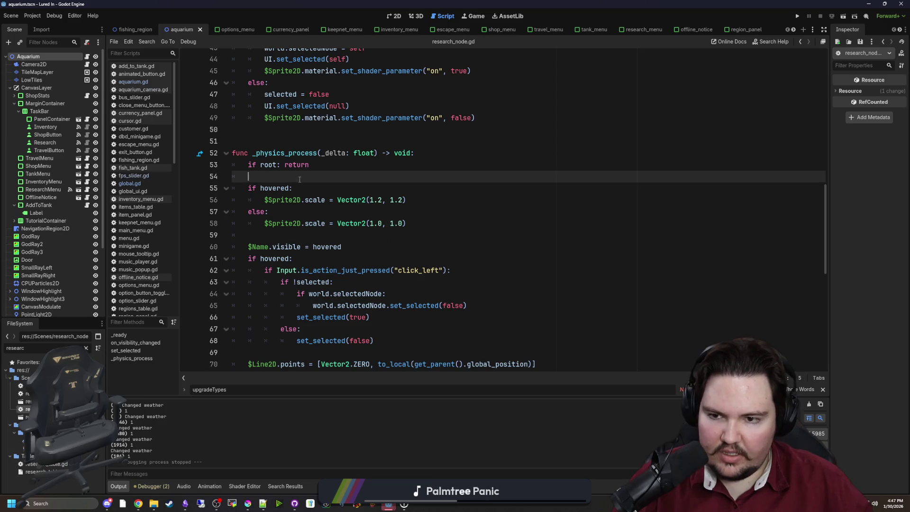
click(287, 236)
scroll(286, 218, down, 1)
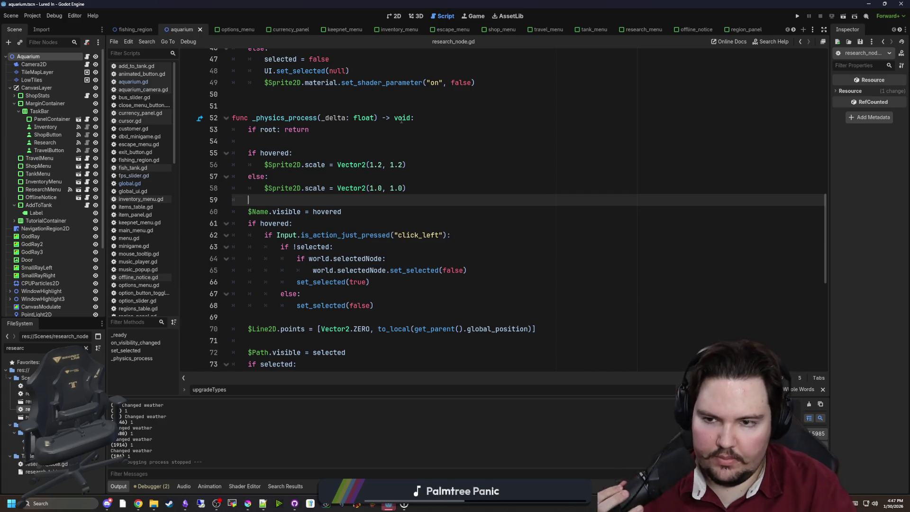
key(Return)
key(Return)
key(Up)
text(researchData.)
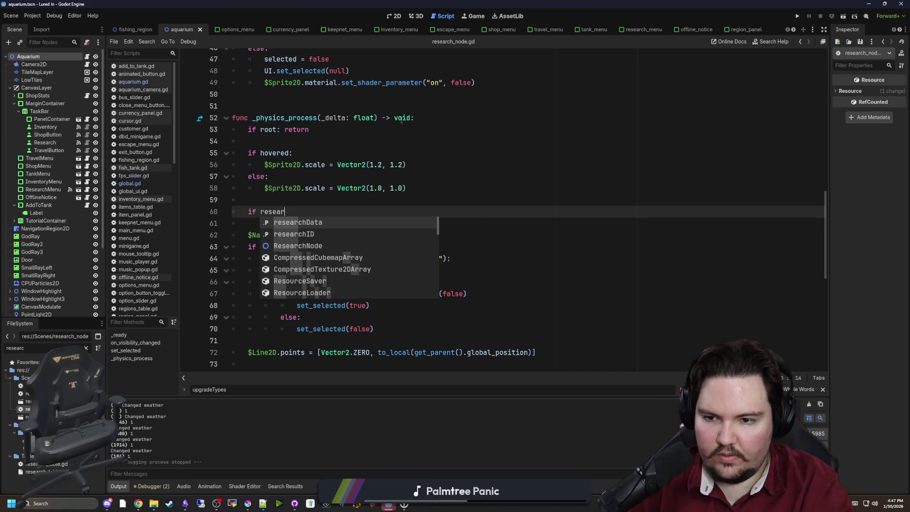
text(Required)
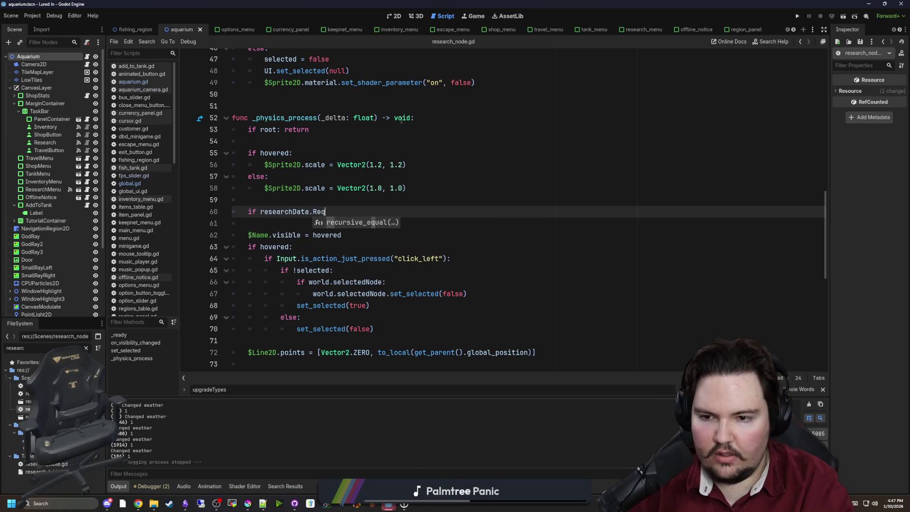
Add a Global.get_research_level call and move researchData.RequiredResearch into its parentheses.
key(Home)
key(Return)
key(Return)
key(Up)
key(Up)
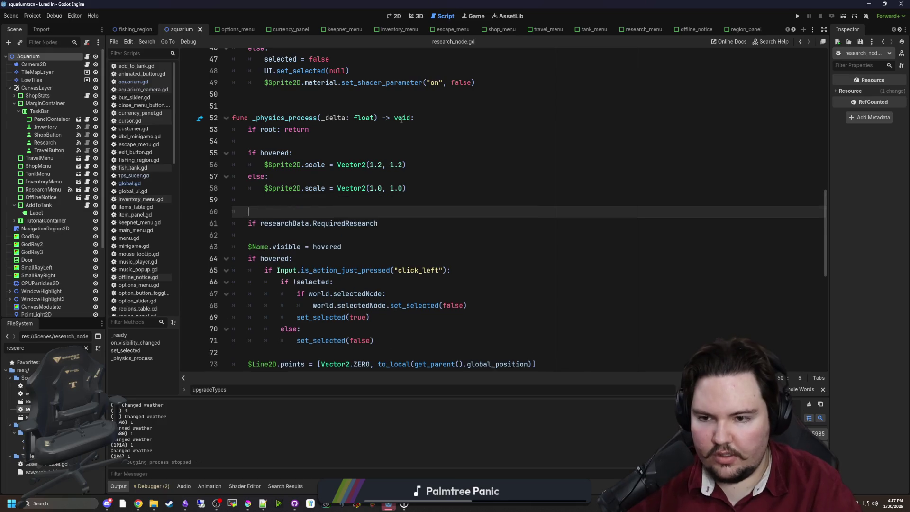
text(Global.get_rese)
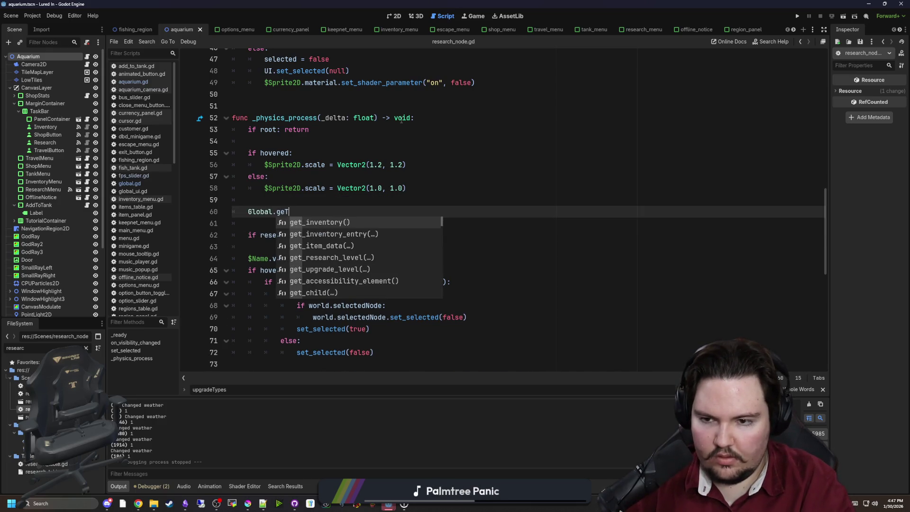
key(Return)
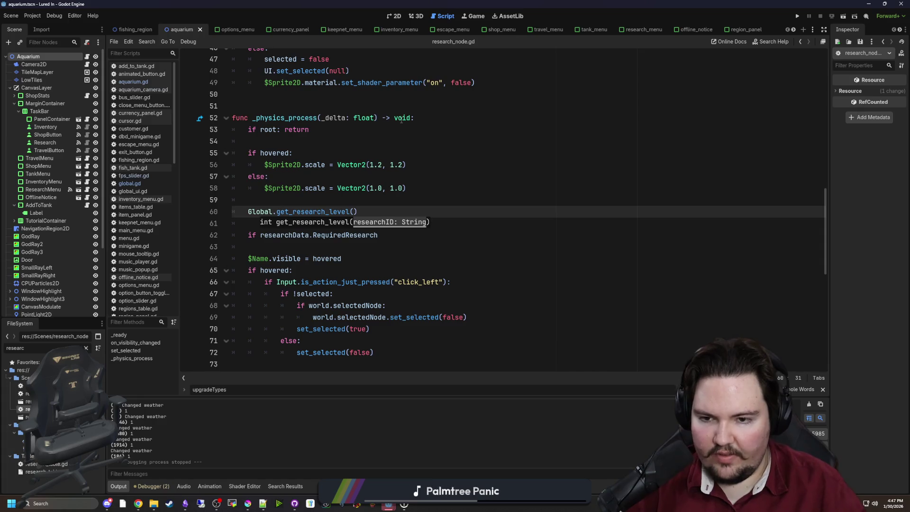
click(402, 120)
click(381, 242)
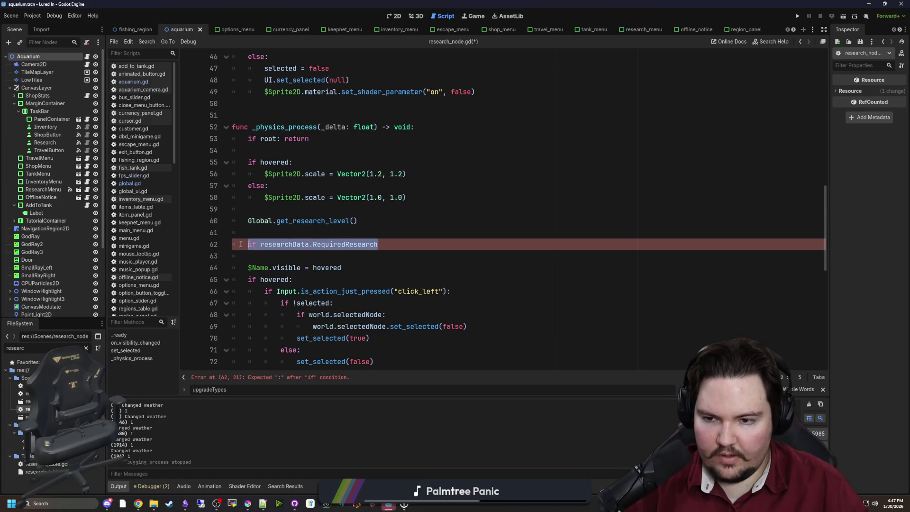
drag(382, 244, 248, 245)
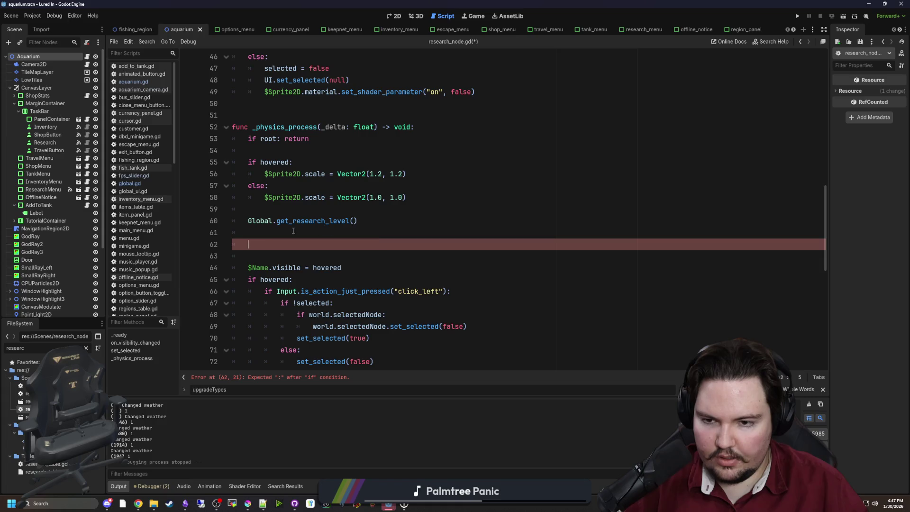
key(BackSpace)
click(357, 221)
text(if researchData.RequiredResearch)
Clean up the argument and add an 'if researchData.RequiredResearch' condition above the level lookup.
click(258, 243)
key(BackSpace)
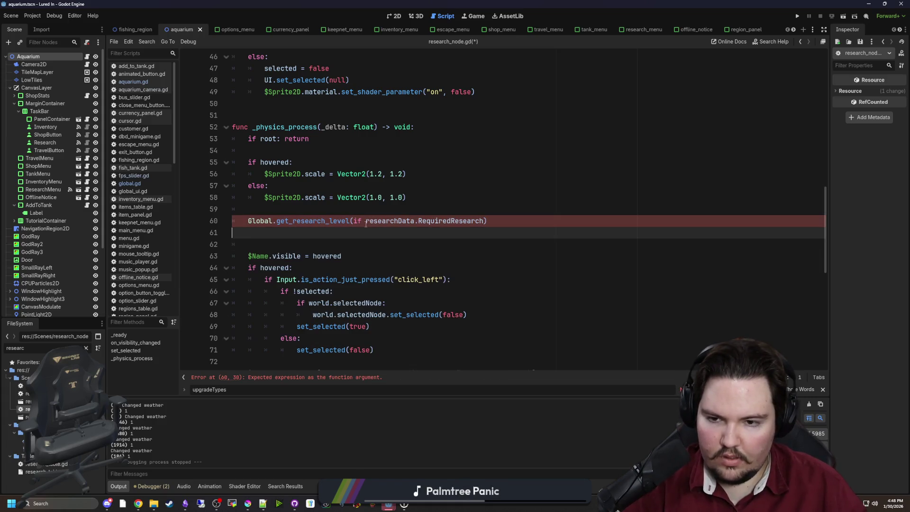
double_click(356, 222)
key(BackSpace)
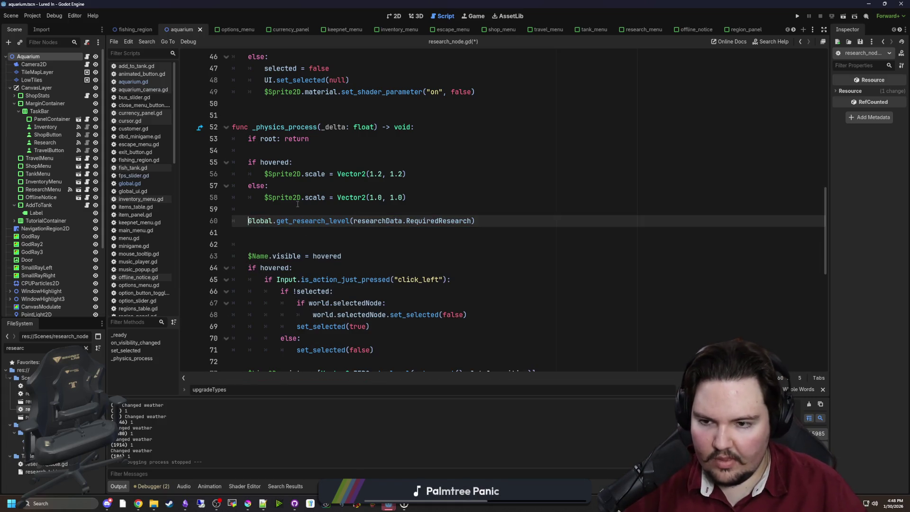
text(if)
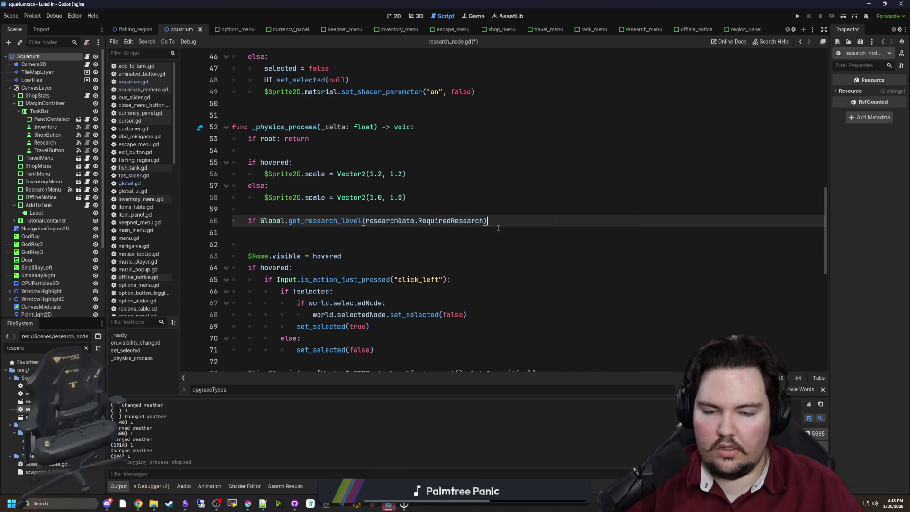
drag(484, 220, 365, 221)
key(ctrl+c)
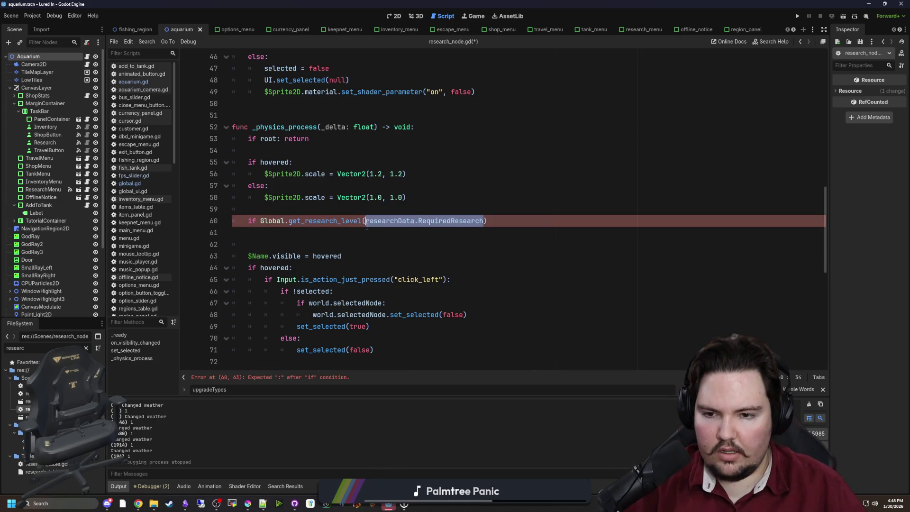
click(358, 210)
key(Return)
text(if)
key(ctrl+v)
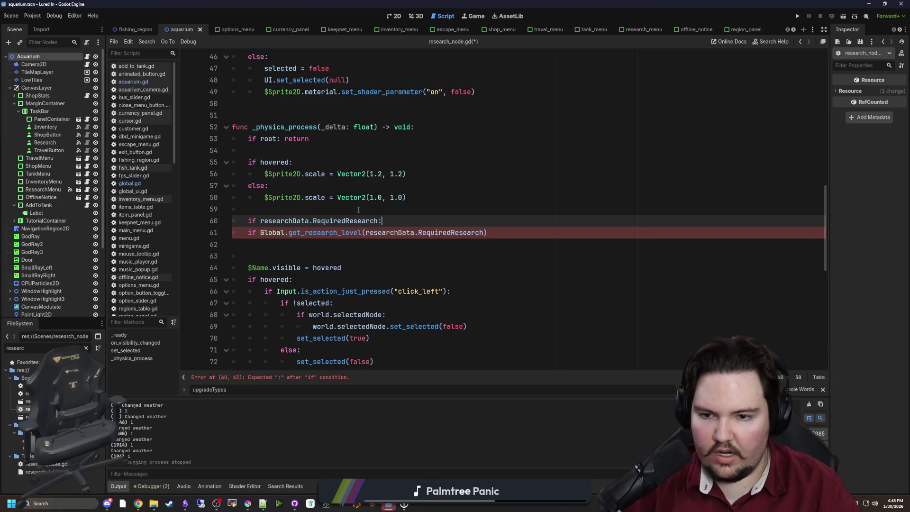
Indent the level lookup under that condition and finish it as an '== 0:' check.
click(246, 232)
key(Tab)
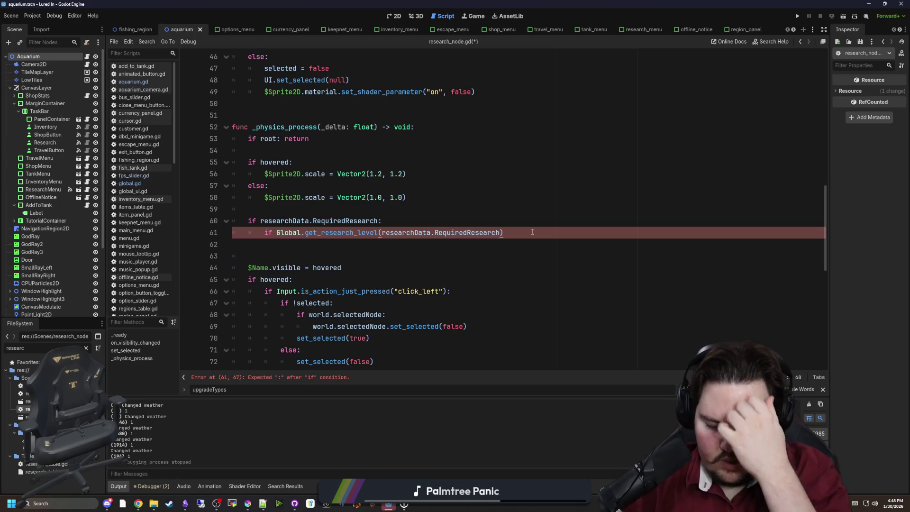
text(> 0:)
key(Return)
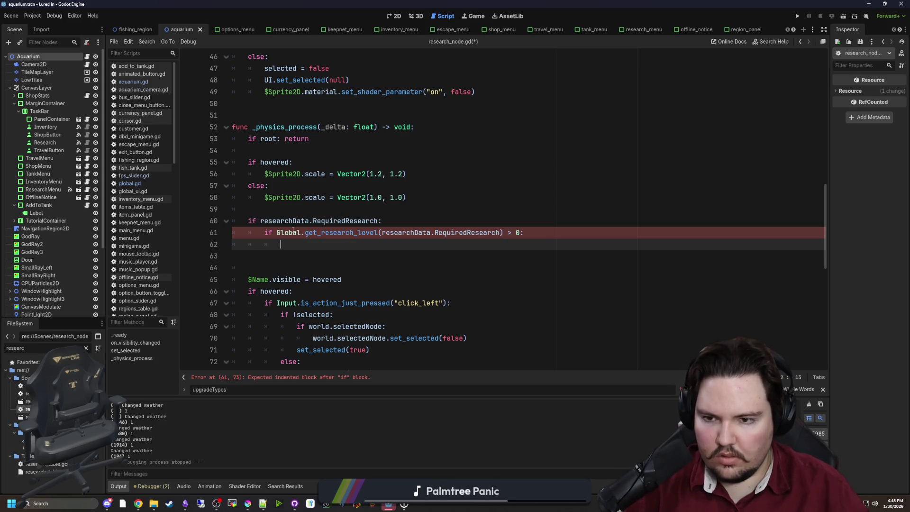
click(293, 212)
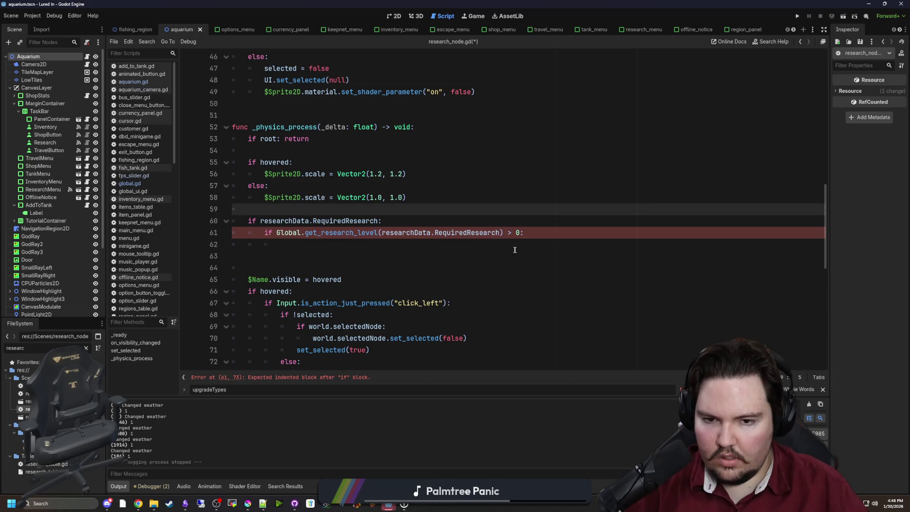
click(511, 232)
key(BackSpace)
text(==)
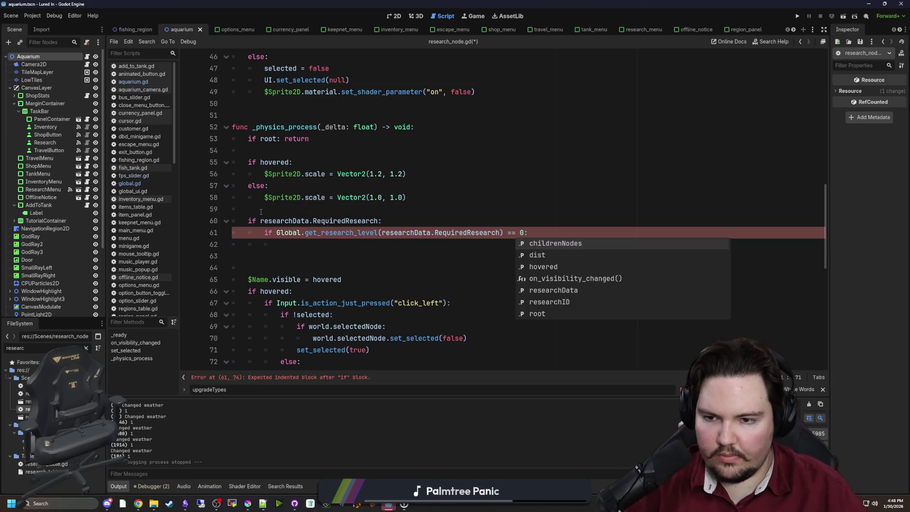
Add a 'modulate = Color(0.5, 0.5, 0.5, 0.5)' line above the research checks.
click(261, 212)
key(Return)
key(Return)
text(modulate)
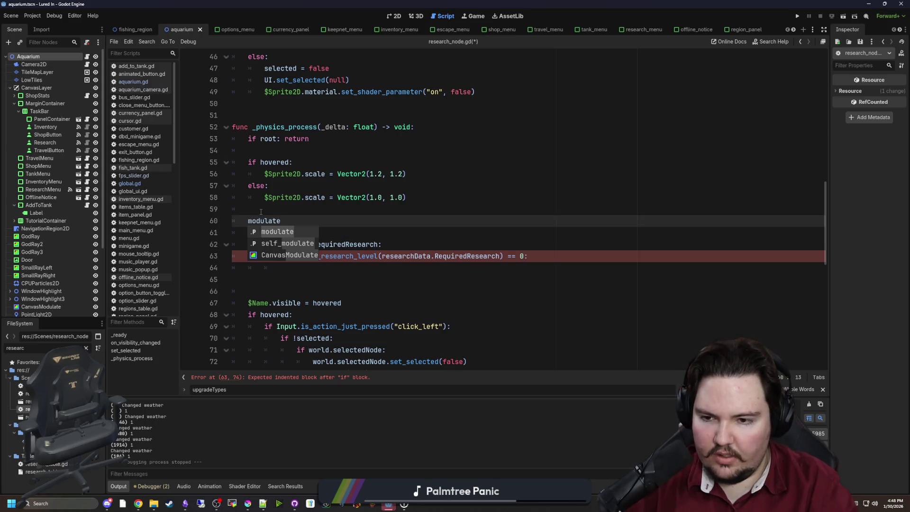
text(= CV)
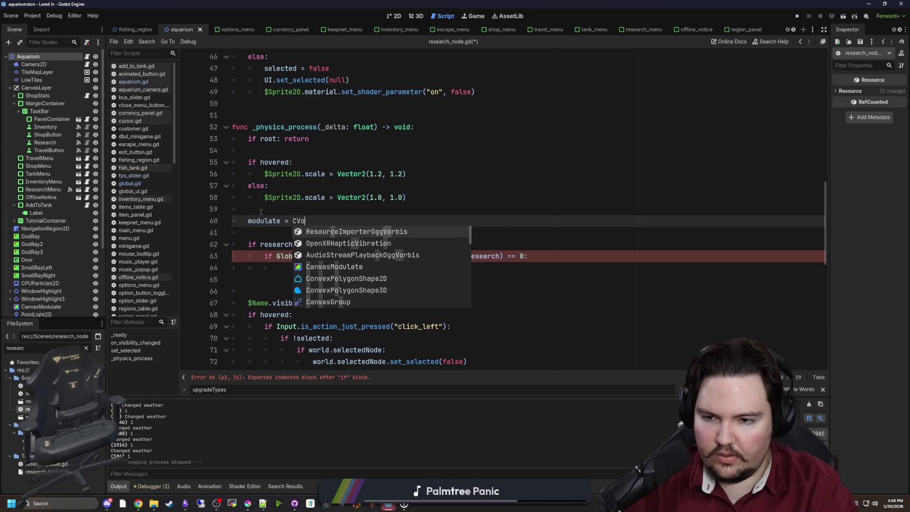
key(BackSpace)
text(olor(0)
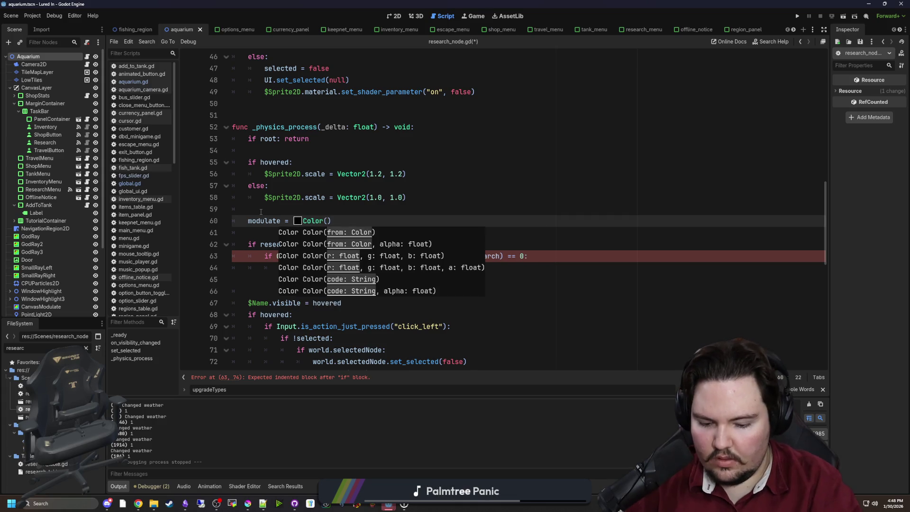
text(.,5 0.,5)
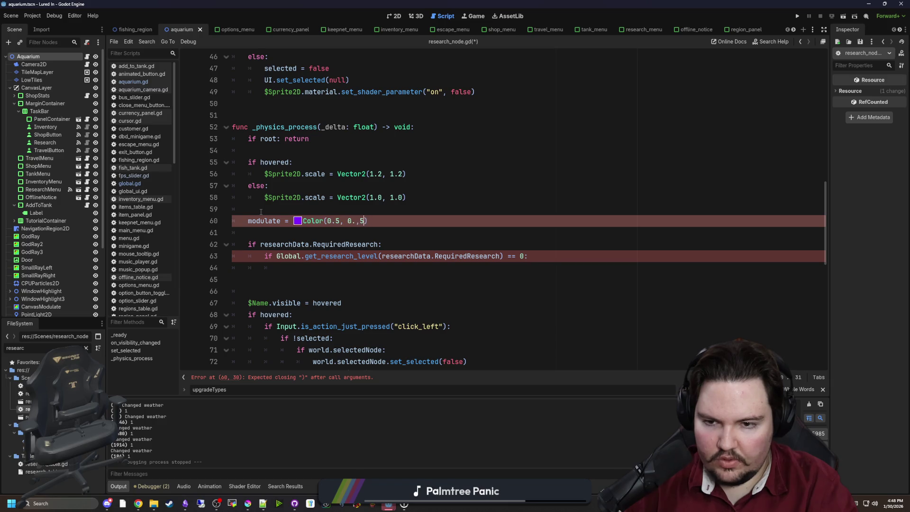
text(5, )
text(, 0.5, 0.)
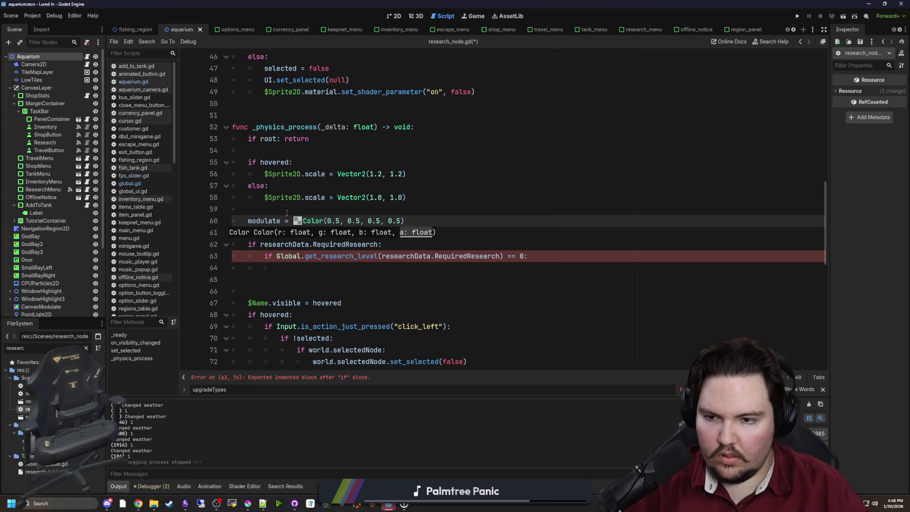
text(0.5)
click(287, 213)
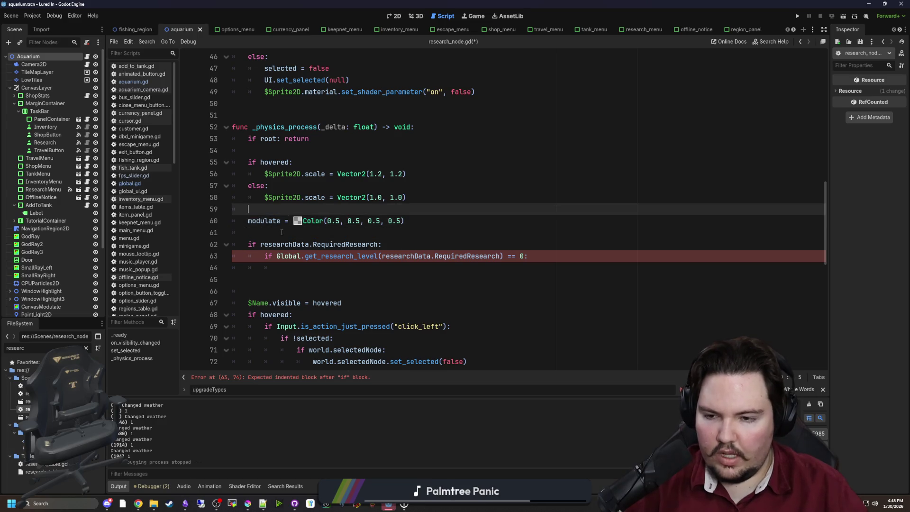
Move the dimming line into the empty == 0 branch and fix its indentation.
double_click(265, 221)
click(320, 268)
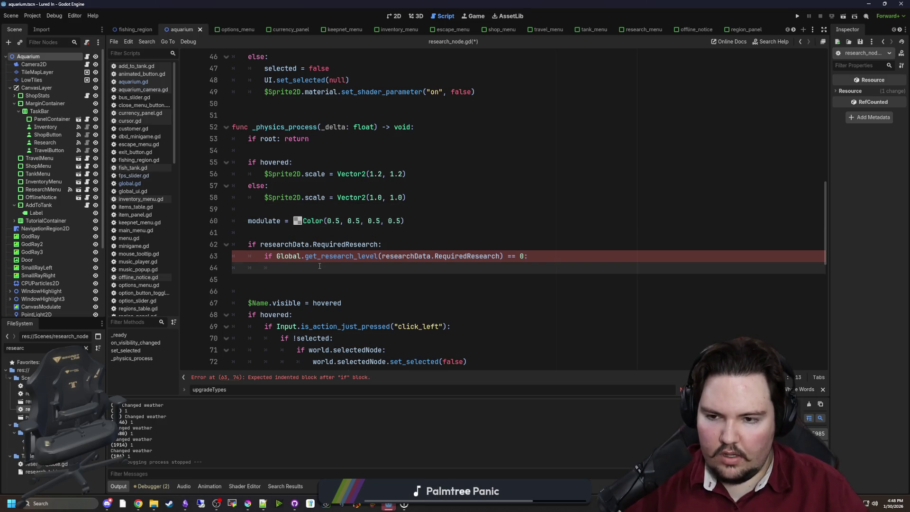
drag(416, 221, 240, 219)
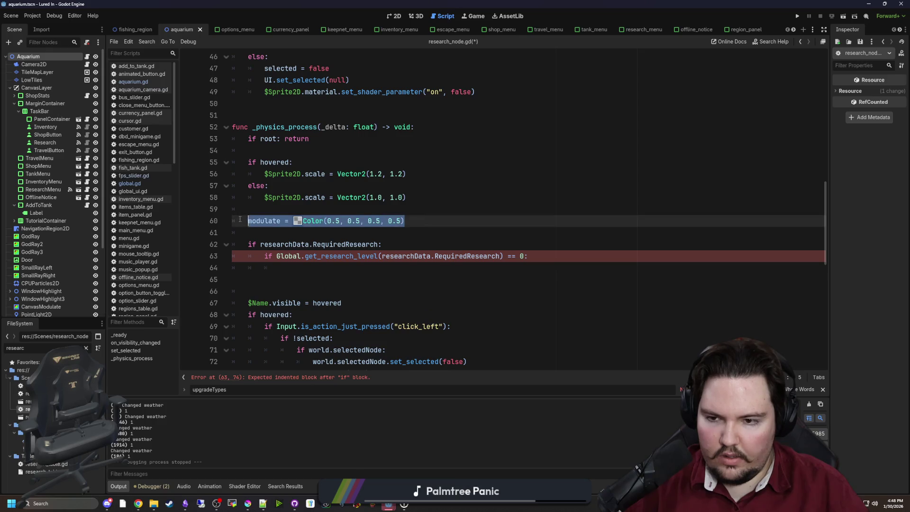
key(ctrl+x)
click(307, 267)
key(shift+Tab)
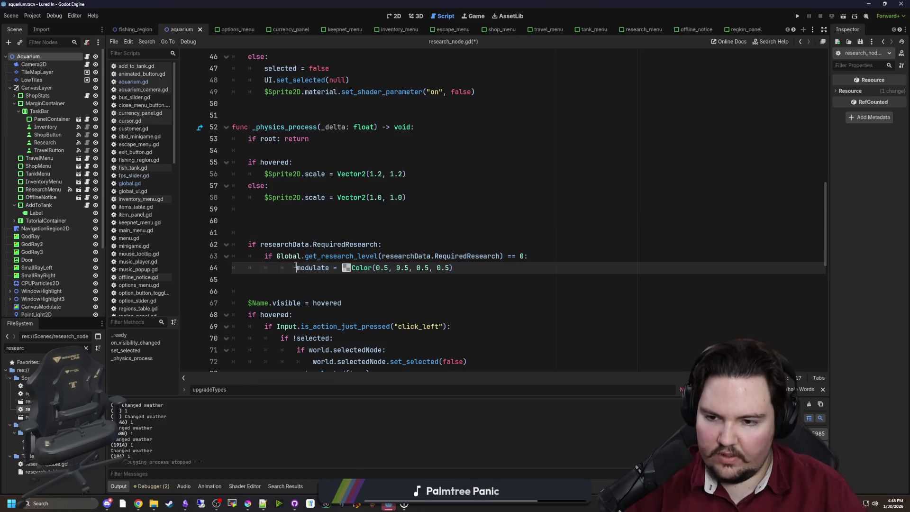
Copy the dimming line above the checks and change it to 'modulate = Color.WHITE'.
click(272, 268)
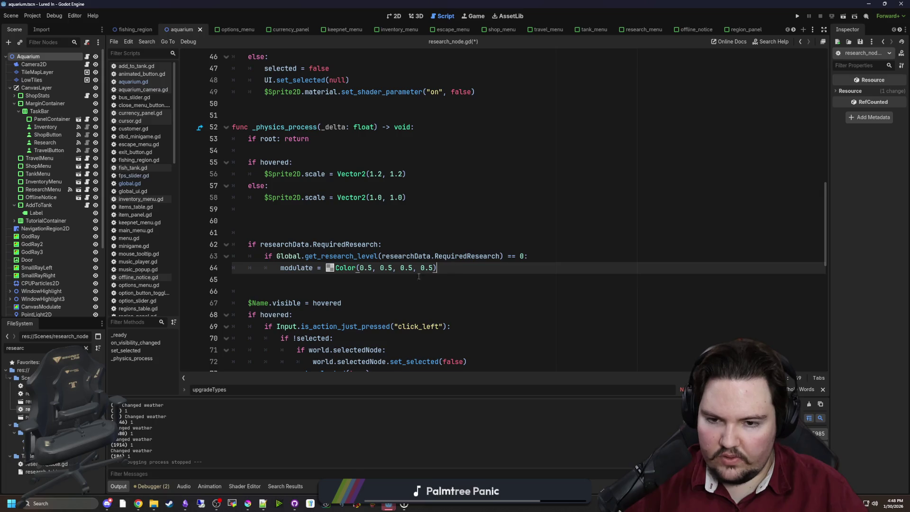
key(shift+Home)
key(ctrl+c)
click(325, 221)
key(ctrl+v)
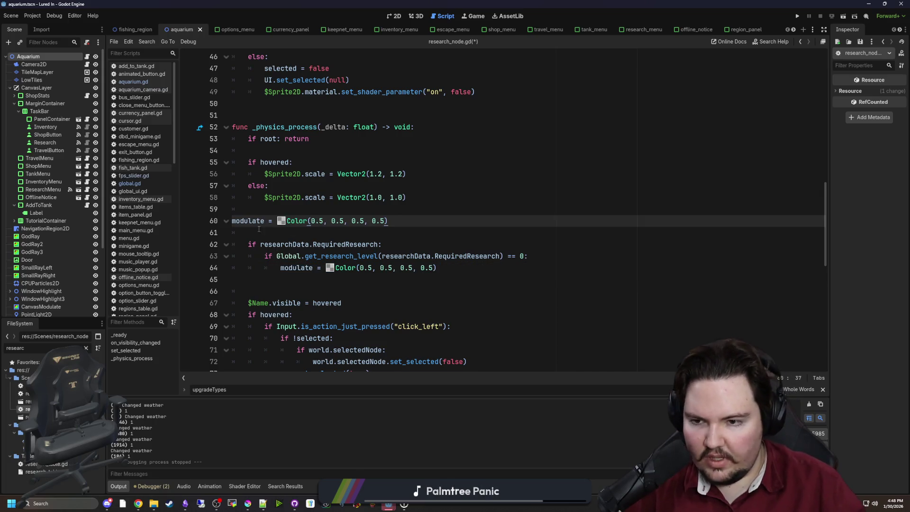
mouse_move(404, 220)
mouse_down()
mouse_move(303, 221)
mouse_move(324, 221)
mouse_up()
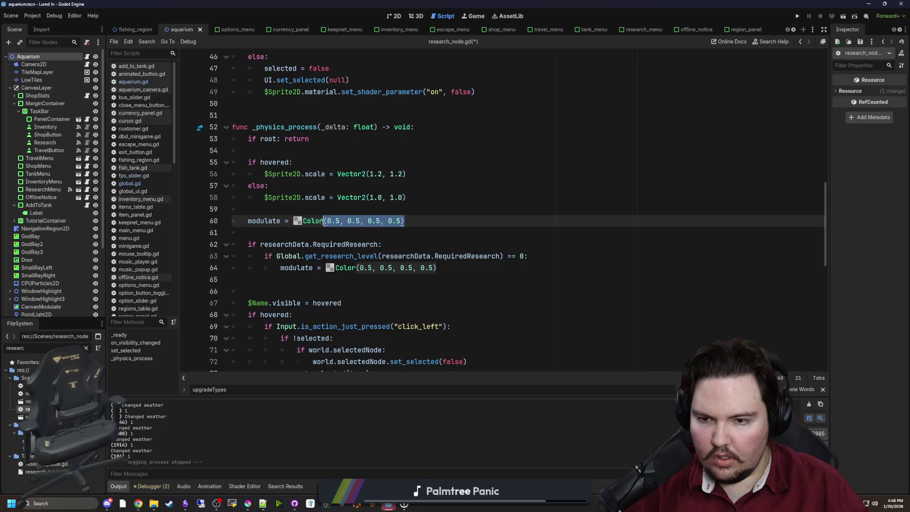
text(.WHITE)
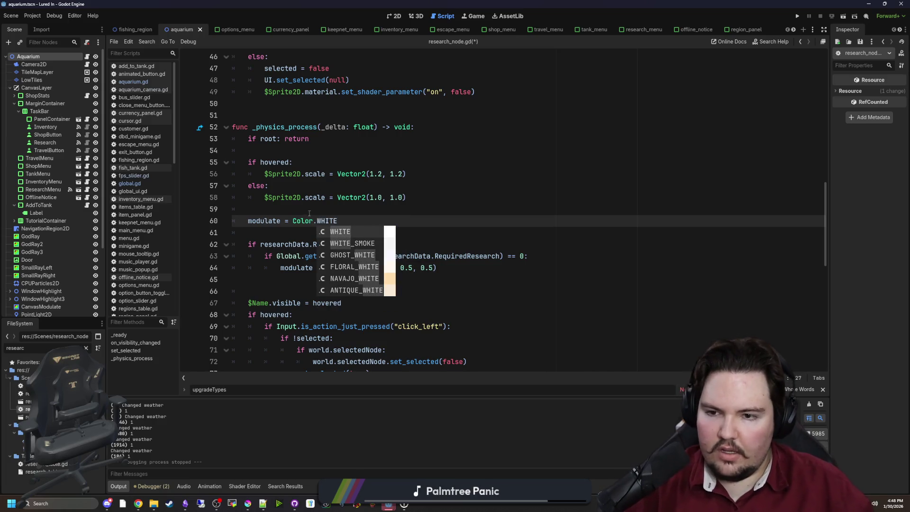
key(Escape)
Search for modulate to verify both assignments, remove the extra blank line, and save the script.
key(Home)
key(ctrl+f)
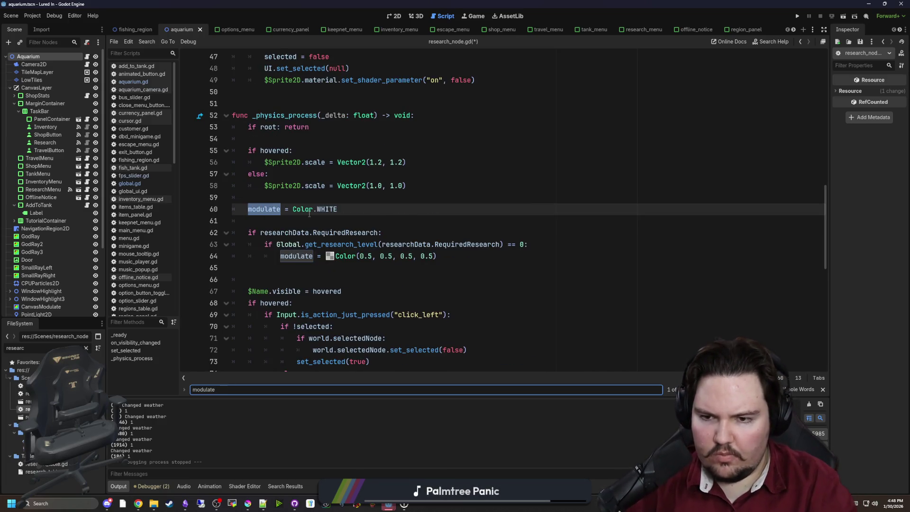
key(Return)
key(shift+Return)
click(309, 213)
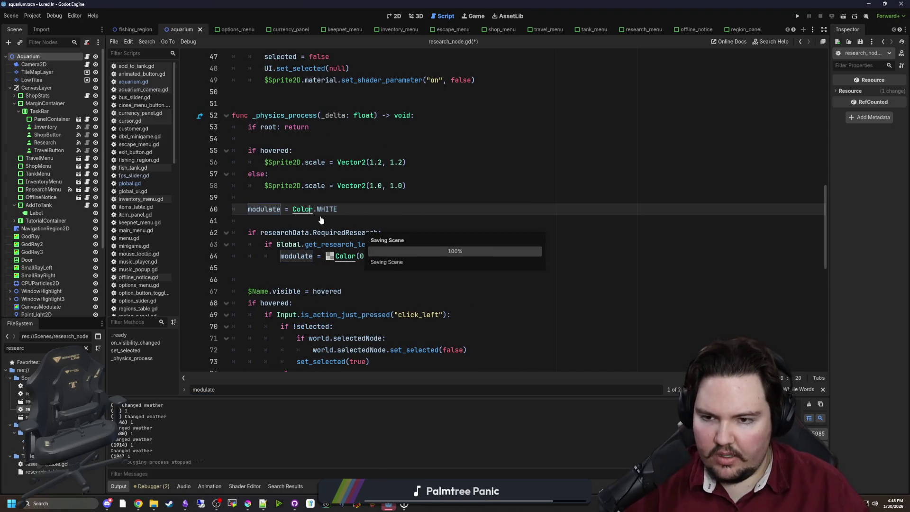
key(ctrl+s)
key(Down)
key(Down)
key(Down)
key(BackSpace)
click(319, 222)
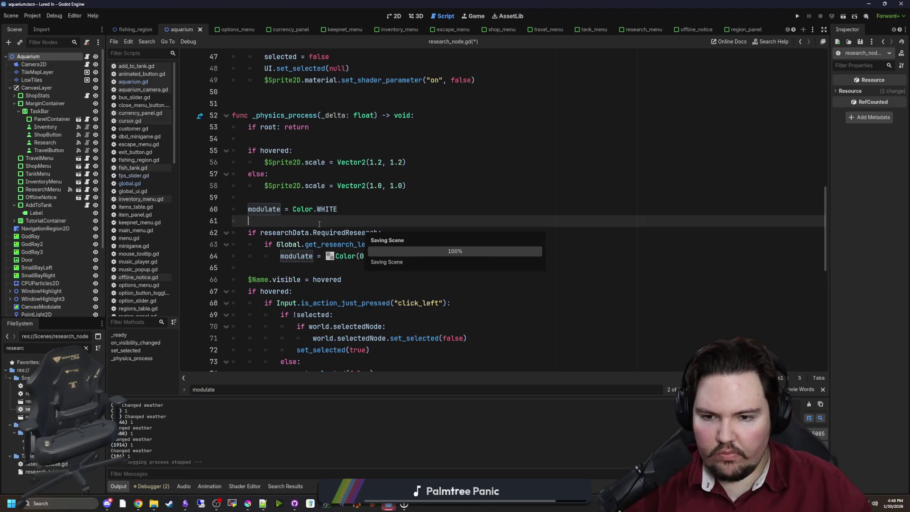
Run the project in the Game view, inspect River in the Research panel, then quit via the escape menu.
click(473, 16)
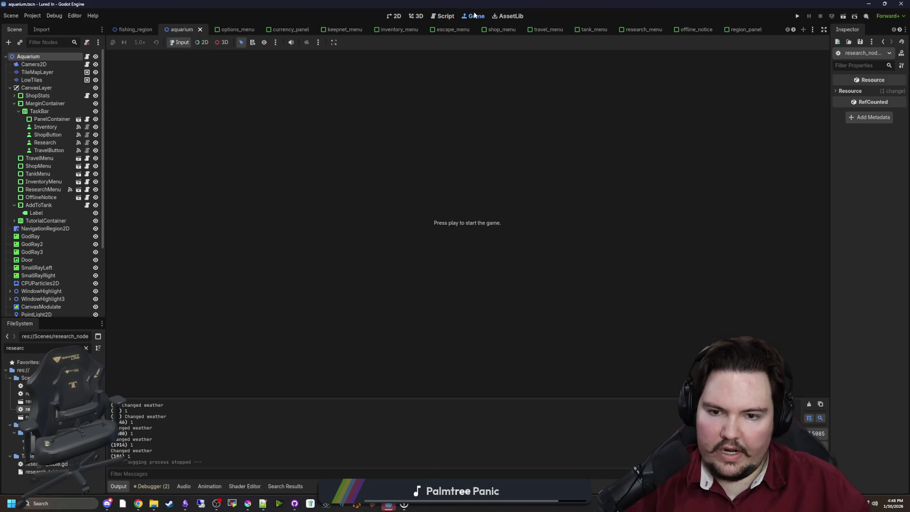
click(796, 16)
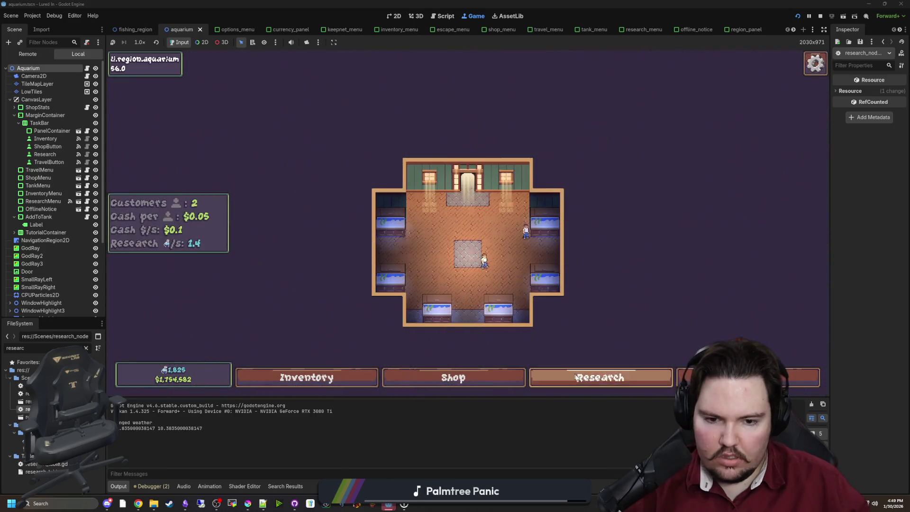
click(600, 378)
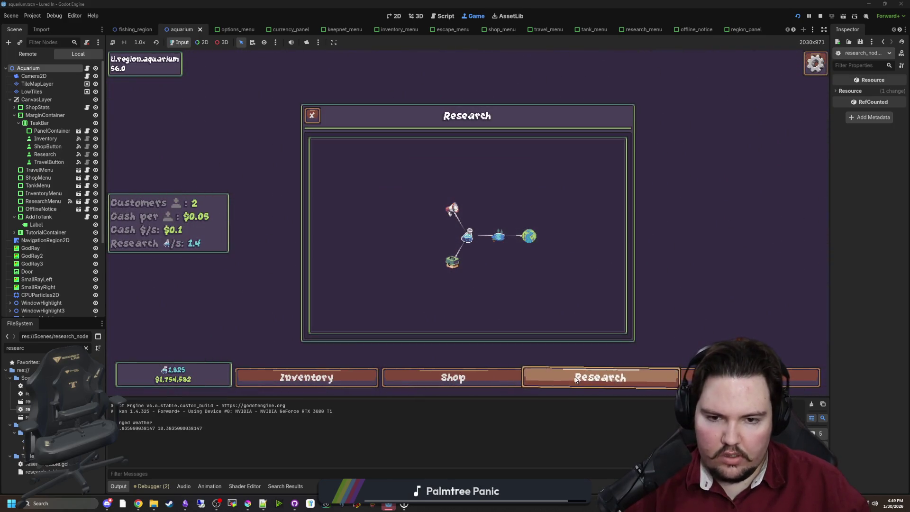
mouse_move(545, 256)
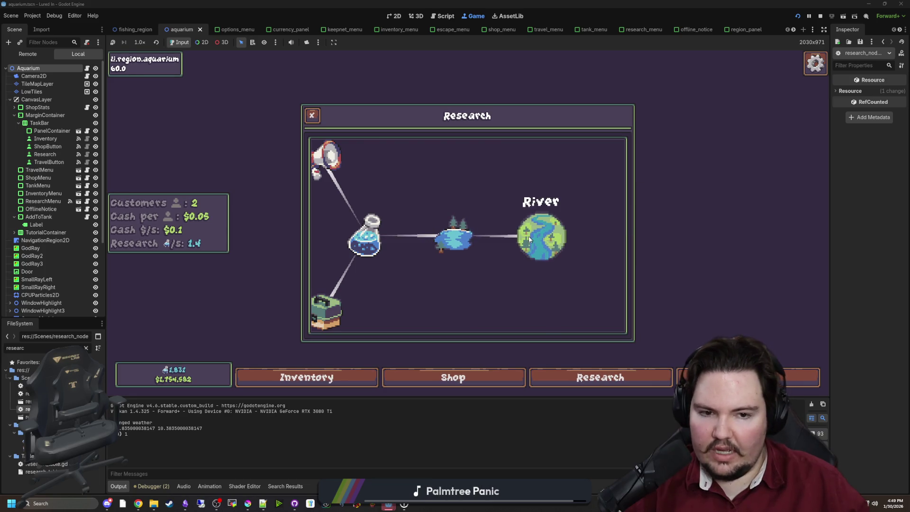
scroll(475, 265, down, 2)
key(Escape)
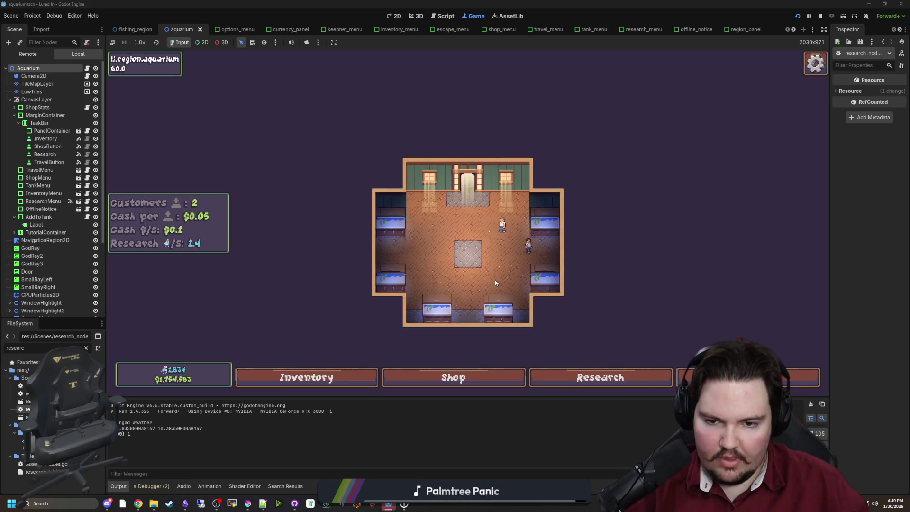
key(Escape)
click(480, 275)
Delete the gamedata file from the Lured In app_userdata folder and run the project again.
mouse_move(154, 504)
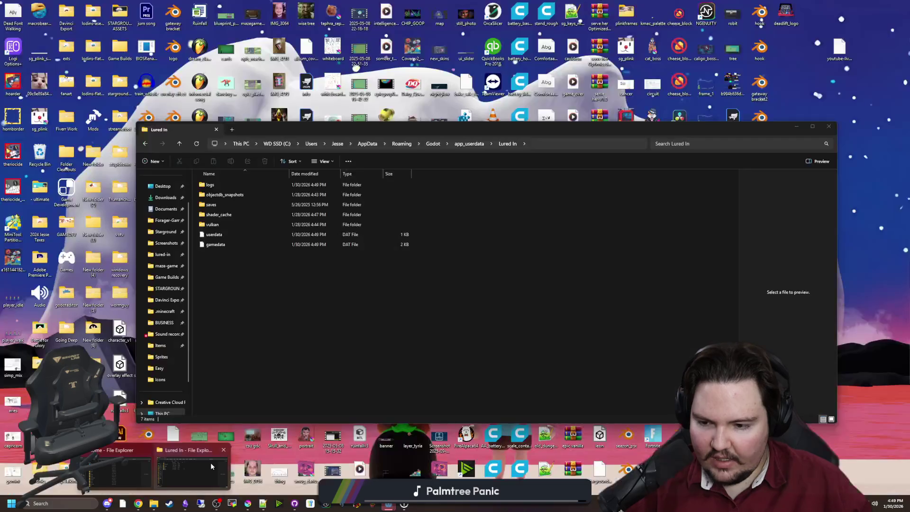
click(211, 463)
click(235, 247)
key(Delete)
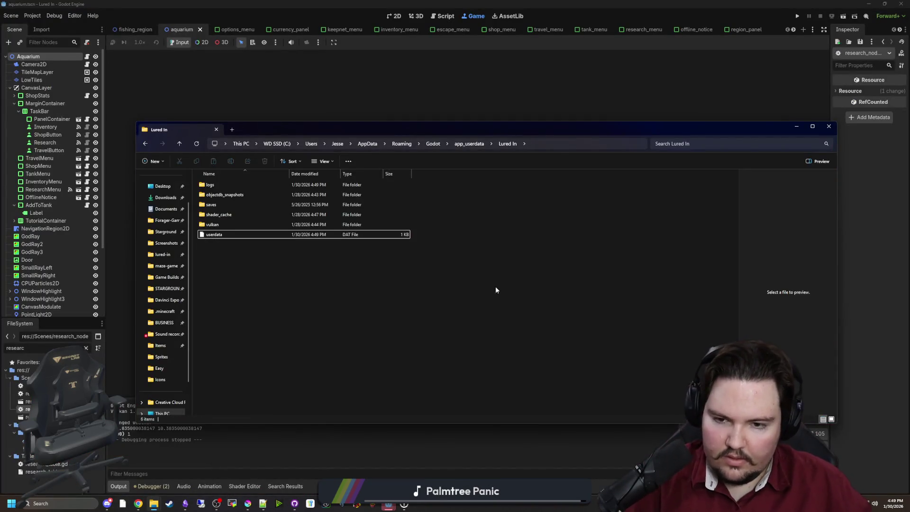
click(515, 106)
click(799, 16)
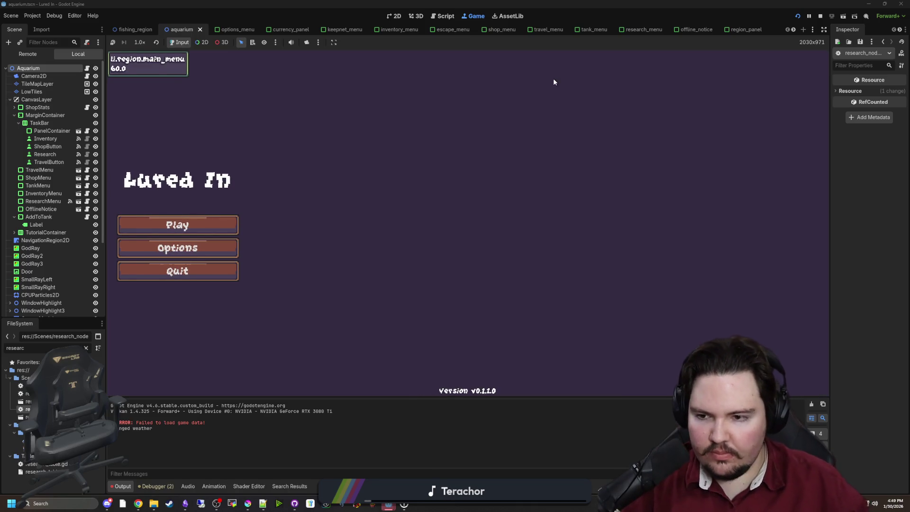
Start a new game, buy the $200 Research upgrade under the shop's Aquarium upgrades, and open the research tree.
click(236, 226)
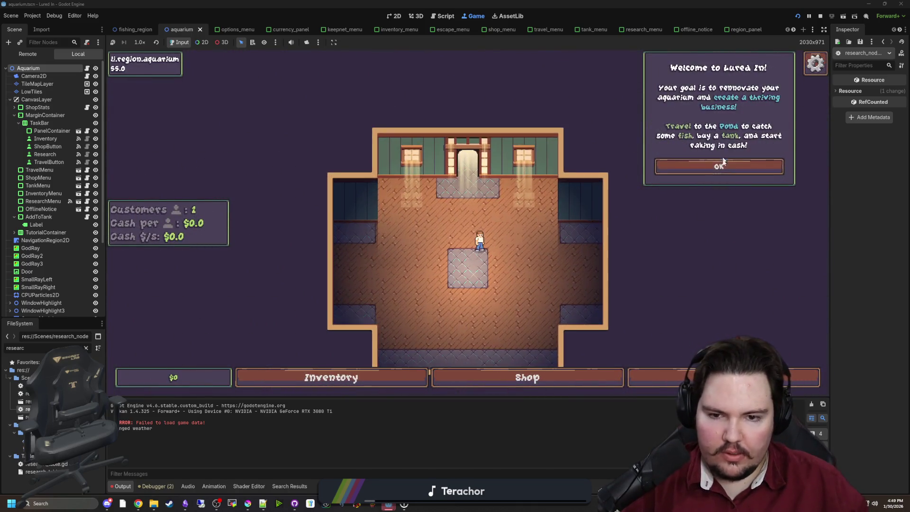
click(723, 163)
click(559, 384)
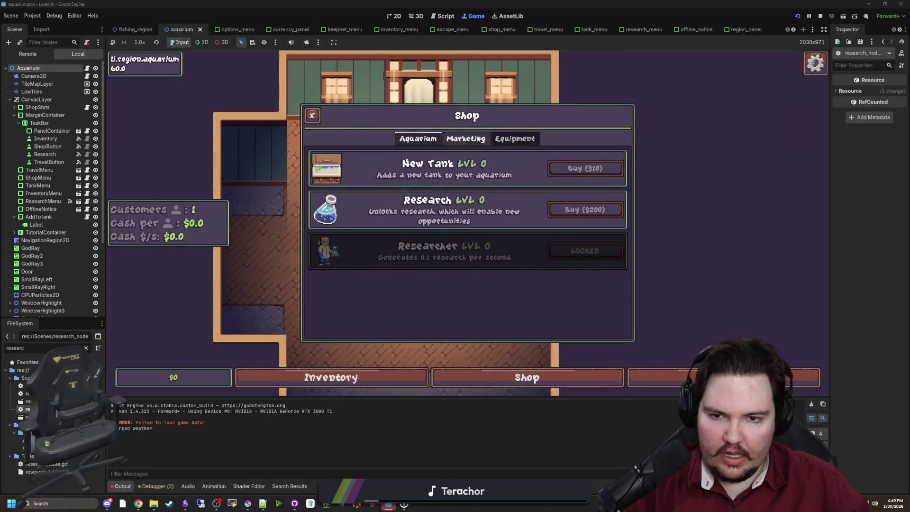
click(545, 377)
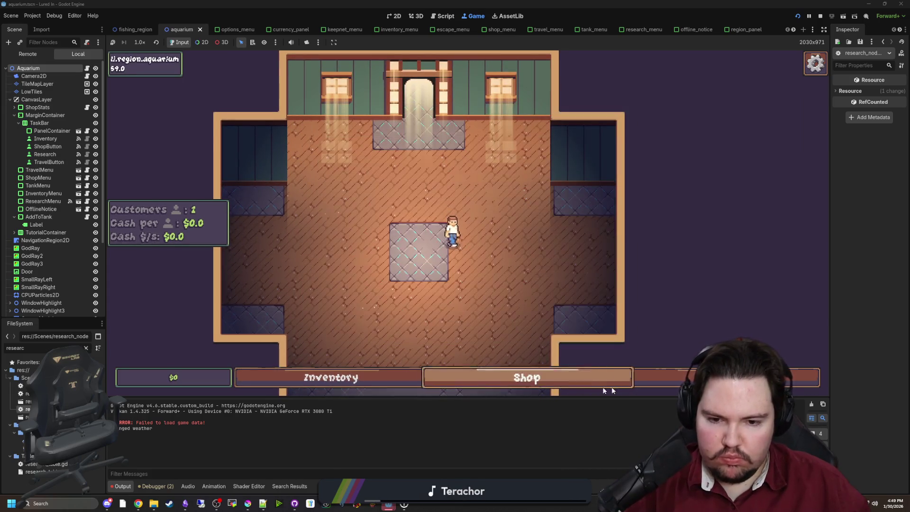
click(547, 378)
click(416, 136)
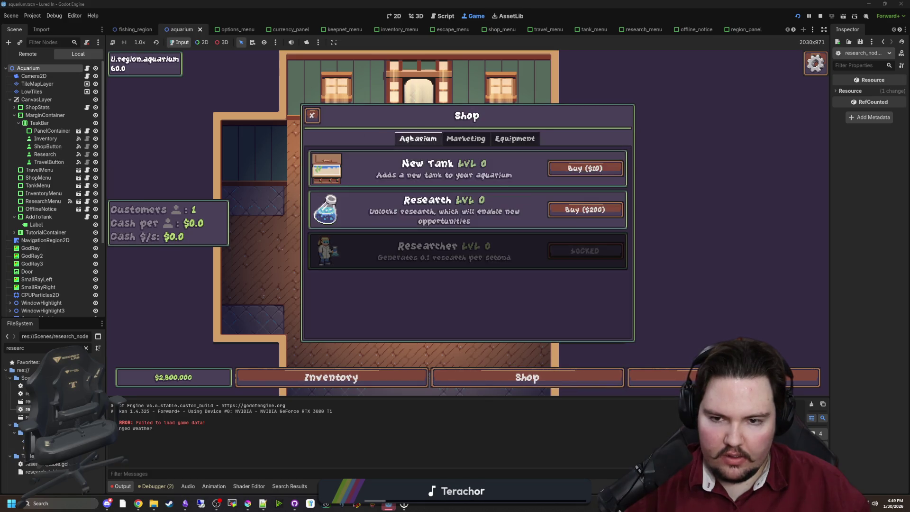
click(592, 209)
click(615, 375)
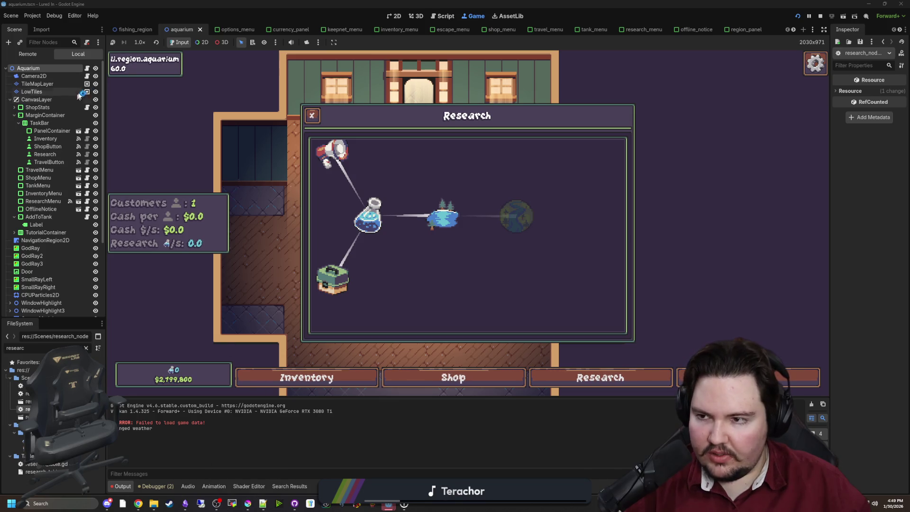
Set the locked colour's alpha to 1.0 on line 64, then check River in the running game.
click(88, 68)
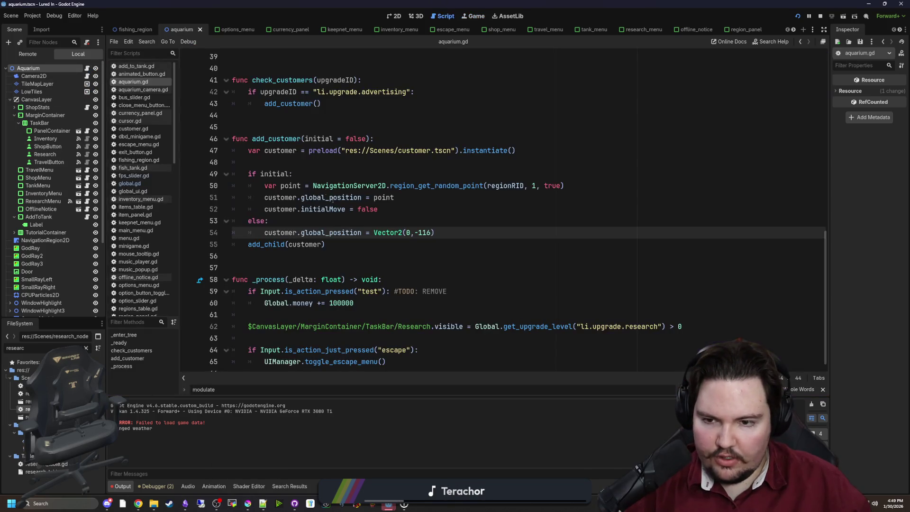
key(Up)
key(Up)
key(Up)
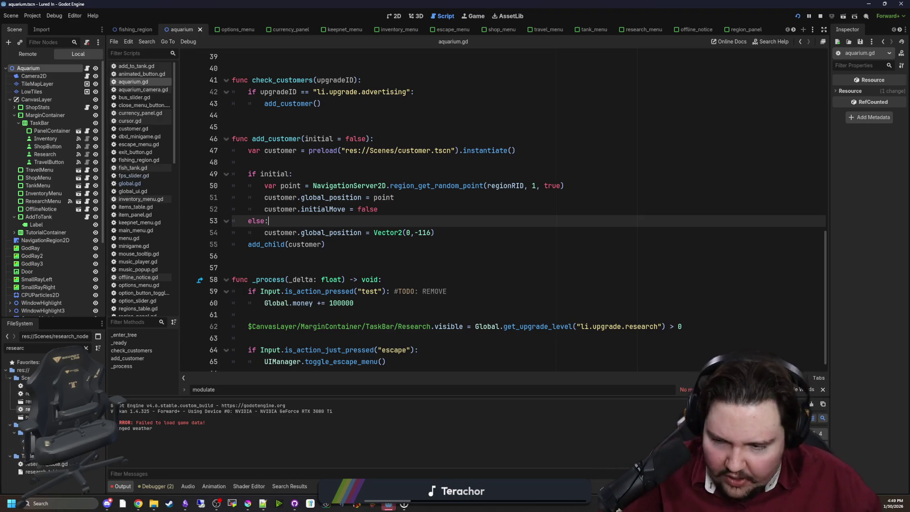
key(alt+Left)
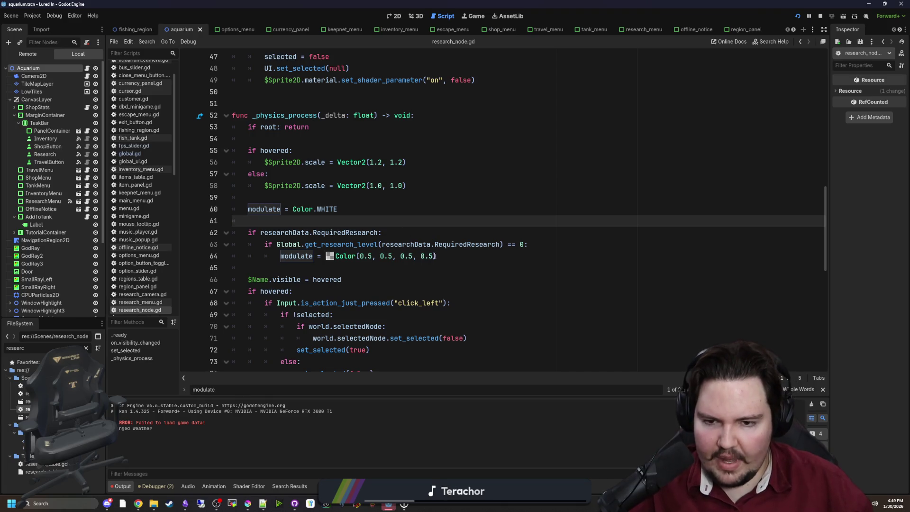
drag(435, 256, 424, 257)
text(1.0)
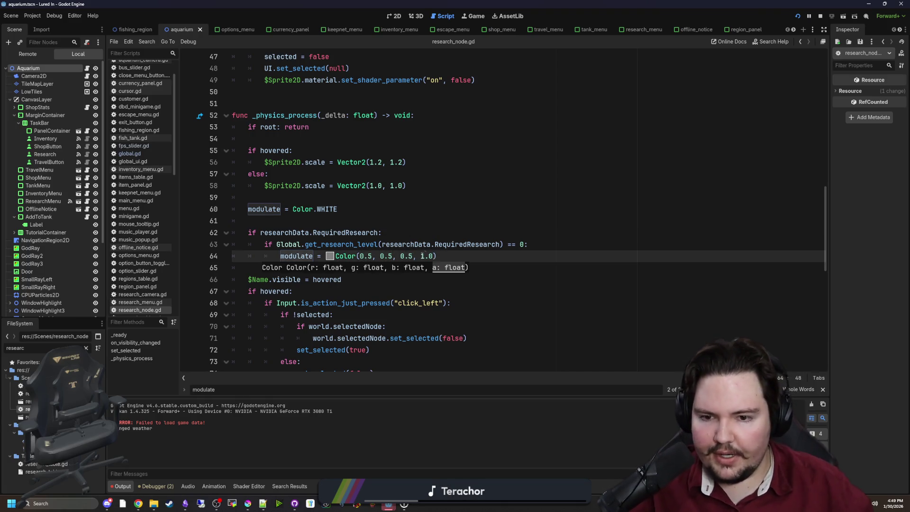
click(432, 221)
click(466, 18)
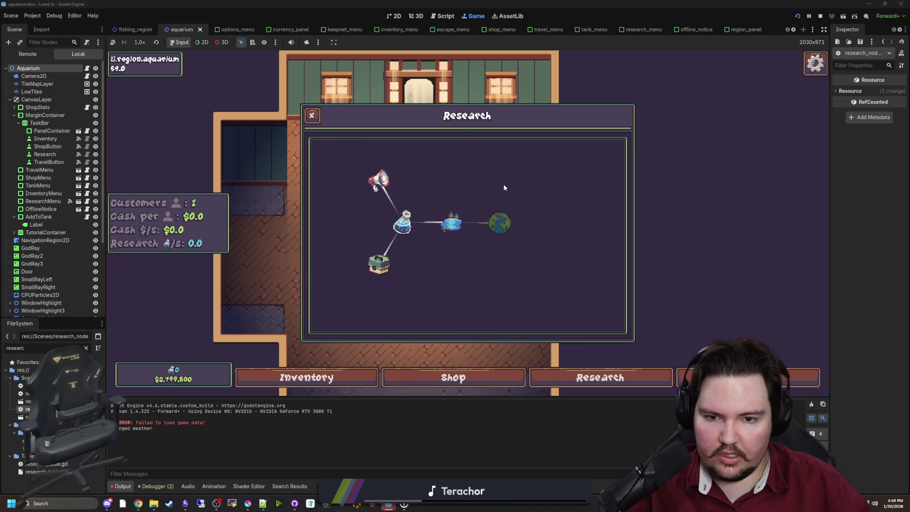
click(509, 220)
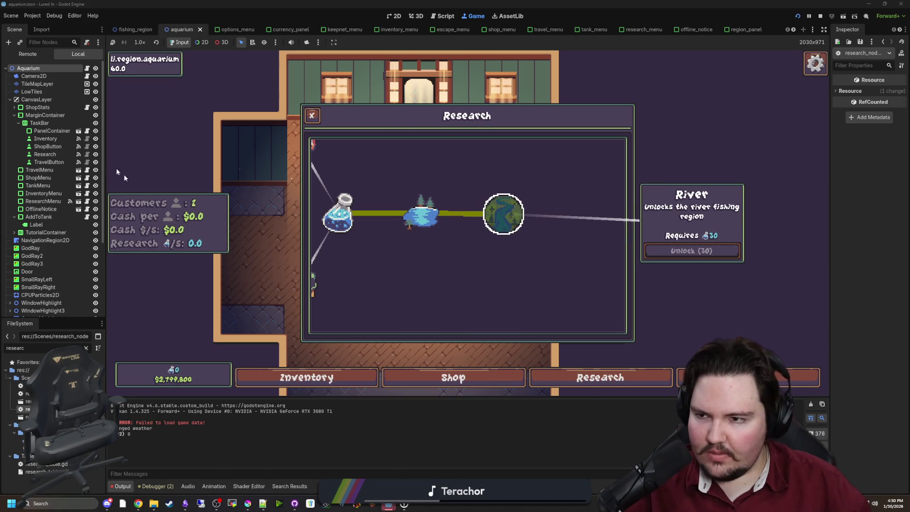
key(ctrl+F3)
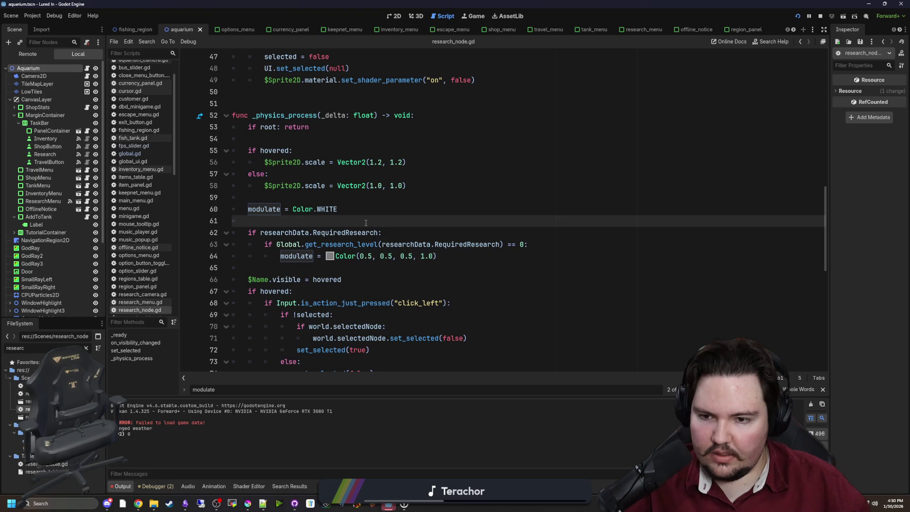
click(312, 256)
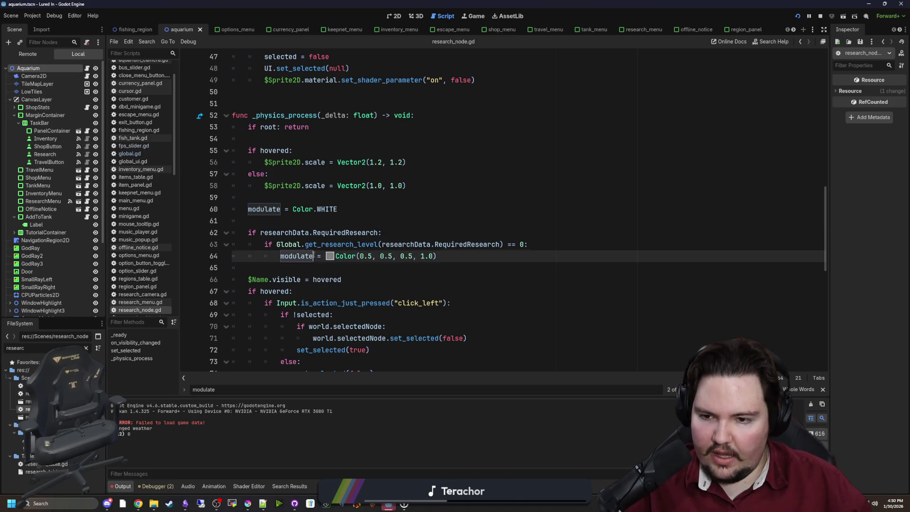
double_click(33, 401)
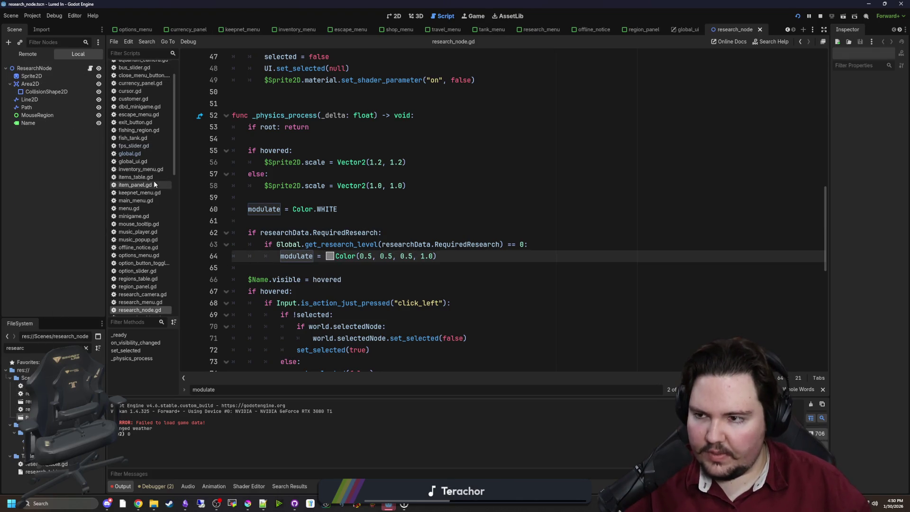
click(34, 68)
scroll(317, 166, up, 15)
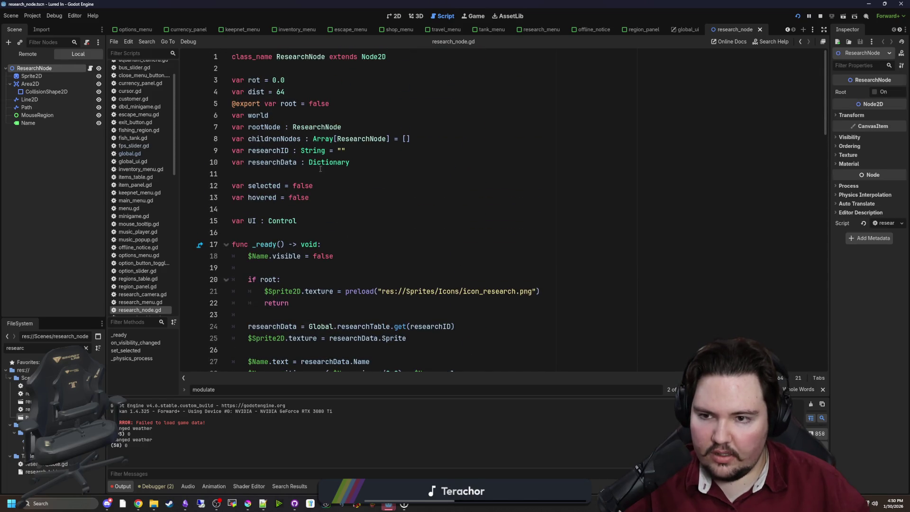
click(320, 169)
key(Return)
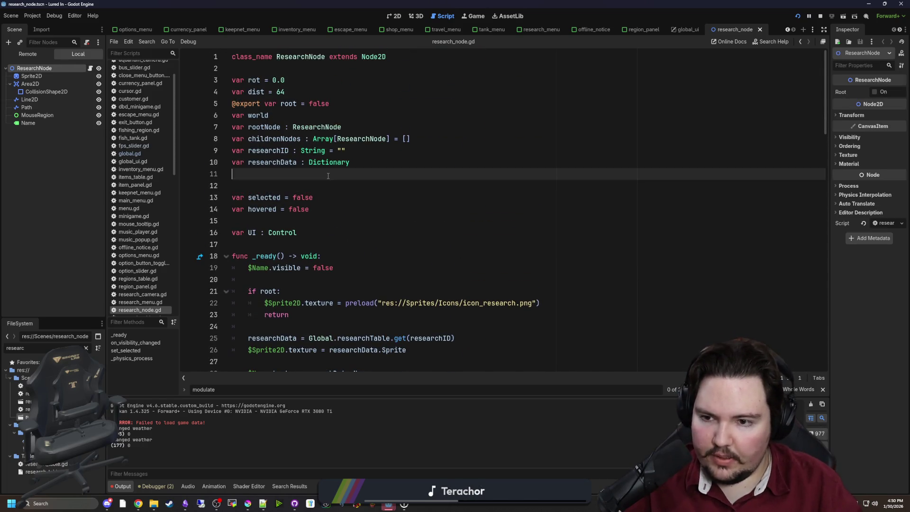
text(@onready var sprite)
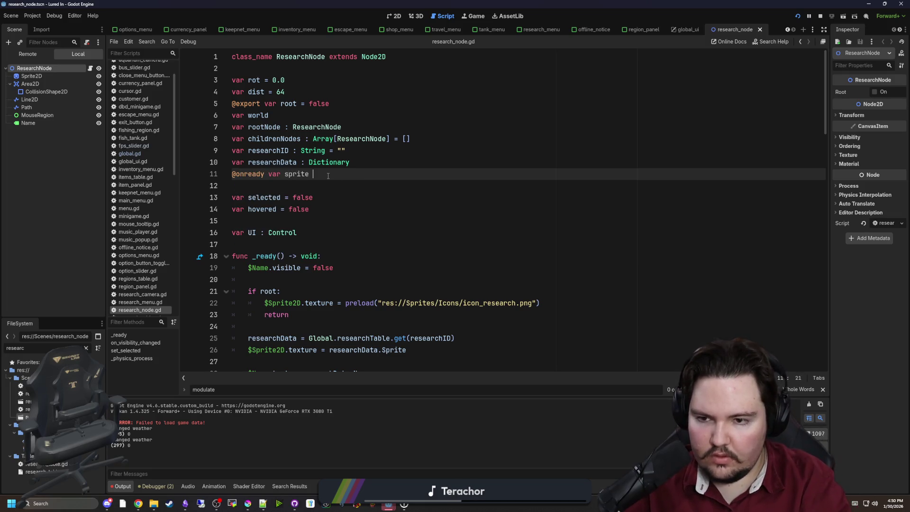
text(= #)
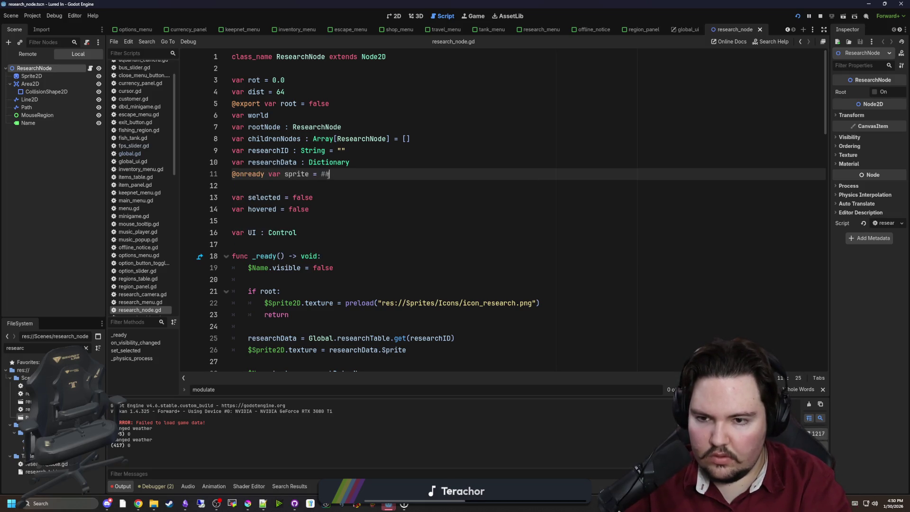
text($Sprite2D)
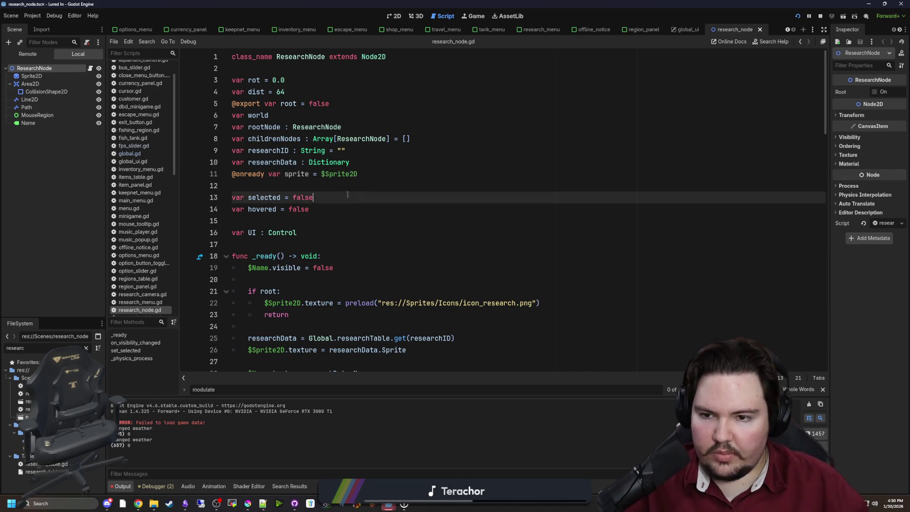
click(298, 174)
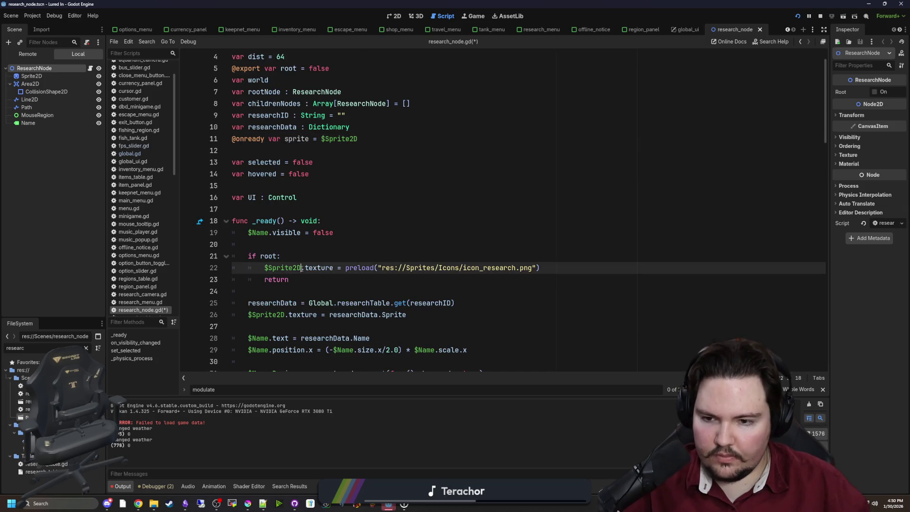
Replace $Sprite2D with sprite on lines 22 and 26.
drag(304, 268, 264, 268)
text(sprite)
drag(284, 315, 252, 317)
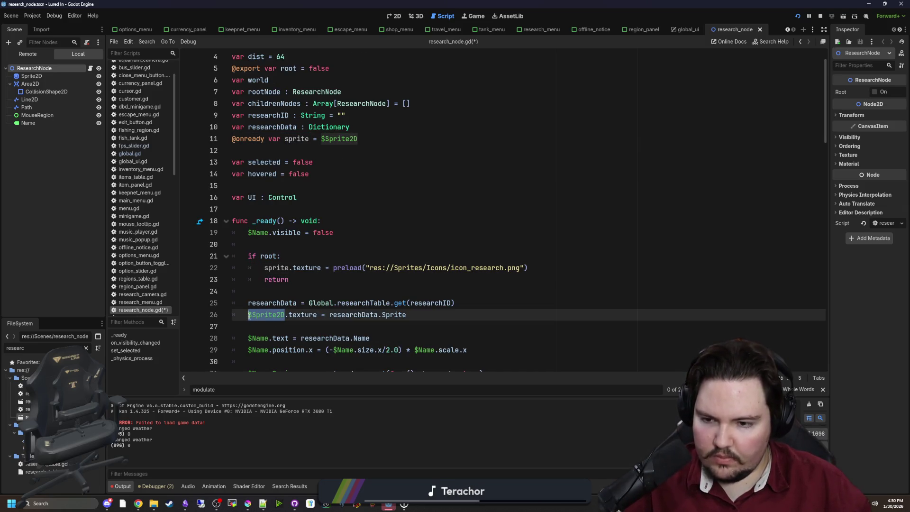
text(sprite)
scroll(290, 241, down, 8)
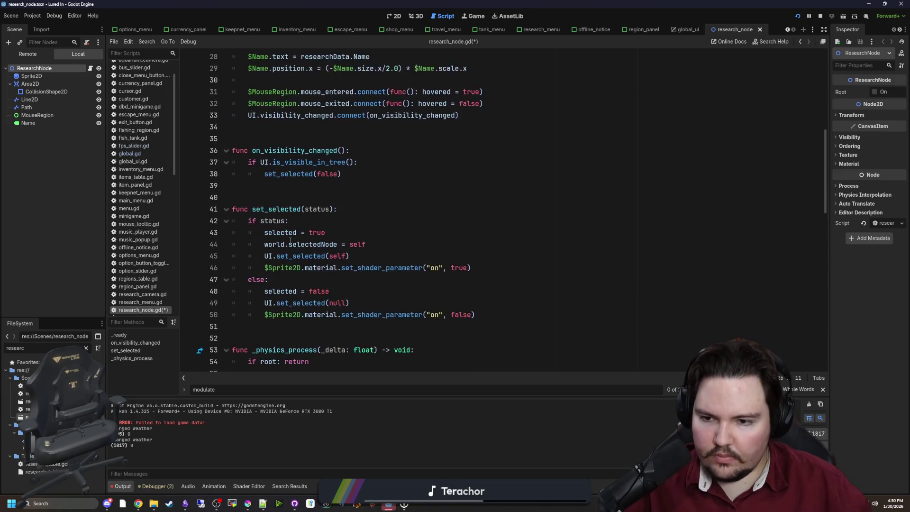
scroll(290, 241, down, 2)
Replace $Sprite2D with sprite on lines 46, 50, 57 and 59.
drag(301, 197, 265, 197)
text(sprite)
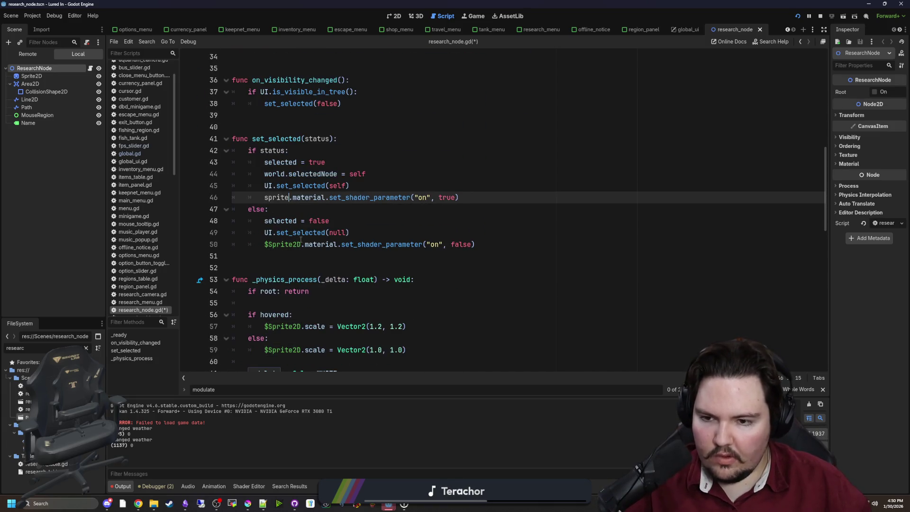
drag(302, 244, 265, 244)
text(sprite)
scroll(264, 245, down, 1)
drag(301, 291, 265, 291)
text(sprite)
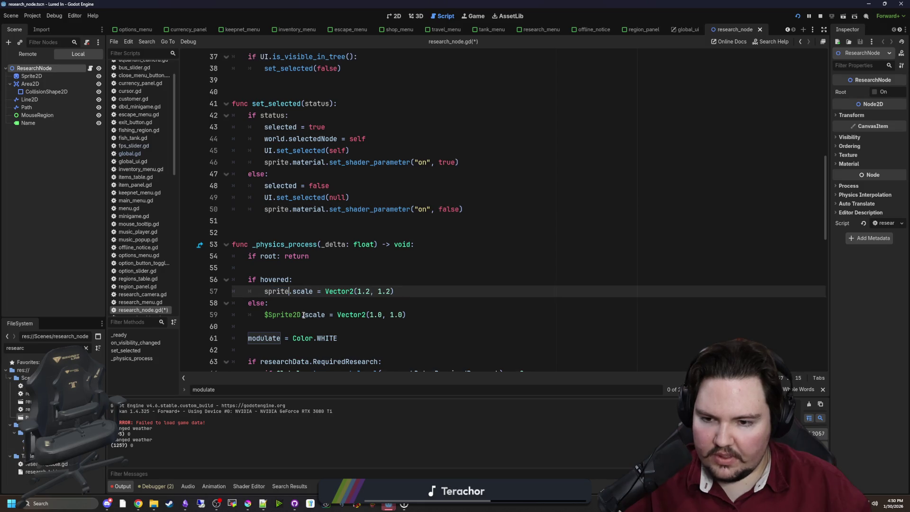
drag(304, 315, 265, 315)
text(sprite)
Change the modulate assignments on lines 61 and 65 to sprite.modulate.
scroll(308, 280, down, 4)
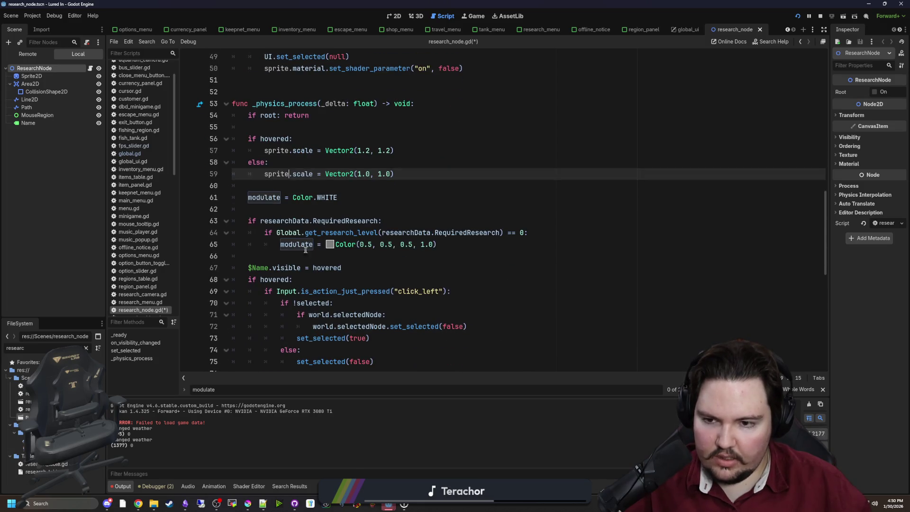
click(249, 197)
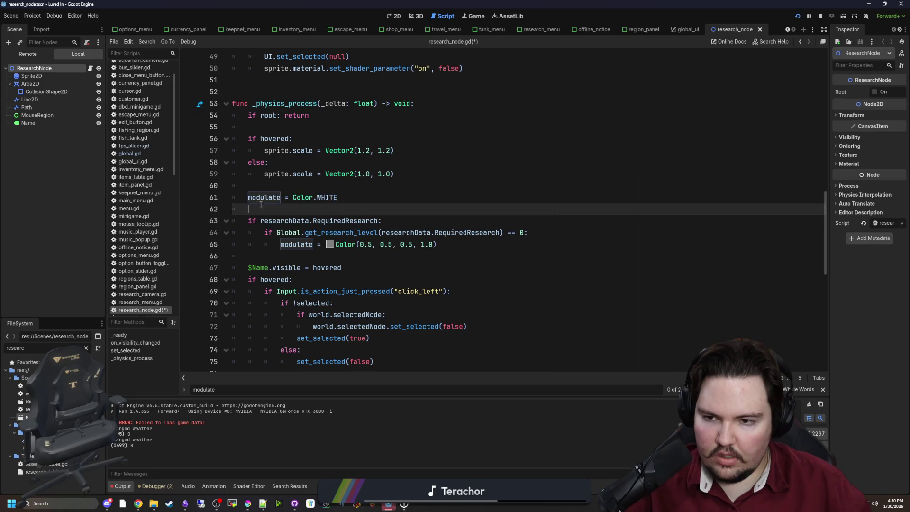
text(sprite.)
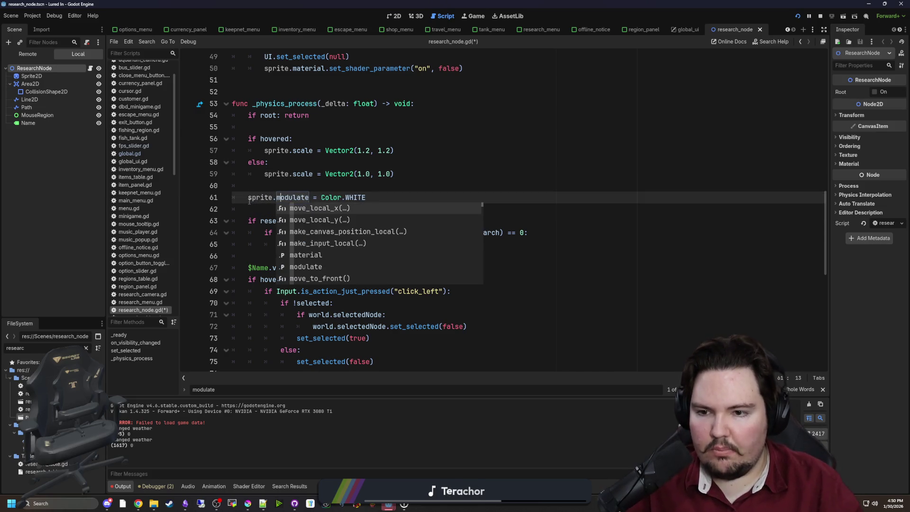
key(Right)
key(Right)
key(Right)
key(Escape)
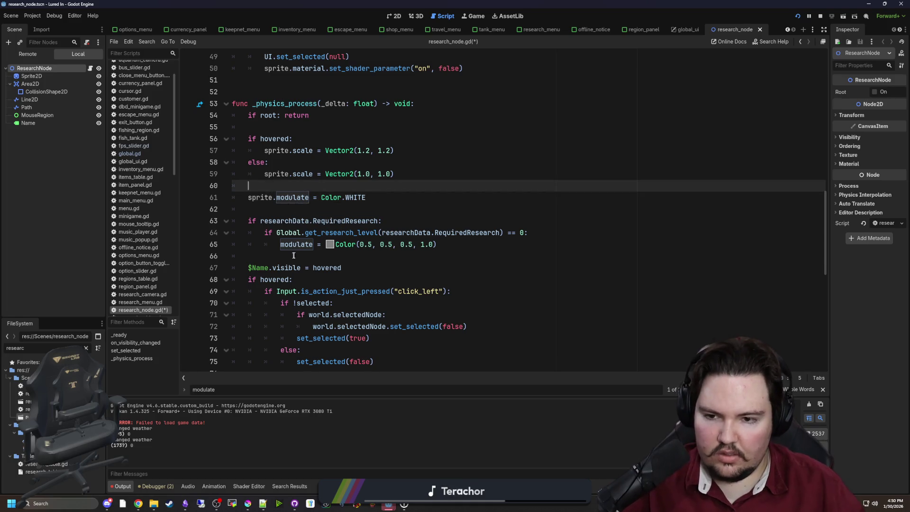
click(279, 245)
text(spri)
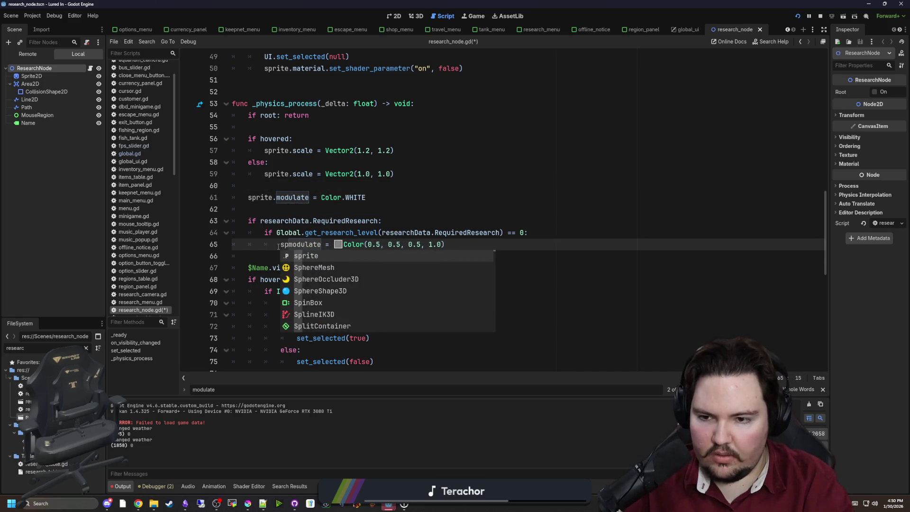
text(te.)
click(286, 268)
Save the edited research_node script and scene.
scroll(286, 266, down, 5)
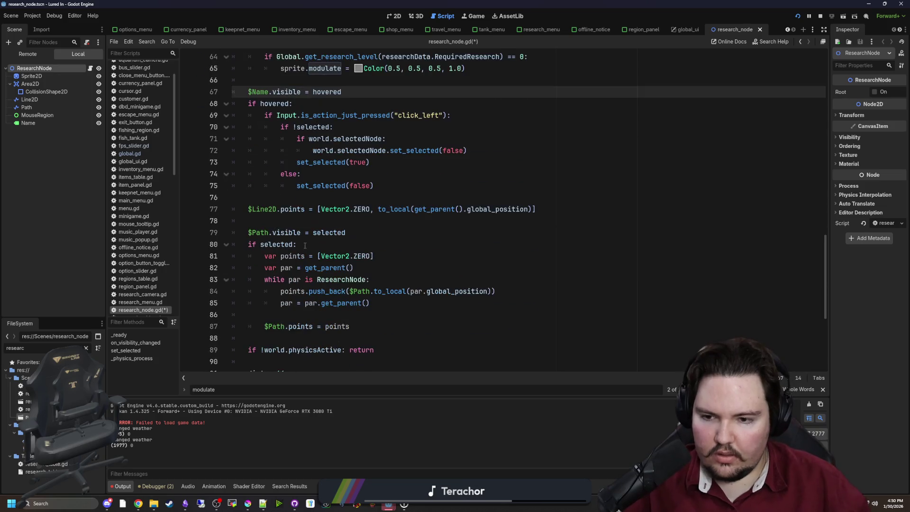
click(268, 225)
scroll(268, 225, down, 5)
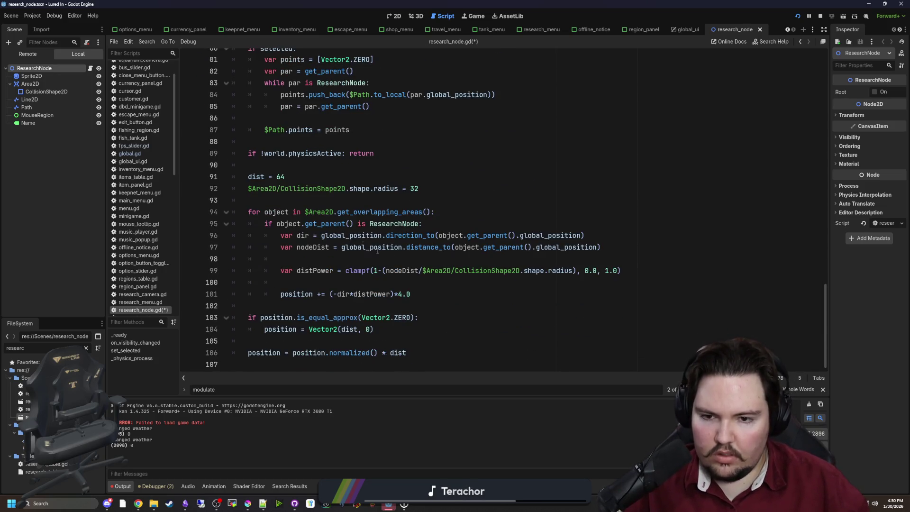
click(486, 280)
key(ctrl+s)
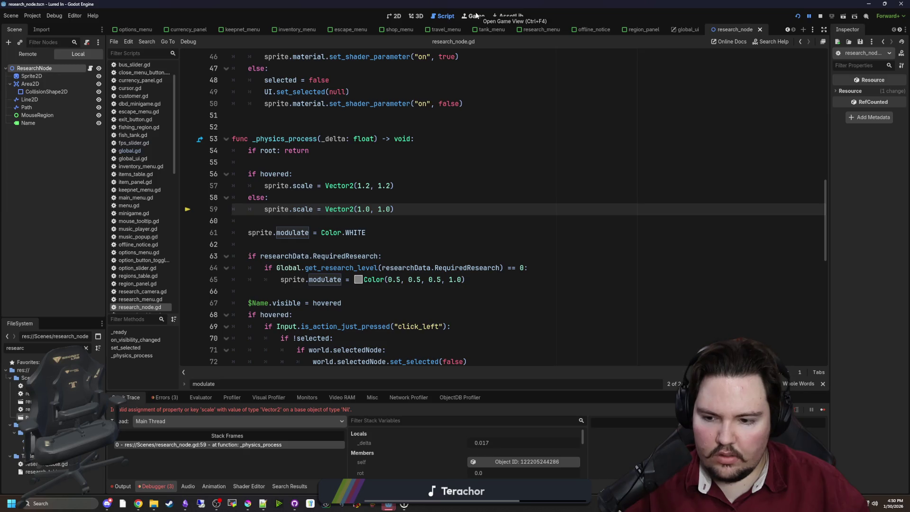
Relaunch the game, start playing and open the research tree.
click(821, 15)
key(F5)
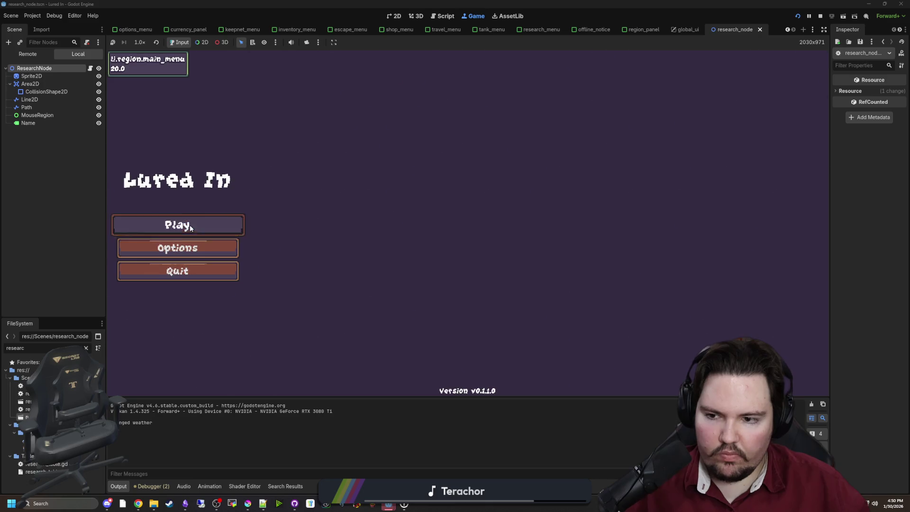
click(179, 224)
click(614, 377)
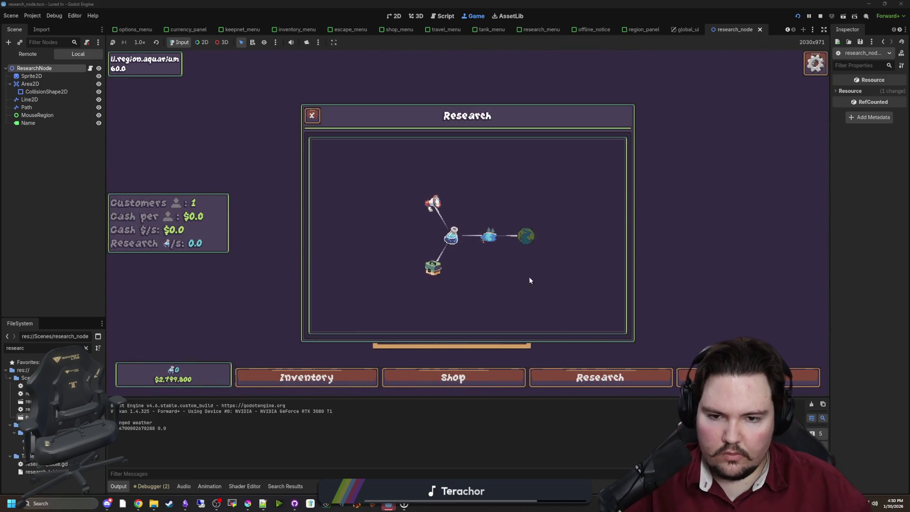
Toggle the River node's selection to compare its selected and unselected look.
scroll(529, 277, up, 5)
click(515, 246)
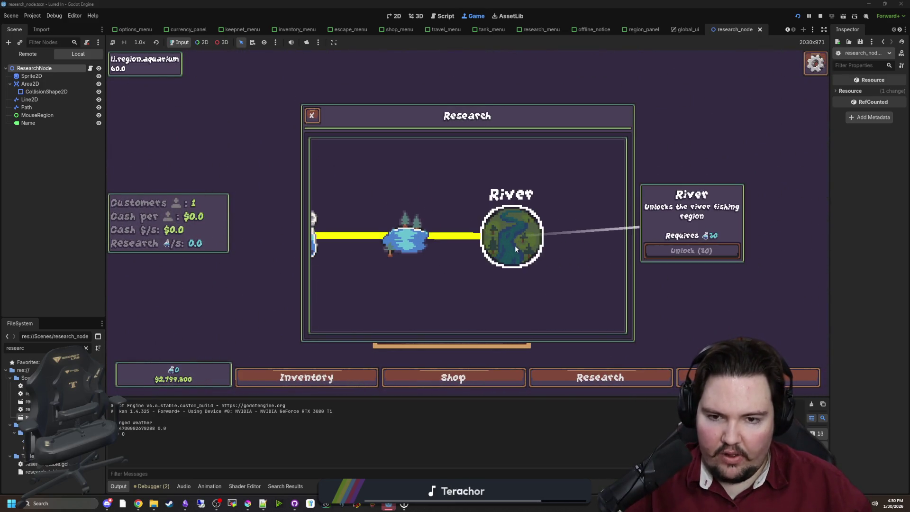
scroll(488, 238, down, 5)
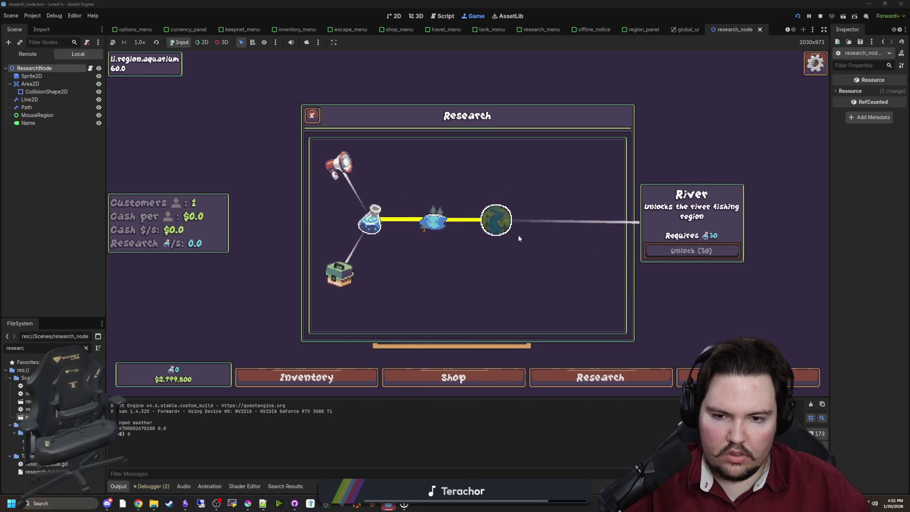
click(494, 240)
click(500, 223)
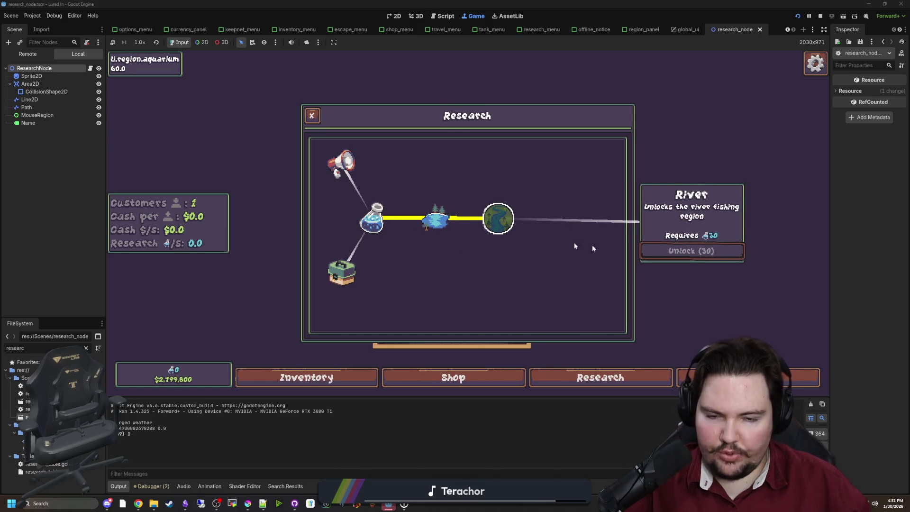
click(497, 227)
click(497, 226)
double_click(497, 226)
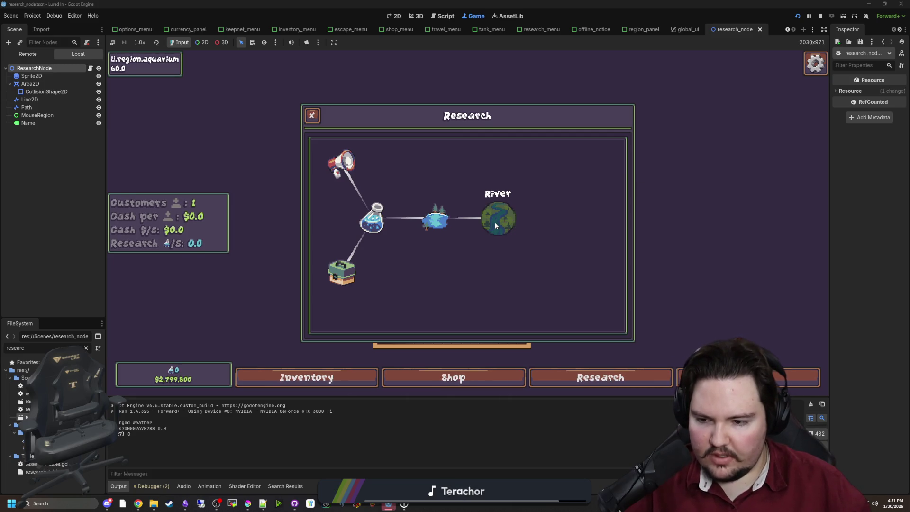
click(496, 226)
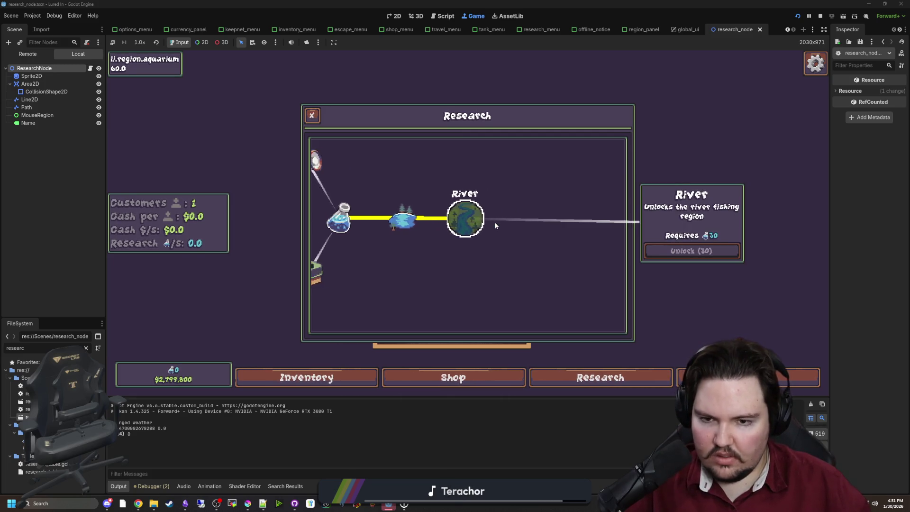
Switch between the Lake and River nodes to compare their info panels.
click(445, 233)
click(498, 239)
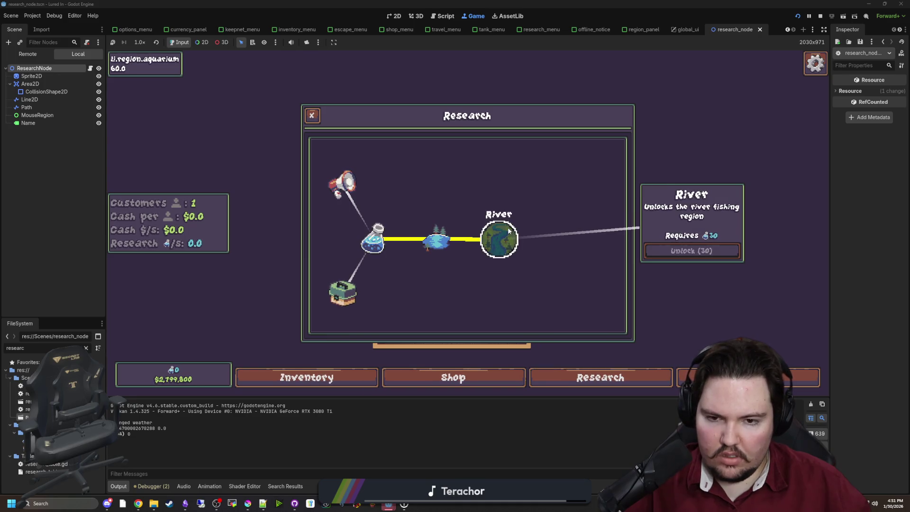
scroll(539, 257, up, 2)
click(502, 242)
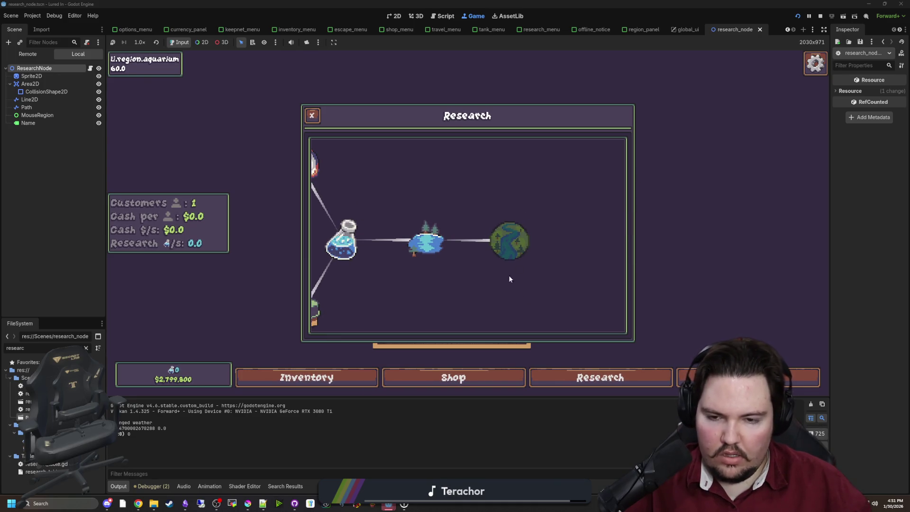
click(490, 250)
scroll(490, 248, down, 2)
scroll(490, 248, up, 2)
scroll(462, 227, down, 2)
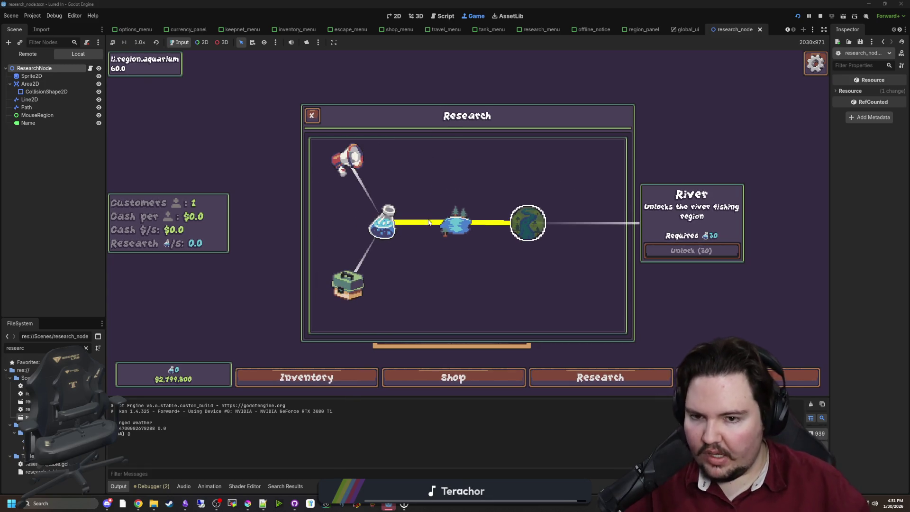
click(461, 224)
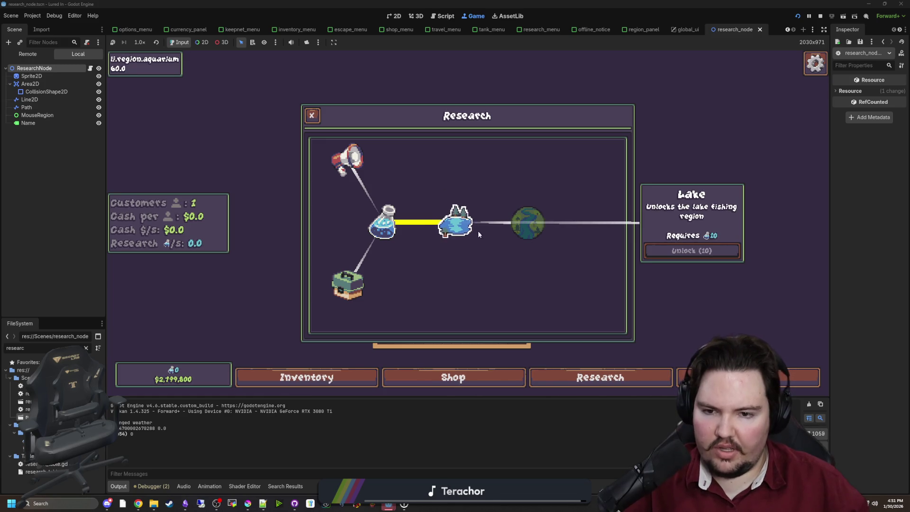
click(510, 225)
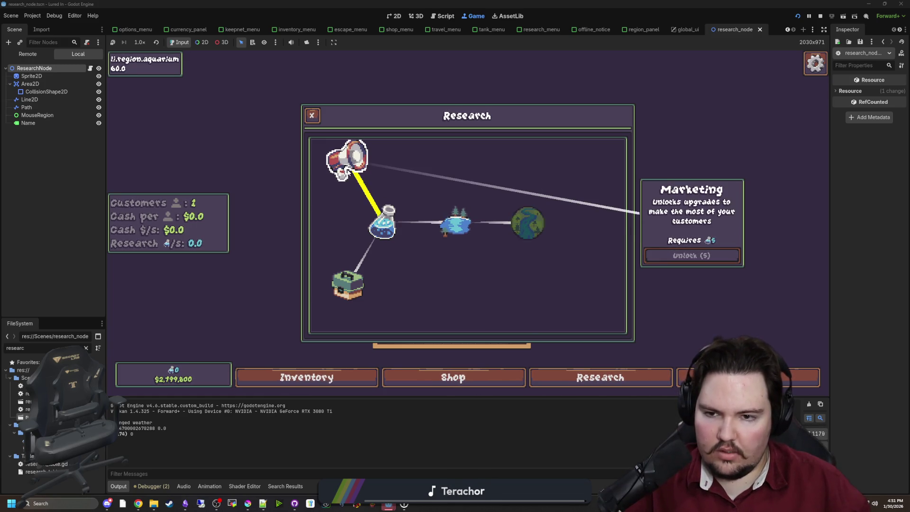
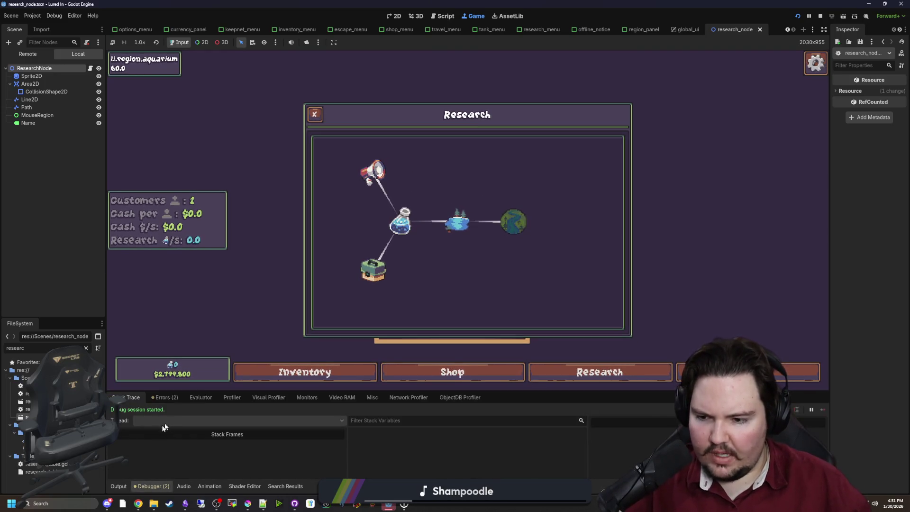
Show the Output log, then select the River and Lake research nodes in the running game and deselect.
click(115, 488)
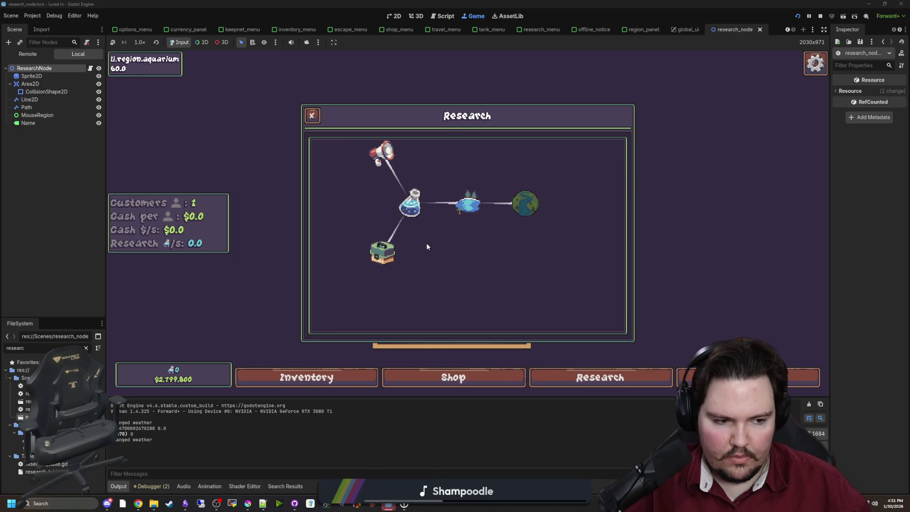
click(493, 213)
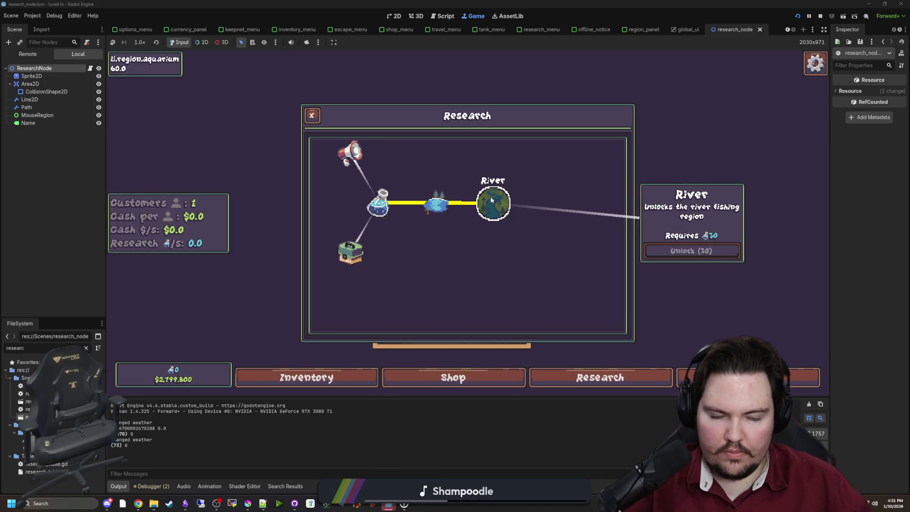
click(439, 205)
click(440, 205)
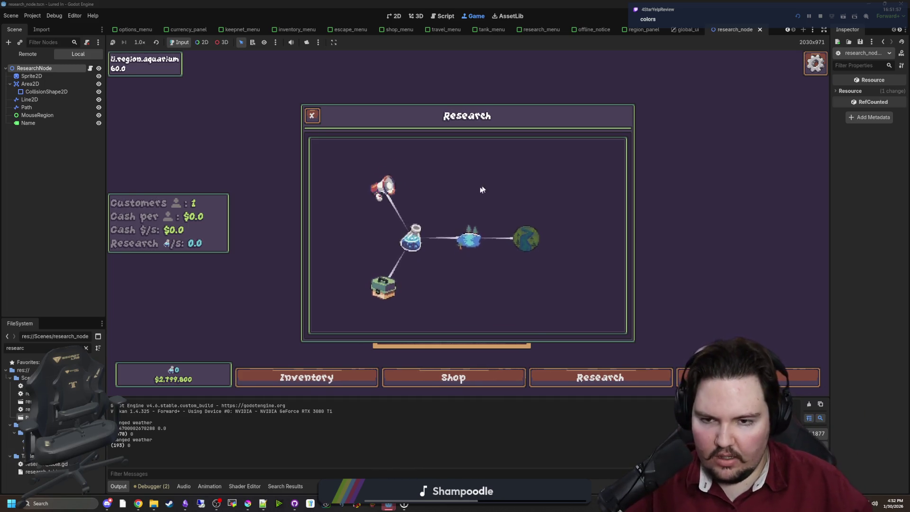
Open research_node.gd and place the caret after the else on line 58.
click(91, 69)
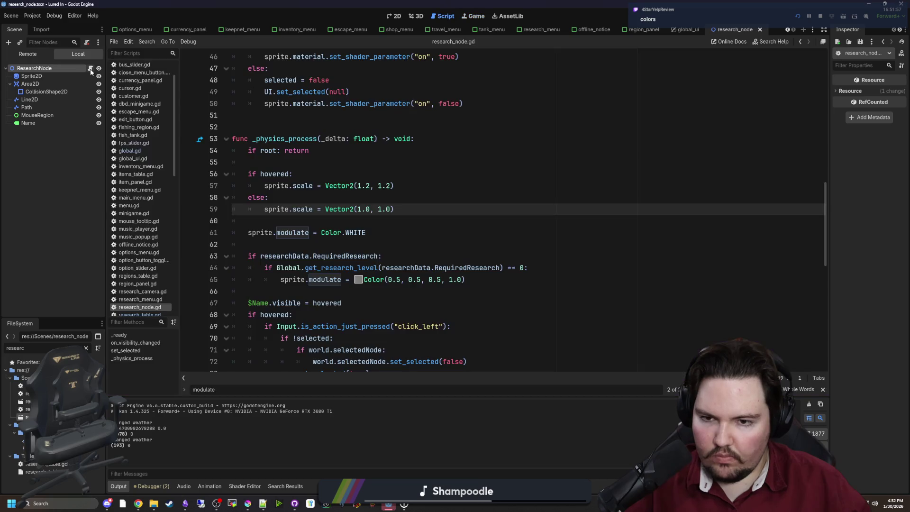
click(313, 221)
click(342, 197)
click(395, 210)
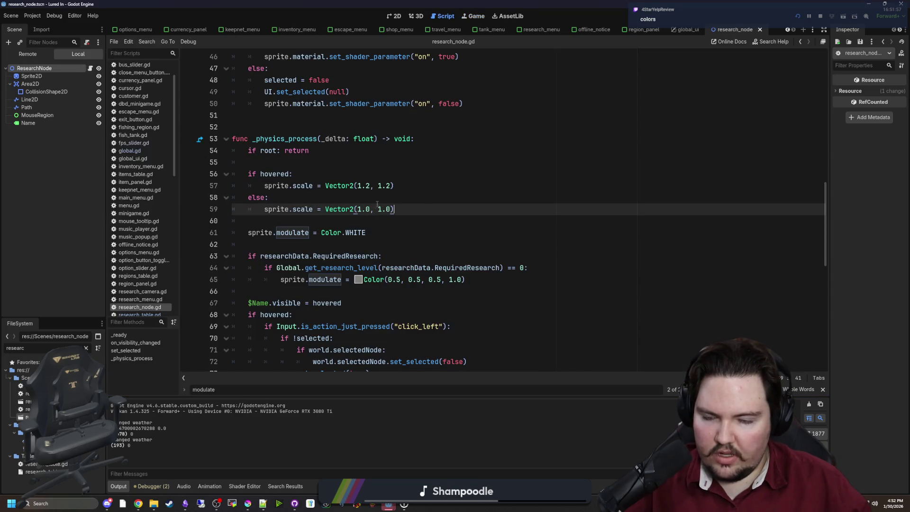
click(361, 197)
Start a new 'if' line under the else in _physics_process.
key(Return)
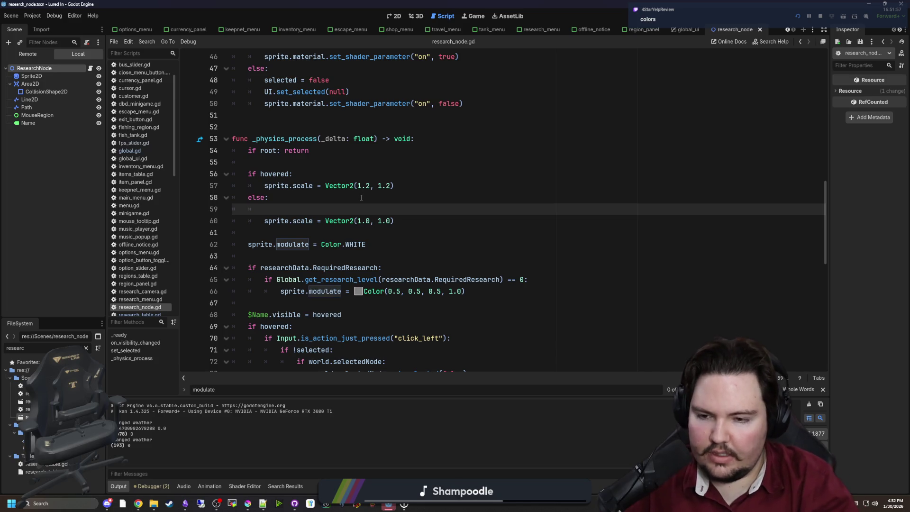
scroll(416, 220, up, 1)
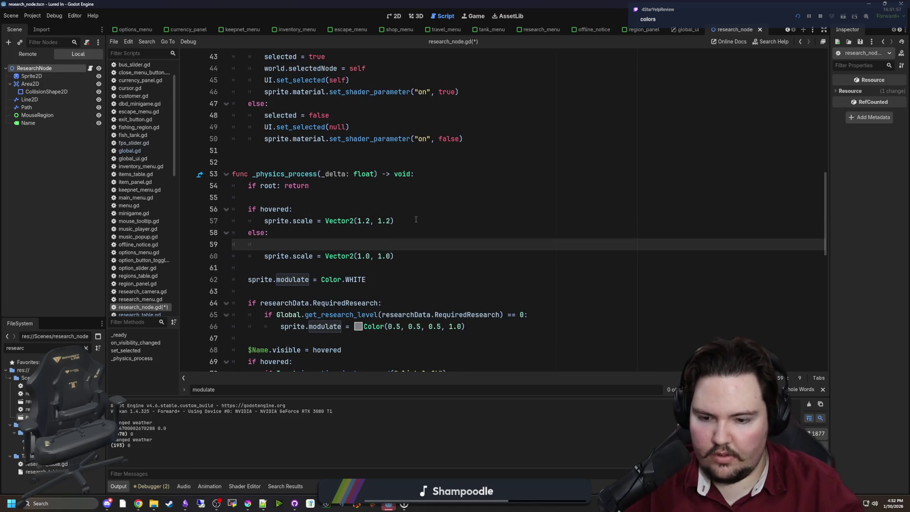
text(if)
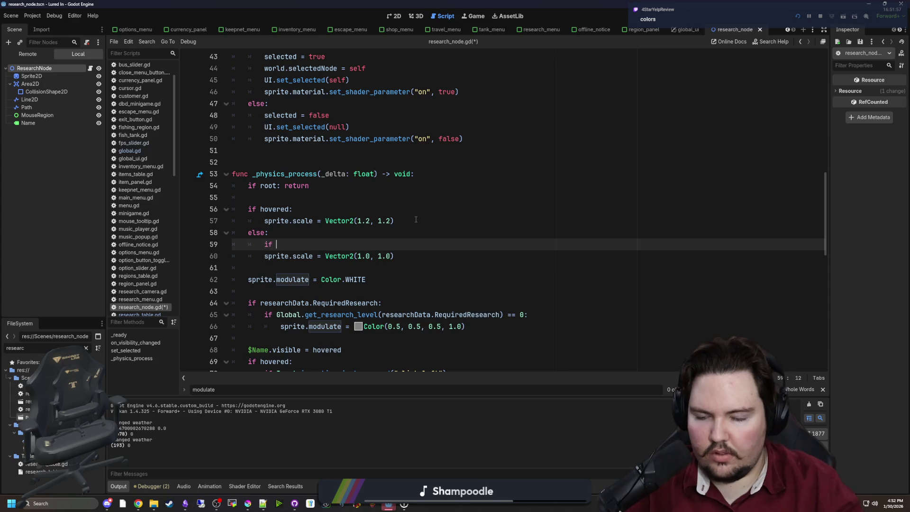
scroll(369, 203, up, 14)
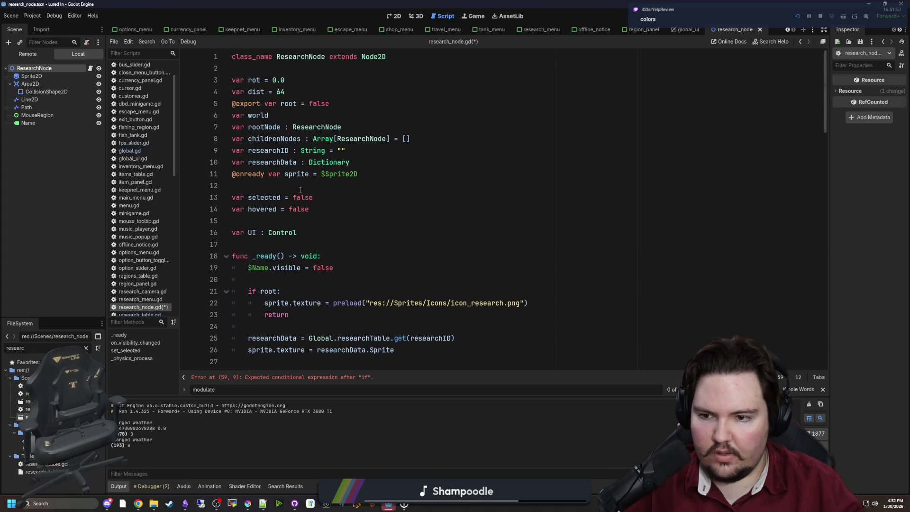
scroll(300, 191, down, 15)
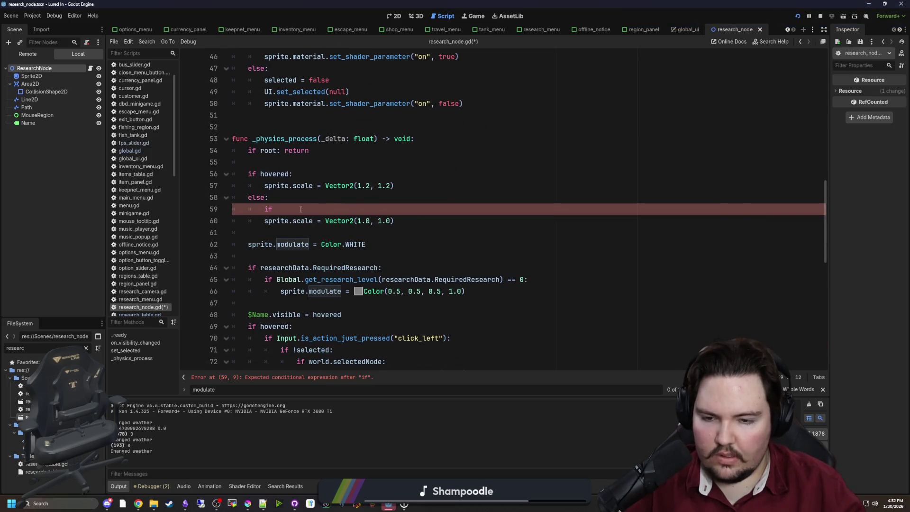
scroll(312, 206, down, 2)
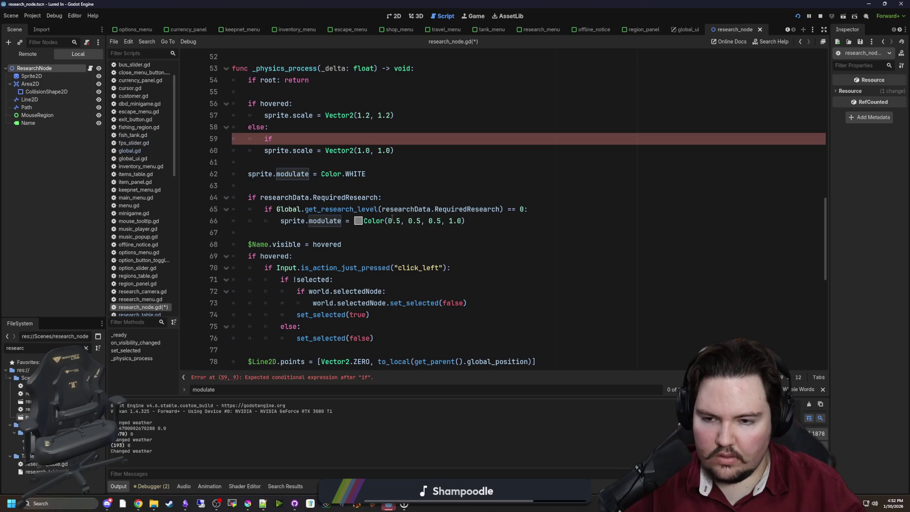
scroll(393, 218, down, 3)
scroll(393, 218, down, 7)
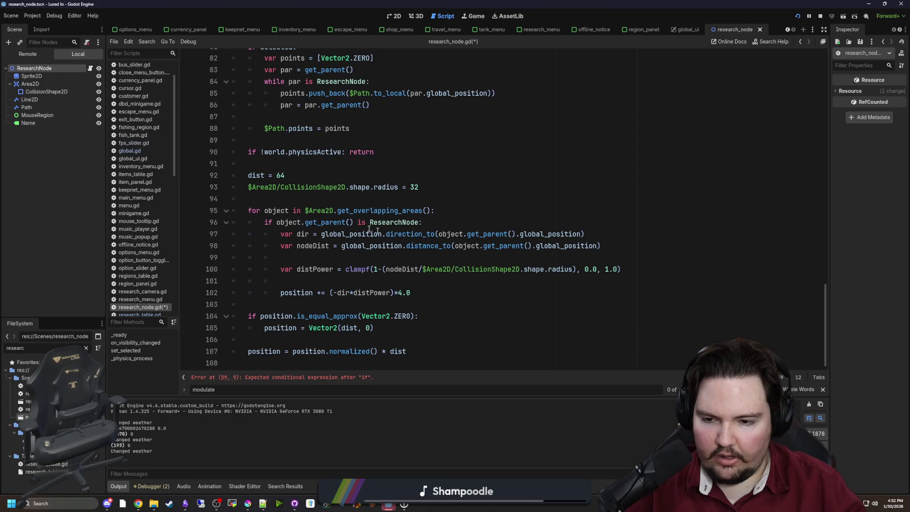
scroll(374, 222, up, 13)
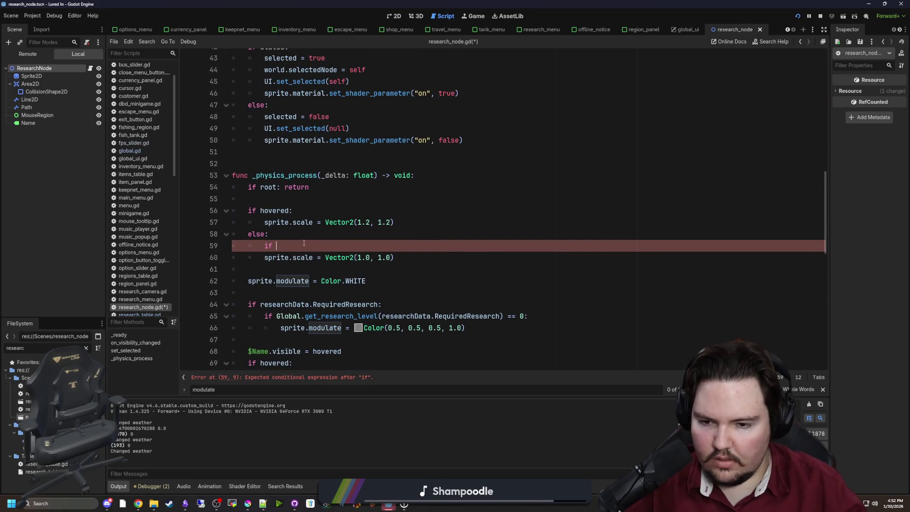
Complete the line as 'if Global.get_research_level(researchData.RequiredResearch)' using autocomplete.
text(Global.compl)
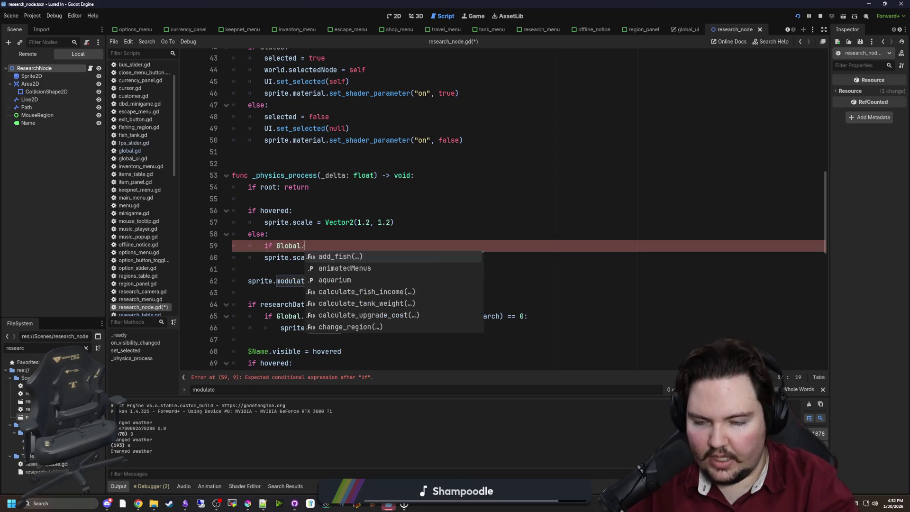
key(Return)
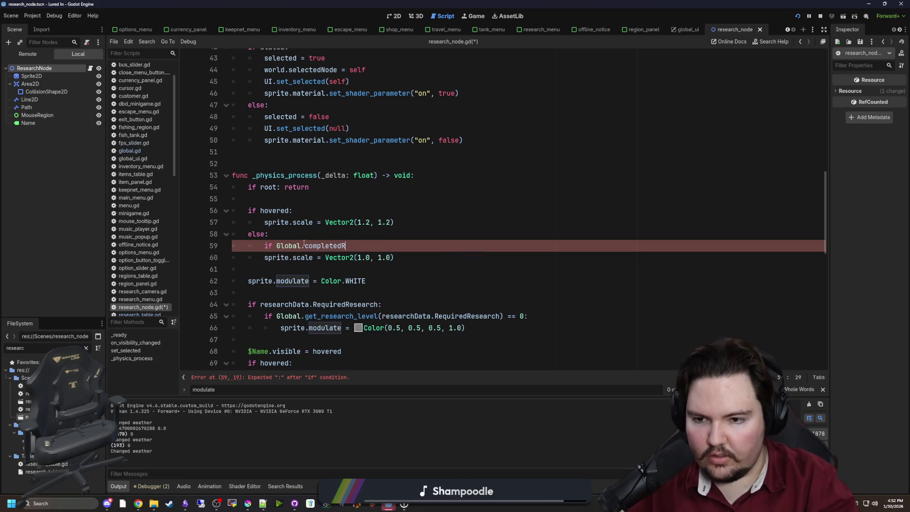
text(t_rese)
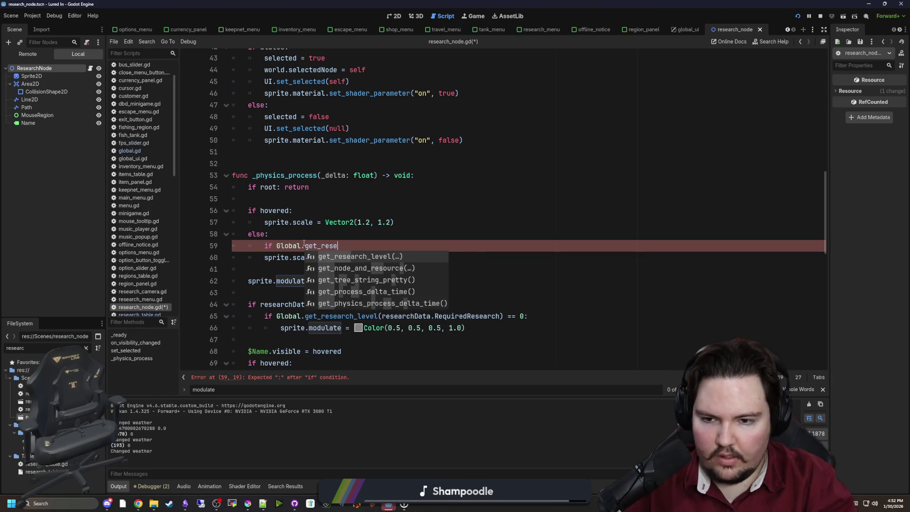
key(Return)
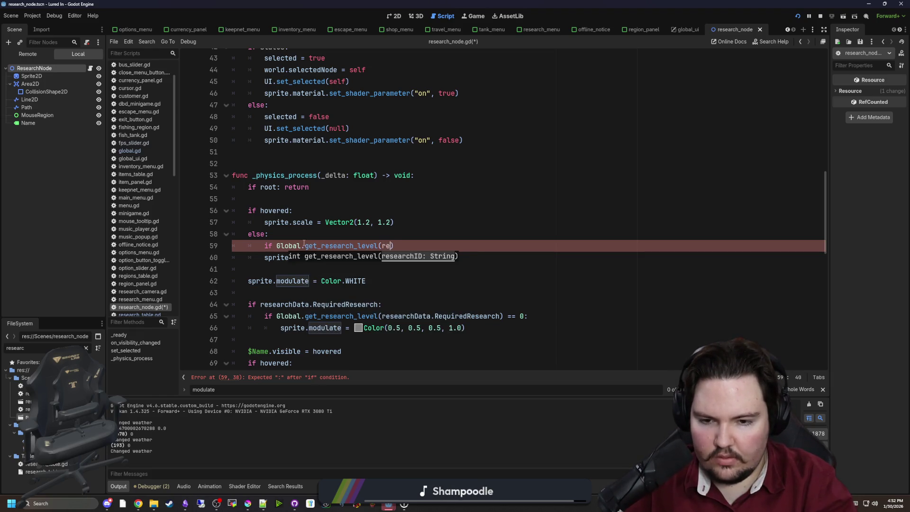
key(BackSpace)
key(BackSpace)
key(BackSpace)
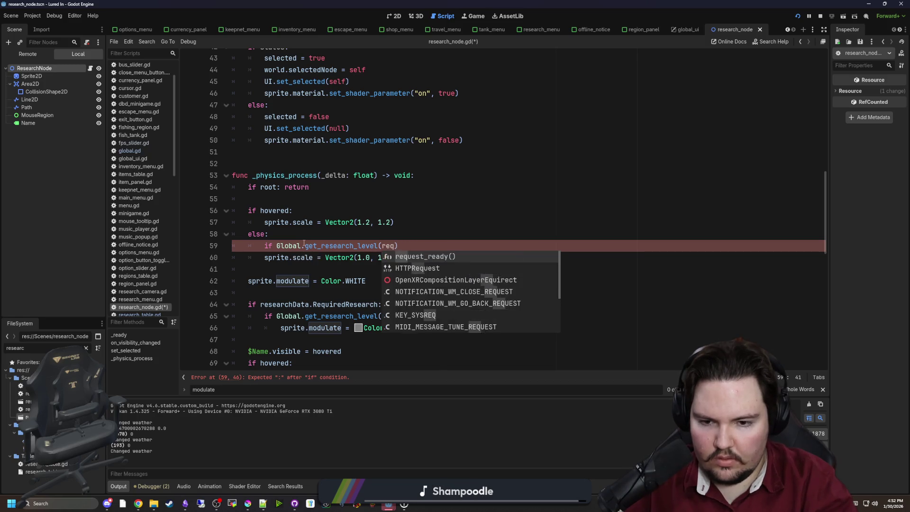
key(BackSpace)
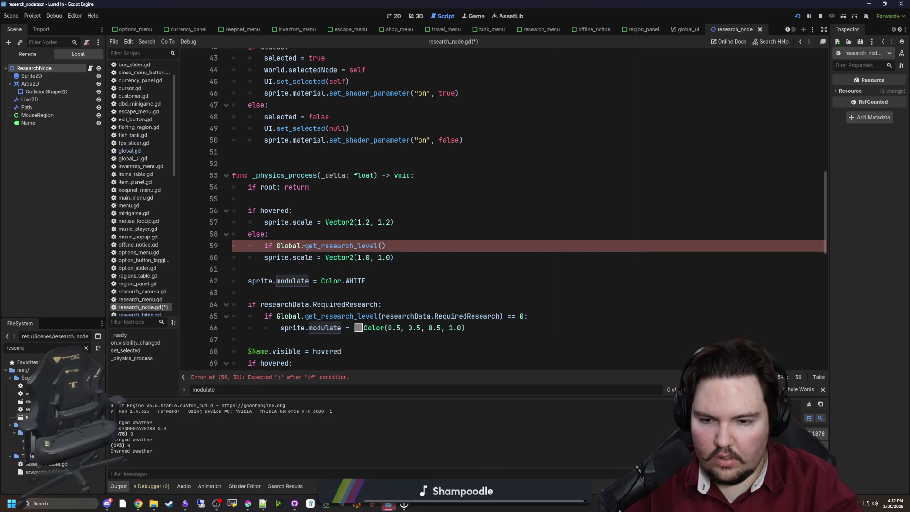
text(researchData.R)
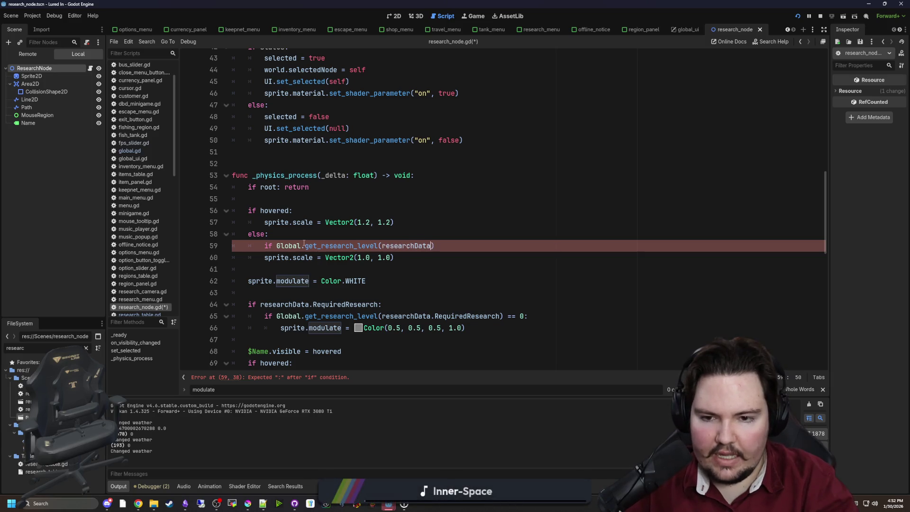
key(Return)
key(BackSpace)
key(BackSpace)
key(BackSpace)
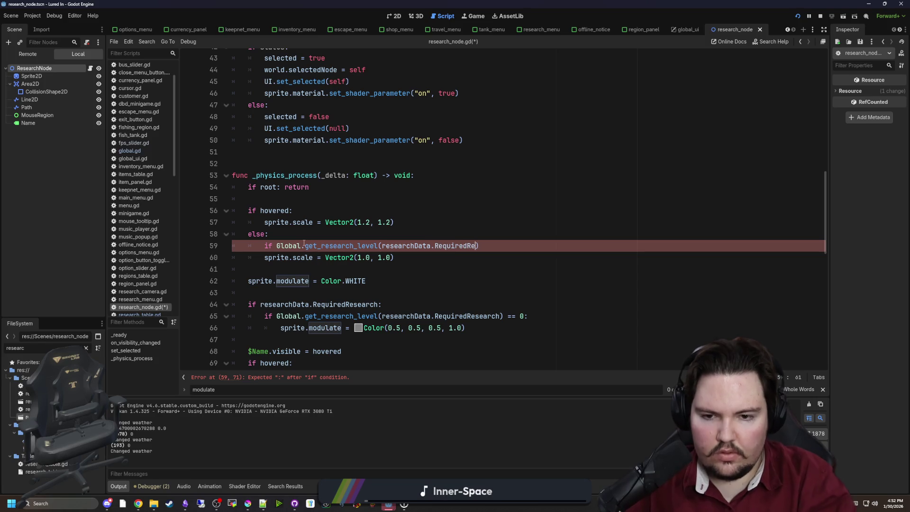
text(search))
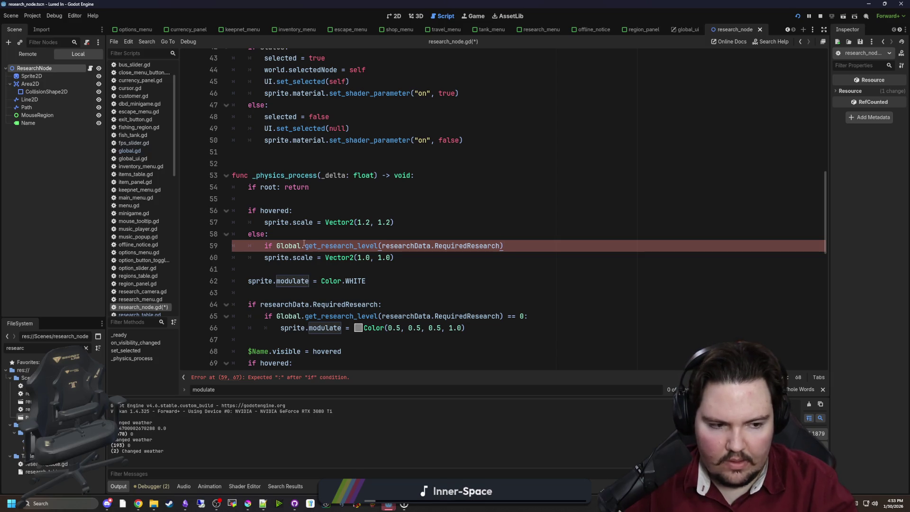
Add an 'if researchData.RequiredResearch:' check directly after the else, using the cut argument.
click(400, 233)
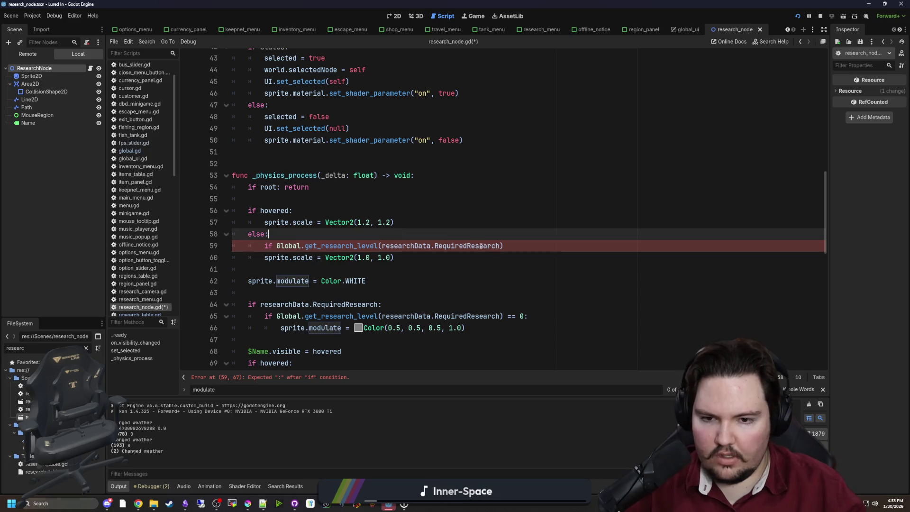
drag(498, 246, 382, 245)
key(BackSpace)
click(295, 233)
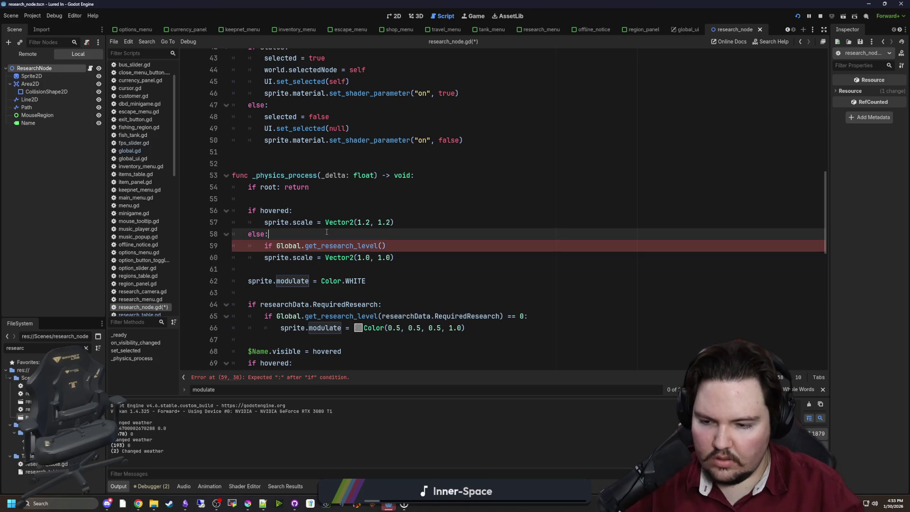
key(Return)
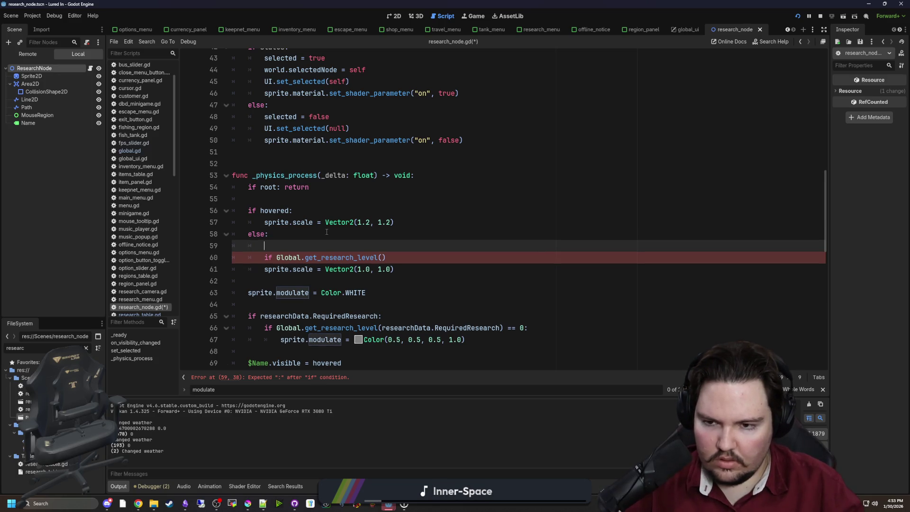
text(if)
text(researchData.RequiredResearch)
text(:)
key(Return)
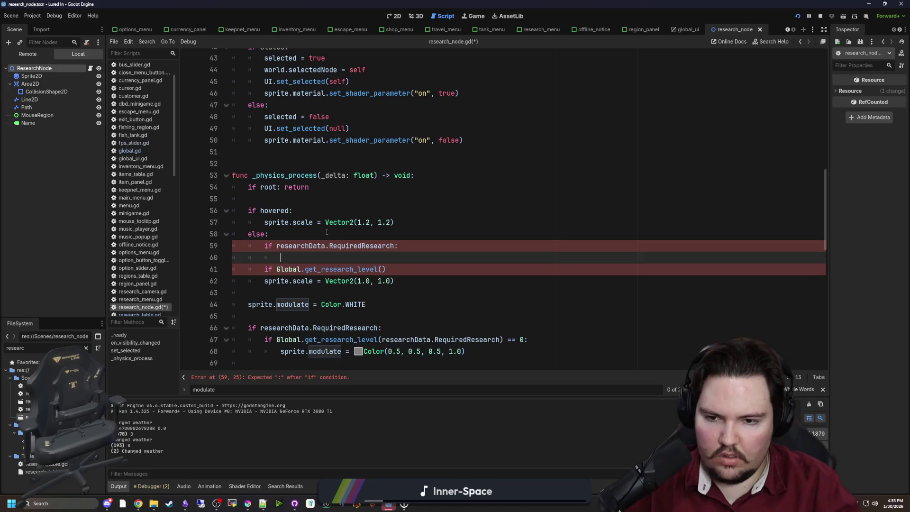
Put researchData.RequiredResearch back into get_research_level() and delete the leftover blank line.
click(266, 267)
drag(397, 246, 277, 245)
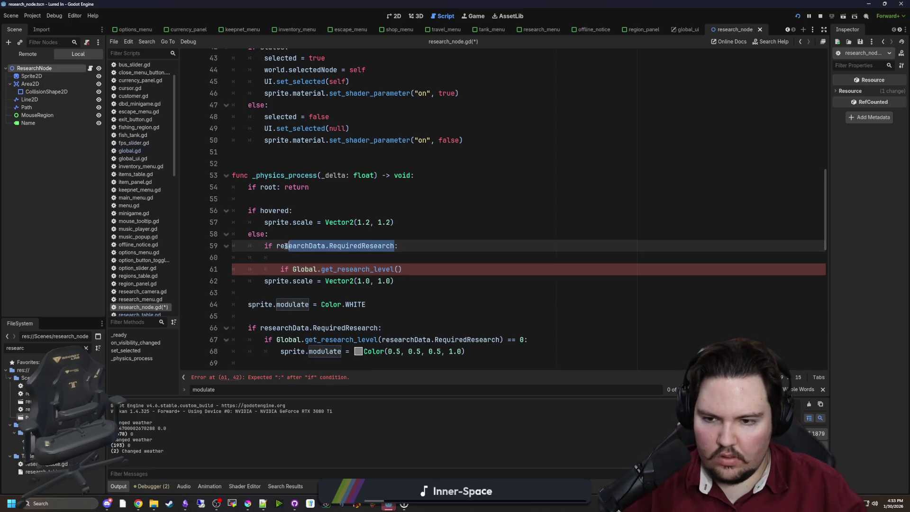
key(ctrl+c)
click(398, 269)
key(ctrl+v)
click(375, 258)
drag(375, 258, 209, 260)
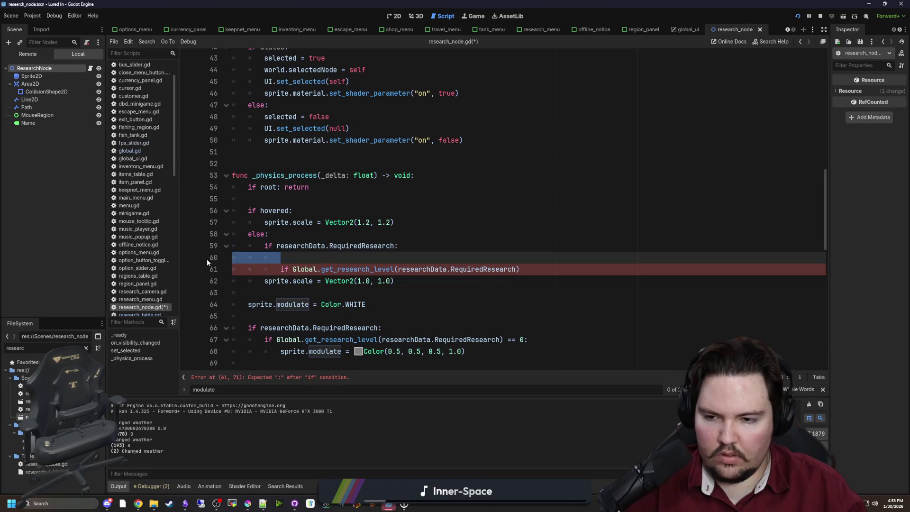
key(BackSpace)
key(BackSpace)
key(Up)
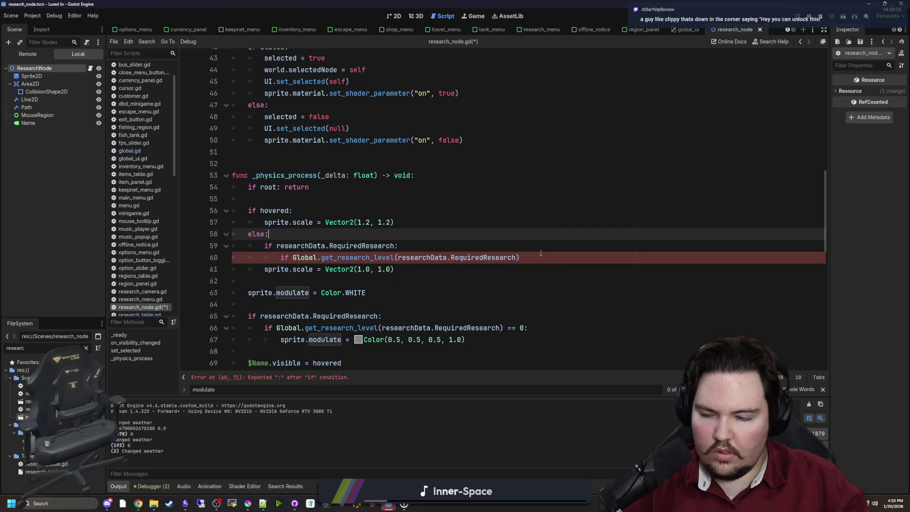
drag(541, 256, 288, 263)
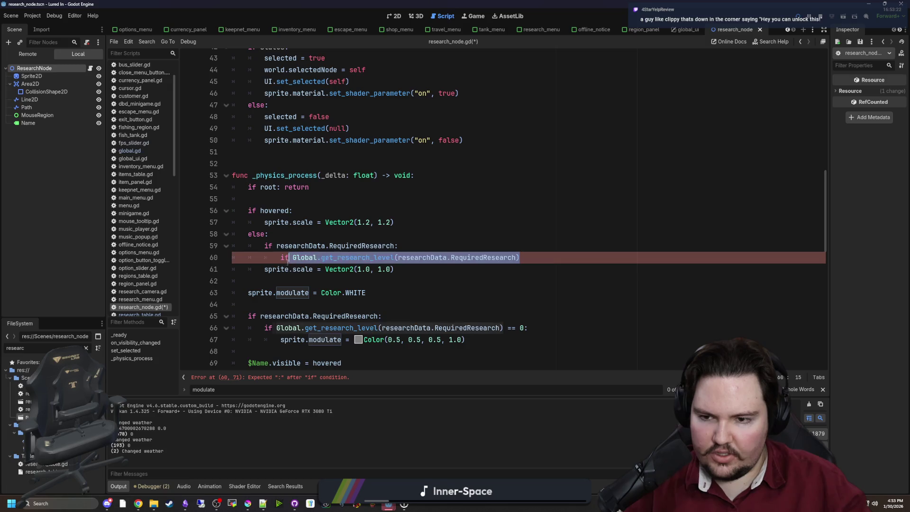
Move the research level check to the top of _physics_process, below the root check.
key(ctrl+x)
click(297, 199)
key(Return)
key(Return)
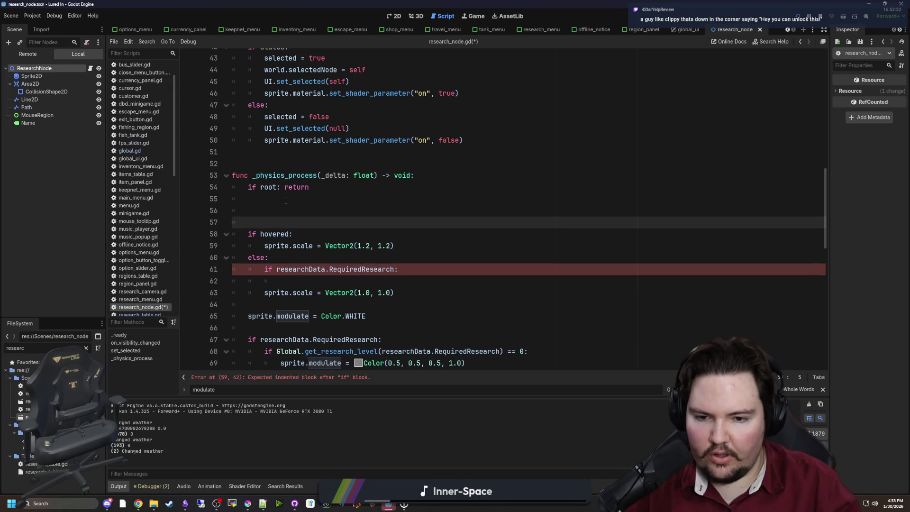
key(Up)
key(ctrl+v)
click(347, 203)
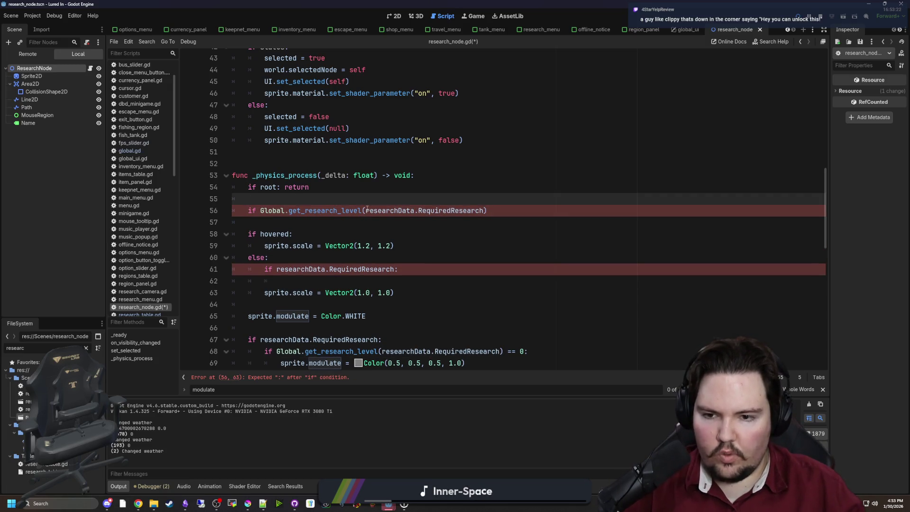
drag(483, 210, 365, 210)
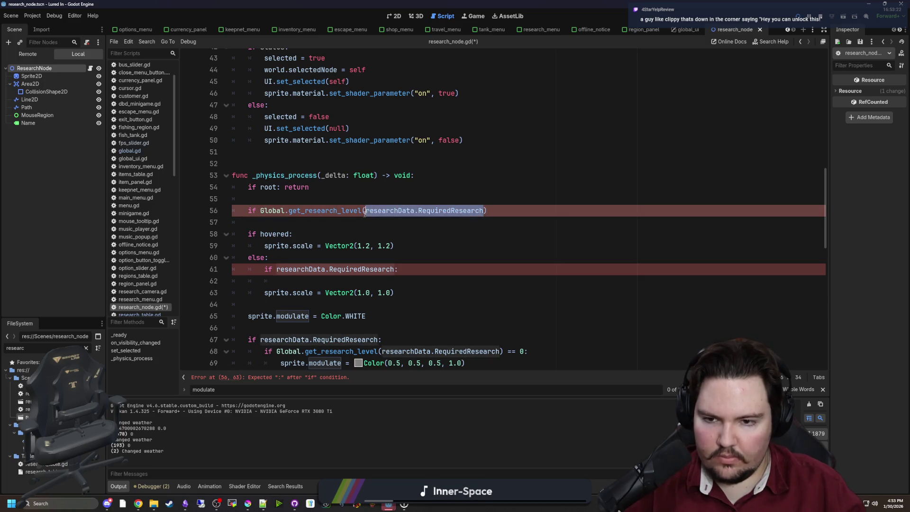
key(ctrl+x)
Declare var requiredResearchLevel with an 'if researchData.RequiredResearch:' check beneath it.
click(350, 202)
text(var requiredResearchLevel = 1)
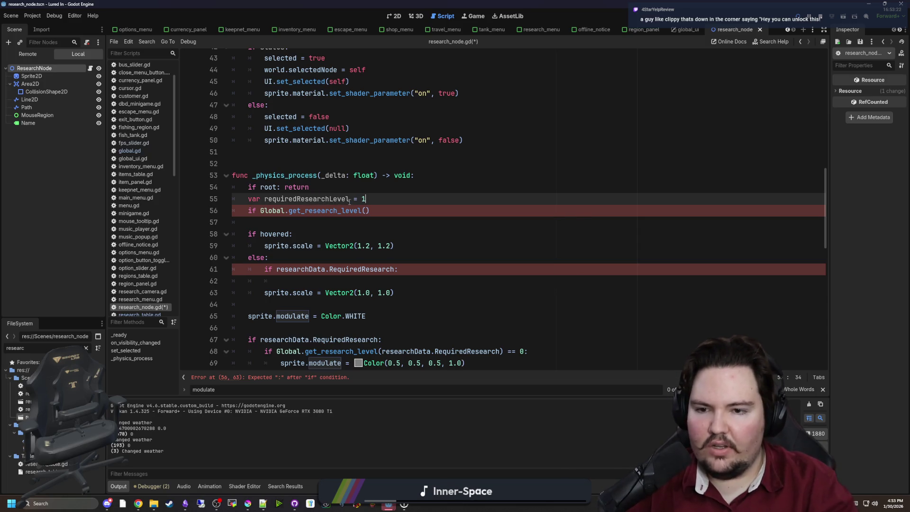
key(Return)
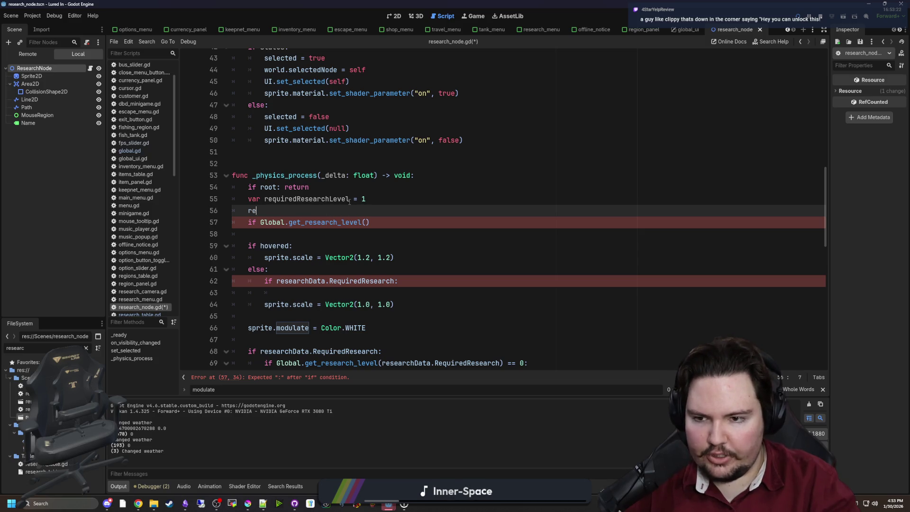
text(if)
key(ctrl+v)
text(:)
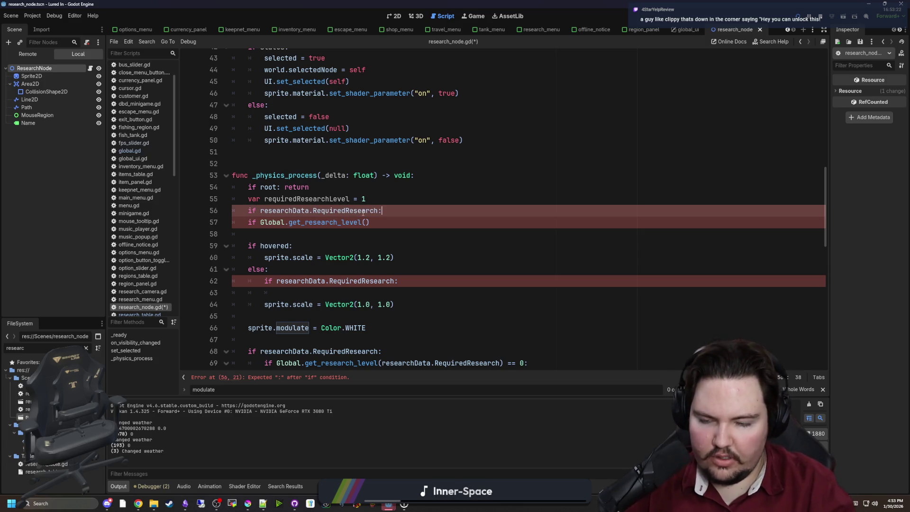
Make the level line 'requiredResearchLevel = Global.get_research_level(researchData.RequiredResearch)'.
click(377, 211)
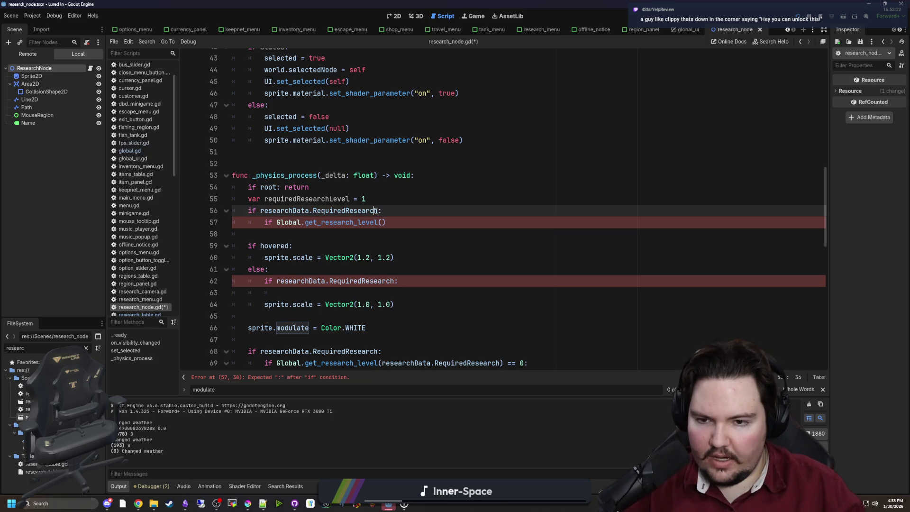
click(308, 238)
double_click(287, 199)
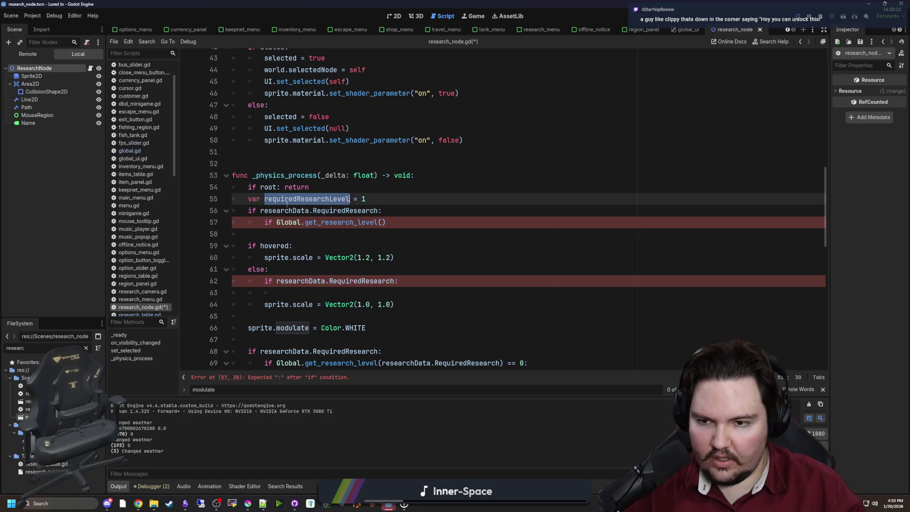
key(ctrl+c)
click(277, 223)
key(BackSpace)
key(BackSpace)
key(BackSpace)
key(ctrl+v)
drag(378, 211, 260, 211)
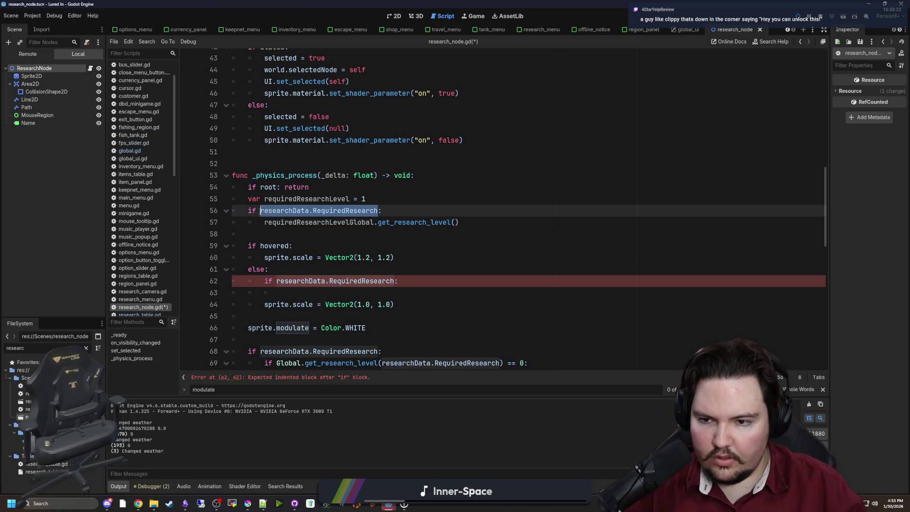
click(333, 222)
text(=)
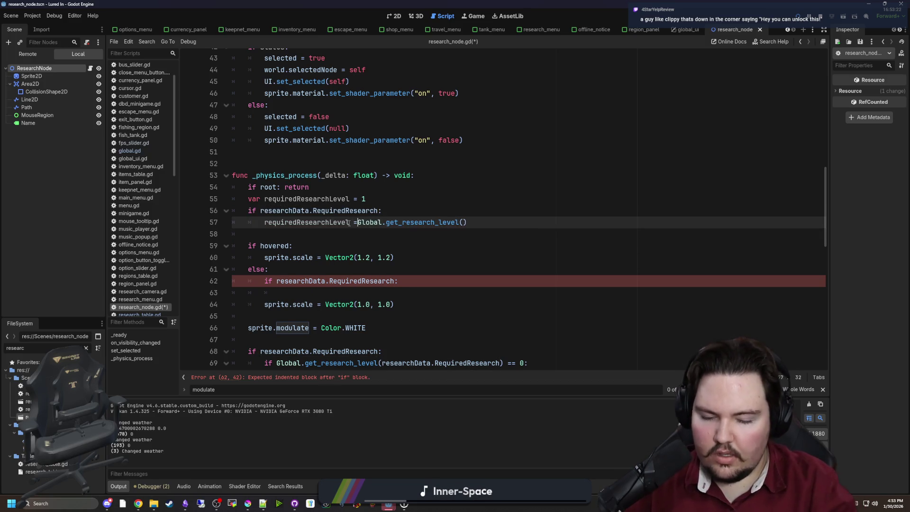
click(455, 222)
key(ctrl+v)
click(463, 210)
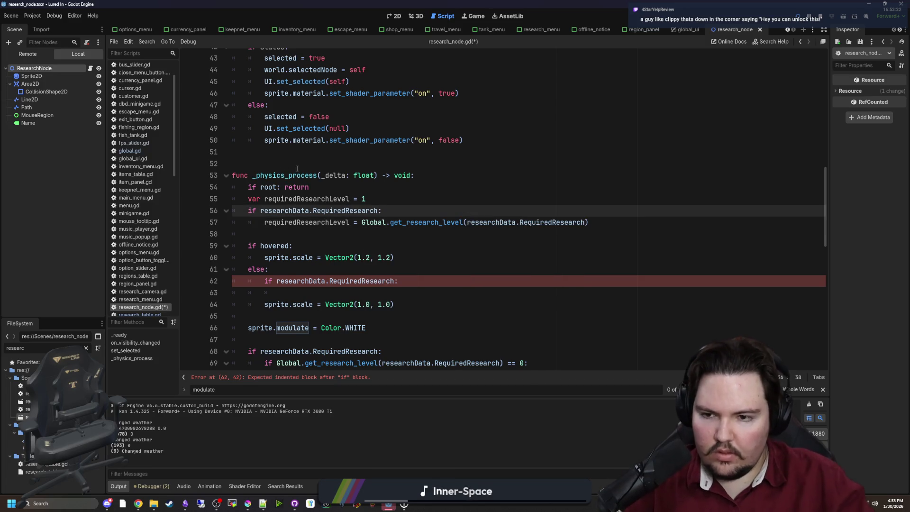
Replace the level lookups on lines 62 and 69 with requiredResearchLevel.
scroll(297, 169, down, 1)
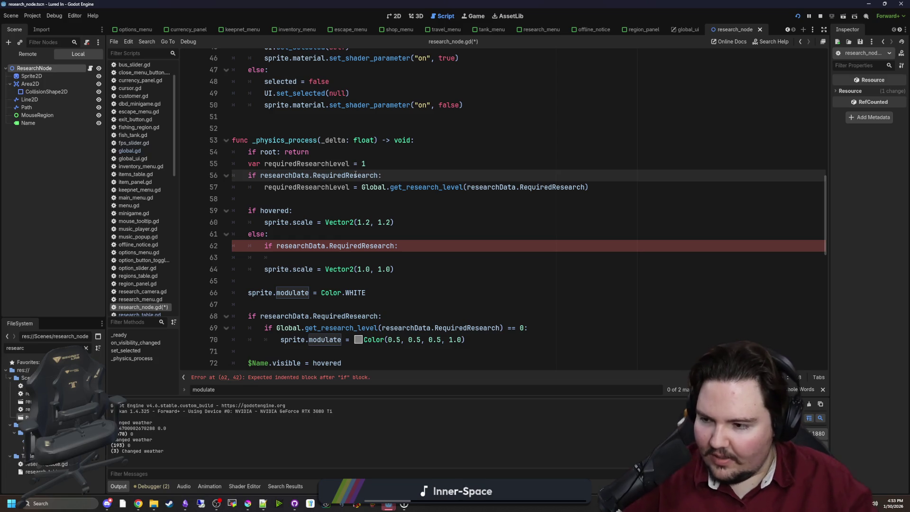
click(323, 194)
double_click(314, 187)
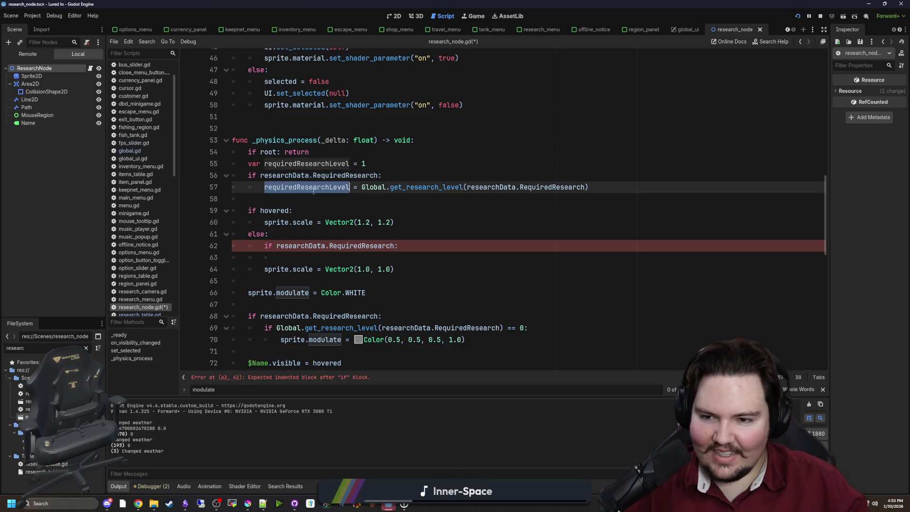
scroll(323, 209, down, 1)
drag(399, 210, 264, 211)
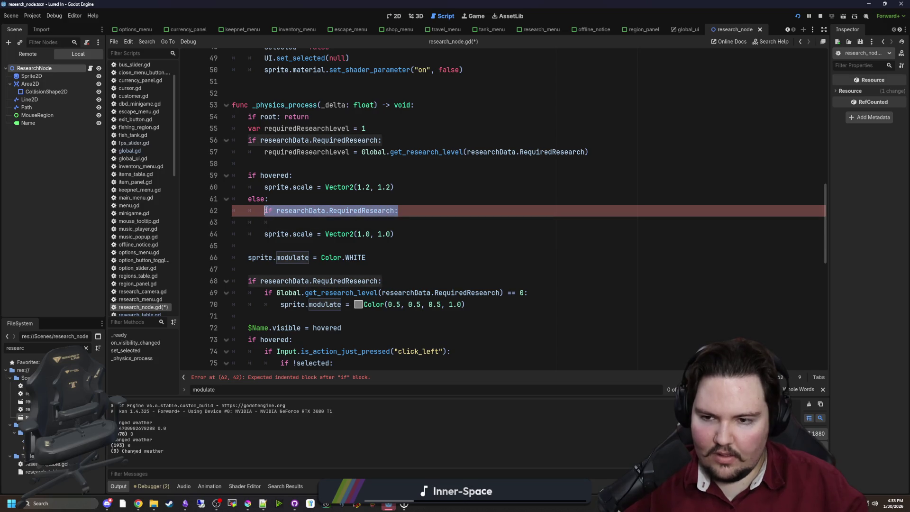
key(ctrl+v)
text(if)
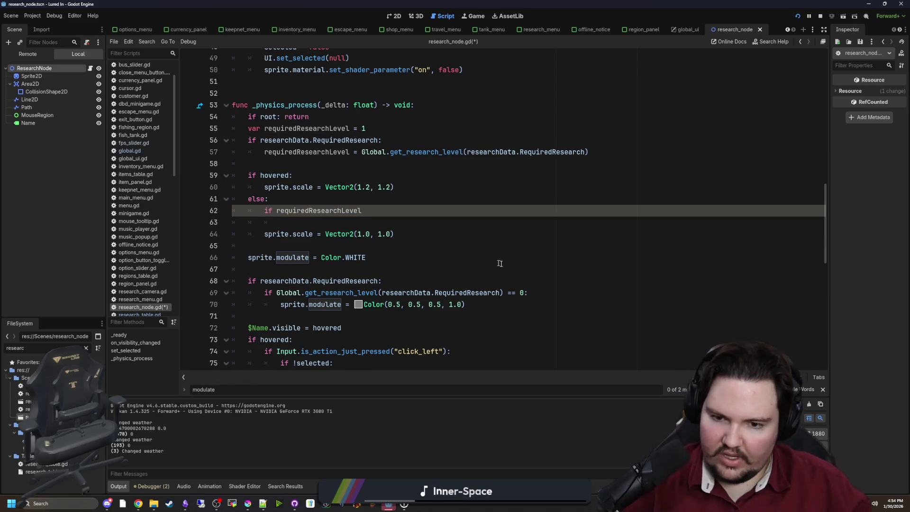
click(498, 259)
scroll(473, 298, down, 1)
mouse_move(504, 258)
mouse_down()
mouse_move(304, 247)
mouse_move(276, 257)
mouse_up()
key(ctrl+v)
click(306, 235)
scroll(303, 235, up, 1)
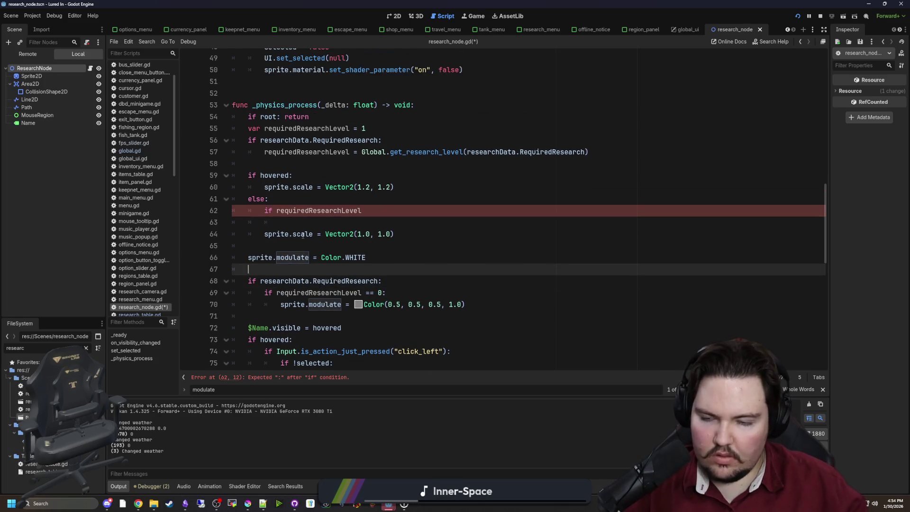
click(301, 210)
Change line 62 to 'requiredResearchLevel >= 1' and nest an 'if Global.research >= researchData.Cost:' check.
click(310, 204)
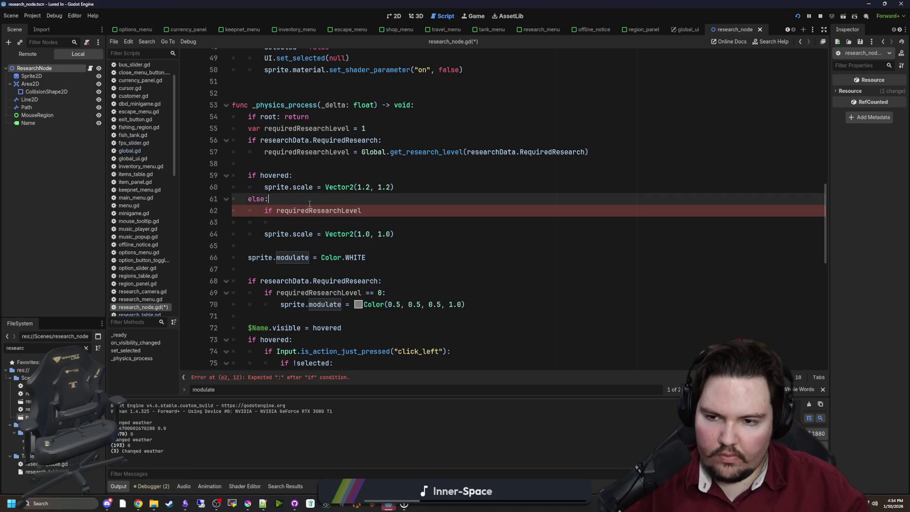
click(376, 209)
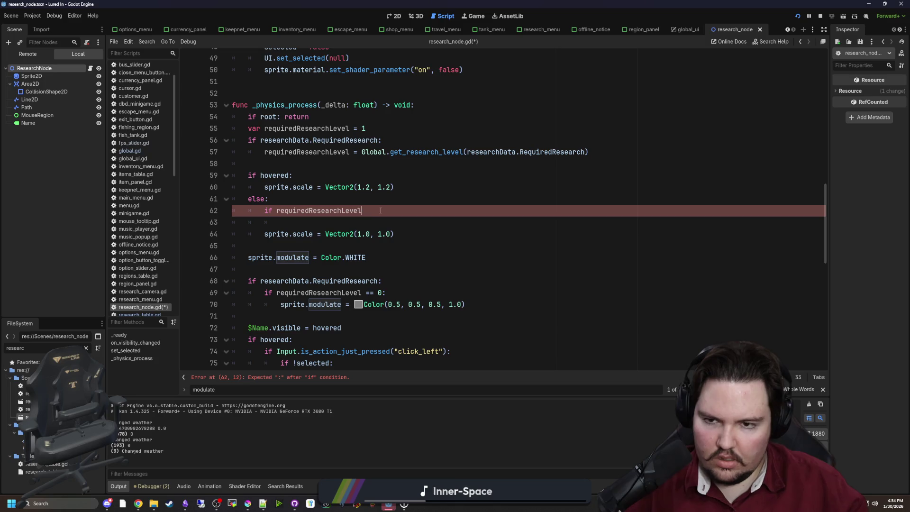
text(>= 1:)
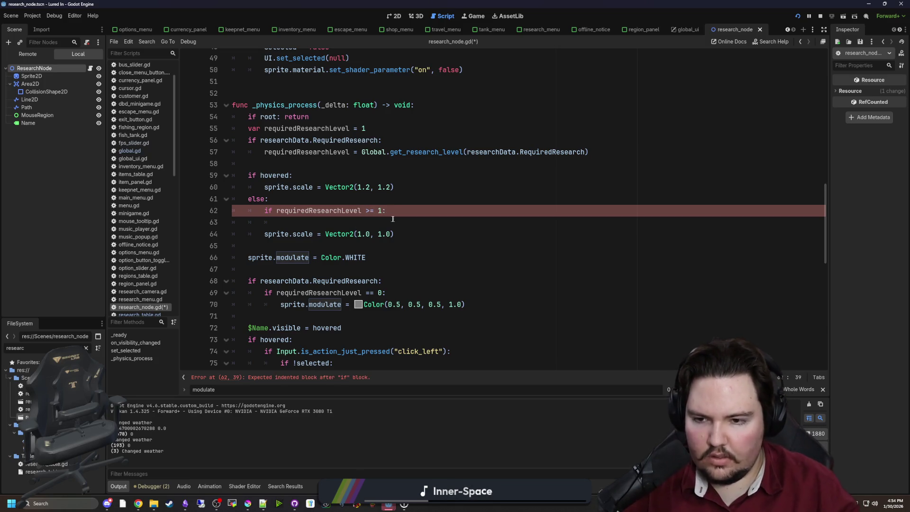
click(289, 221)
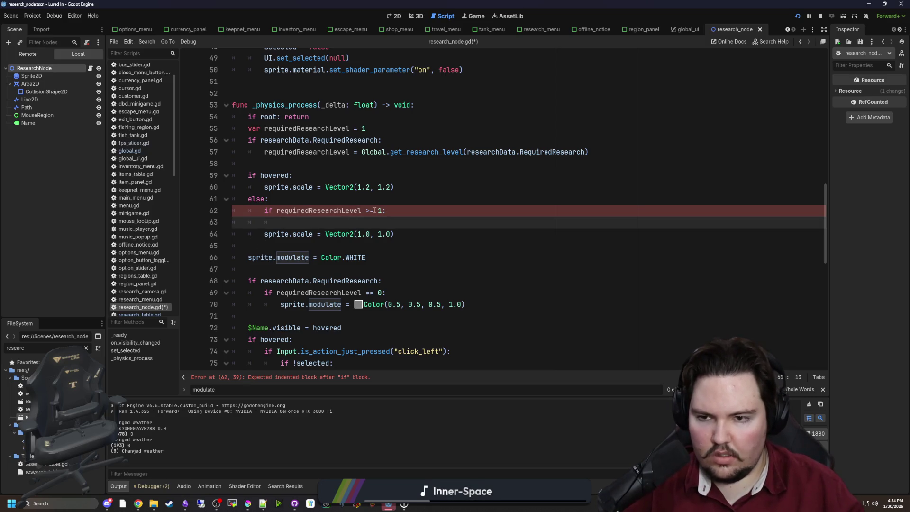
scroll(374, 211, down, 2)
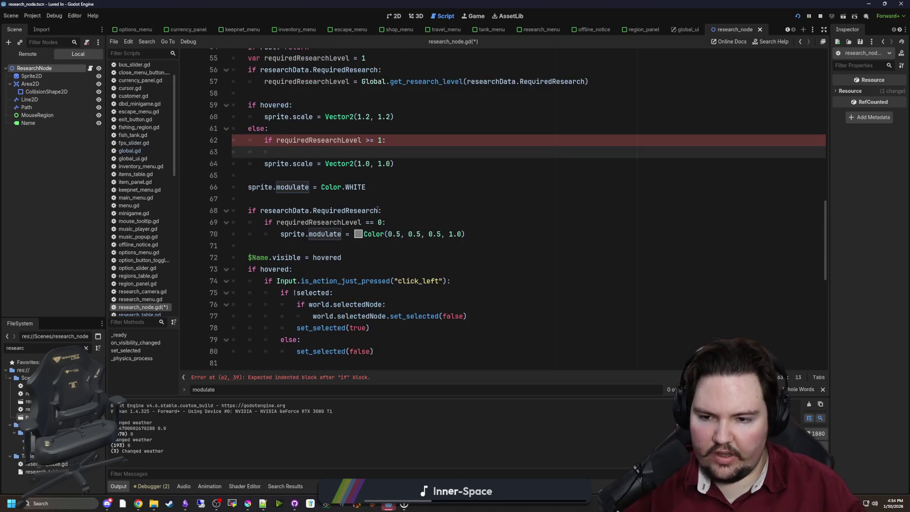
scroll(375, 211, up, 2)
text(if Glo)
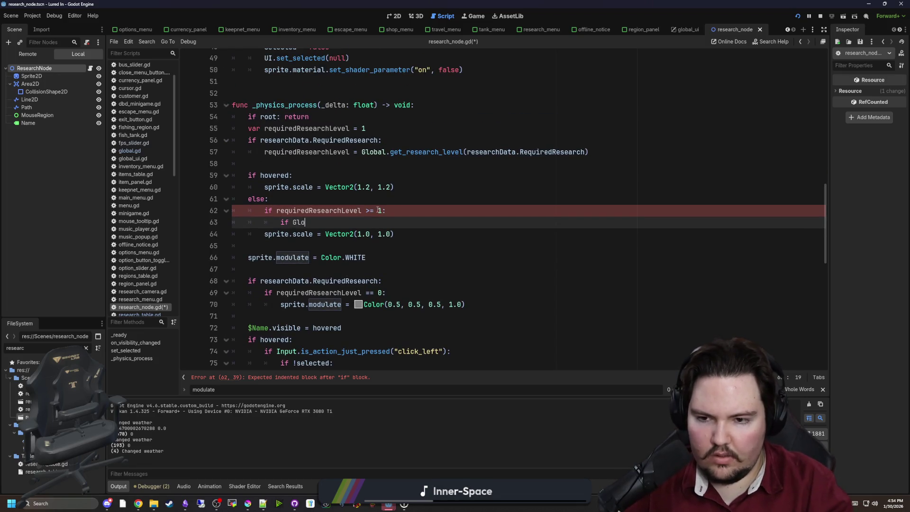
text(ch)
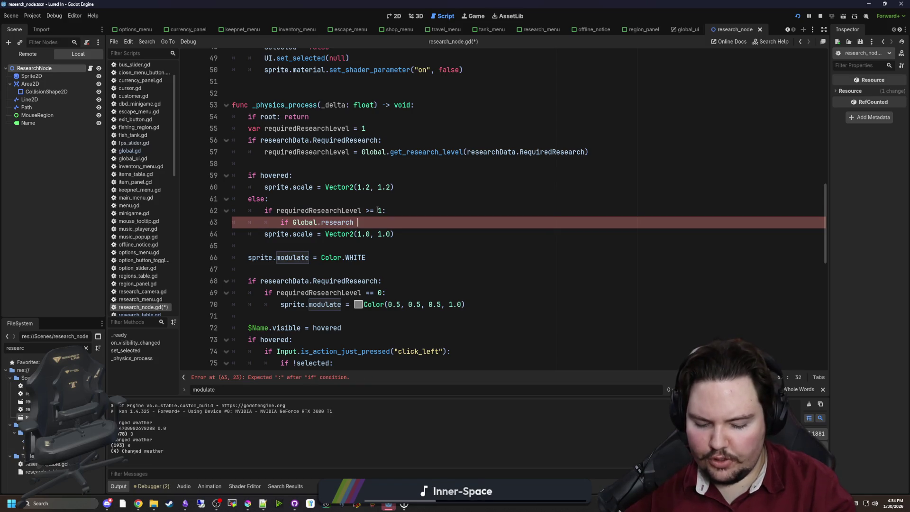
text( rese)
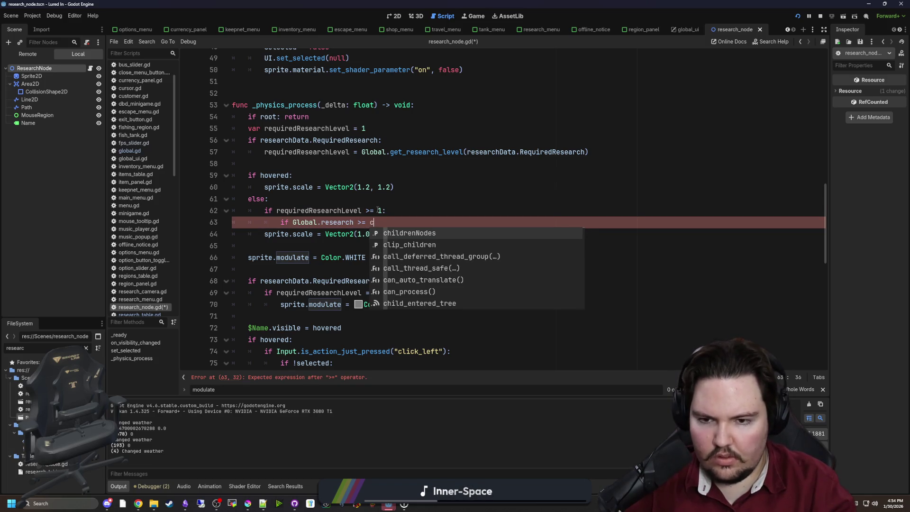
text(archC)
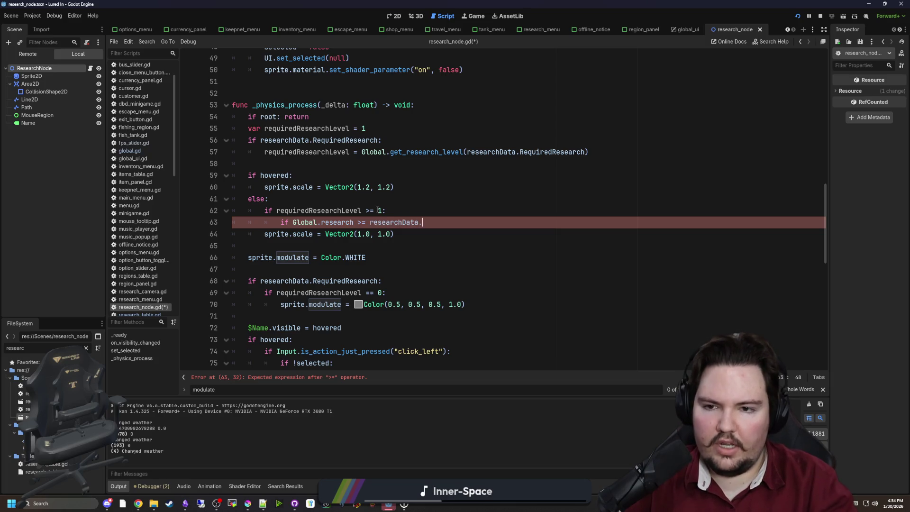
text(resear)
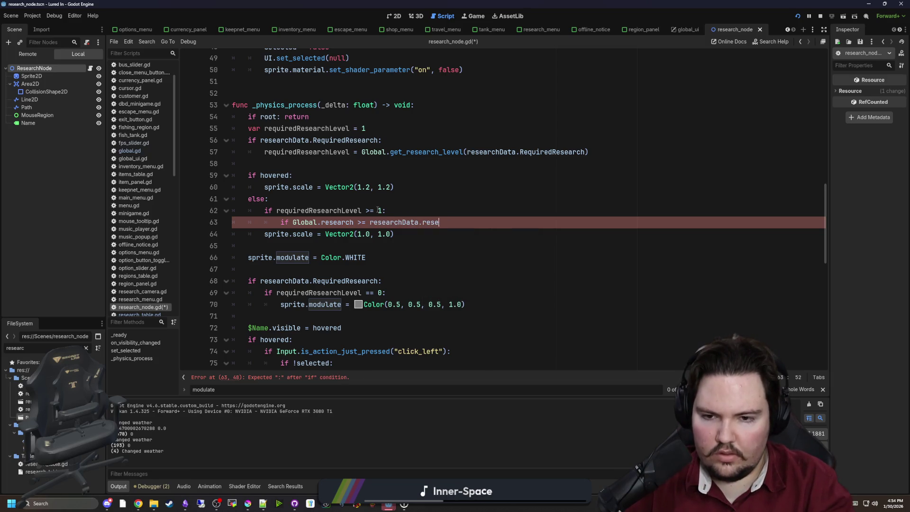
text(:)
key(Return)
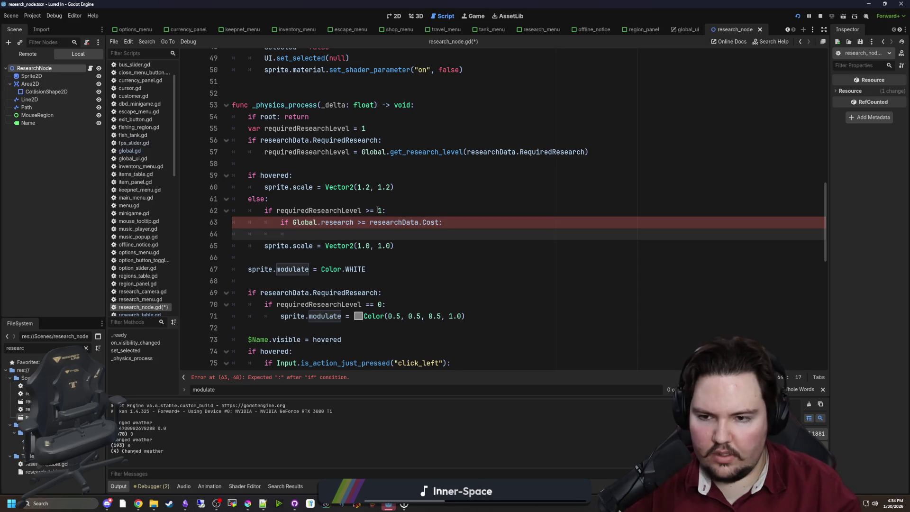
Set sprite.scale = Global.sin_range() inside the cost check, based on the default scale line.
drag(402, 246, 265, 246)
key(ctrl+c)
key(Up)
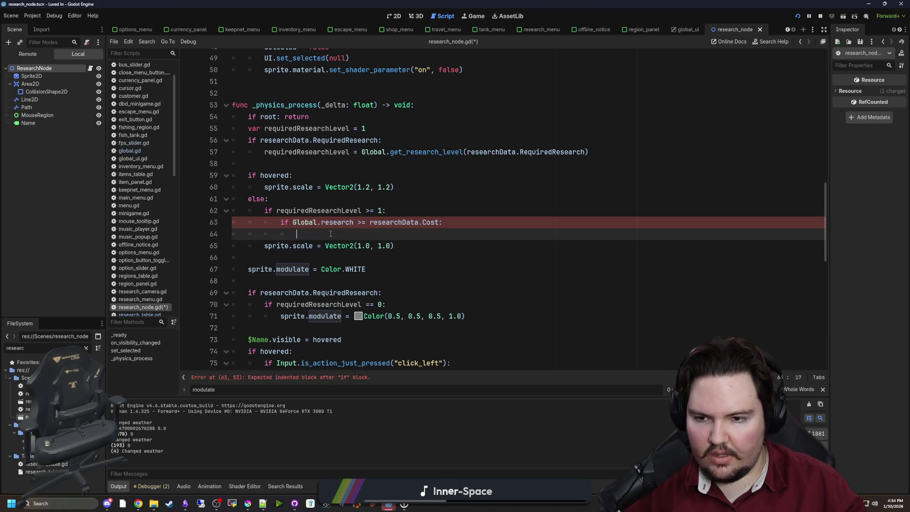
key(ctrl+v)
key(BackSpace)
key(BackSpace)
key(BackSpace)
key(BackSpace)
key(BackSpace)
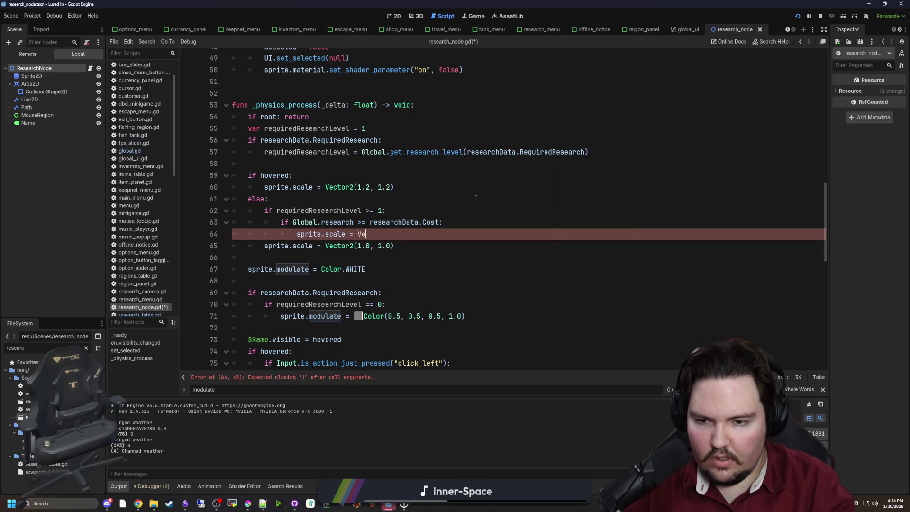
text(.sin_range)
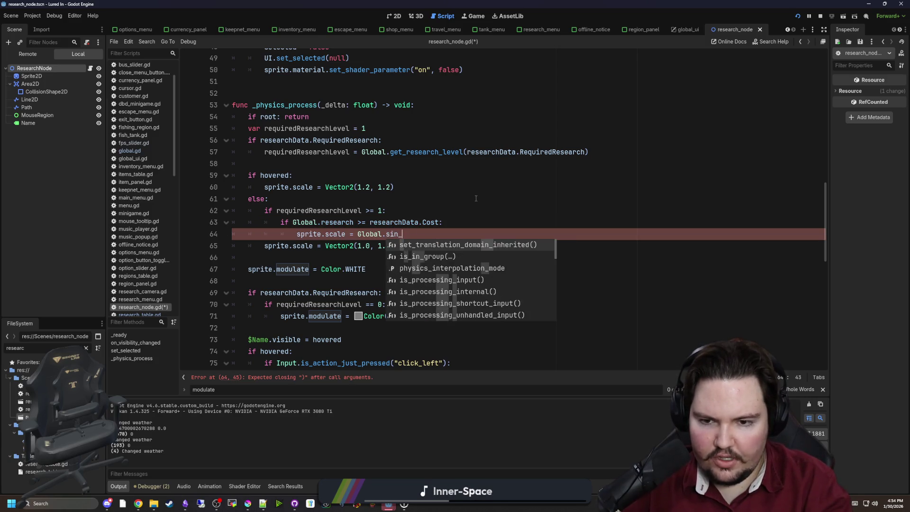
text(())
scroll(476, 198, up, 1)
click(476, 198)
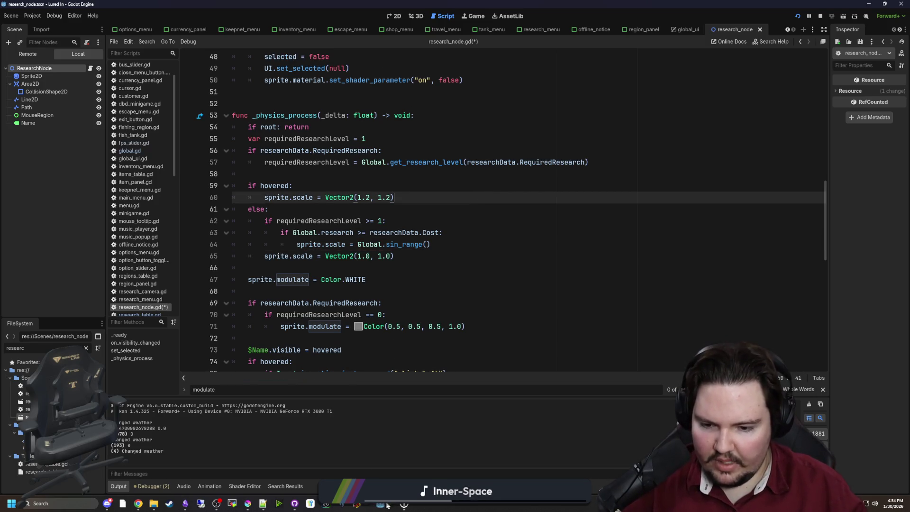
In the Deadlift project's global.gd, find and select the sin_range helper function.
mouse_move(389, 506)
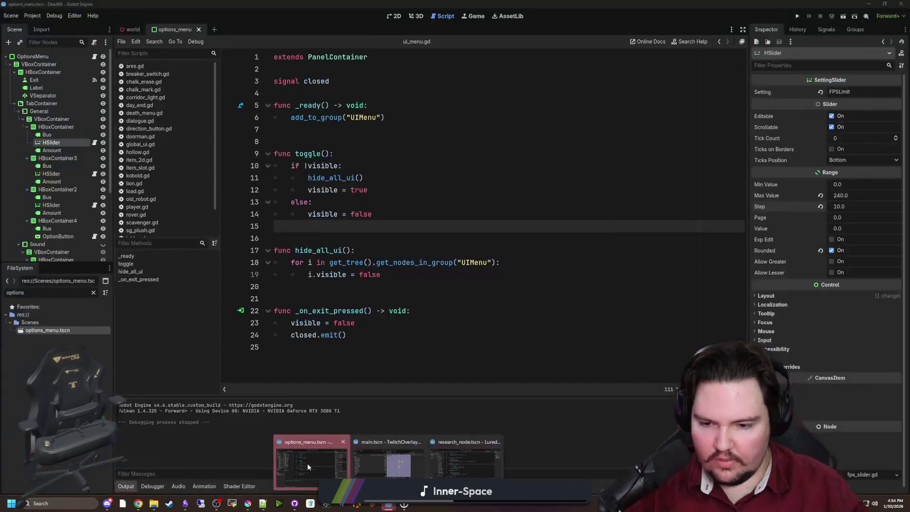
click(474, 472)
mouse_move(388, 506)
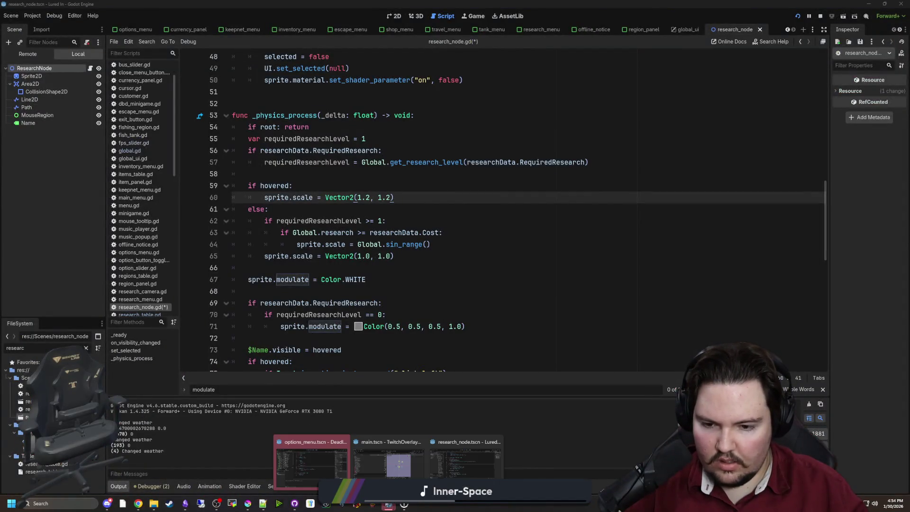
click(302, 465)
click(94, 293)
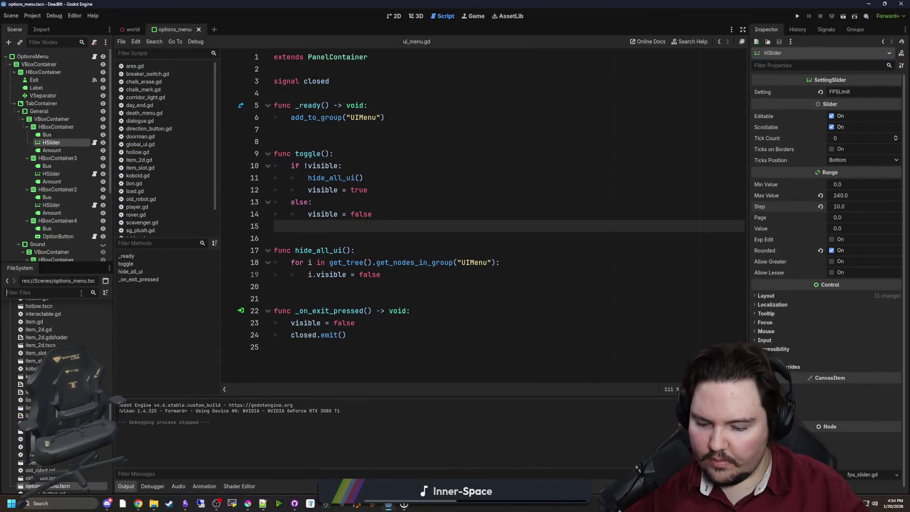
text(globa)
double_click(32, 323)
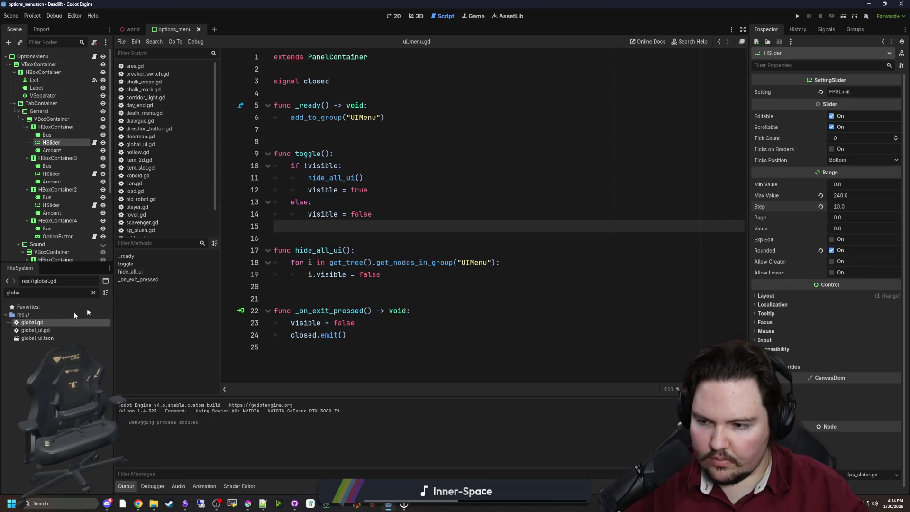
click(439, 202)
key(ctrl+f)
text(sin_range)
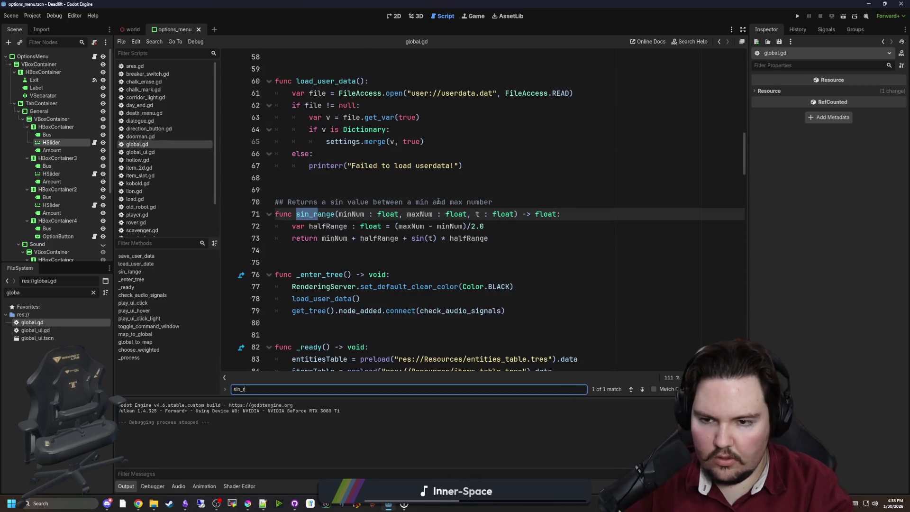
mouse_move(489, 238)
mouse_down()
mouse_move(481, 286)
mouse_move(388, 223)
mouse_move(278, 201)
mouse_up()
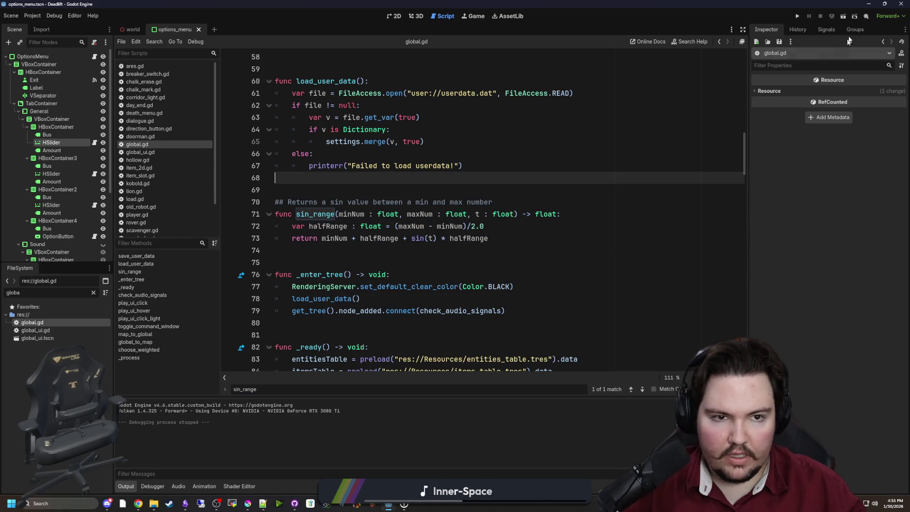
Paste the sin_range helper after the music list in Lured In's global.gd and save all.
click(868, 4)
key(Up)
click(129, 150)
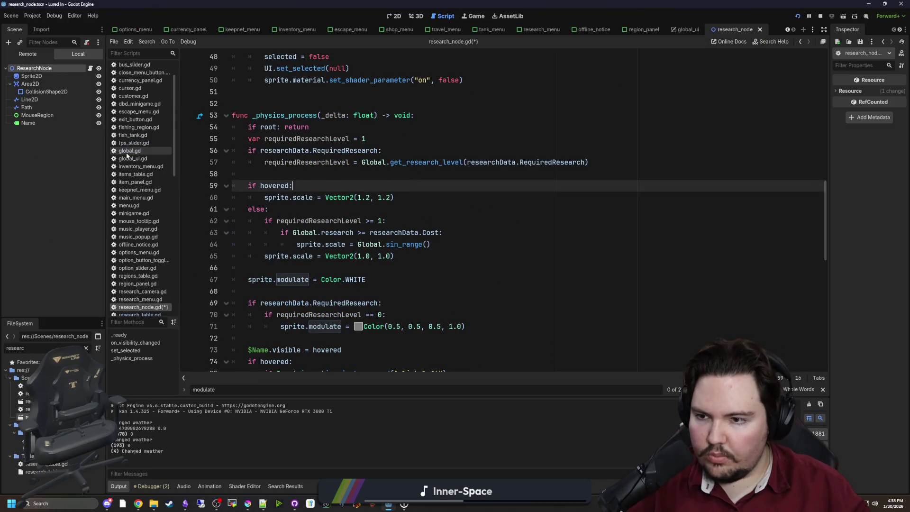
click(256, 245)
key(Return)
key(Return)
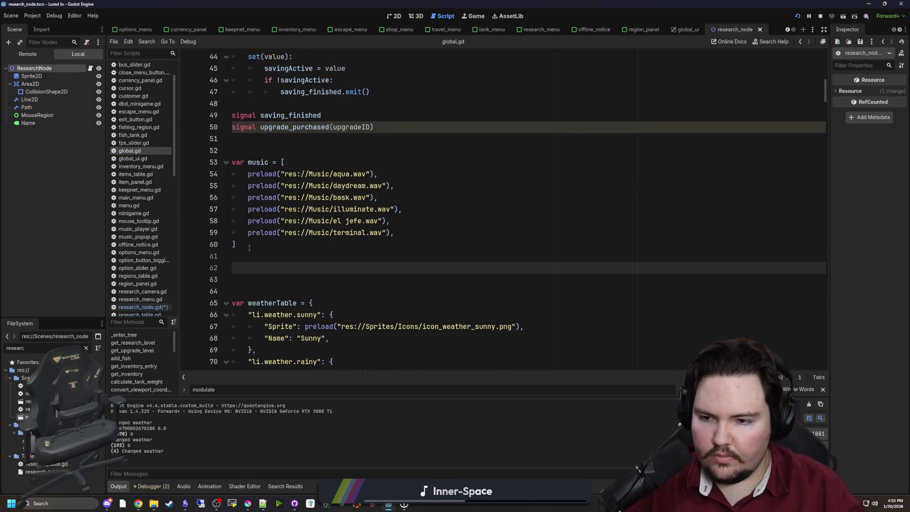
key(ctrl+v)
click(258, 258)
key(ctrl+s)
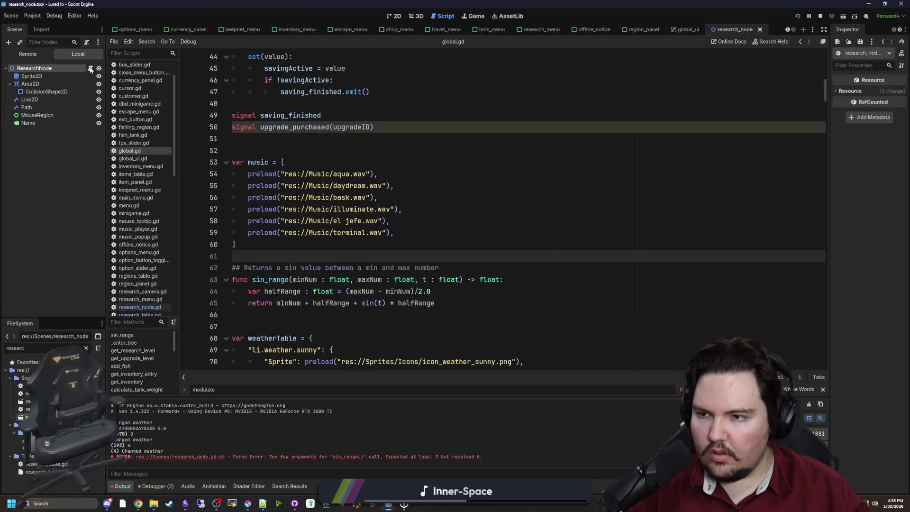
click(140, 307)
click(394, 208)
Make line 64 Vector2.ONE * Global.sin_range(0.9, 1.1, …) and reset line 65 to Vector2.ONE.
click(407, 256)
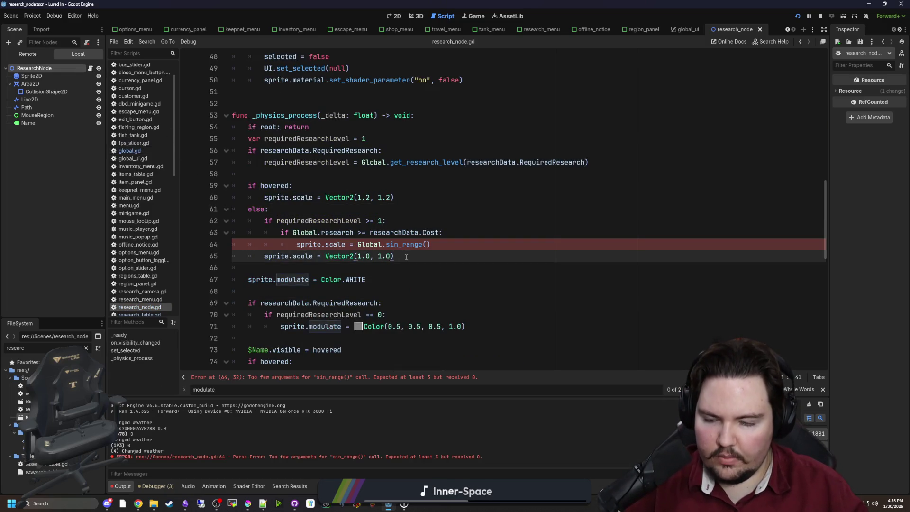
click(426, 244)
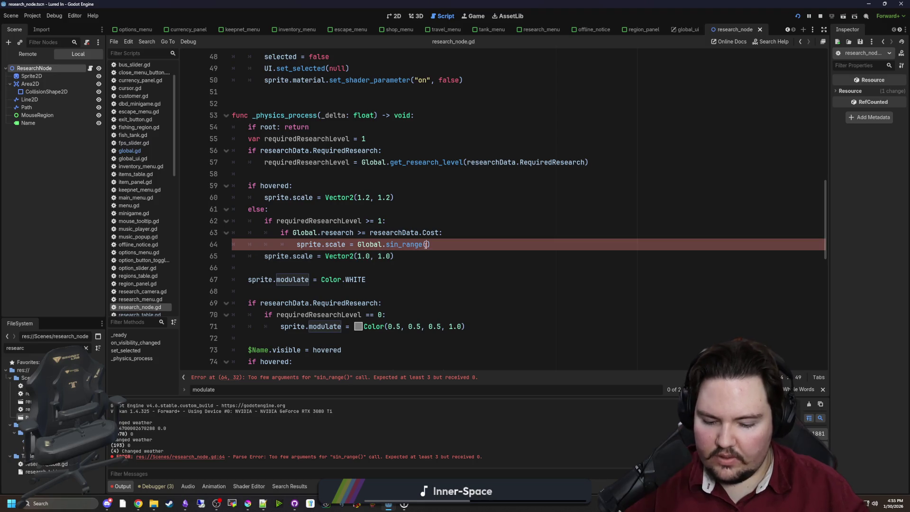
text(0.9, )
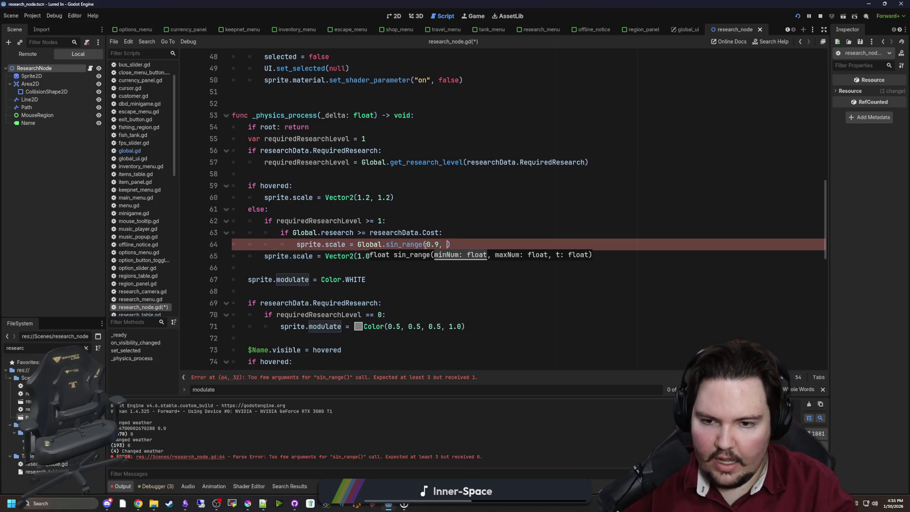
text())
click(358, 244)
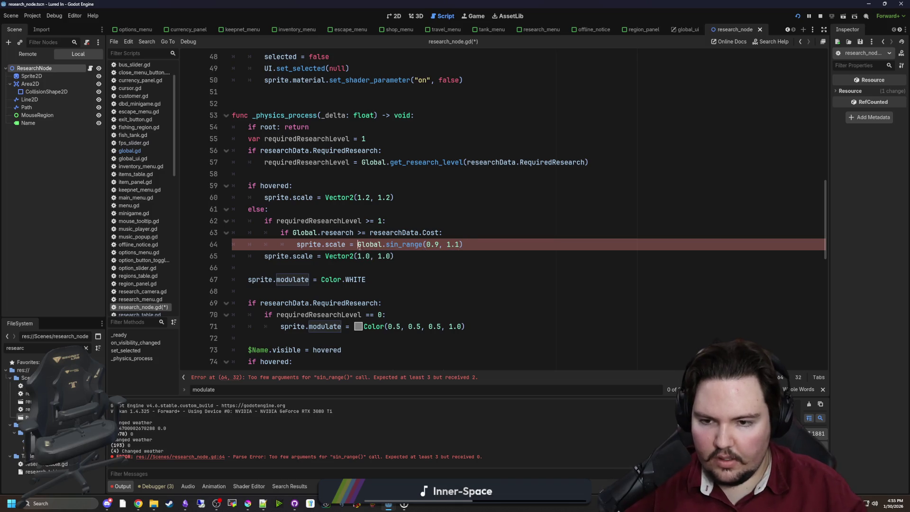
text(Vector2.ONE)
text( *)
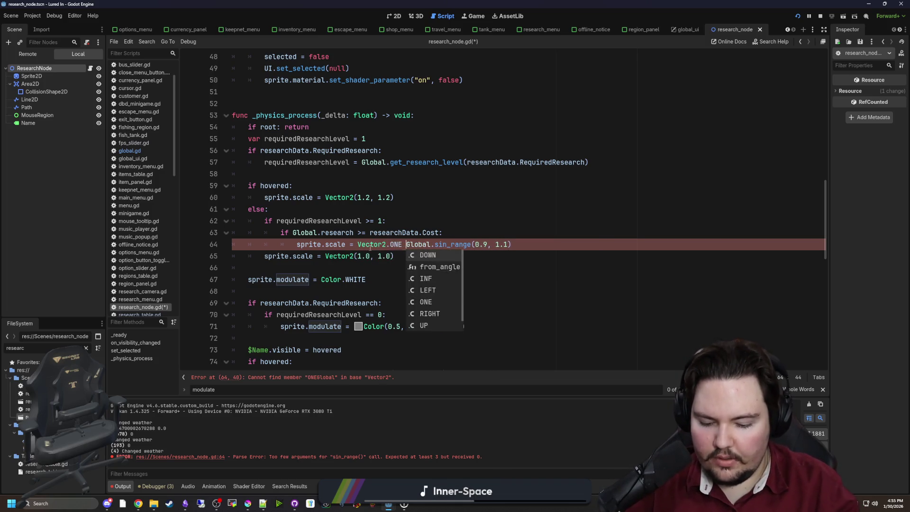
mouse_move(394, 256)
mouse_down()
mouse_move(338, 256)
mouse_move(355, 256)
mouse_up()
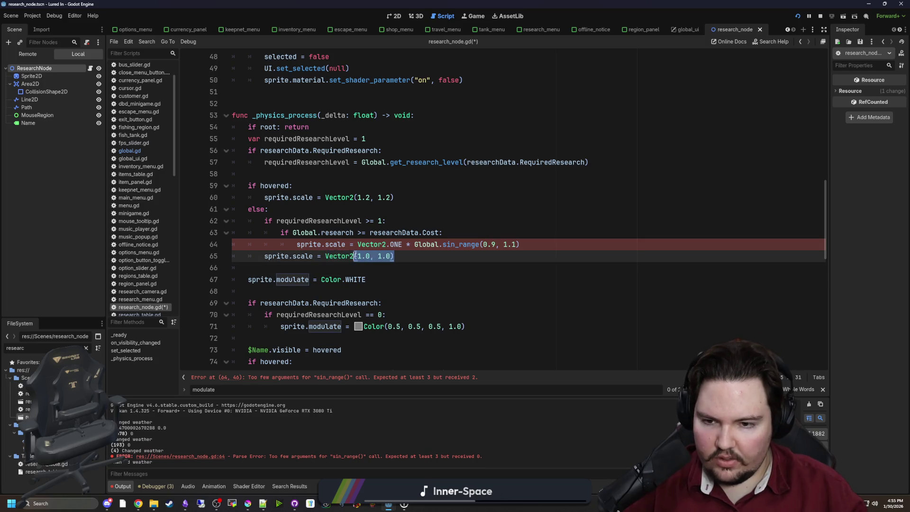
text(.ONE)
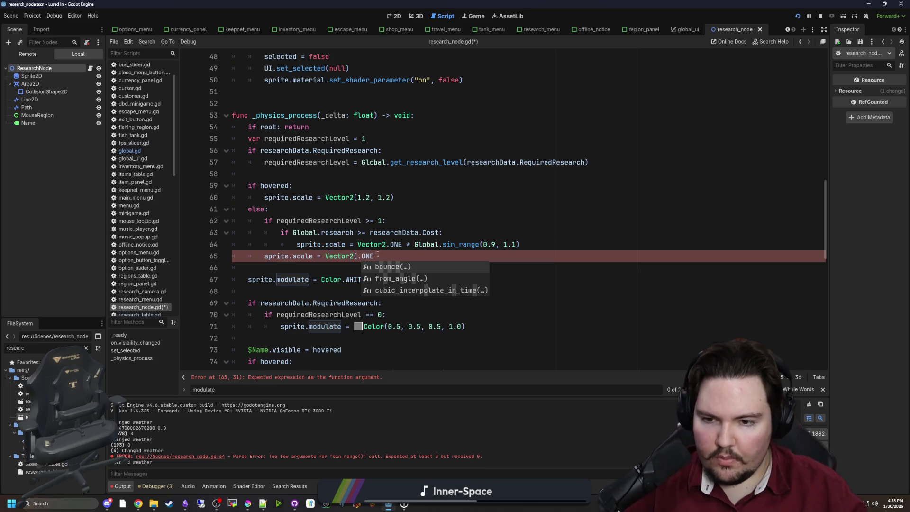
click(359, 256)
key(BackSpace)
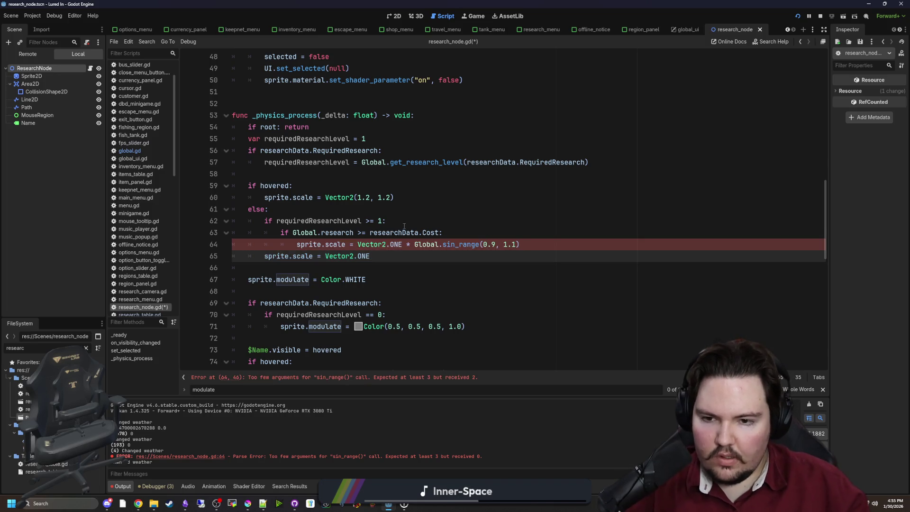
click(407, 222)
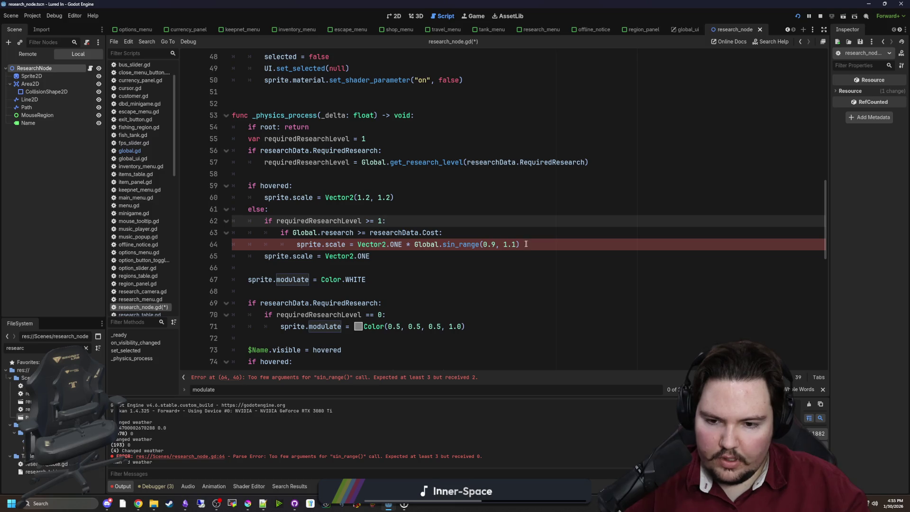
After checking sin_range's parameters, pass Time.get_ticks_msec()/1000.0 as its time argument and save.
ctrl+click(475, 250)
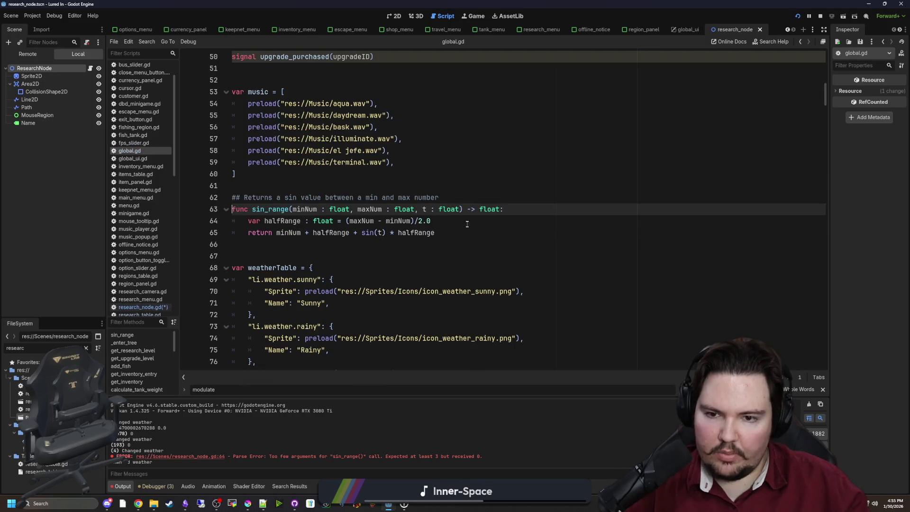
scroll(477, 228, up, 2)
key(alt+Left)
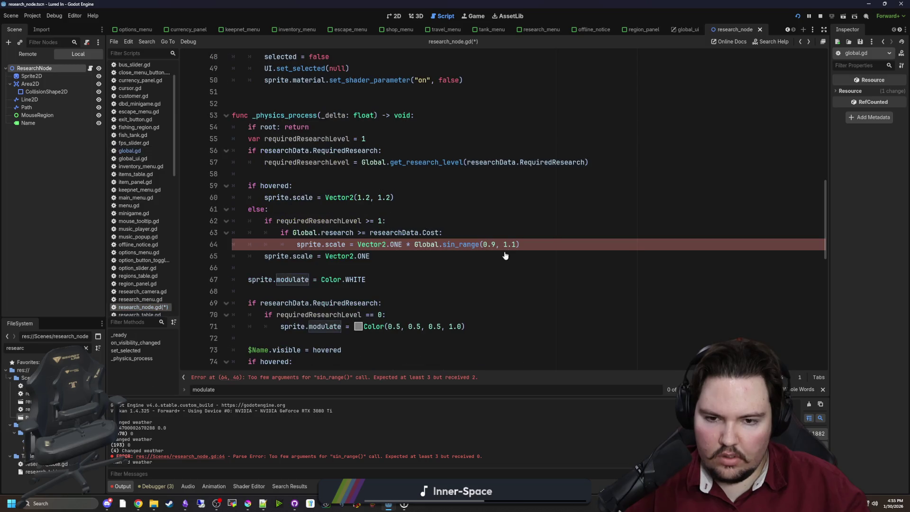
text(, TIME.)
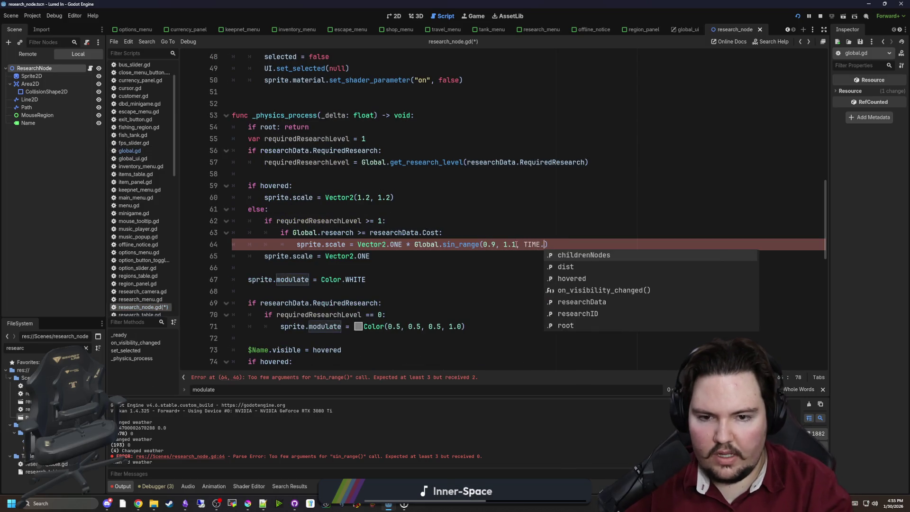
text(get_ticks)
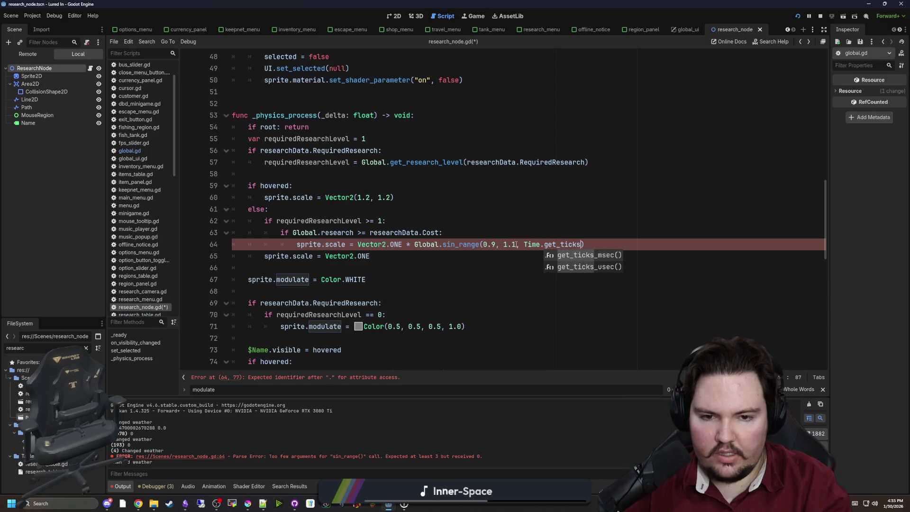
key(Return)
text(/1000.0)
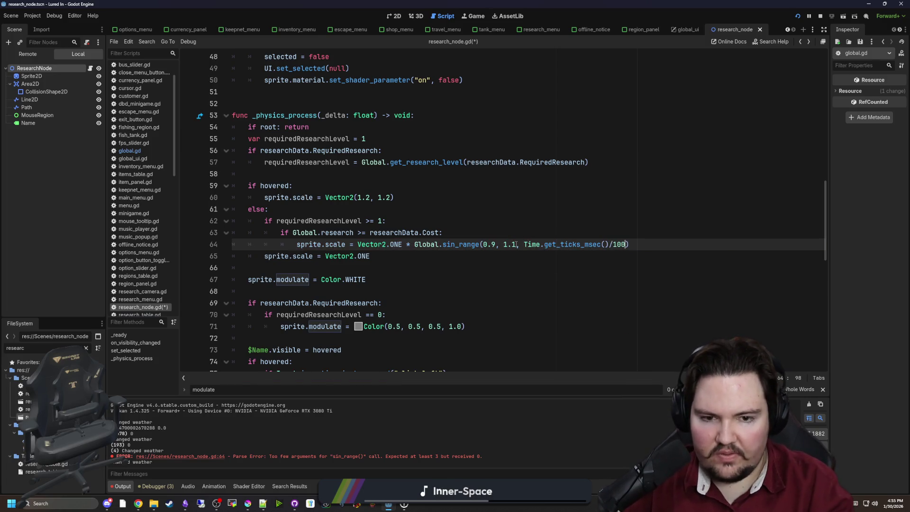
click(562, 230)
key(ctrl+s)
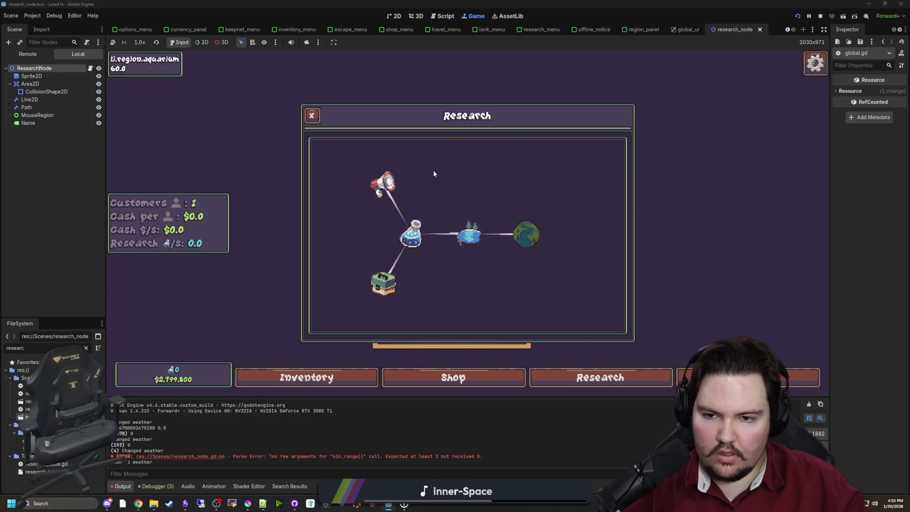
In the running game's shop, buy many Researcher levels to generate research.
click(483, 376)
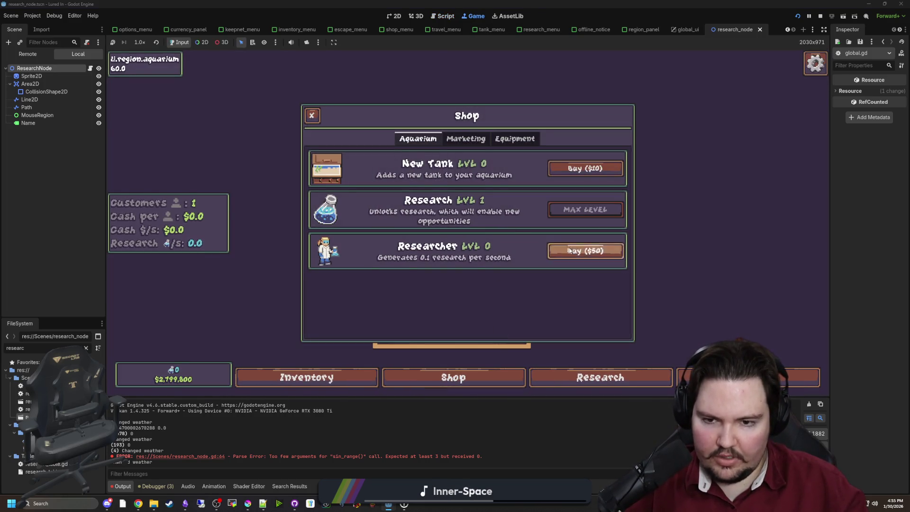
click(580, 251)
click(579, 252)
click(578, 252)
click(578, 251)
click(579, 251)
click(578, 252)
click(578, 252)
click(578, 252)
triple_click(578, 252)
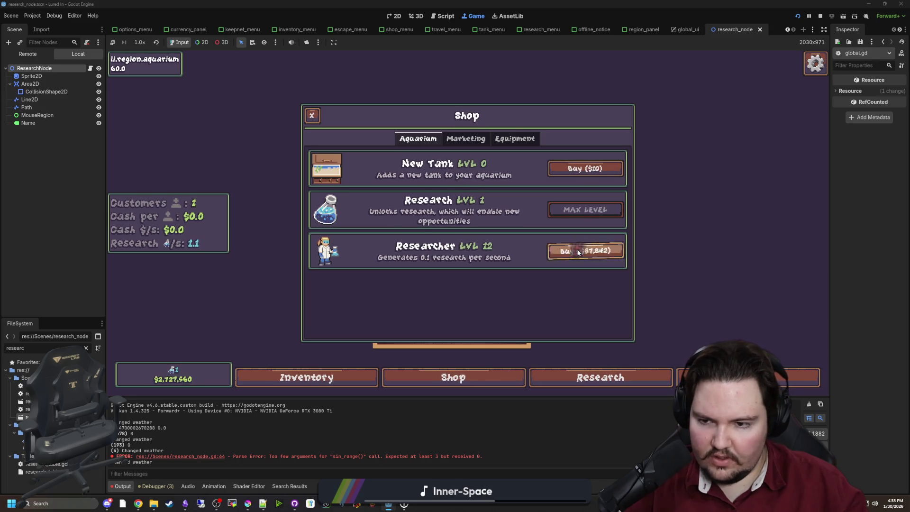
triple_click(578, 252)
triple_click(577, 252)
Look over the research tree, then return to research_node.gd at the else: line.
click(579, 376)
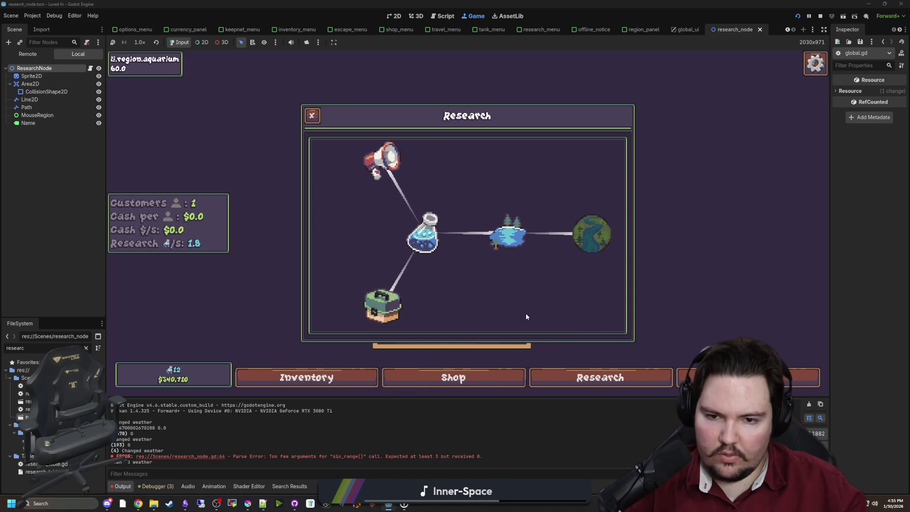
click(90, 68)
click(422, 212)
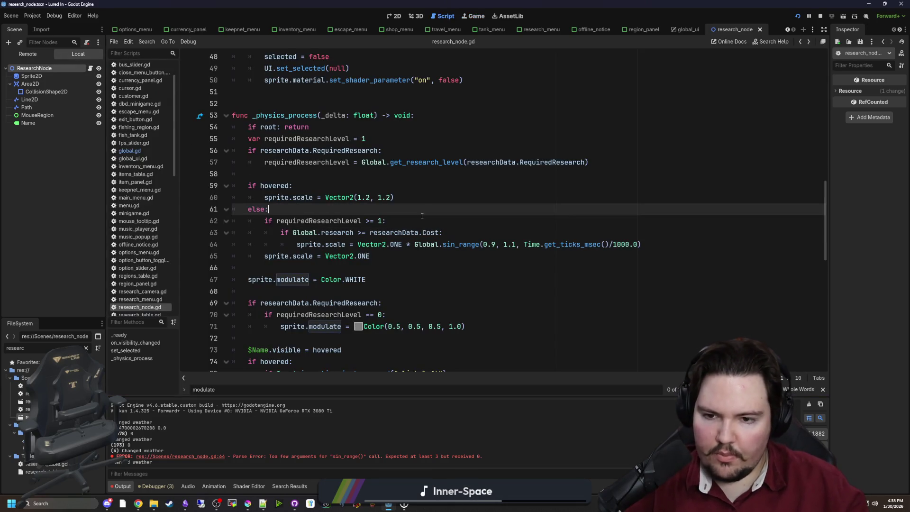
Cut sprite.scale = Vector2.ONE and paste it directly under else:, then check the game and return.
click(422, 222)
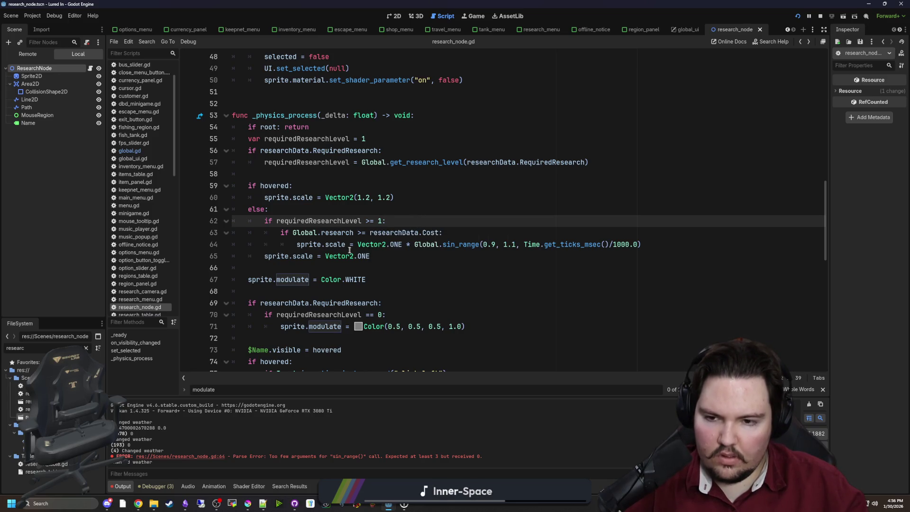
drag(370, 256, 265, 257)
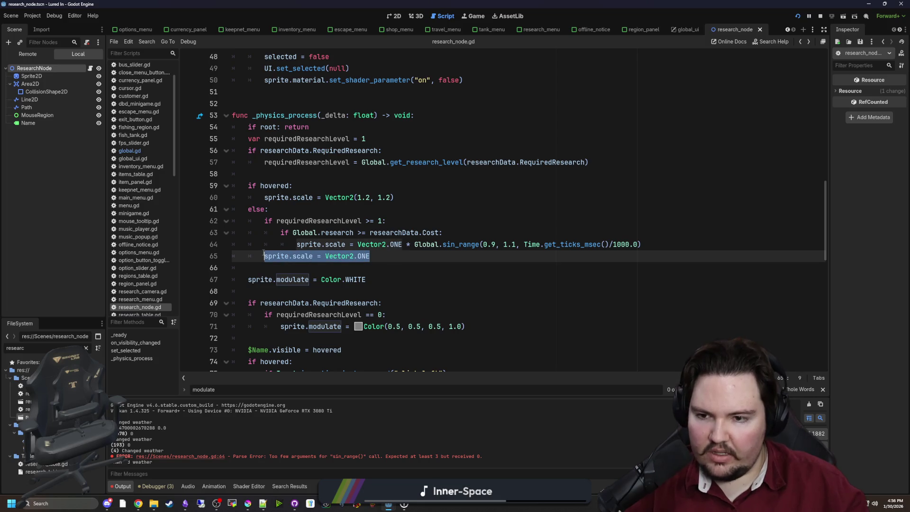
key(ctrl+x)
click(278, 210)
key(Return)
key(ctrl+v)
click(299, 270)
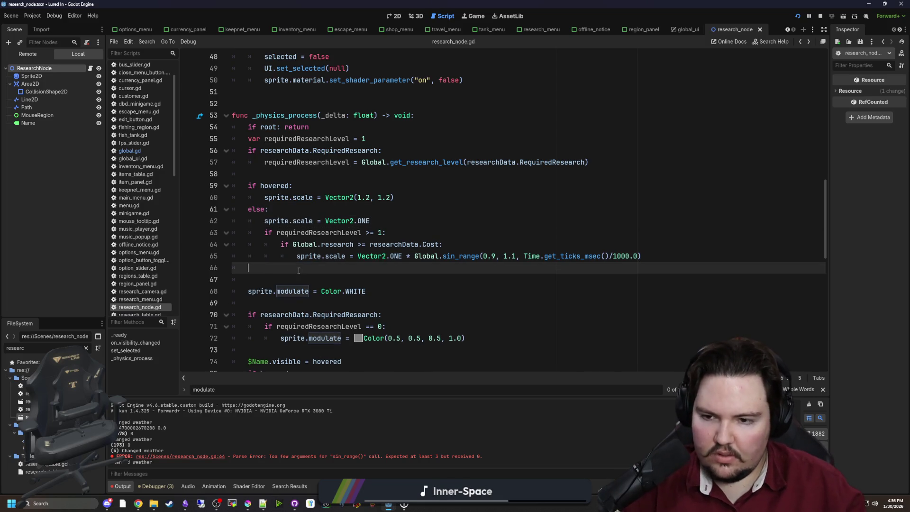
click(474, 16)
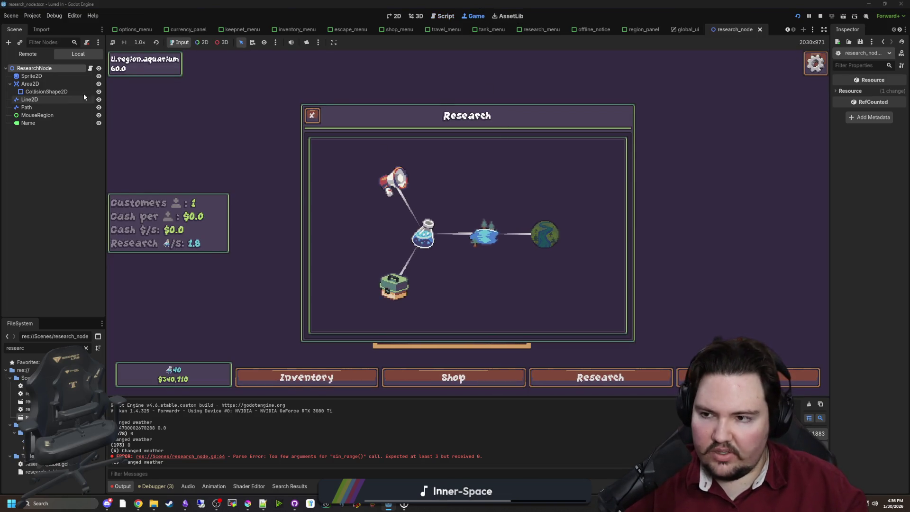
key(ctrl+F3)
Change the get_ticks_msec() divisor from 1000.0 to 500.0 and check the pulse in the game.
click(618, 256)
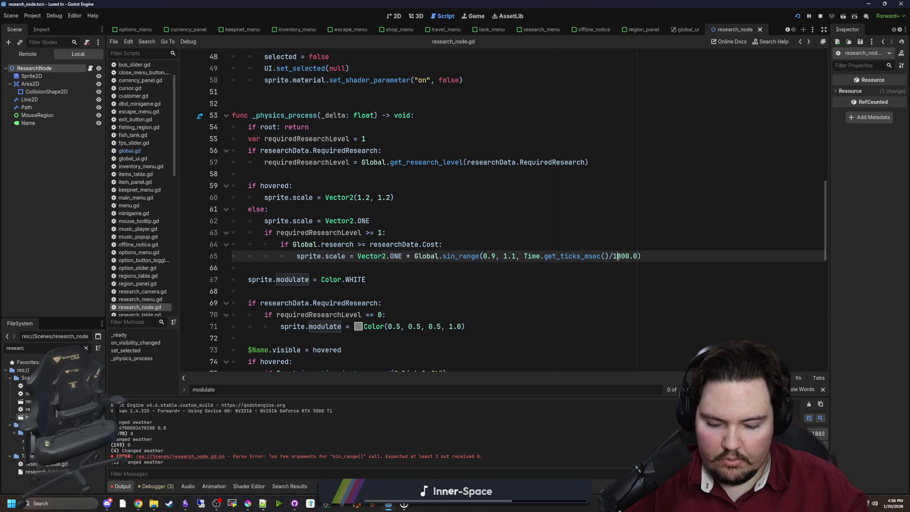
key(BackSpace)
text(5)
key(Delete)
key(Up)
key(Up)
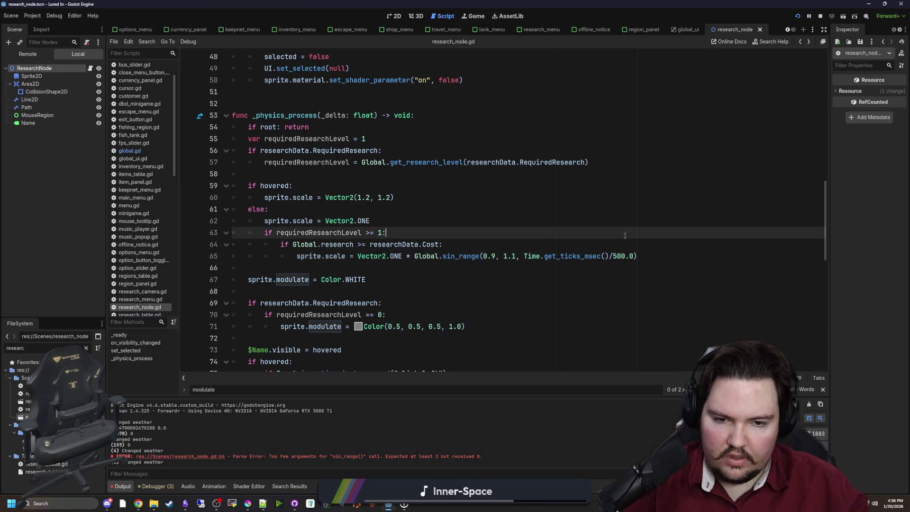
click(473, 16)
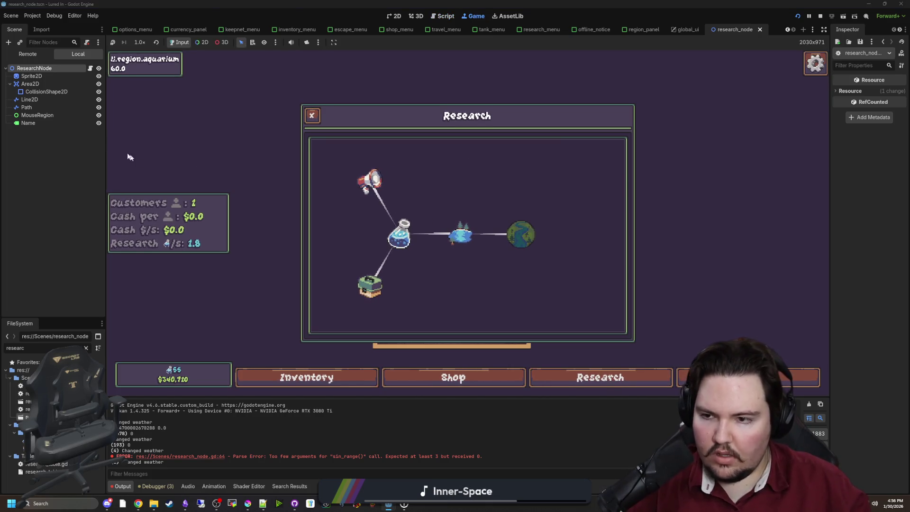
In the running research tree, unlock Lake and inspect Marketing, then return to the script.
click(90, 69)
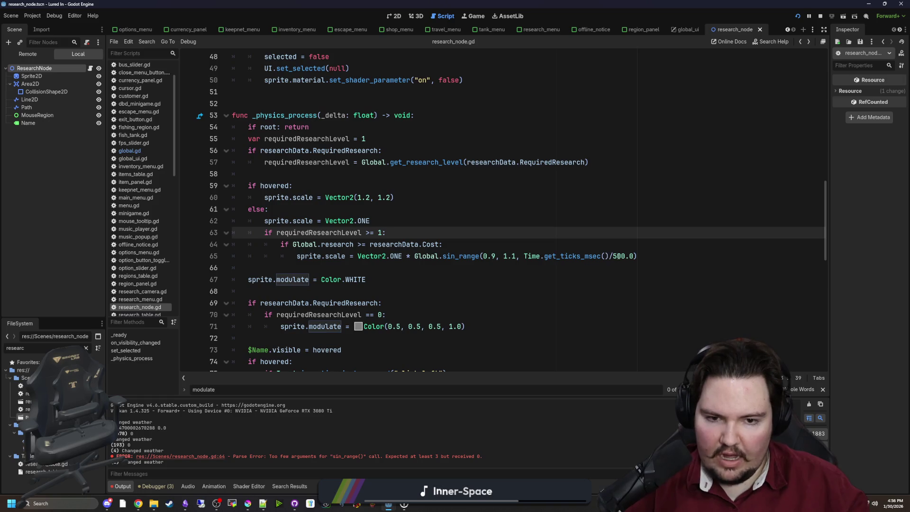
click(482, 17)
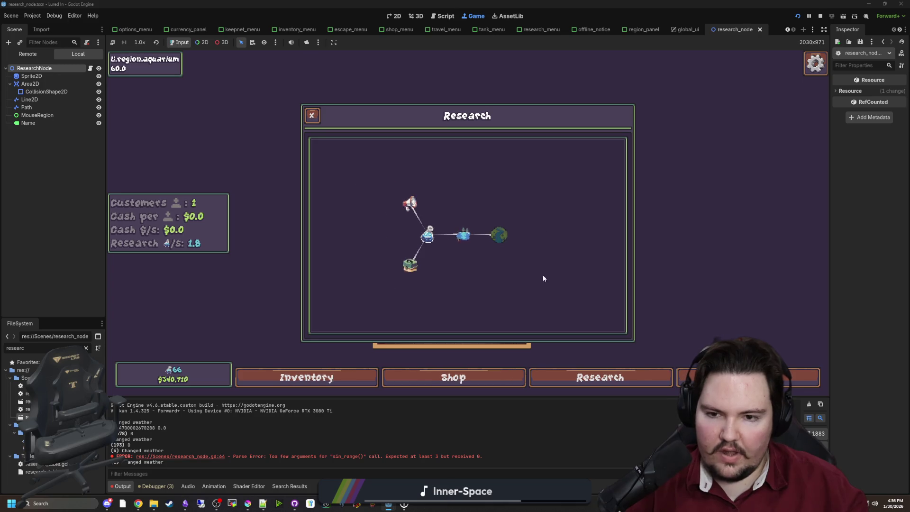
scroll(337, 220, up, 2)
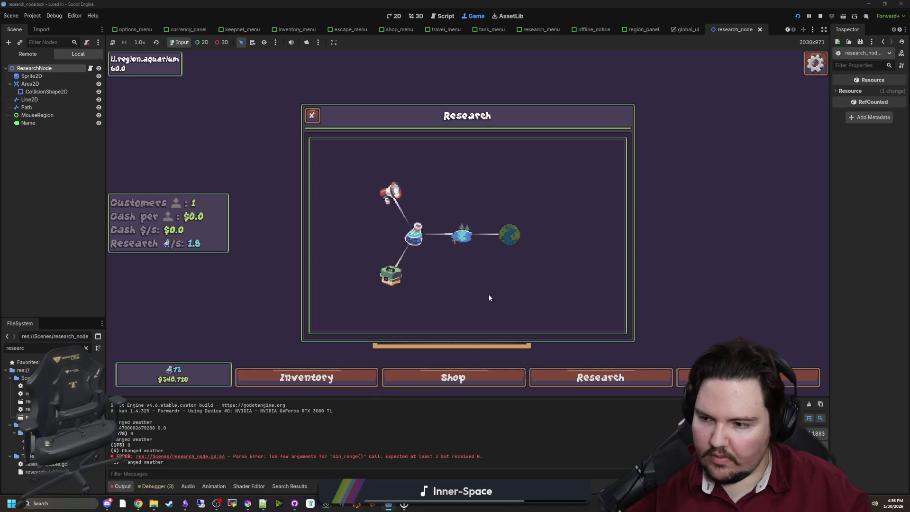
click(474, 235)
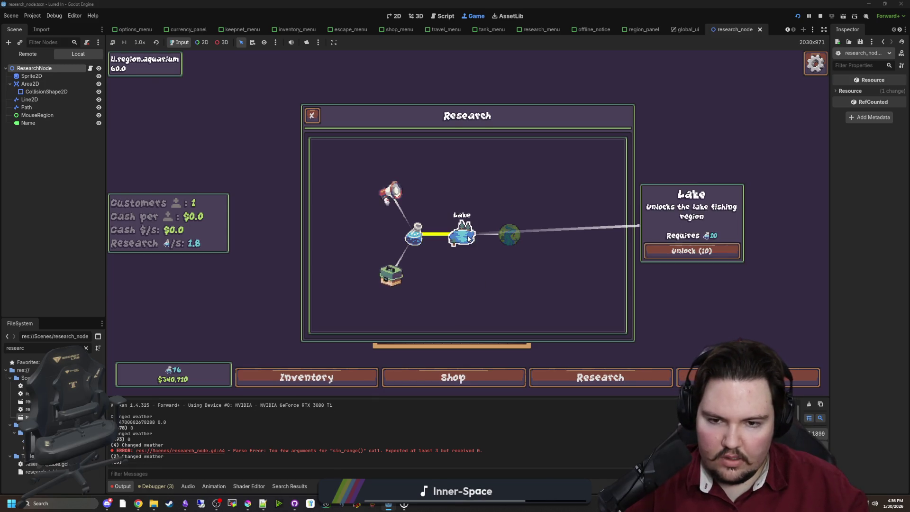
click(675, 260)
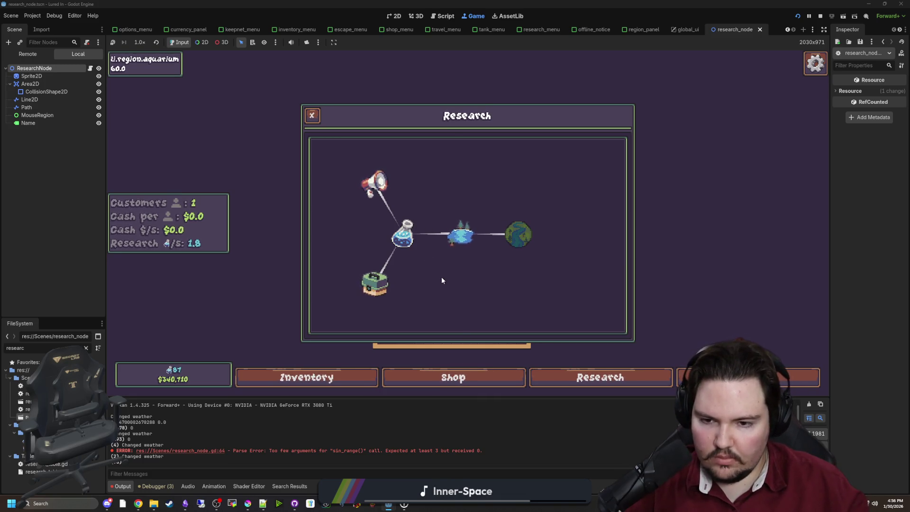
click(375, 182)
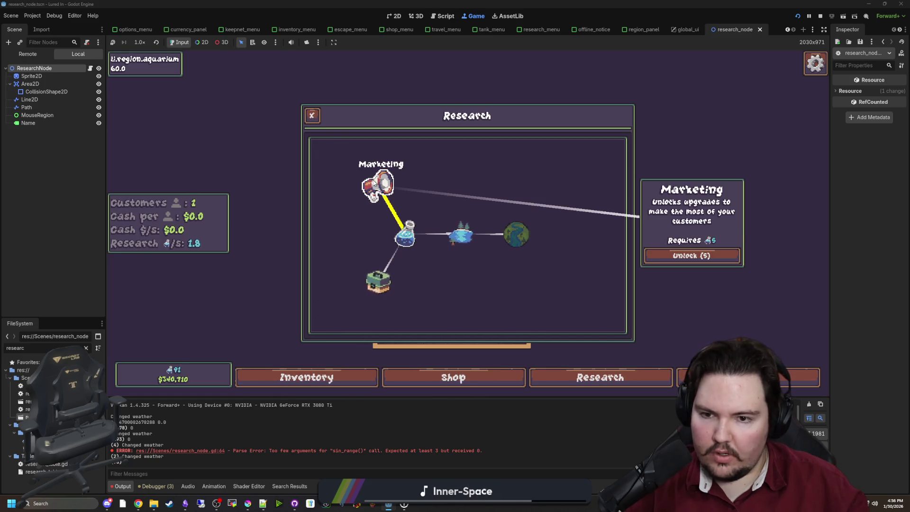
click(462, 233)
click(483, 281)
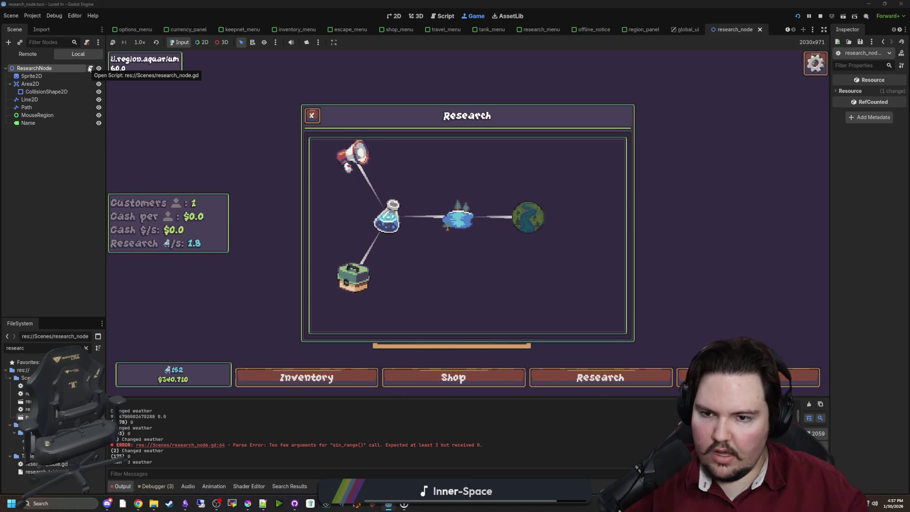
click(90, 70)
click(375, 209)
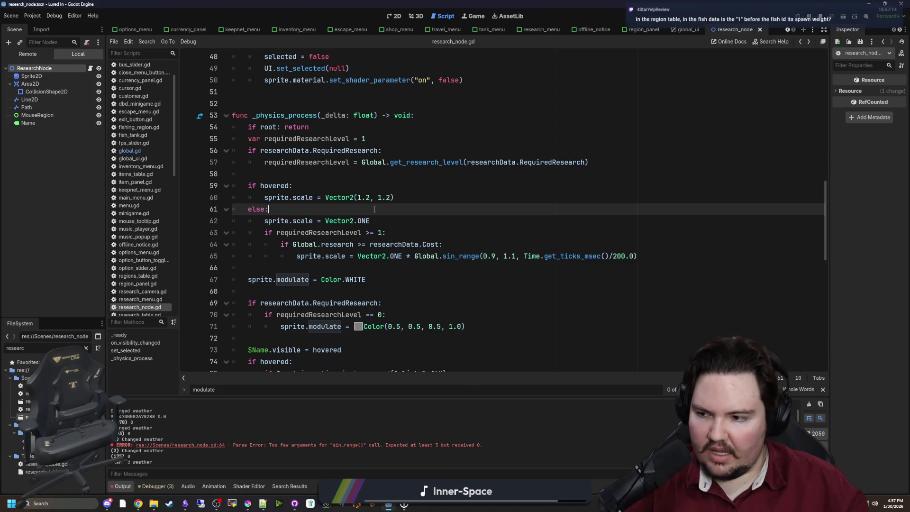
click(364, 176)
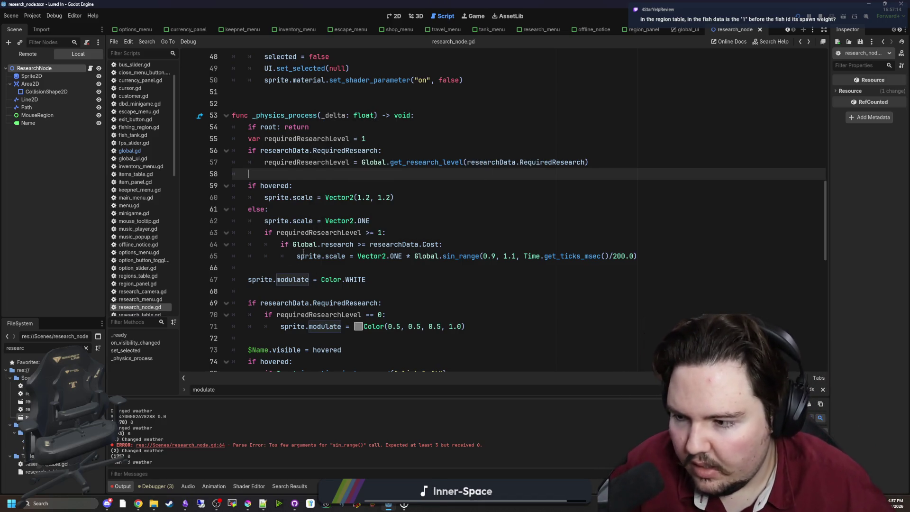
click(333, 211)
click(330, 175)
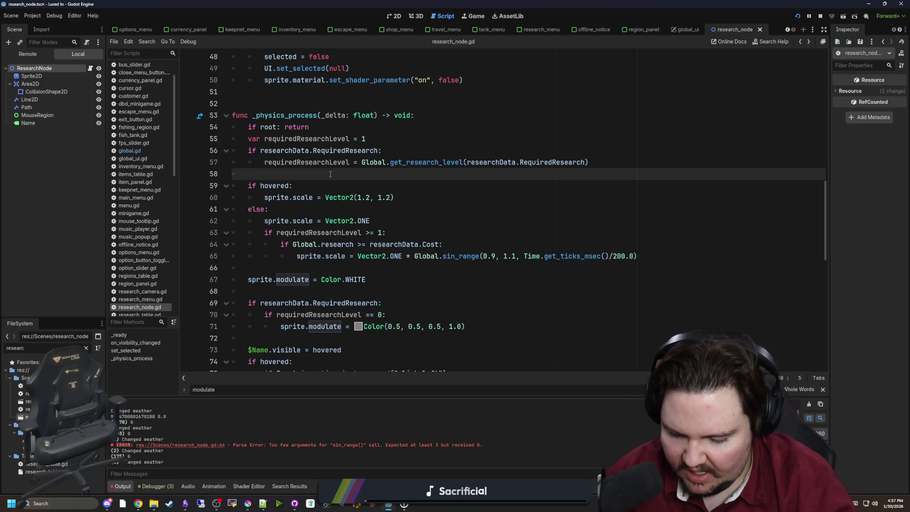
click(315, 211)
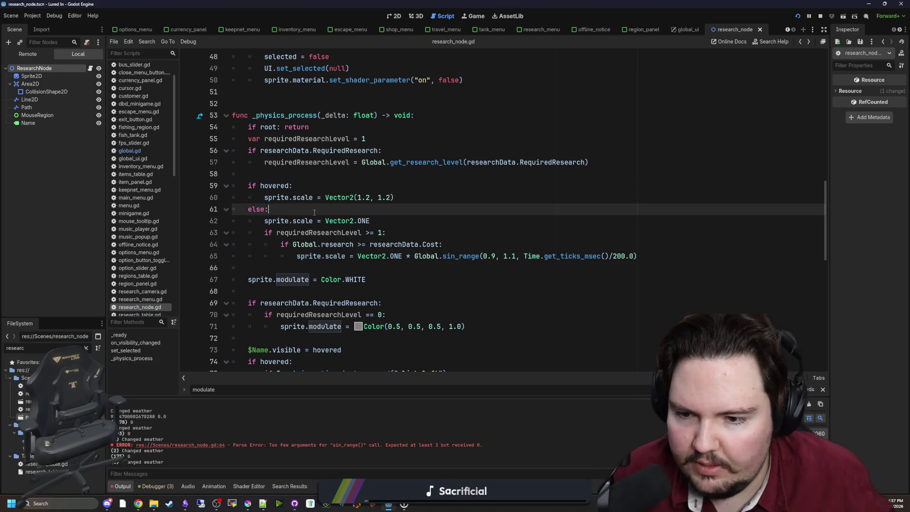
click(342, 268)
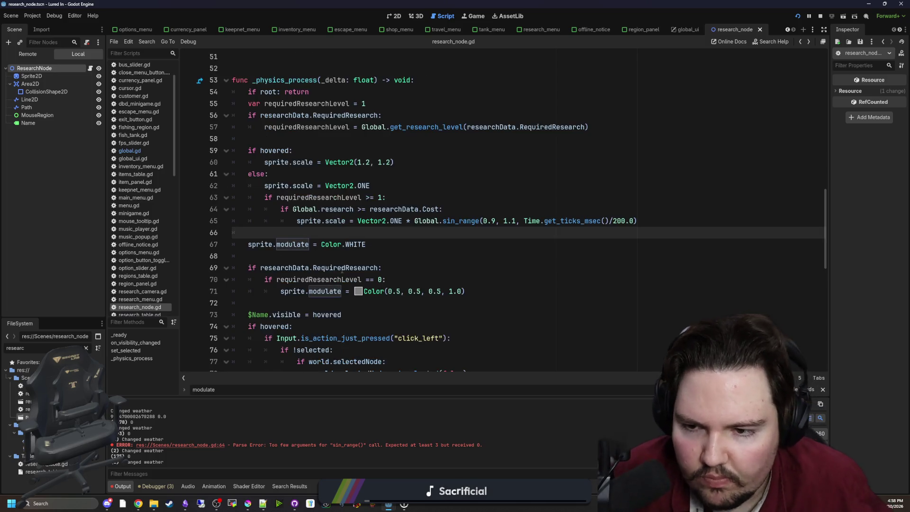
click(415, 243)
key(ctrl+s)
scroll(351, 223, up, 1)
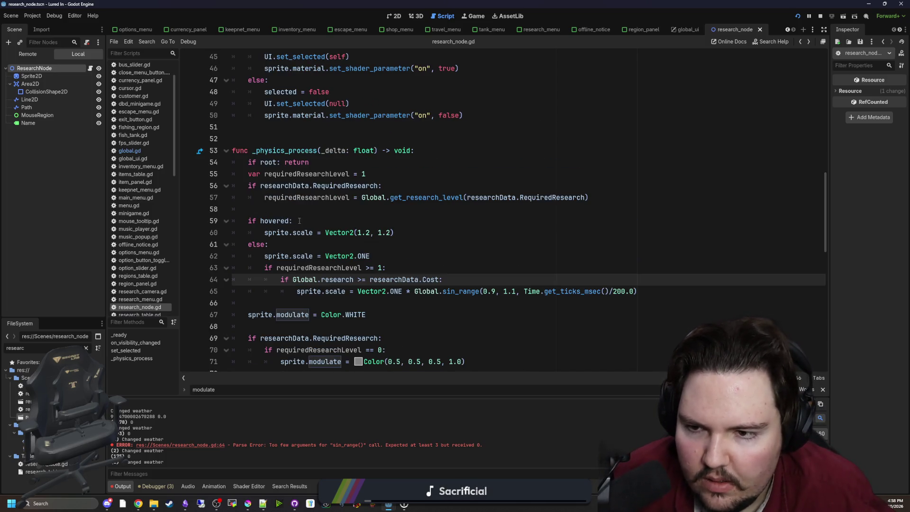
click(285, 211)
click(319, 216)
click(323, 210)
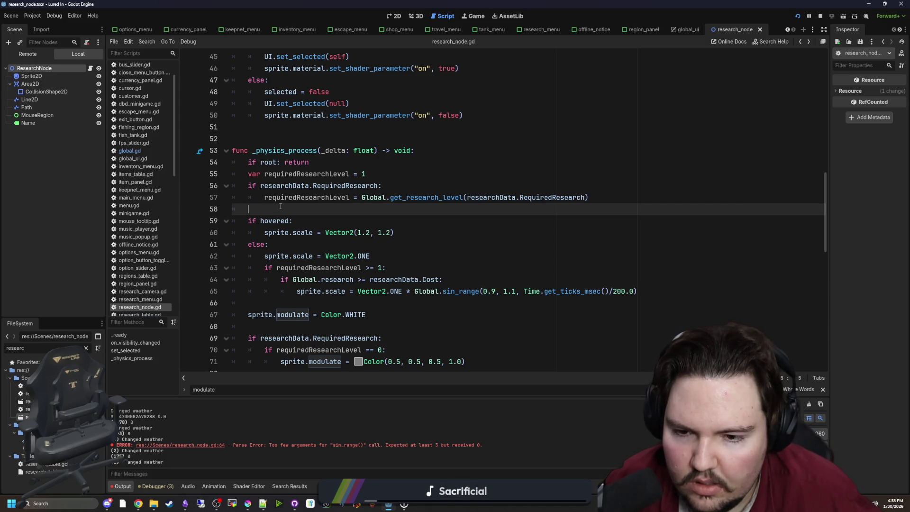
Add an if block checking Global.completedResearch for the node's research ID that assigns unlocked.
key(Return)
key(Return)
key(Up)
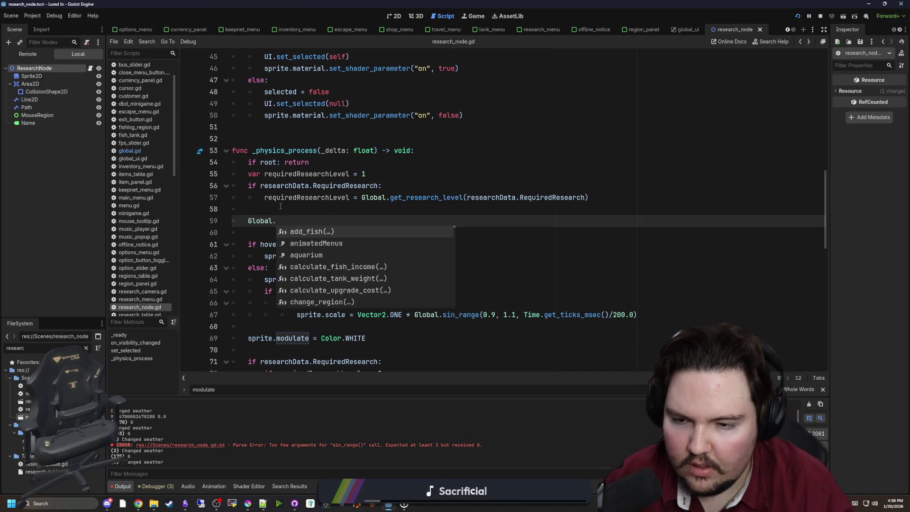
text(comp)
key(Return)
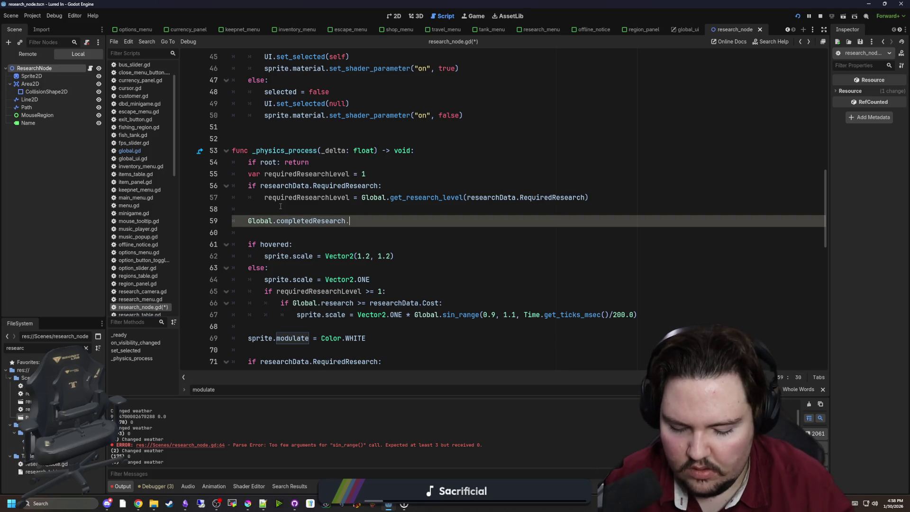
text(researchID)
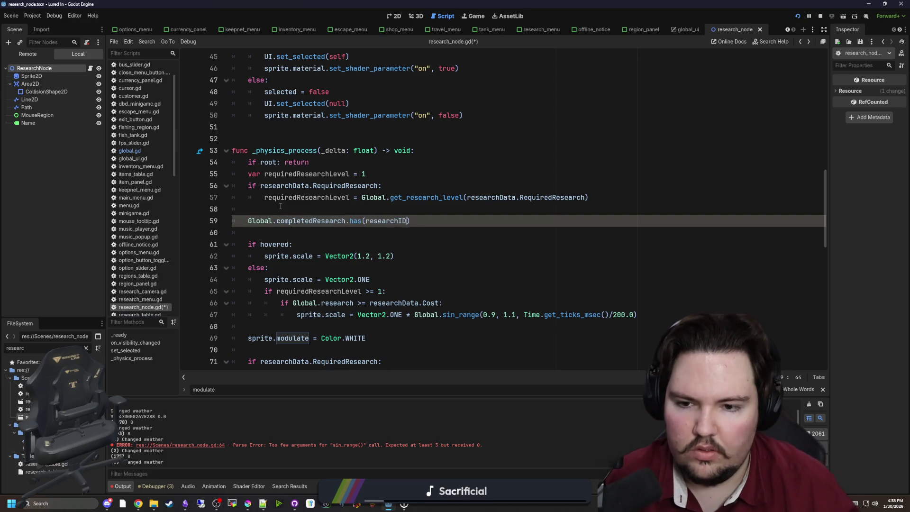
text(if)
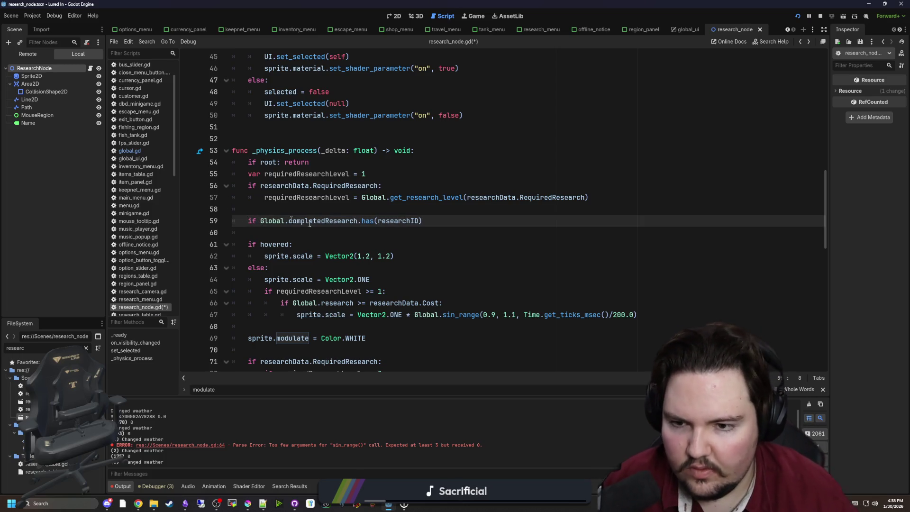
click(471, 221)
text(:)
key(Return)
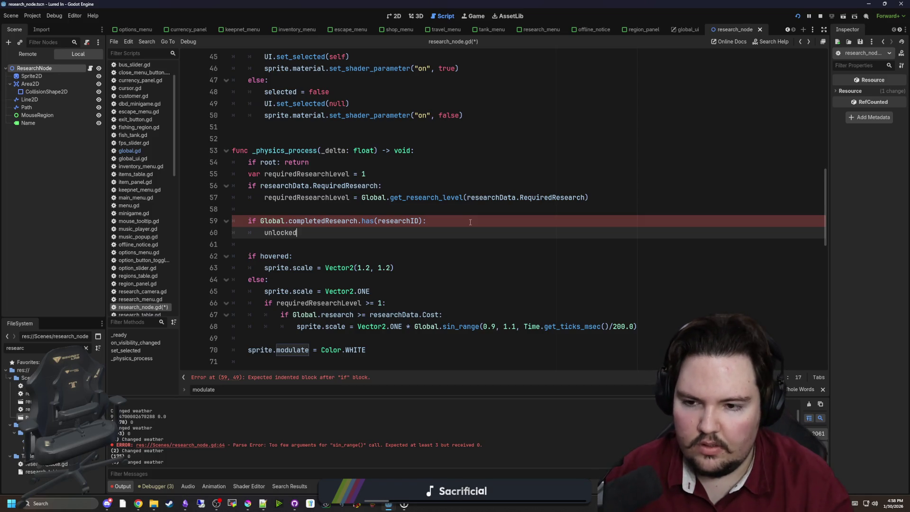
text(= true)
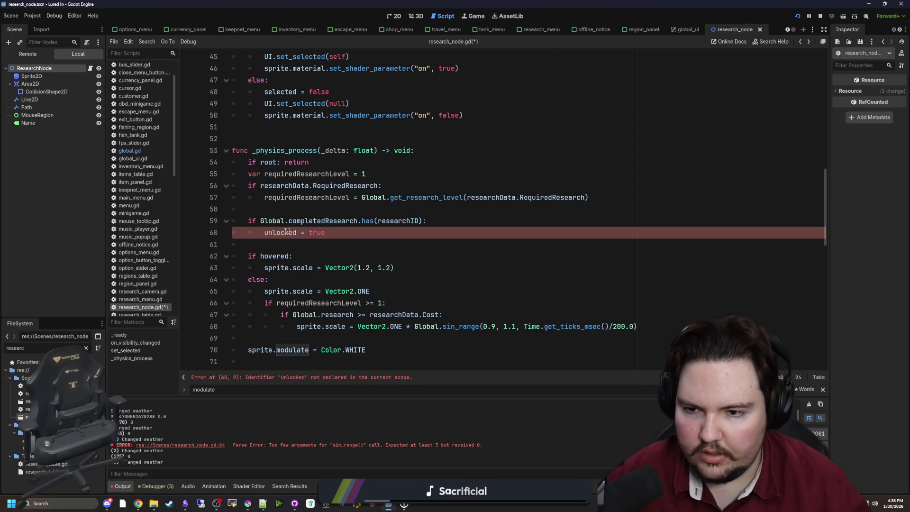
Declare var unlocked = false under requiredResearchLevel and review where unlocked is used.
click(379, 178)
key(Return)
text(var unlocked = f)
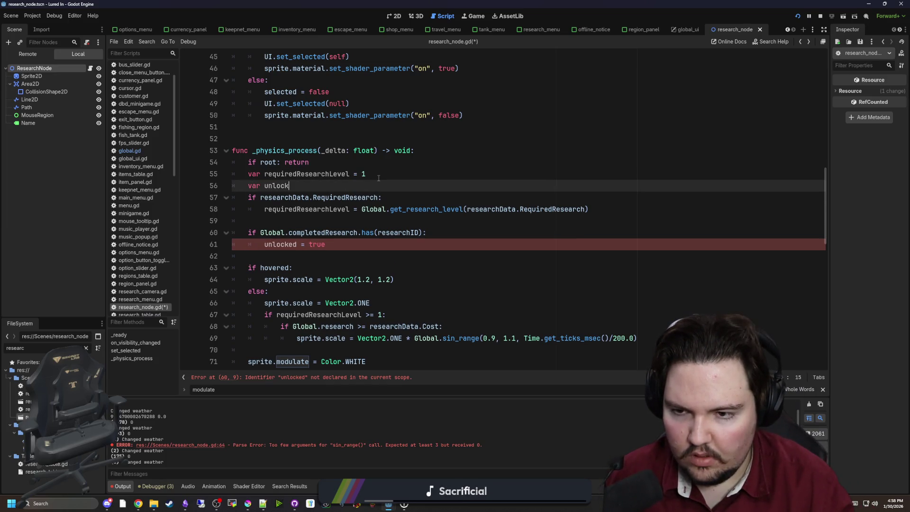
text(alse)
key(Return)
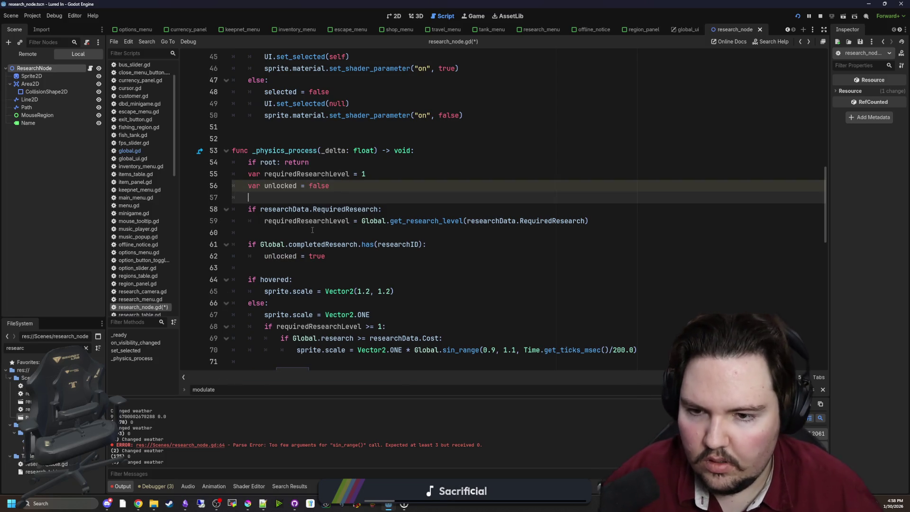
click(312, 231)
scroll(375, 237, down, 1)
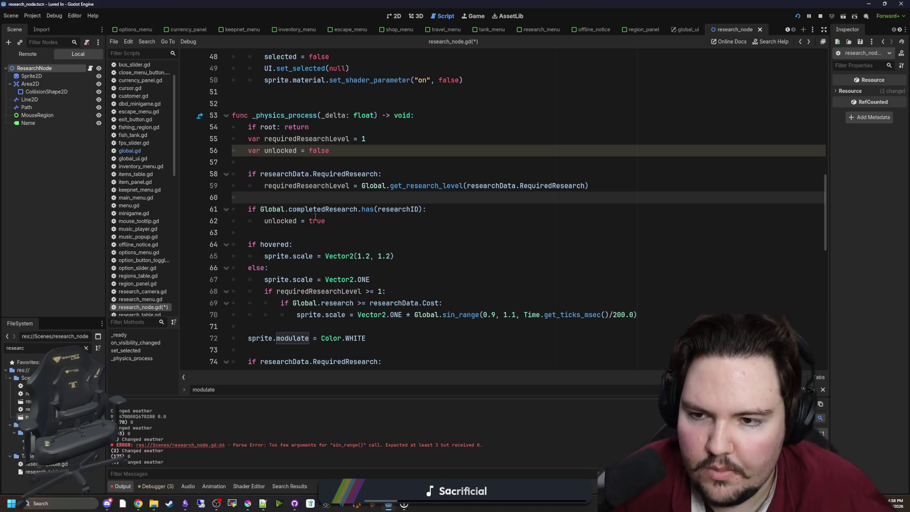
scroll(298, 218, down, 1)
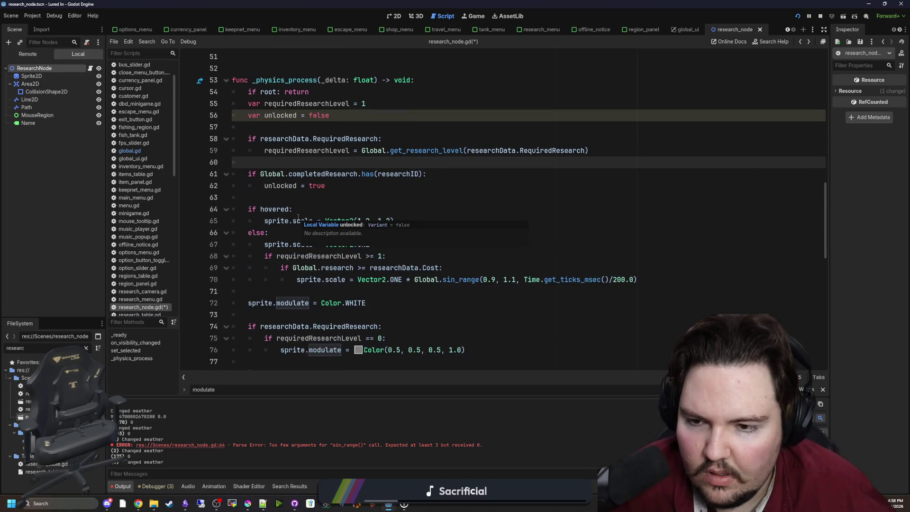
double_click(281, 186)
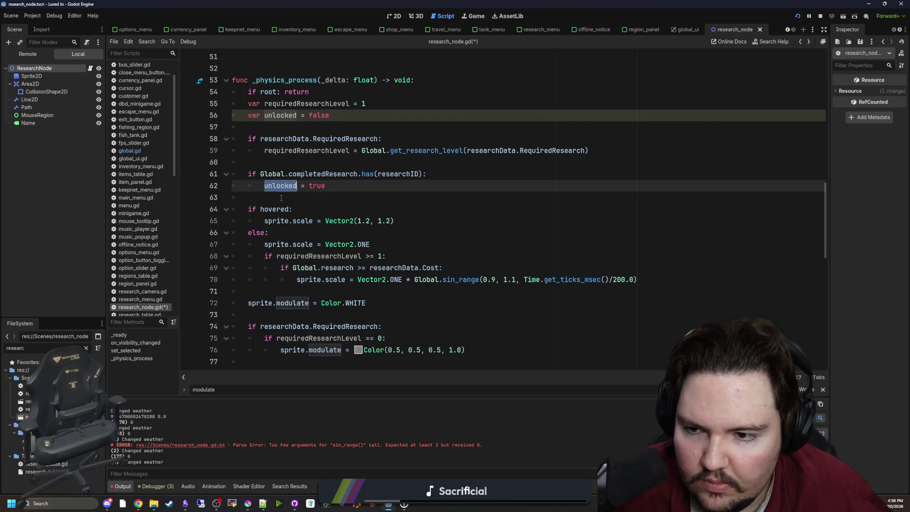
scroll(281, 198, down, 1)
click(277, 202)
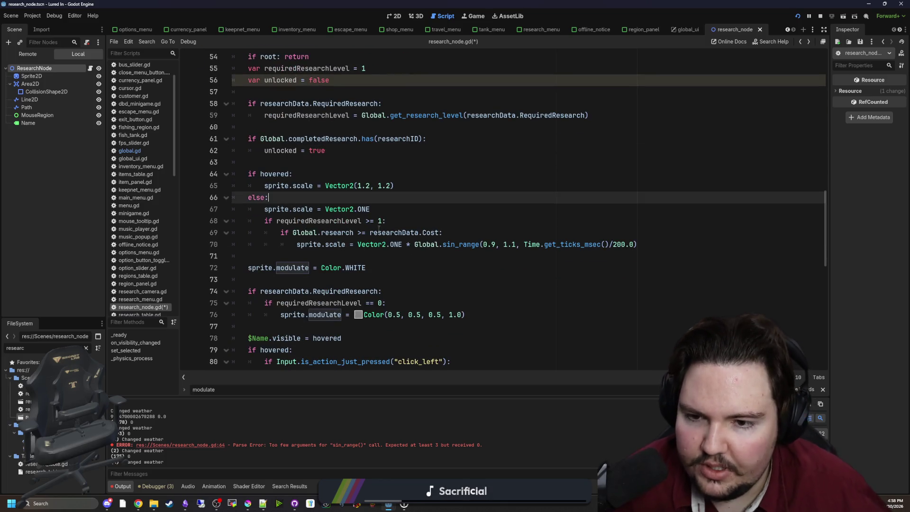
Change the pulse condition to requiredResearchLevel >= 1 && !unlocked.
click(382, 221)
text(&& u)
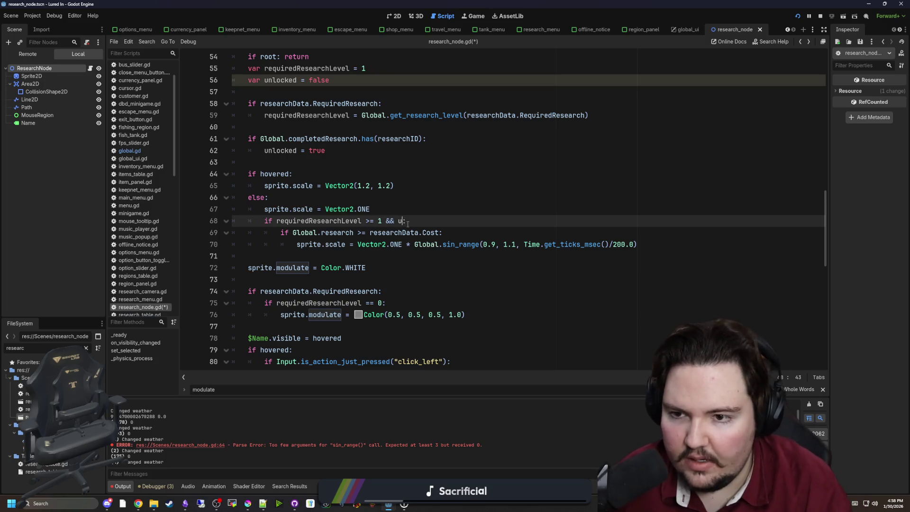
text(nlocked)
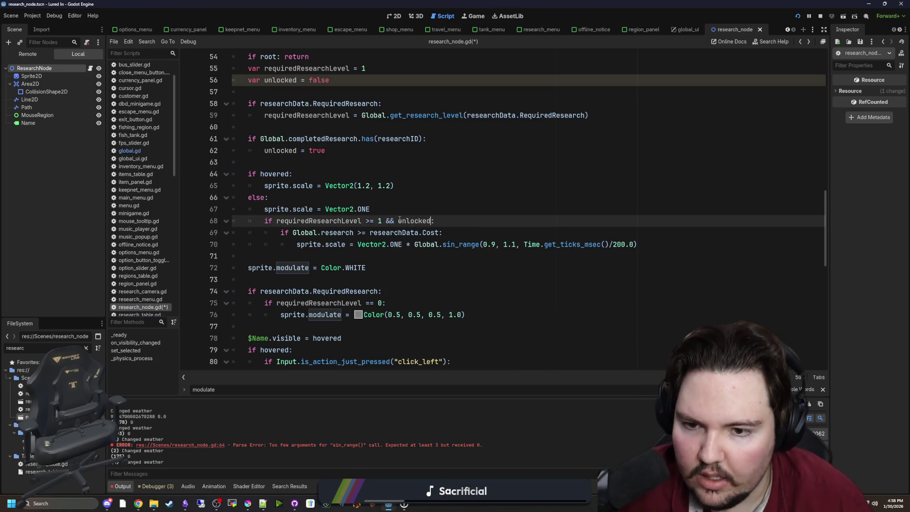
click(400, 221)
text(!)
double_click(417, 221)
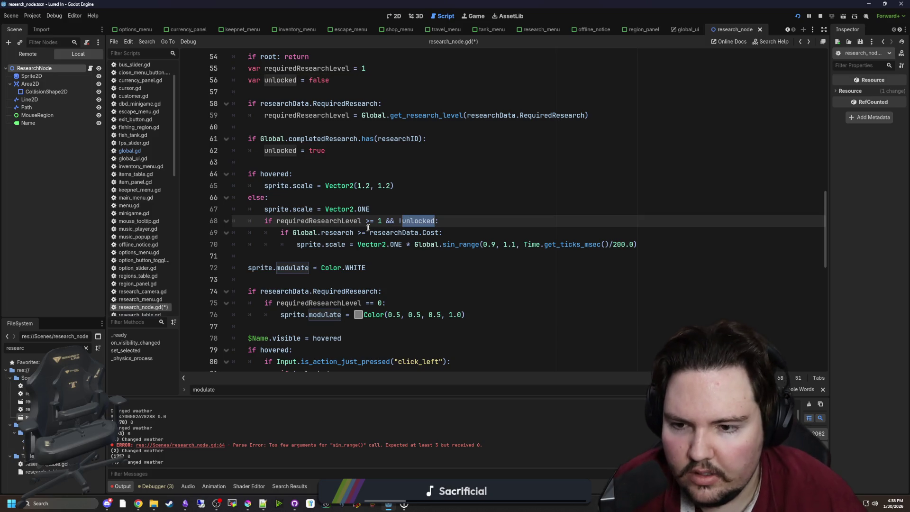
click(266, 283)
Start an if unlocked: block and insert a $Line2D node reference on line 75.
key(Return)
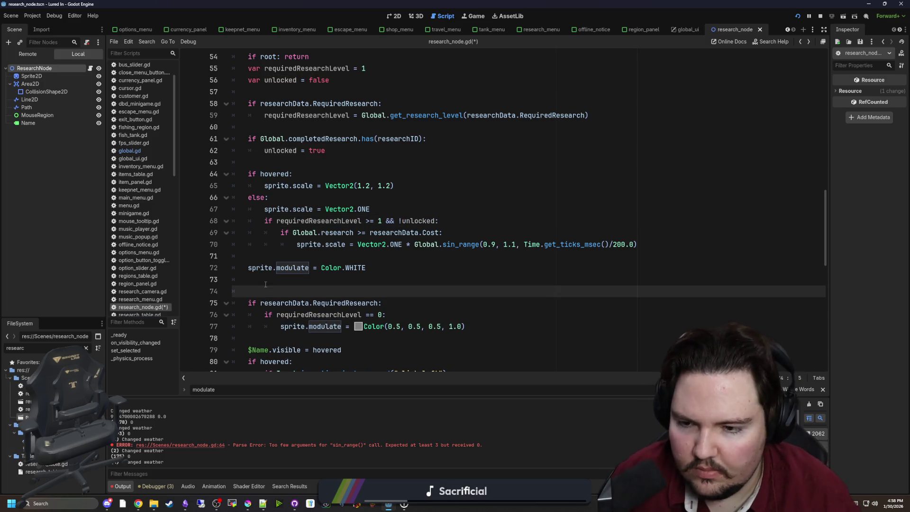
text(if unlocked:)
key(Return)
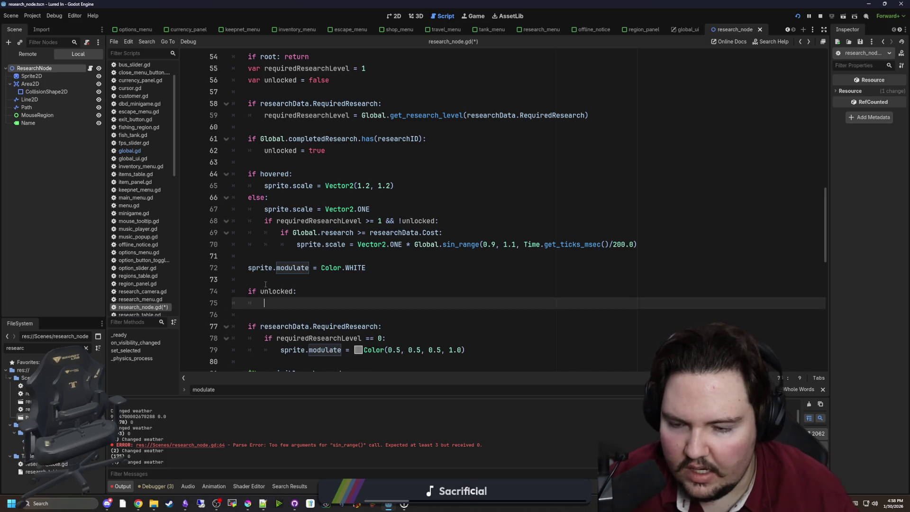
drag(46, 111, 296, 304)
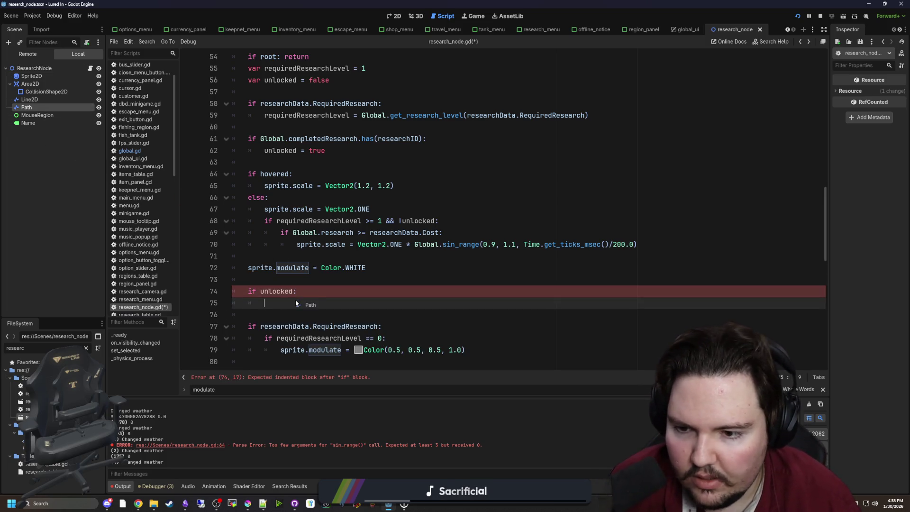
click(28, 107)
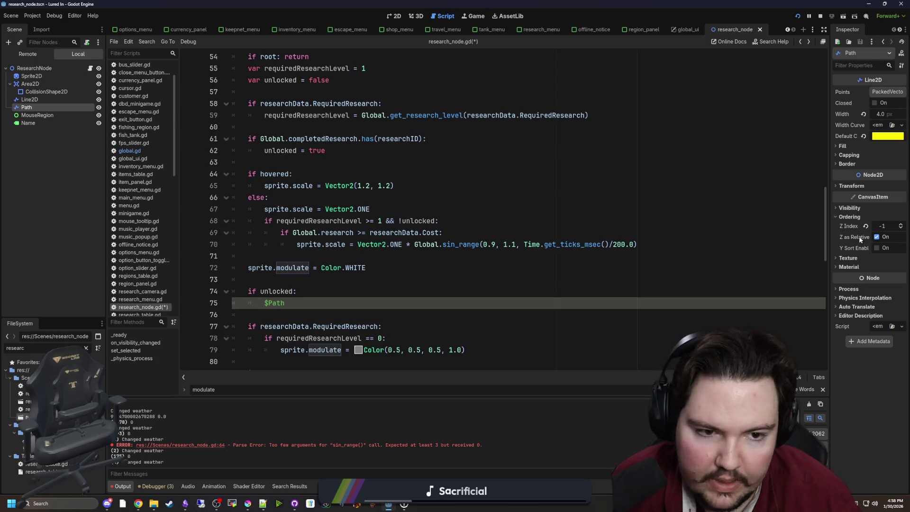
drag(820, 230, 735, 190)
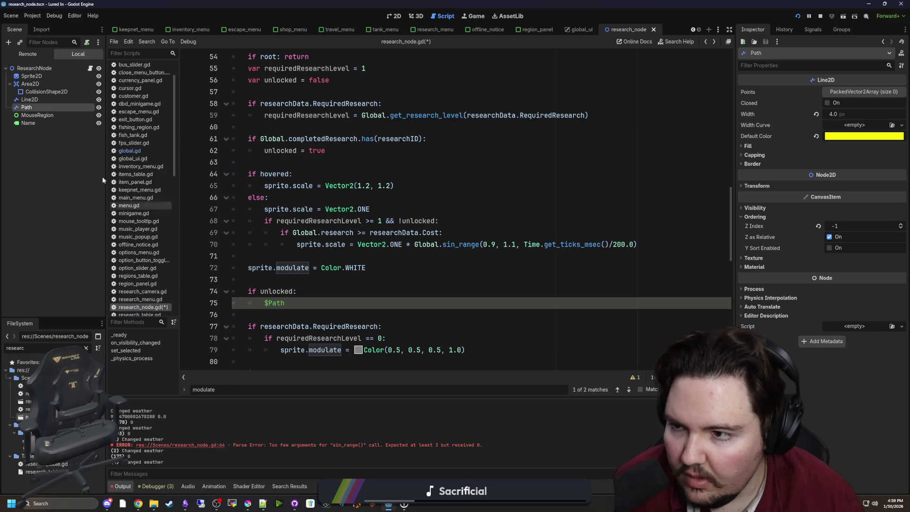
drag(43, 98, 287, 303)
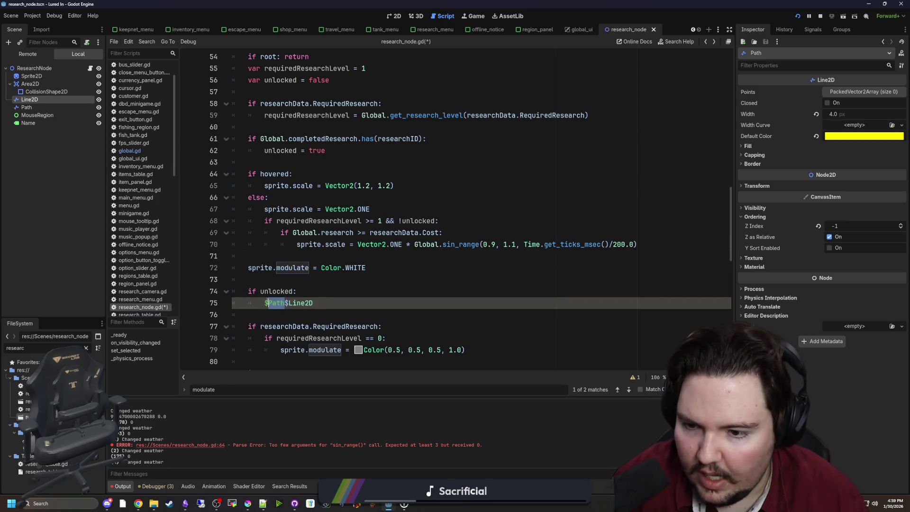
key(BackSpace)
Look up Line2D's default colour property and complete the line as .default_color = COLOR.YELLOW.
click(29, 99)
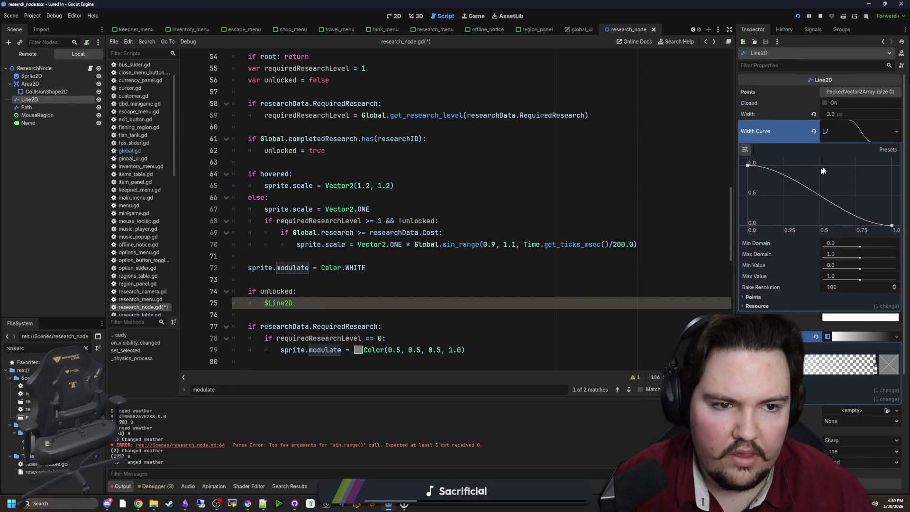
scroll(826, 314, down, 2)
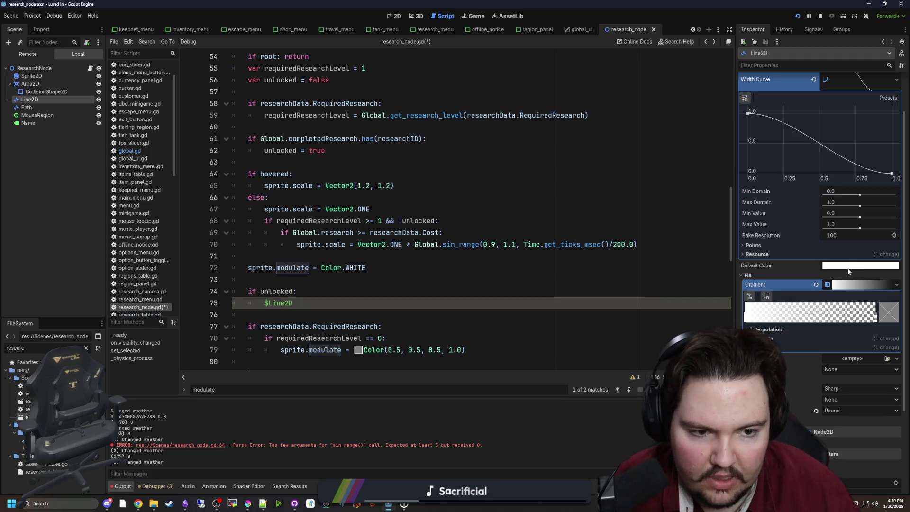
click(850, 271)
click(849, 267)
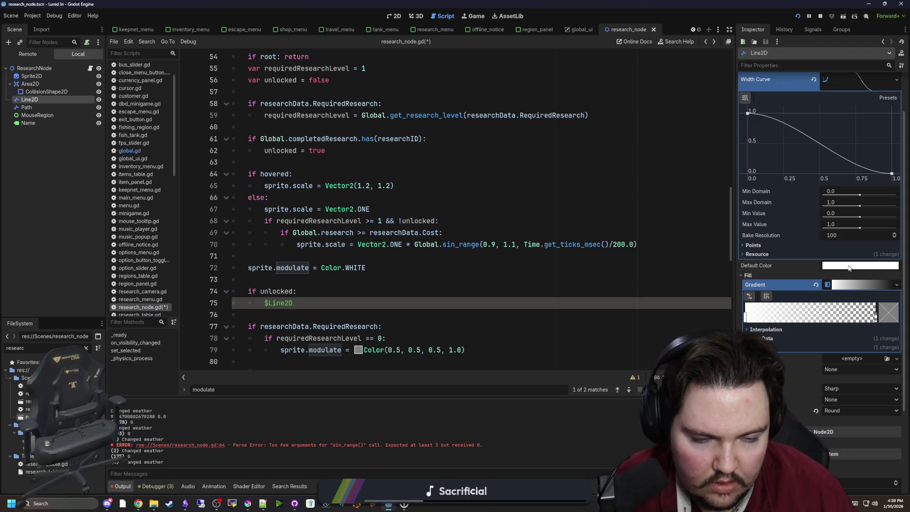
right_click(774, 265)
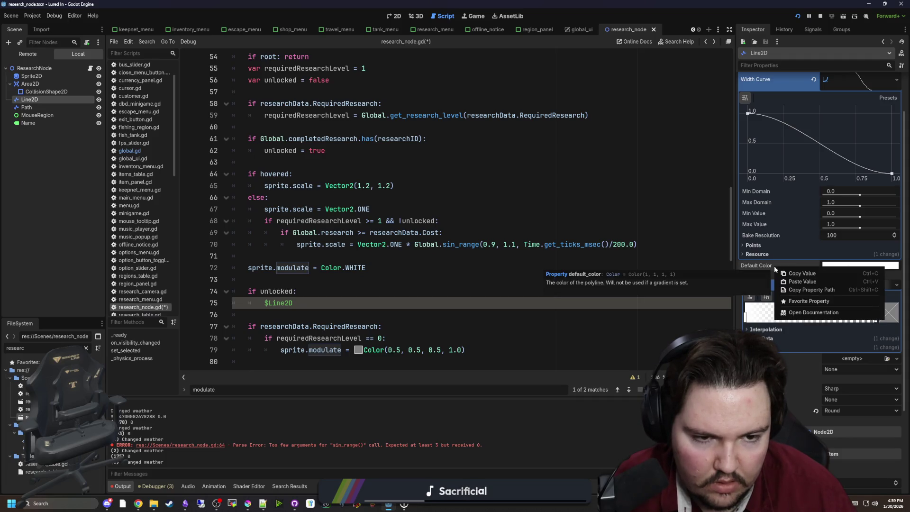
click(317, 305)
text(.default_c)
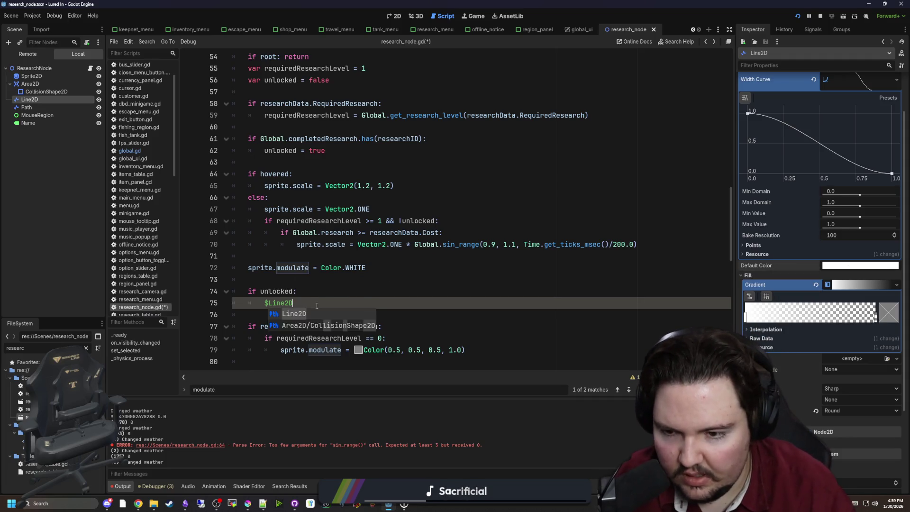
text(olor = )
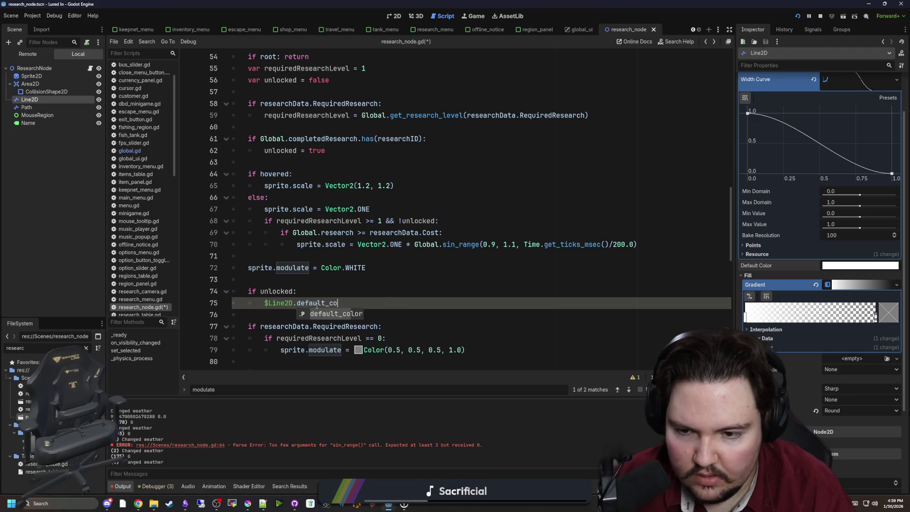
text(COLOR.YELLOW)
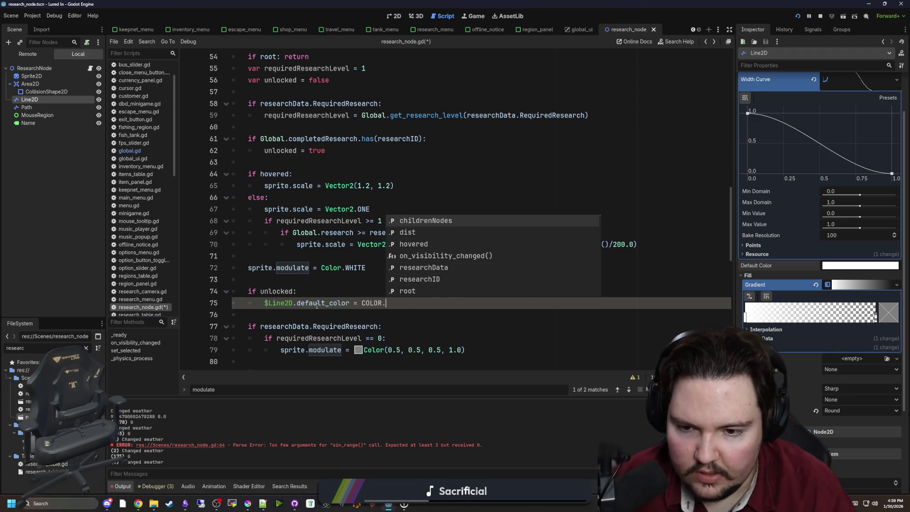
click(317, 303)
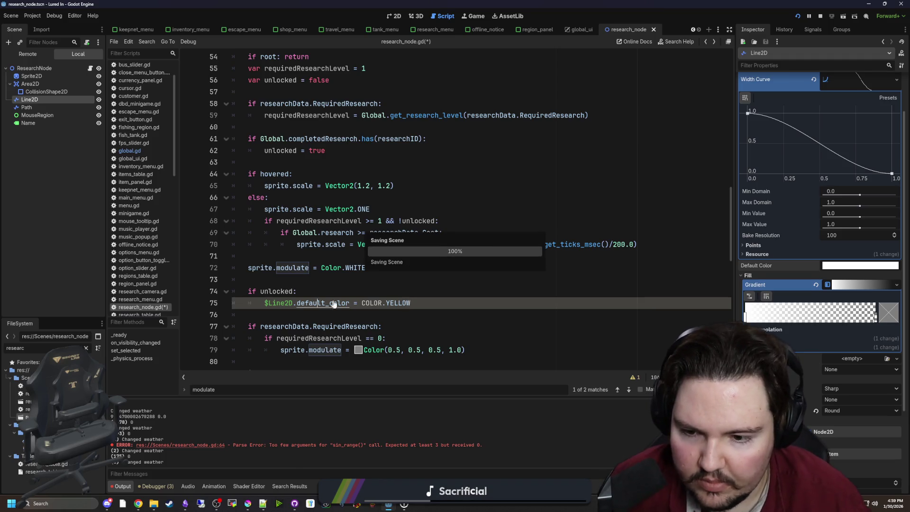
Save, run the game, and unlock Equipment in the research tree.
key(ctrl+s)
click(476, 19)
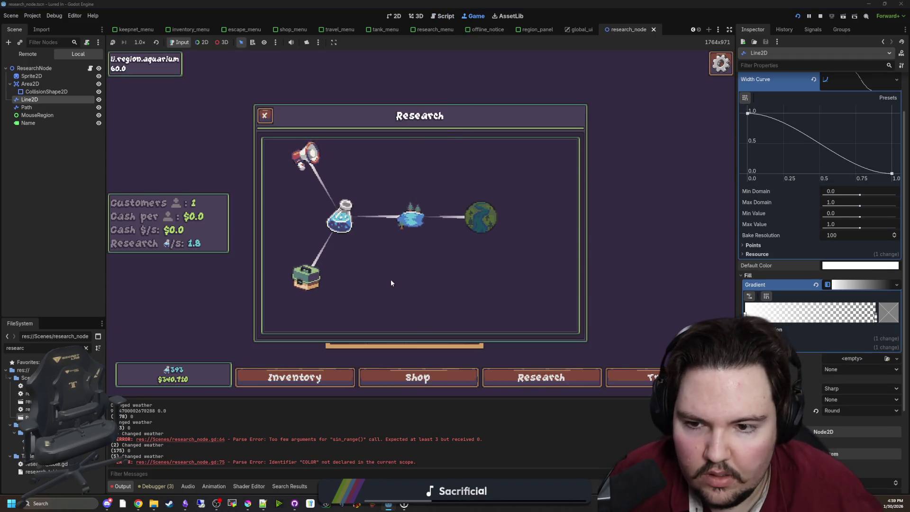
click(452, 246)
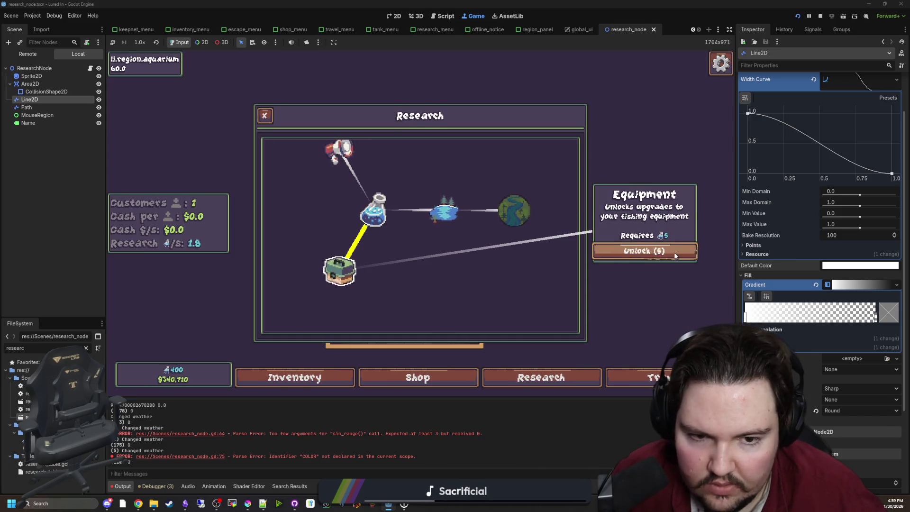
click(645, 248)
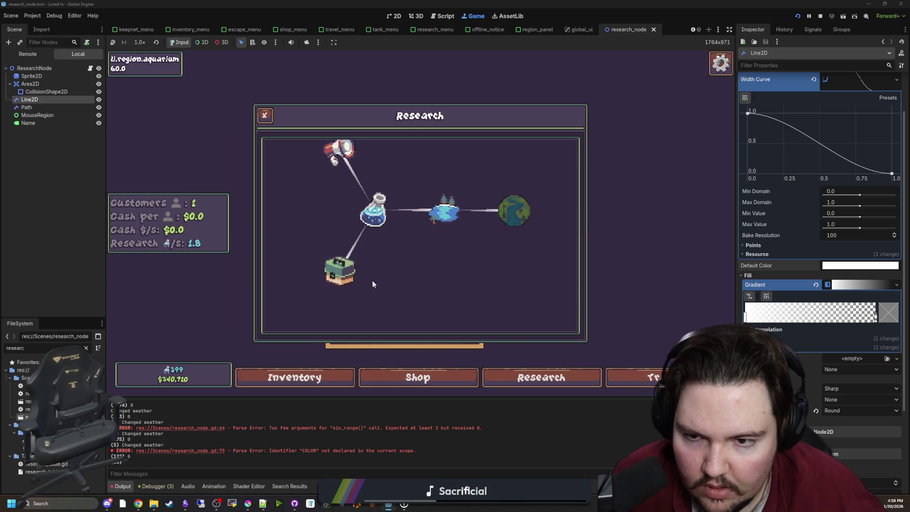
click(354, 275)
click(529, 262)
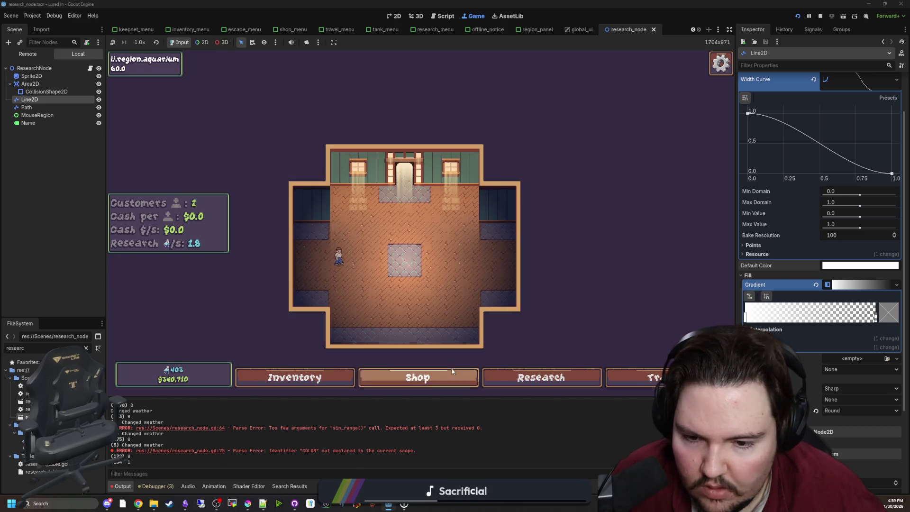
click(530, 383)
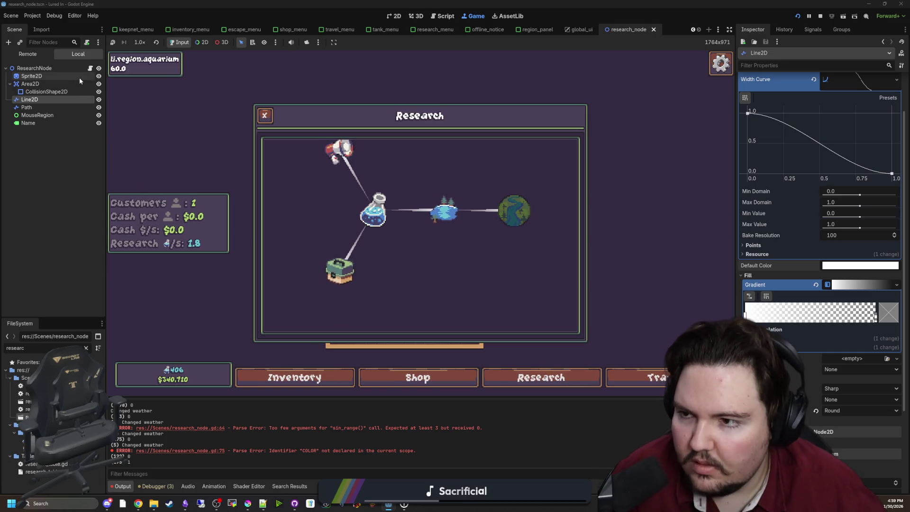
Replace COLOR with Color on line 75, save, and run the project.
key(ctrl+F3)
click(383, 257)
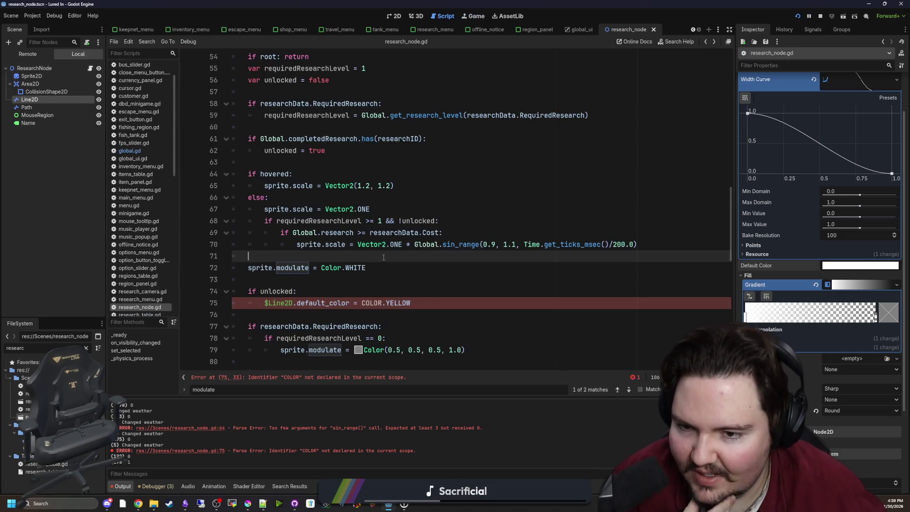
click(362, 288)
click(385, 304)
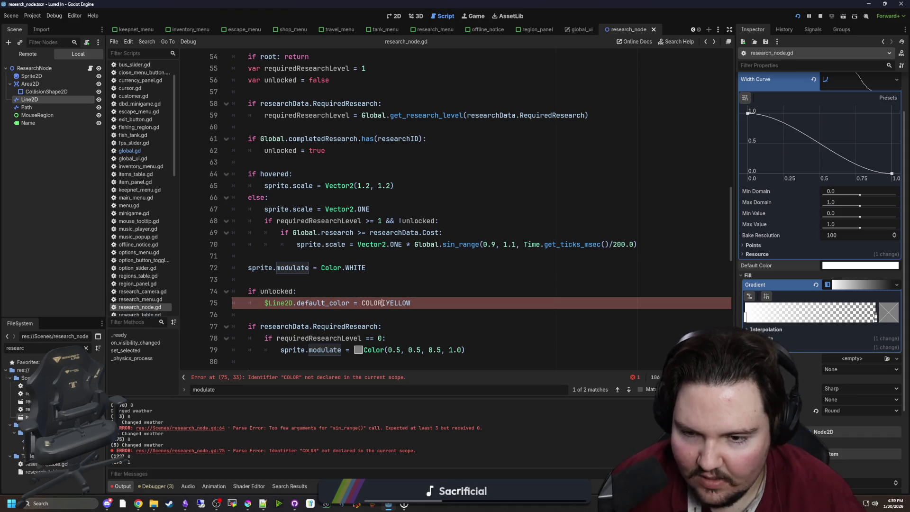
key(ctrl+BackSpace)
text(Color)
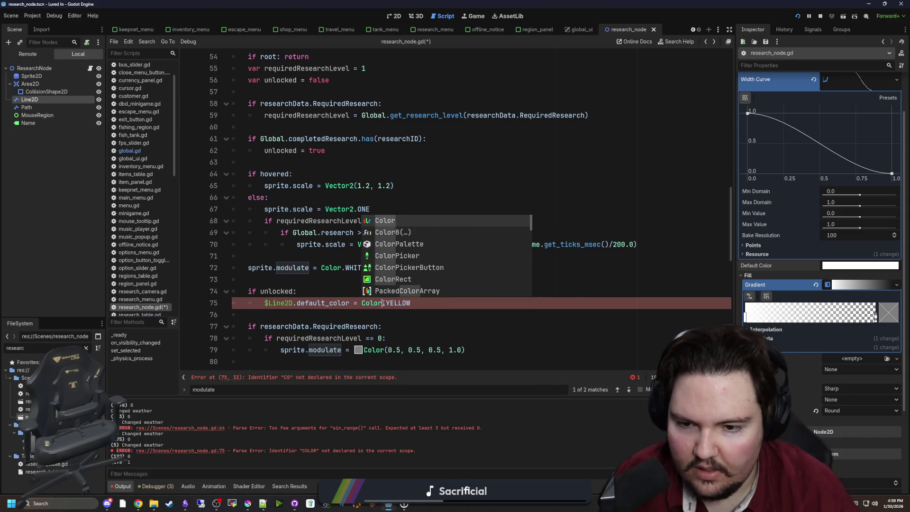
click(375, 291)
key(ctrl+s)
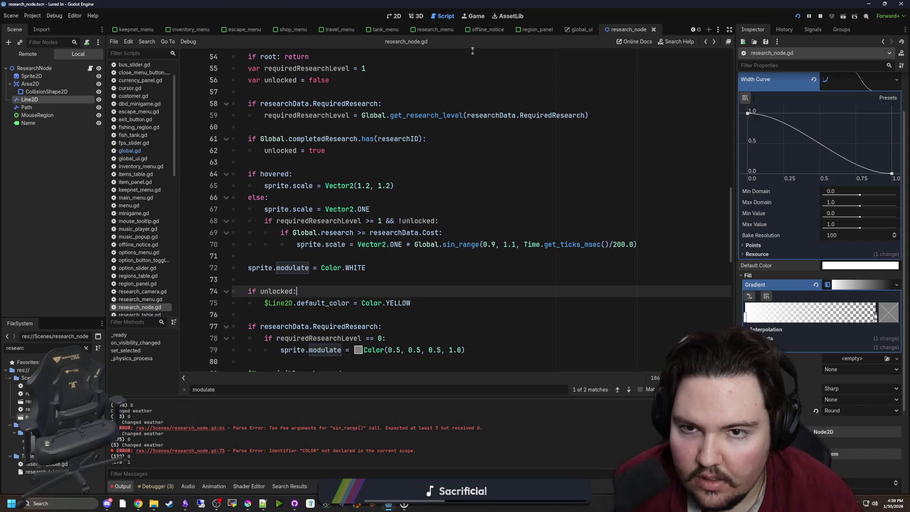
key(F5)
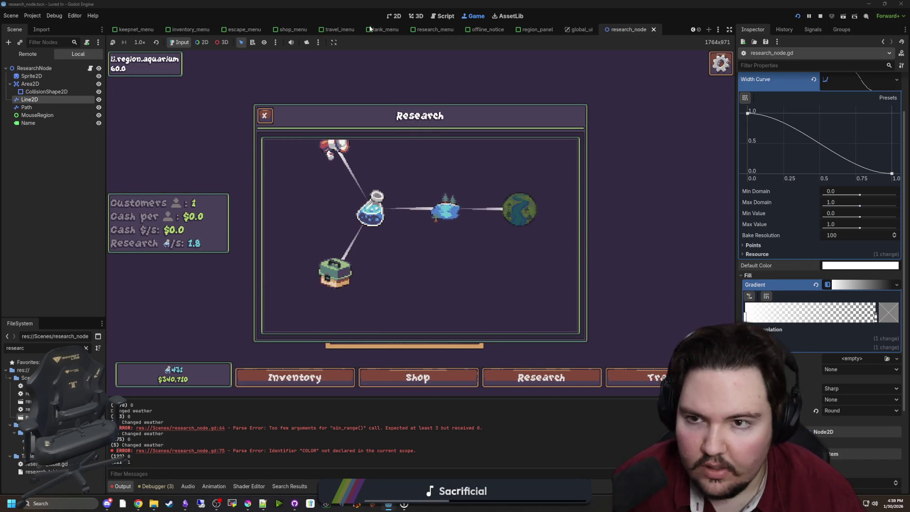
Inspect the Line2D node's properties in the 2D scene, then return to research_node.gd.
key(ctrl+F1)
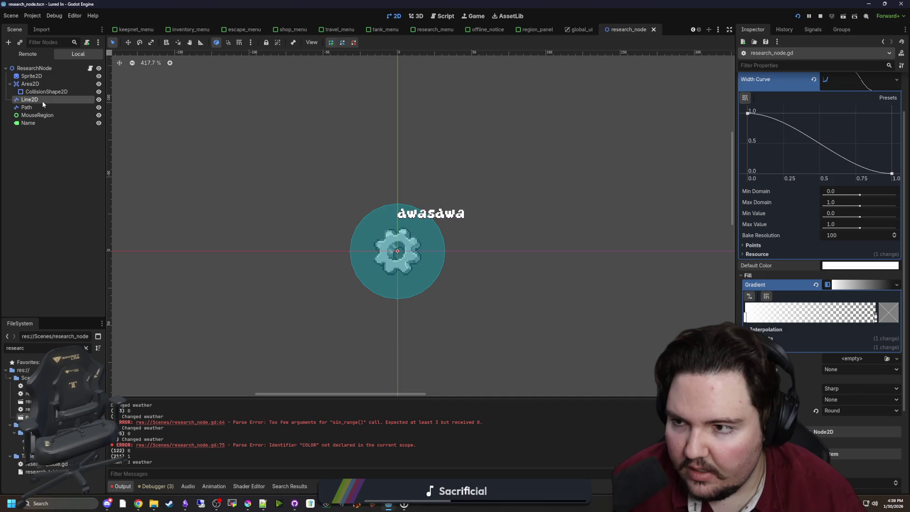
click(45, 100)
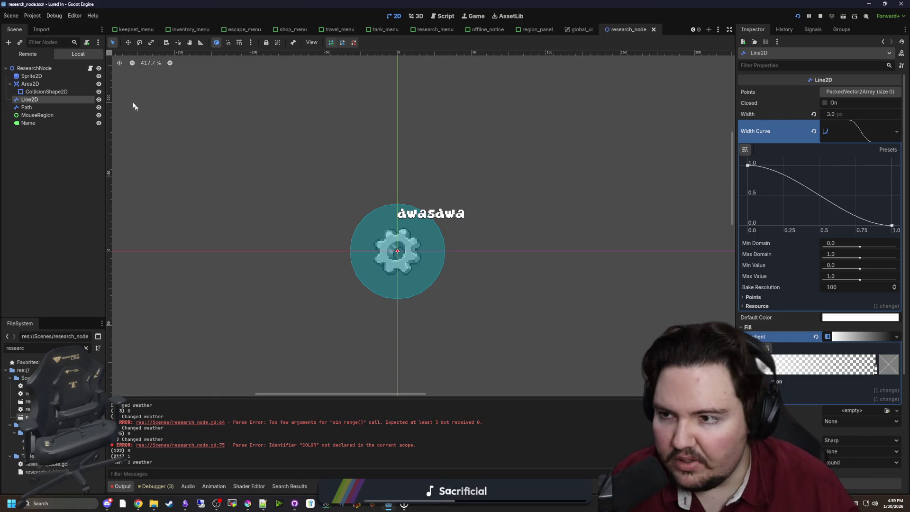
click(90, 68)
click(339, 283)
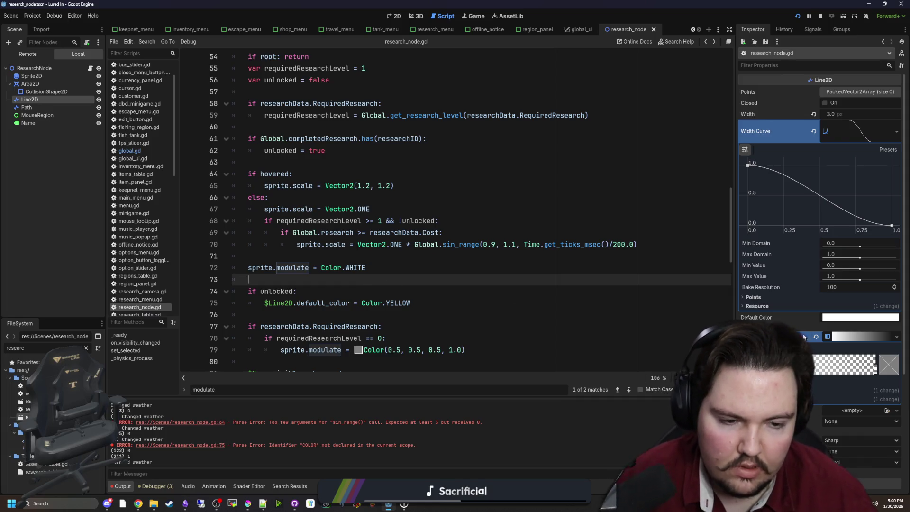
Stop the running game and save the scene and script.
click(820, 16)
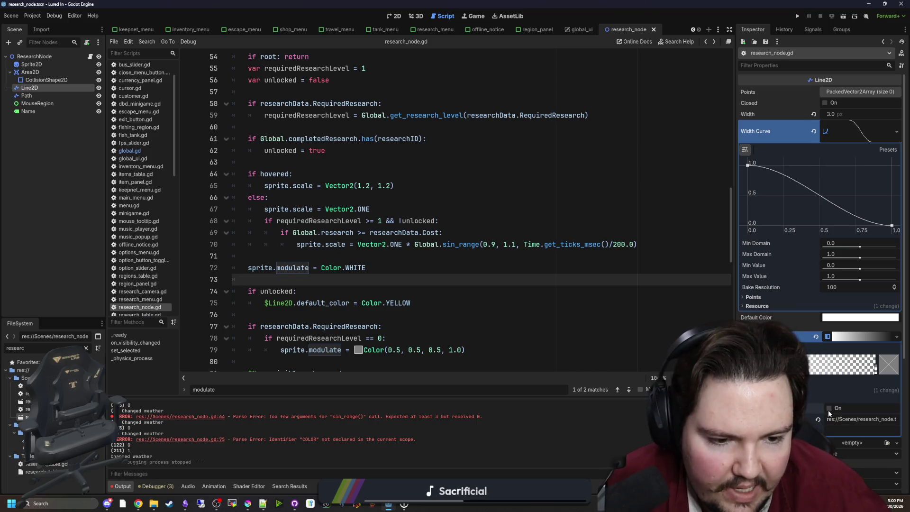
scroll(456, 213, down, 2)
key(ctrl+s)
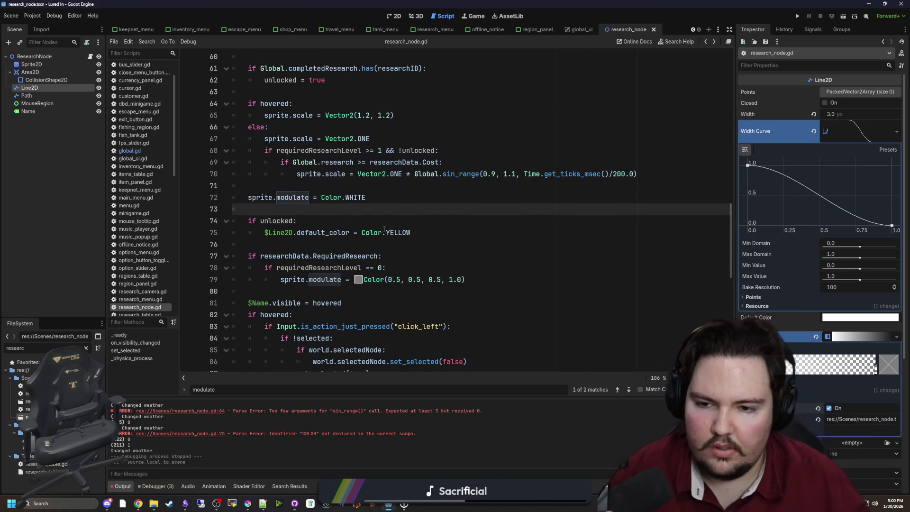
Replace line 75's default_color assignment with $Line2D.gradient.colors and read the Line2D gradient docs.
drag(297, 232, 411, 232)
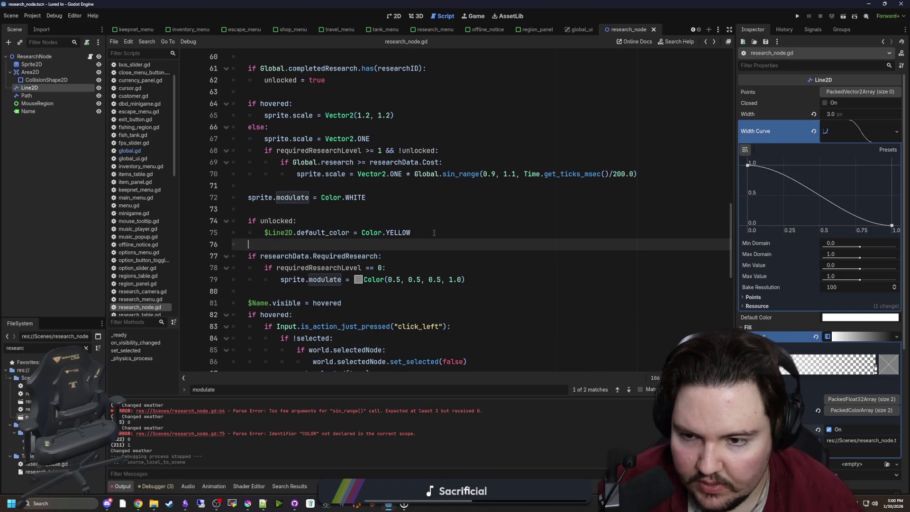
drag(410, 232, 294, 232)
text(c)
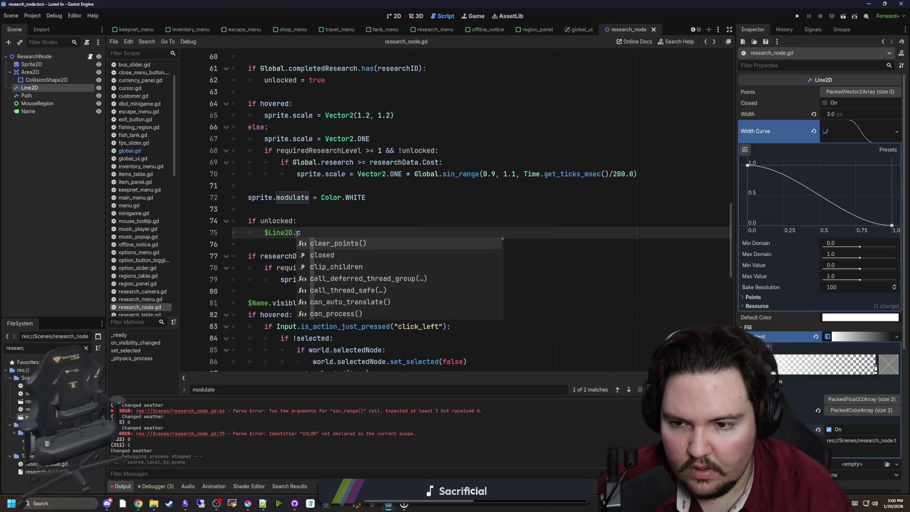
key(BackSpace)
text(gradient.colors)
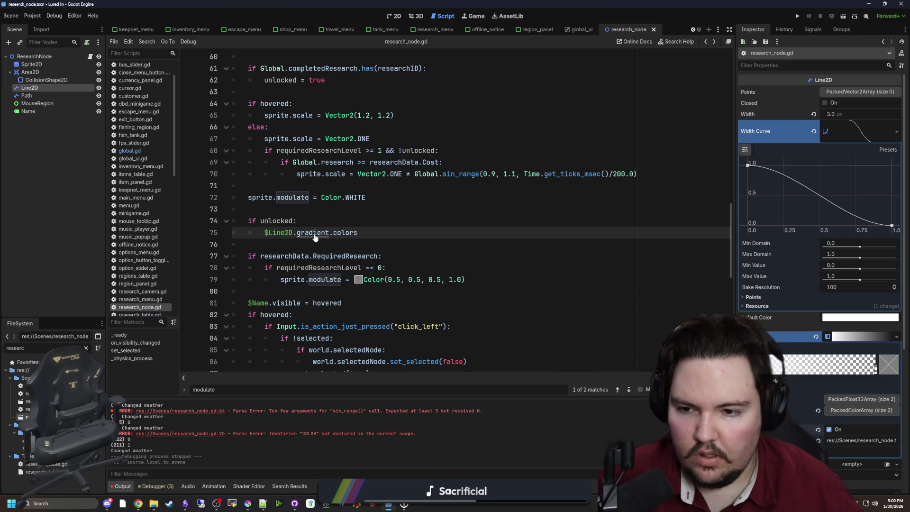
ctrl+click(307, 233)
scroll(316, 229, up, 15)
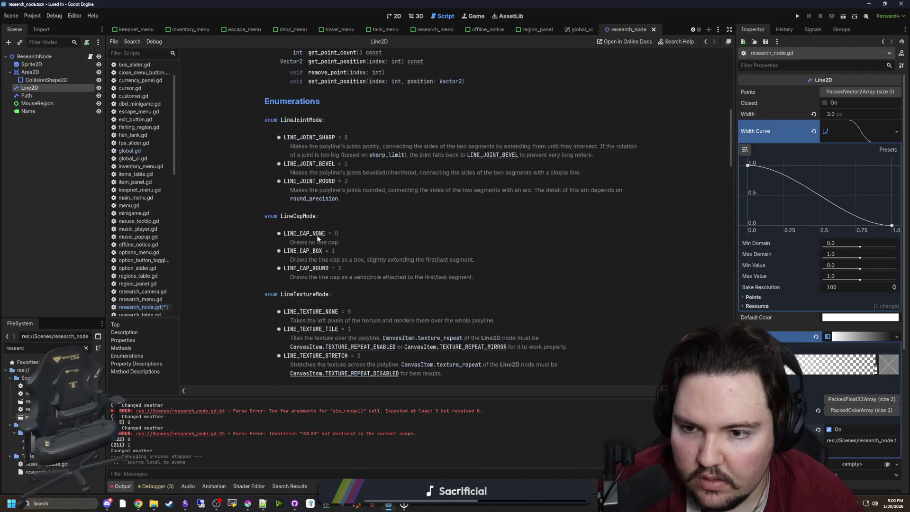
scroll(316, 235, down, 3)
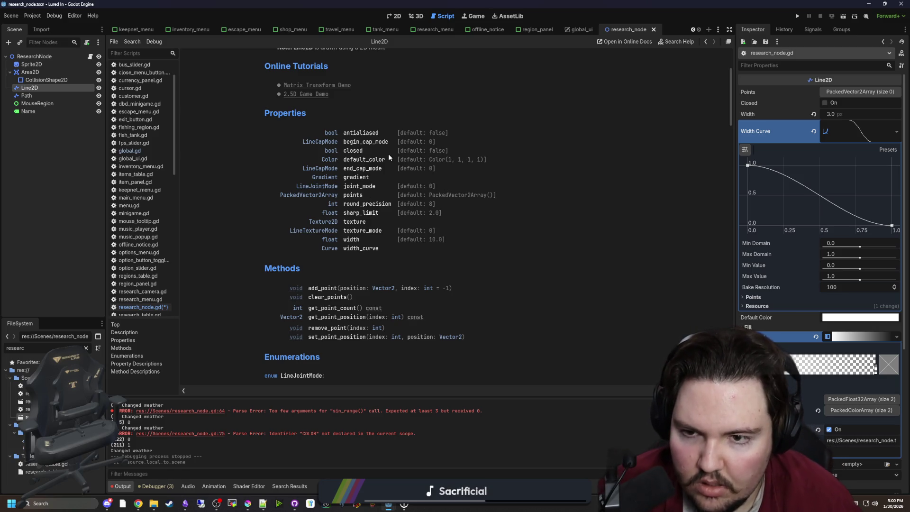
click(396, 17)
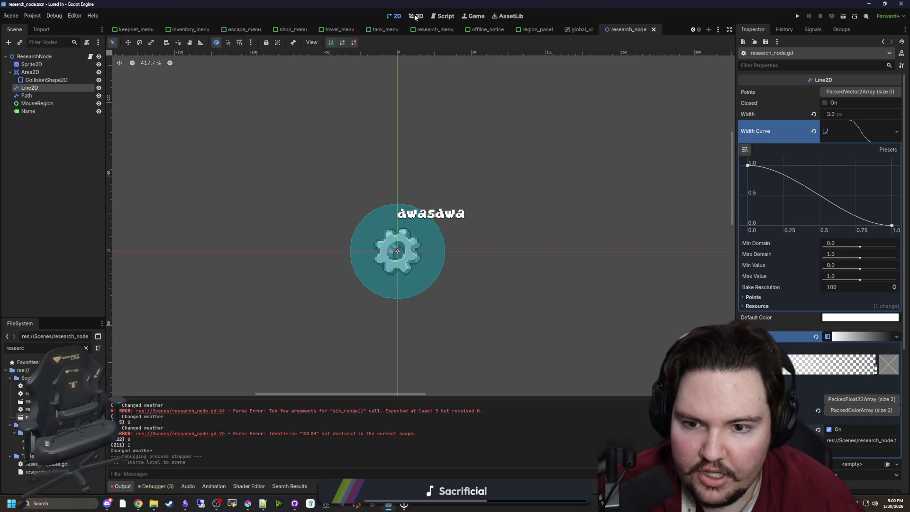
Set line 75 to $Line2D.modulate = Color.YELLOW, untick the Gradient's Local to Scene, and run.
click(90, 57)
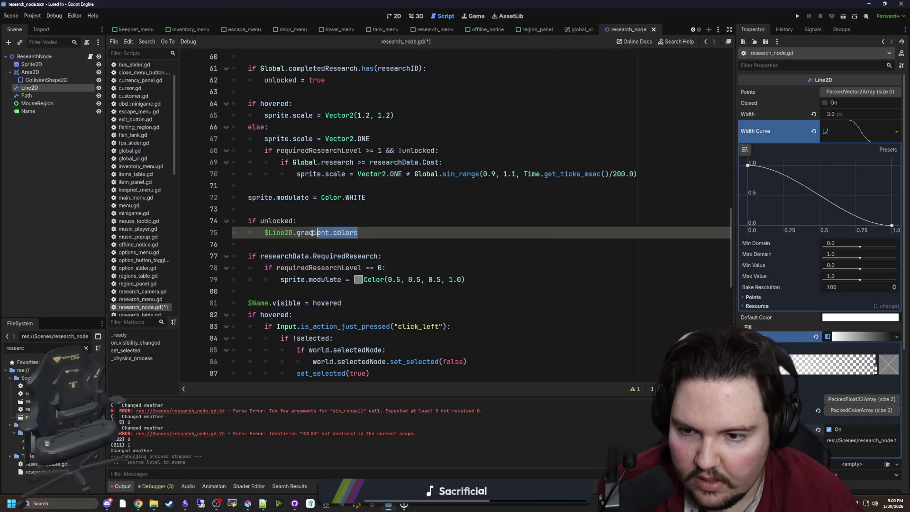
text(modulate = C)
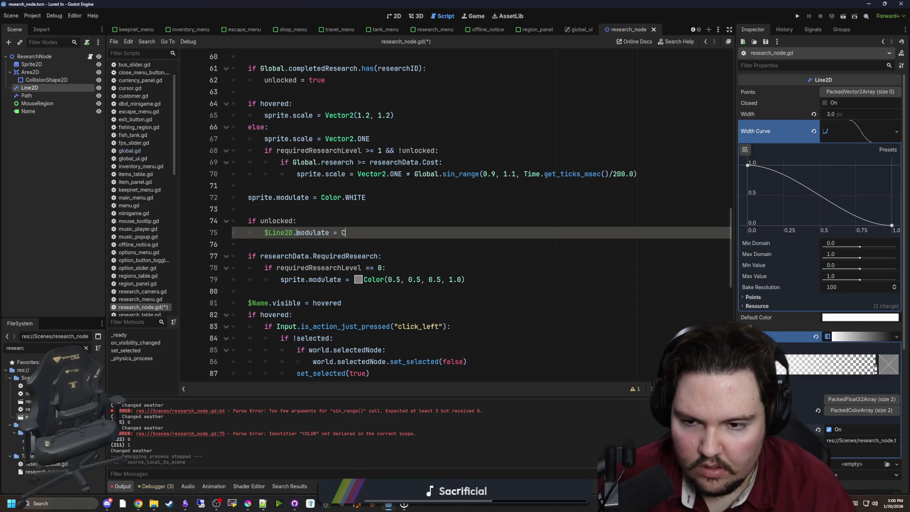
text(olor)
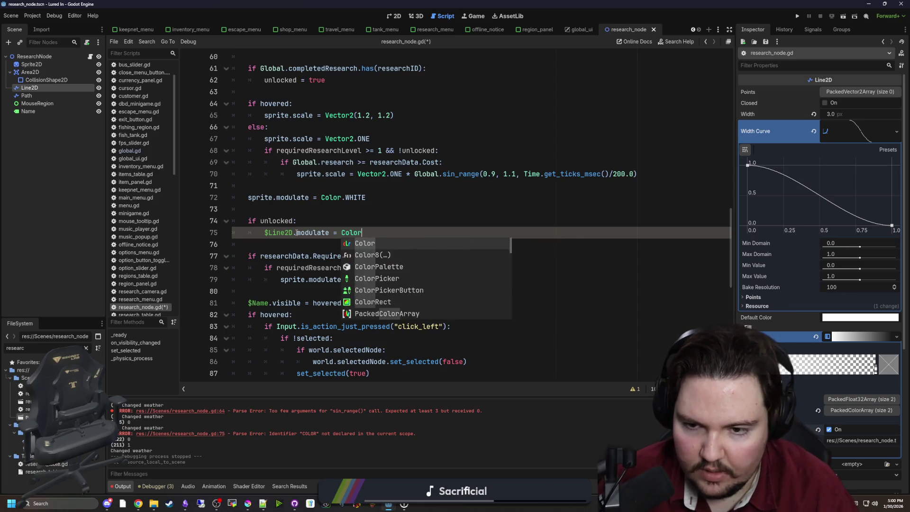
text(.YELLOW)
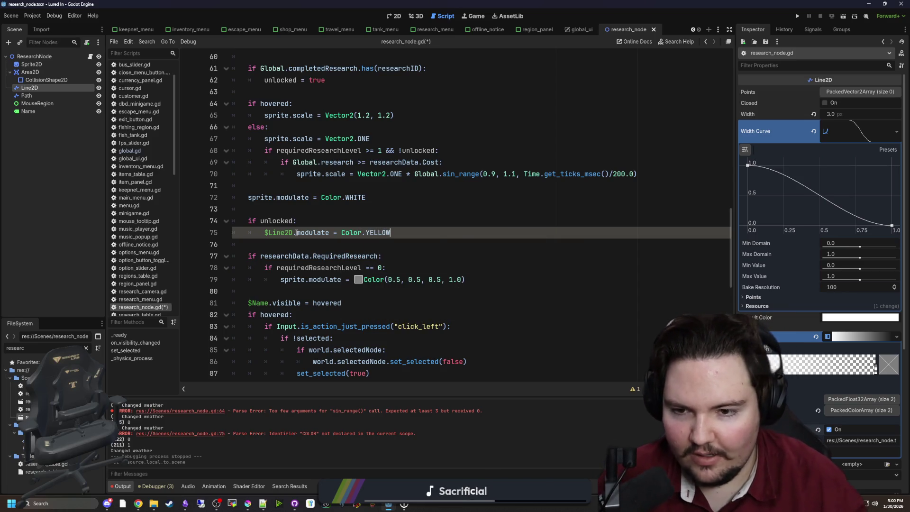
key(Escape)
key(Up)
key(Up)
scroll(749, 328, down, 3)
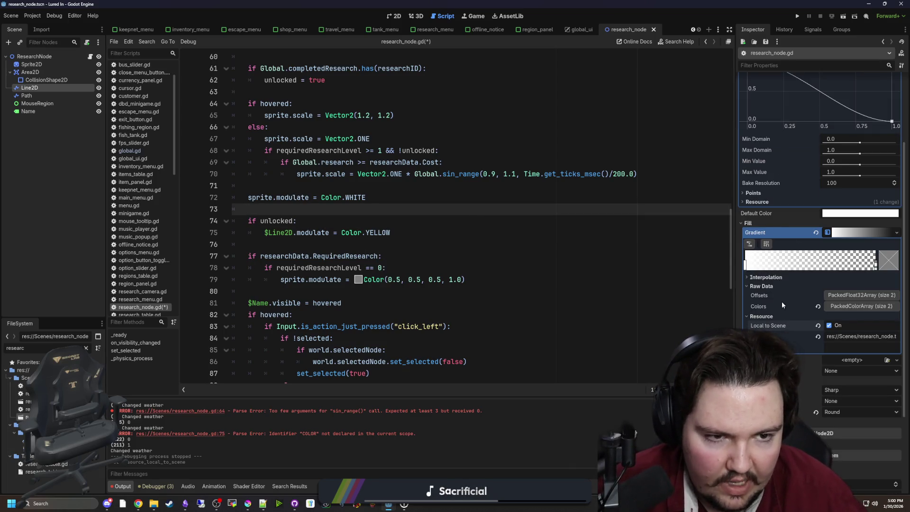
click(829, 325)
click(797, 16)
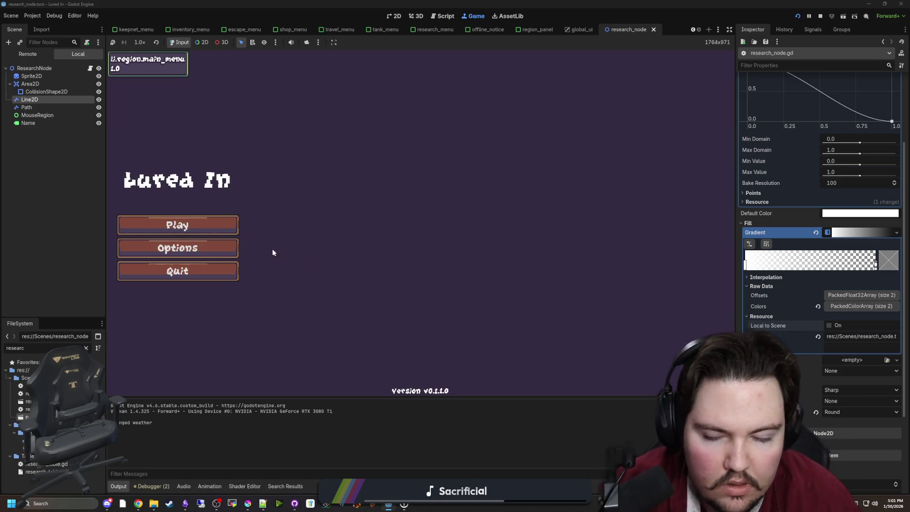
Start the game, open the Research tree and pan to check the unlocked line colour.
click(227, 219)
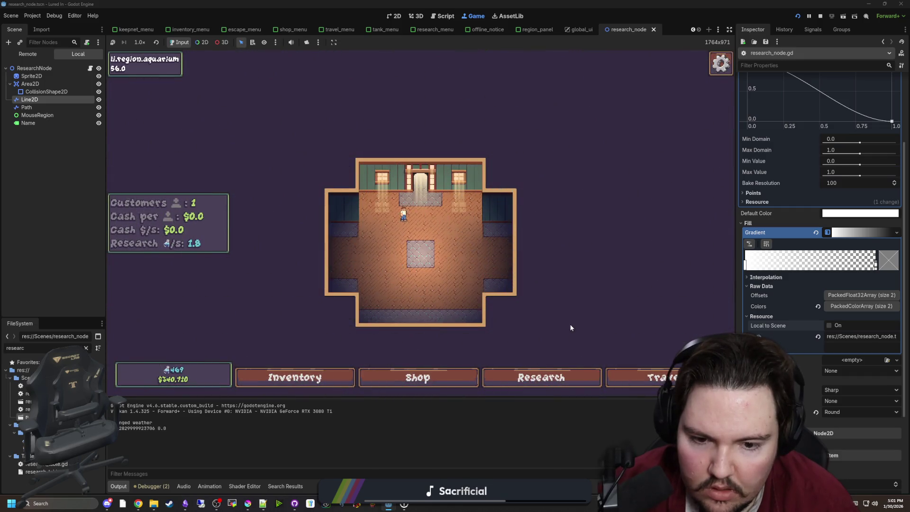
click(543, 377)
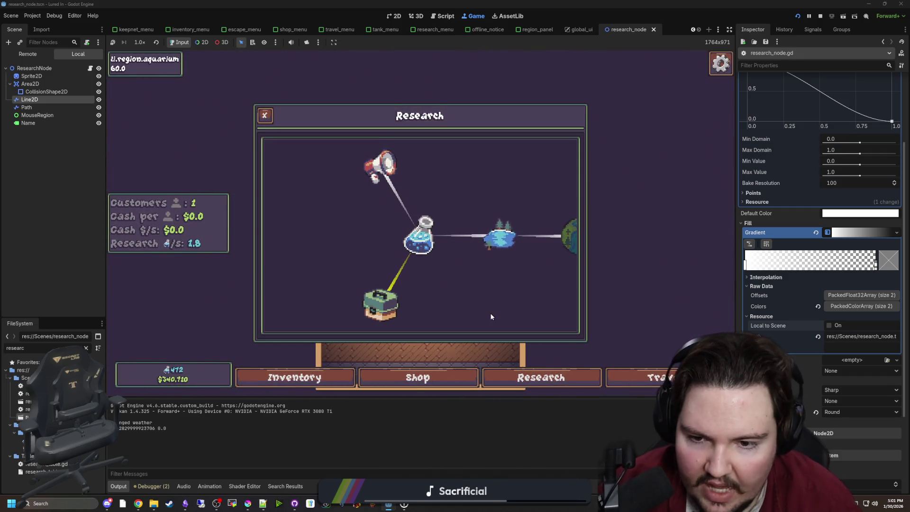
drag(492, 317, 354, 266)
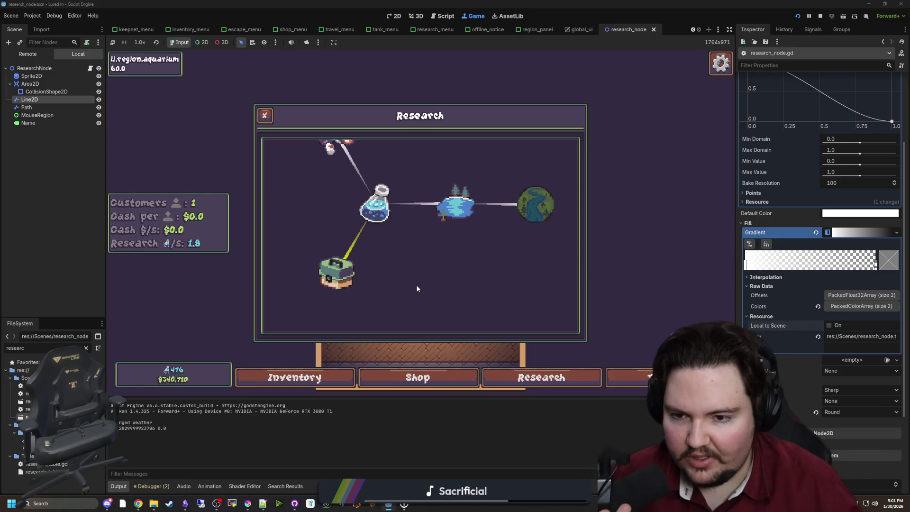
In research_node.gd, change the unlocked line colour on line 75 from YELLOW to Color.GREEN.
key(ctrl+F3)
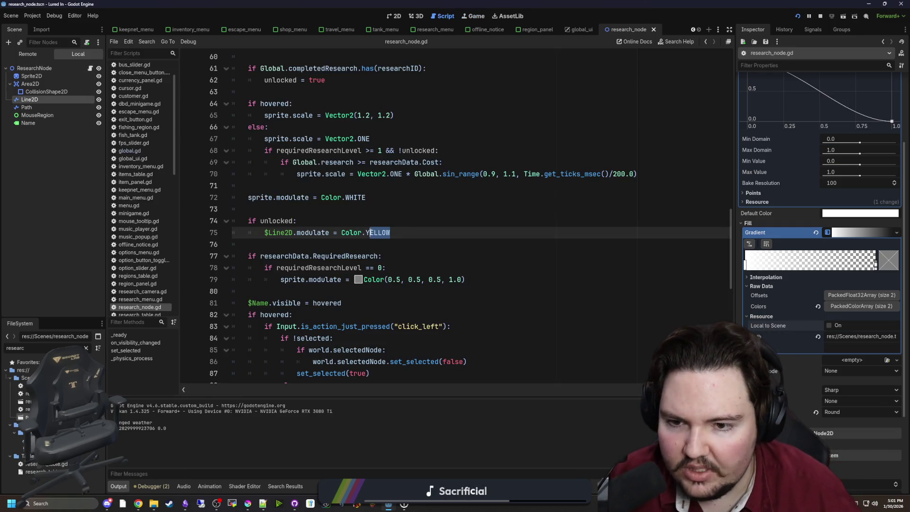
text(REEN)
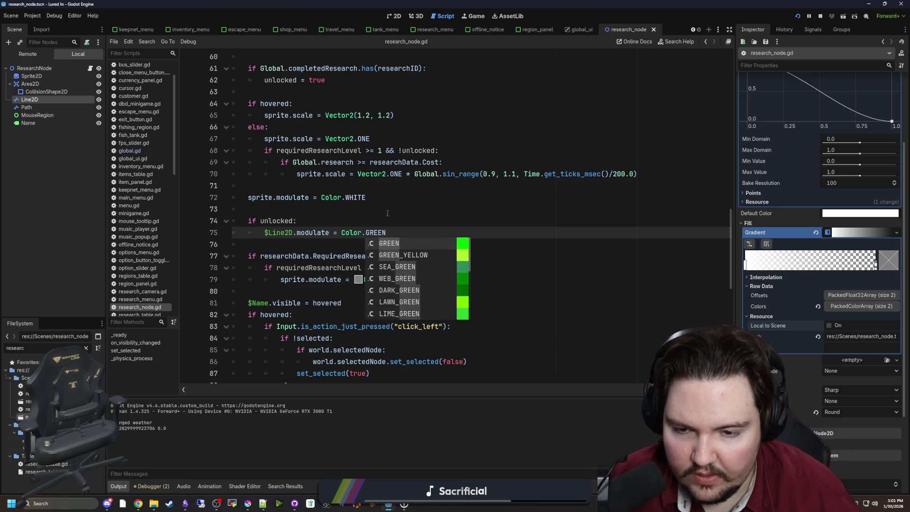
click(379, 209)
View the green research link in the running game, then bring up Krita's icon_river.png.
click(472, 15)
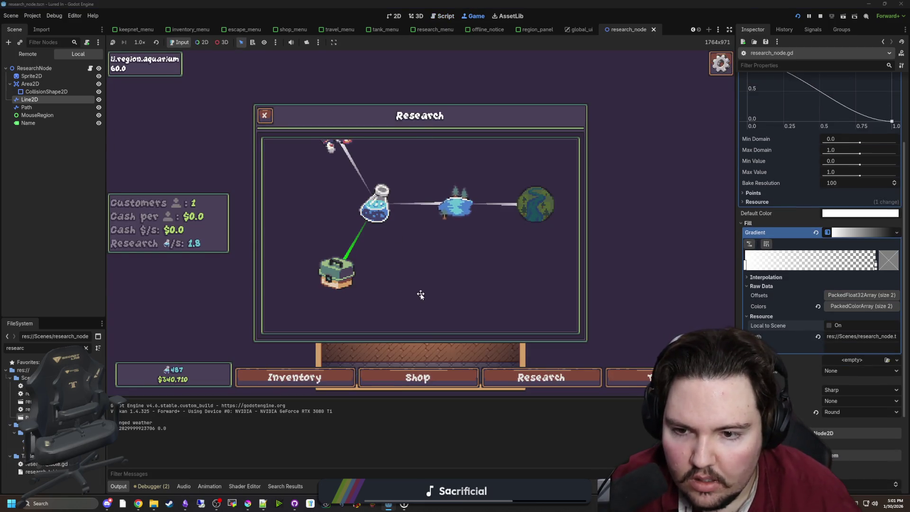
click(247, 504)
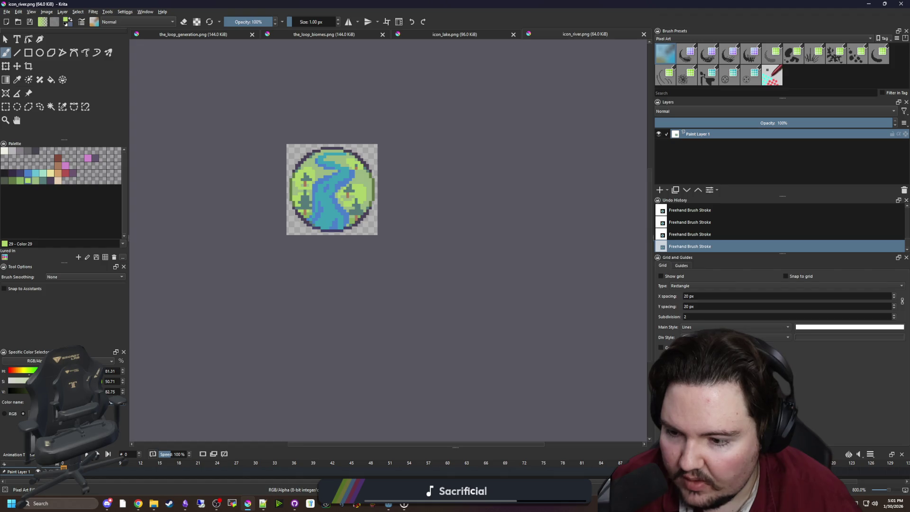
click(248, 504)
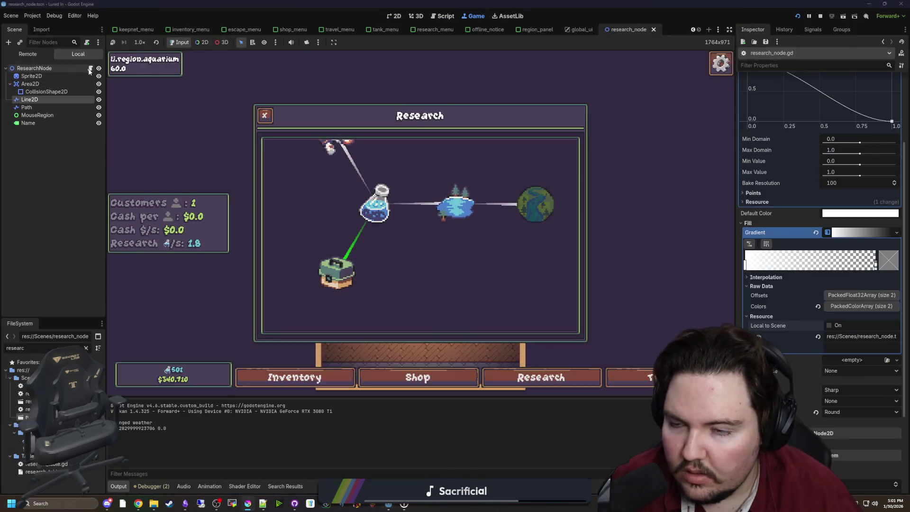
Replace Color.GREEN on line 75 with Color("#add368") and run the game with F5.
click(443, 16)
click(321, 255)
click(377, 233)
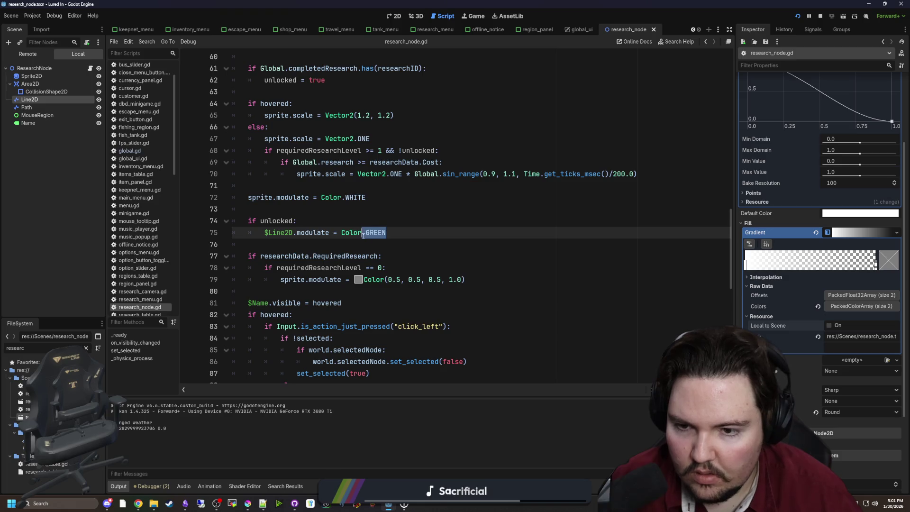
text(()
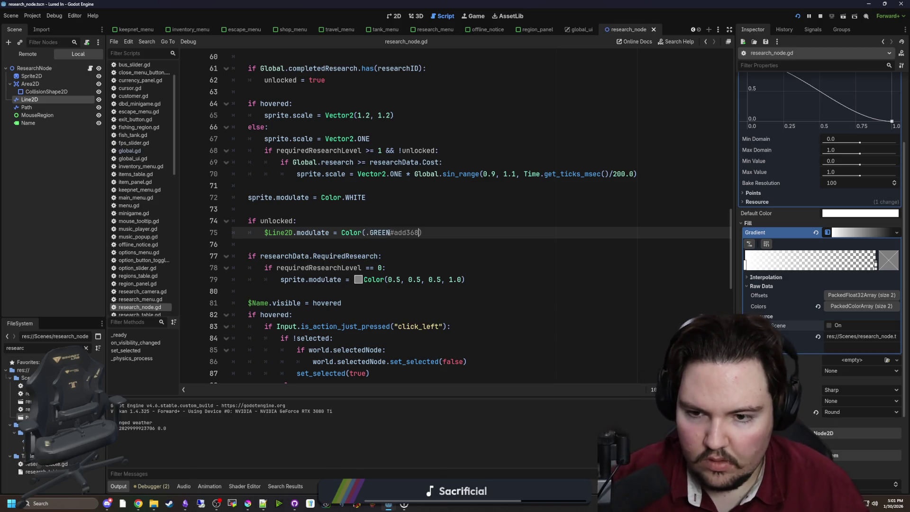
key(BackSpace)
text(")
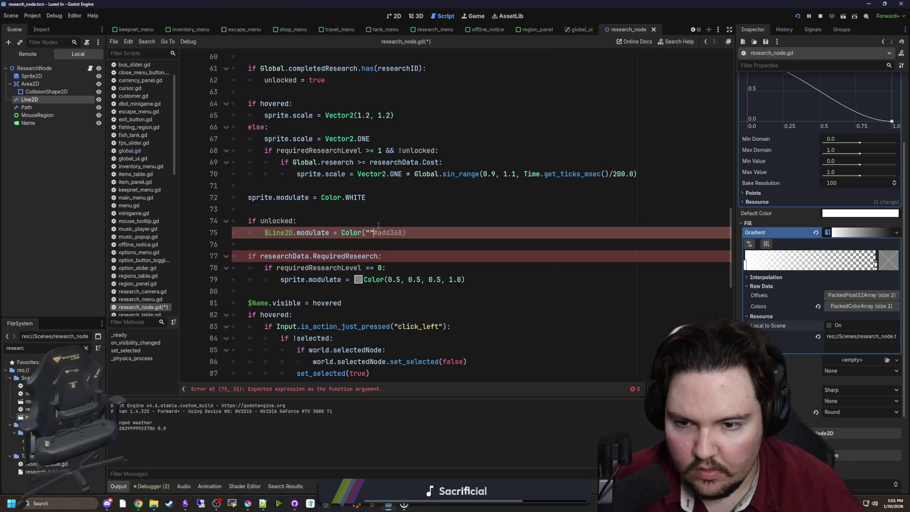
text(")
key(Right)
key(Right)
key(Right)
text(")
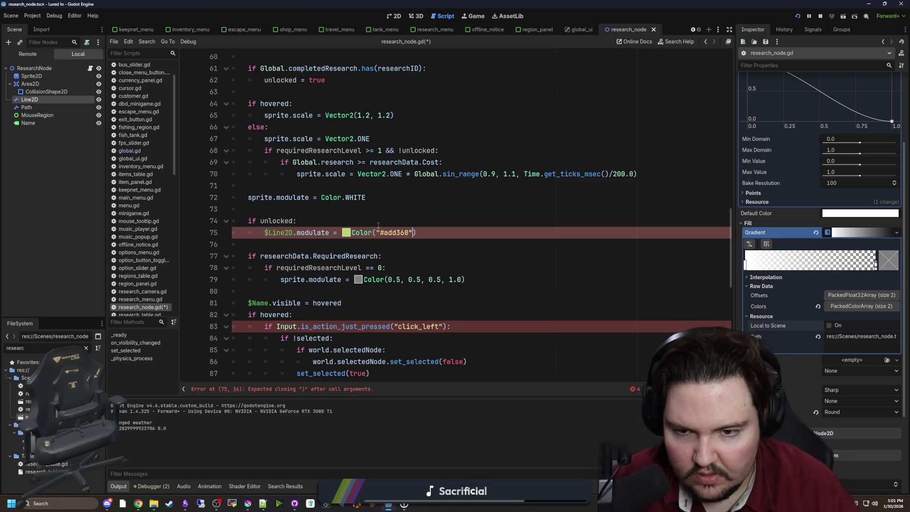
key(F5)
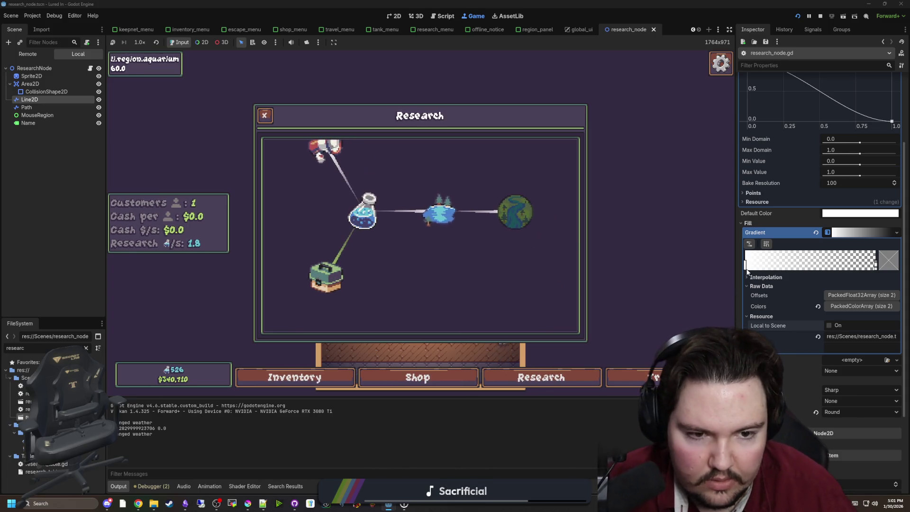
Make the Line2D gradient's end colour fully opaque, adjust the width curve end, and set Width to 5 px.
click(896, 266)
drag(848, 446, 847, 445)
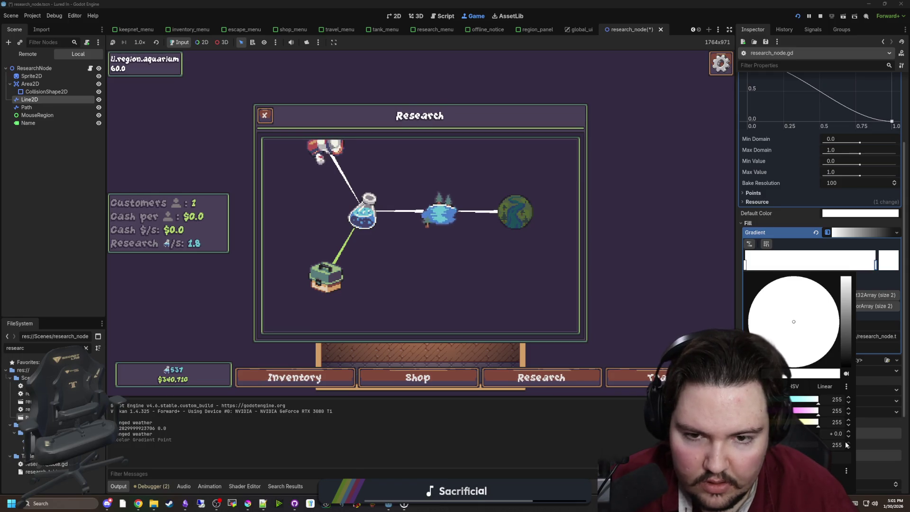
click(748, 262)
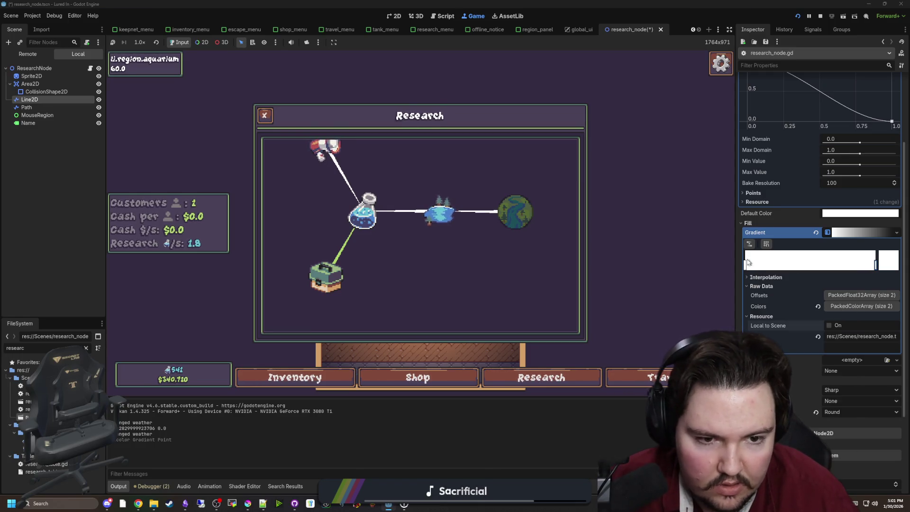
scroll(787, 199, up, 3)
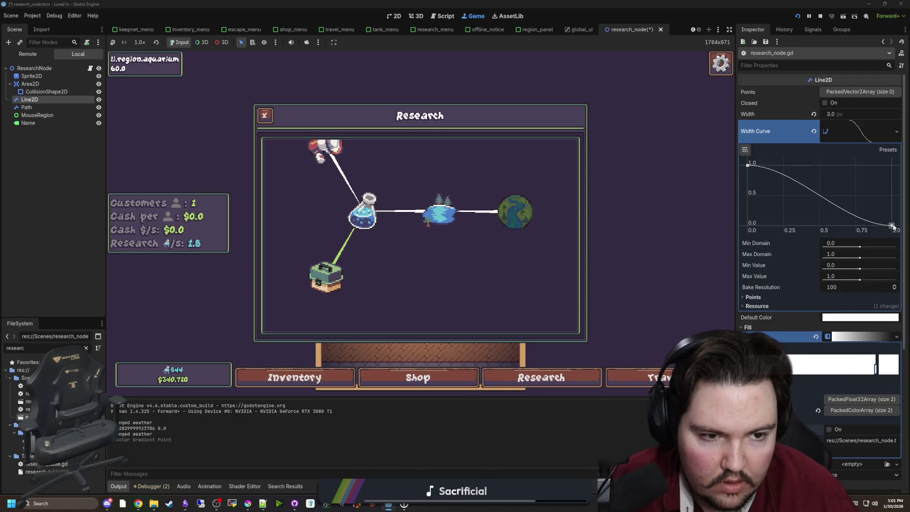
mouse_move(893, 226)
mouse_down()
mouse_move(902, 183)
mouse_move(893, 226)
mouse_up()
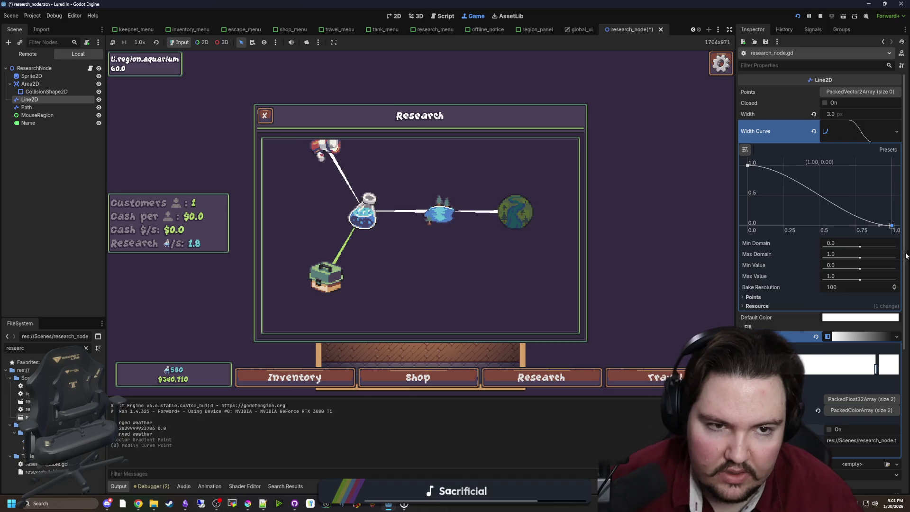
click(844, 114)
text(5)
key(Return)
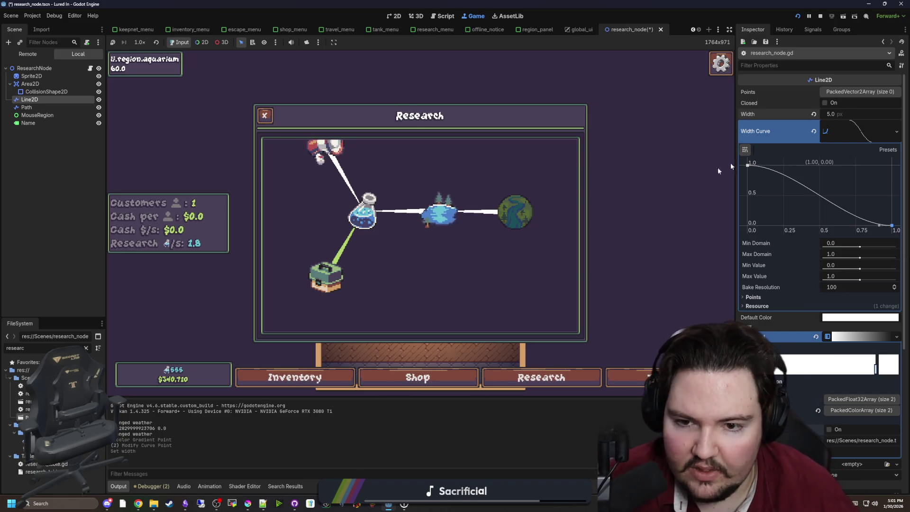
Pan and zoom the running game's research tree to inspect the green Equipment link.
scroll(448, 238, up, 2)
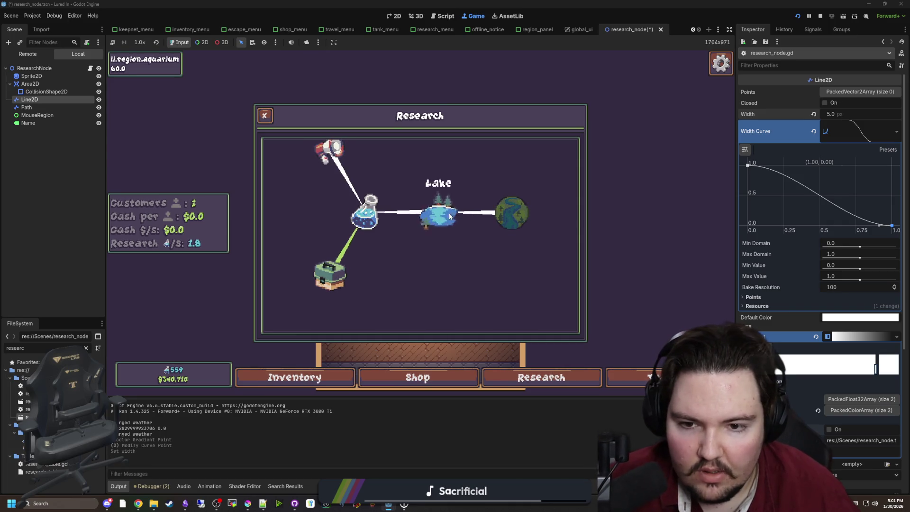
mouse_move(497, 211)
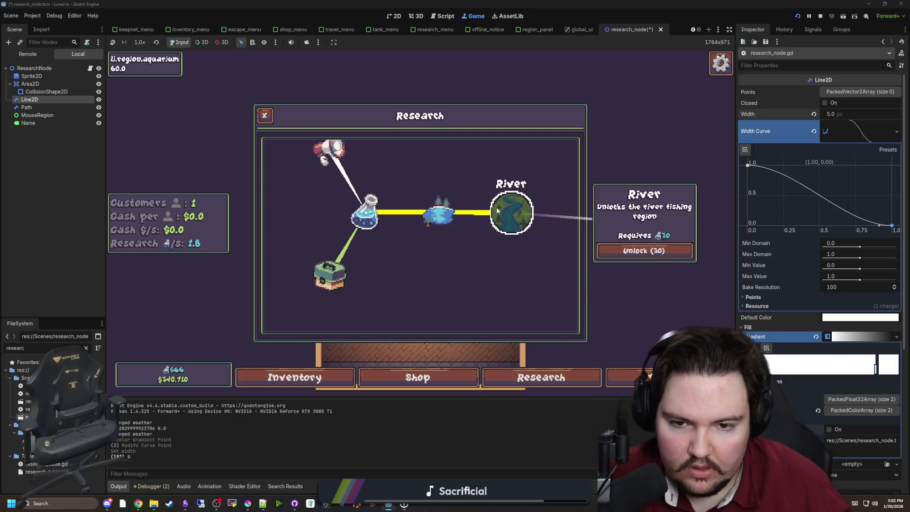
drag(497, 211, 537, 254)
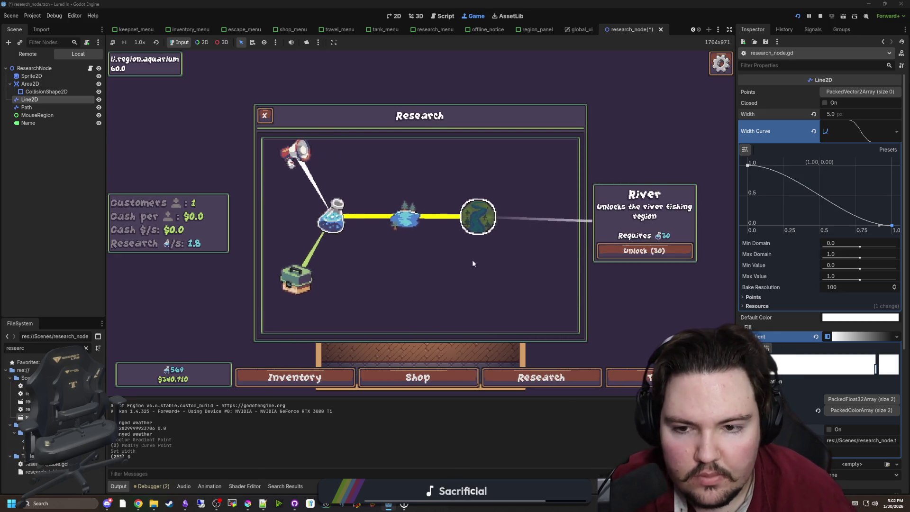
scroll(360, 265, up, 2)
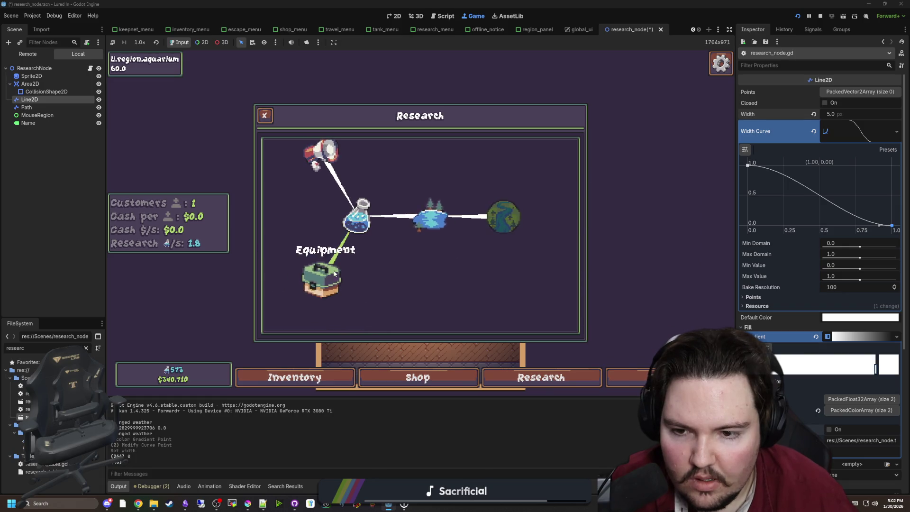
scroll(375, 258, down, 2)
scroll(369, 212, up, 2)
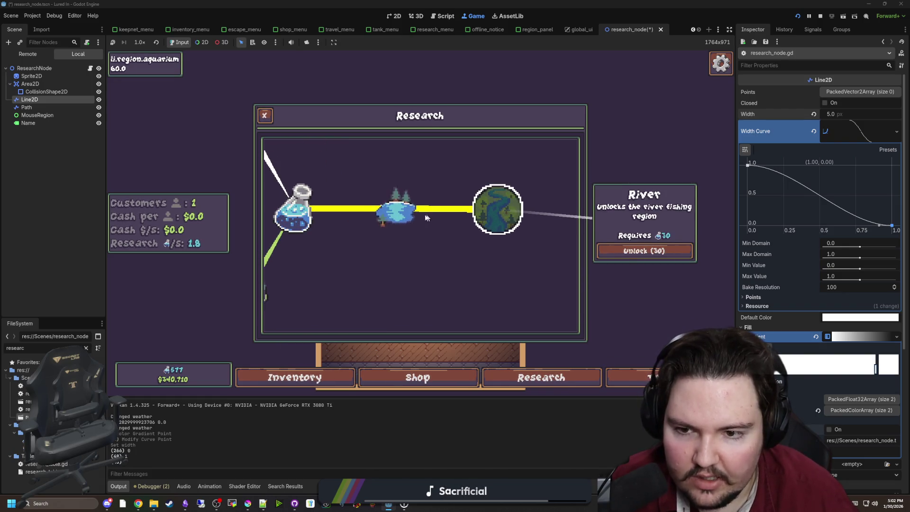
scroll(448, 243, down, 3)
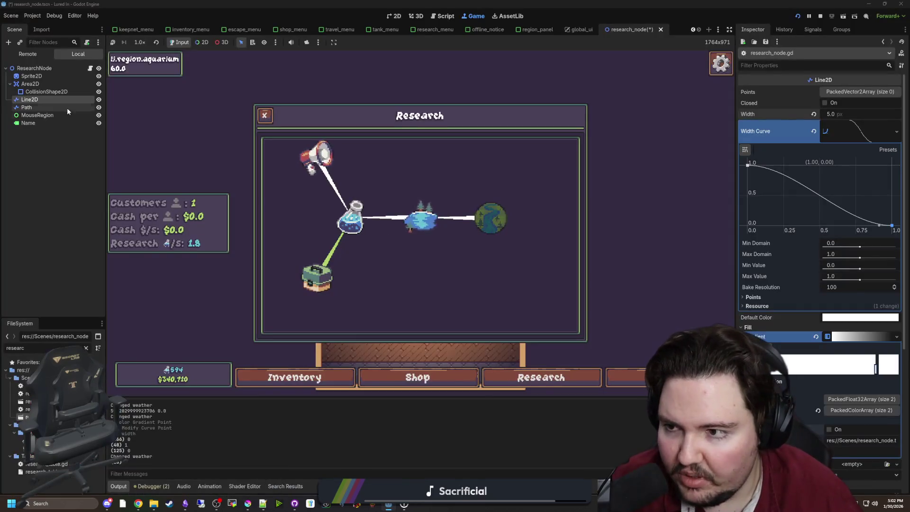
click(27, 107)
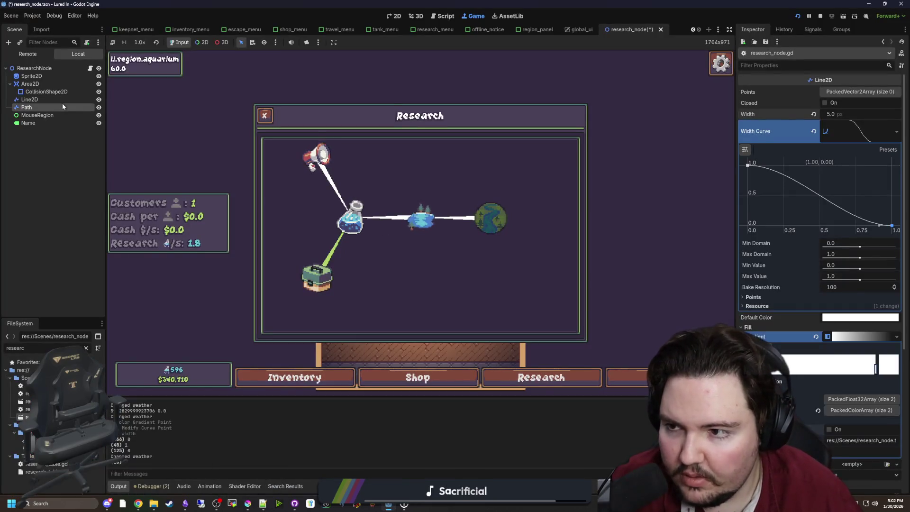
click(848, 141)
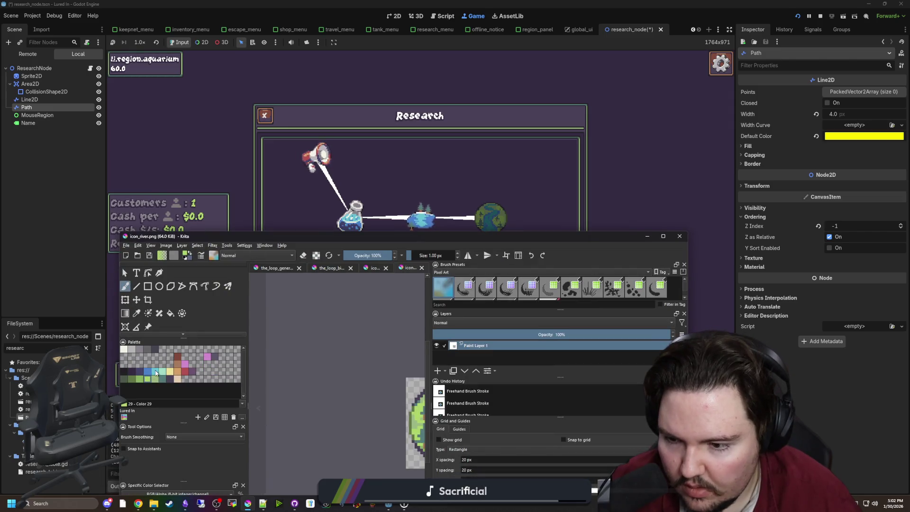
drag(256, 234, 272, 163)
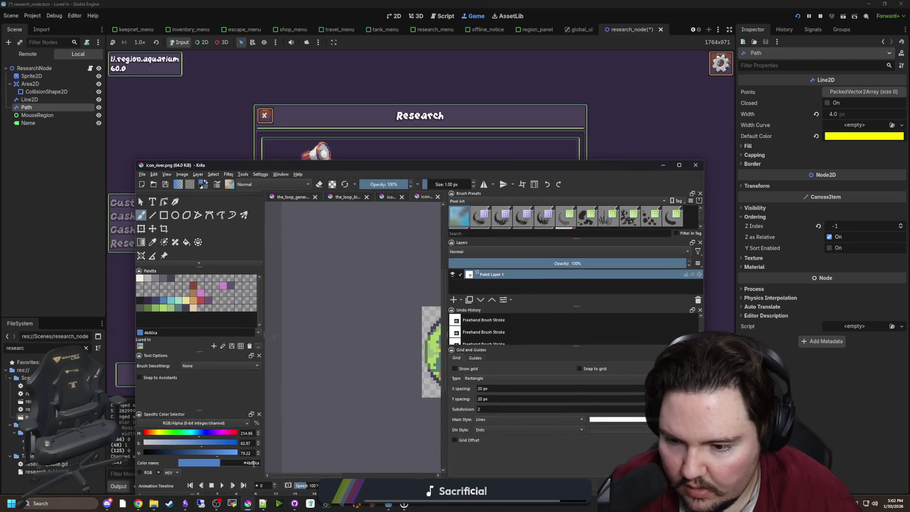
click(836, 133)
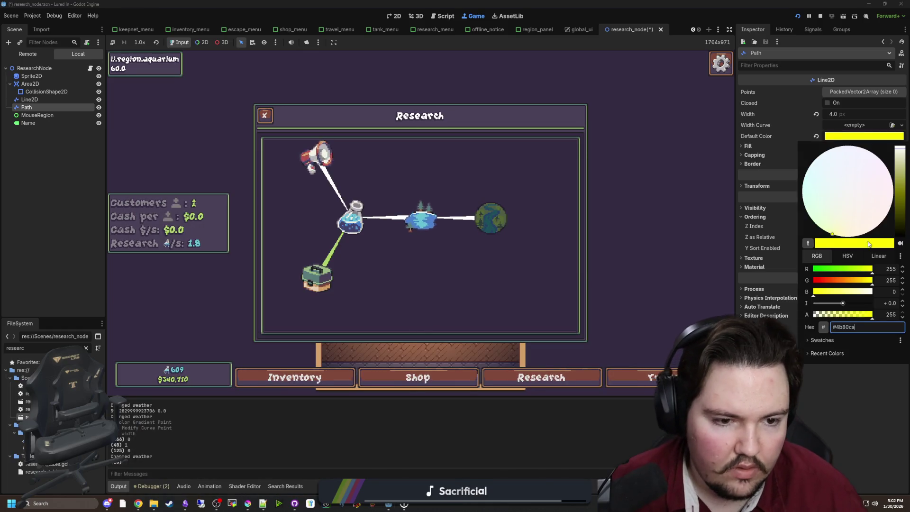
key(ctrl+v)
click(664, 295)
click(489, 196)
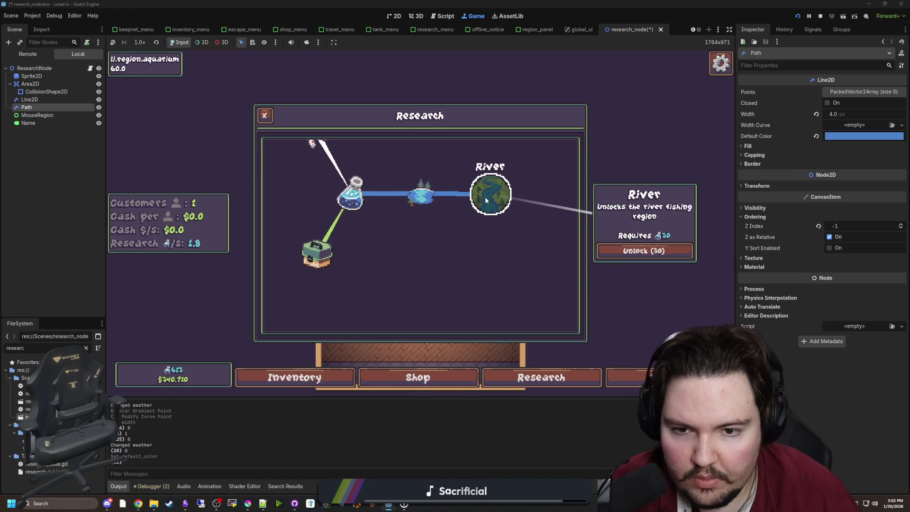
click(310, 173)
click(490, 247)
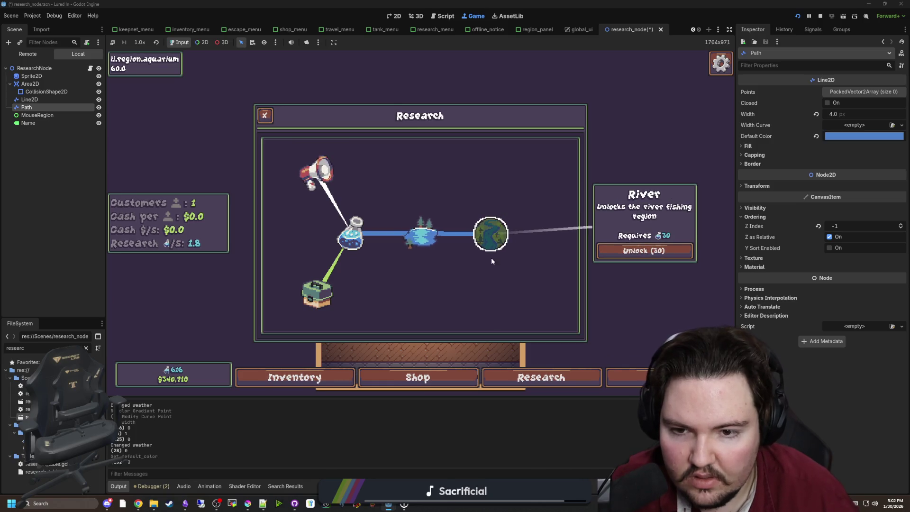
click(318, 293)
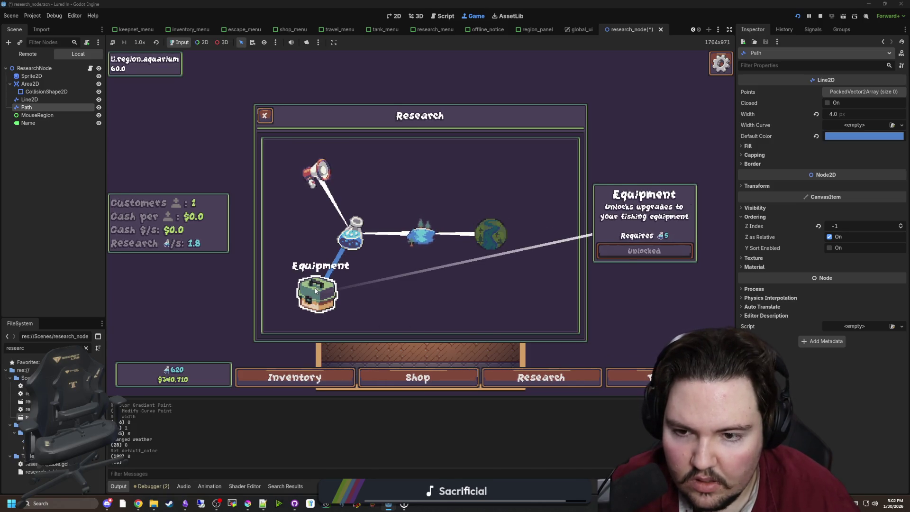
click(313, 299)
click(313, 297)
click(431, 277)
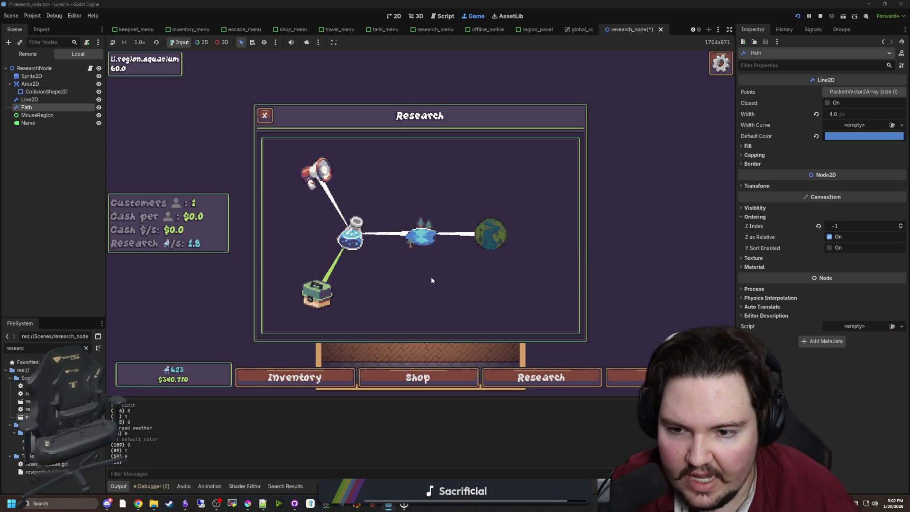
click(361, 293)
click(407, 284)
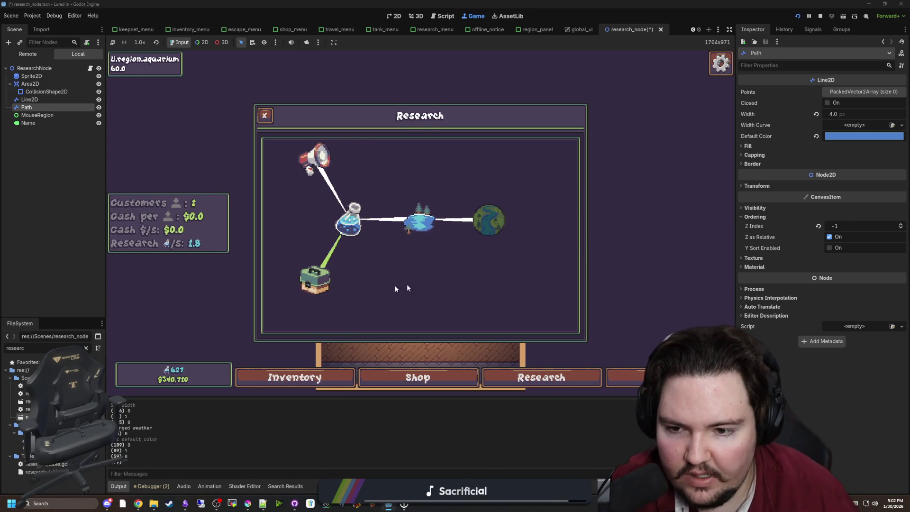
click(490, 218)
click(490, 218)
click(489, 221)
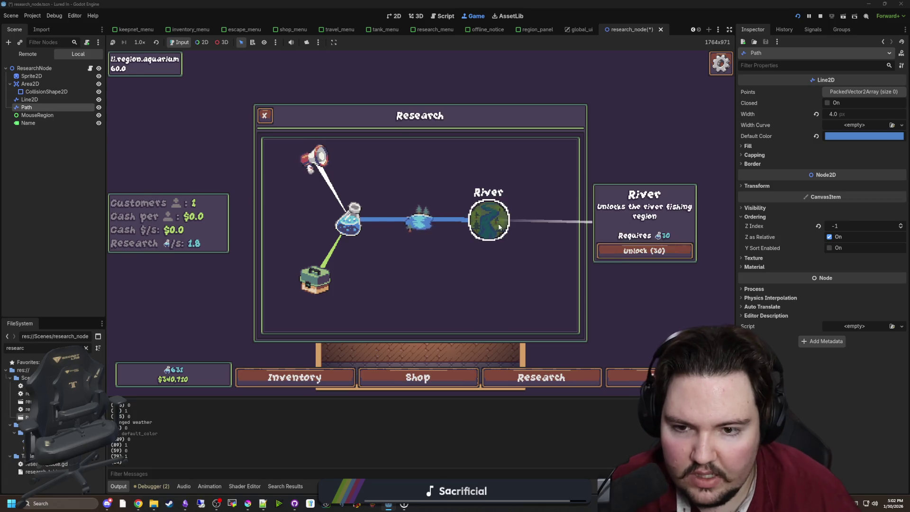
click(470, 233)
click(357, 197)
click(357, 197)
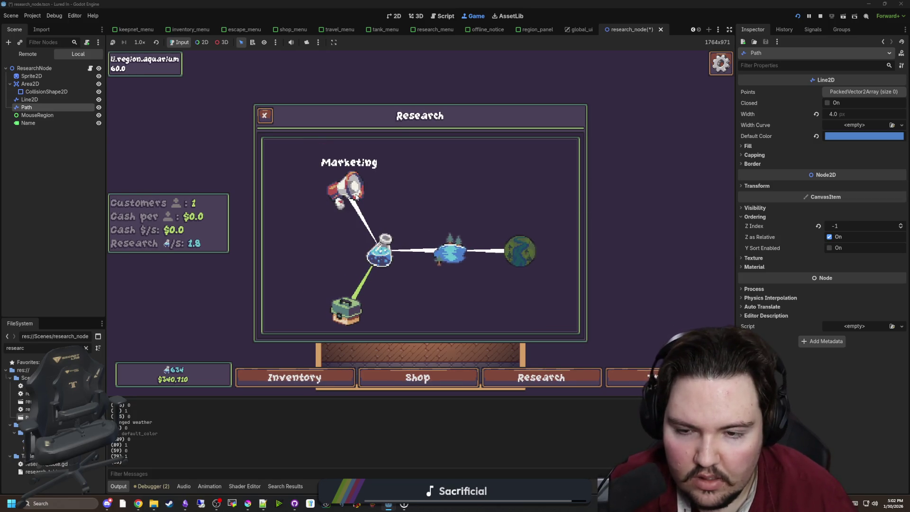
click(357, 198)
click(357, 198)
click(357, 197)
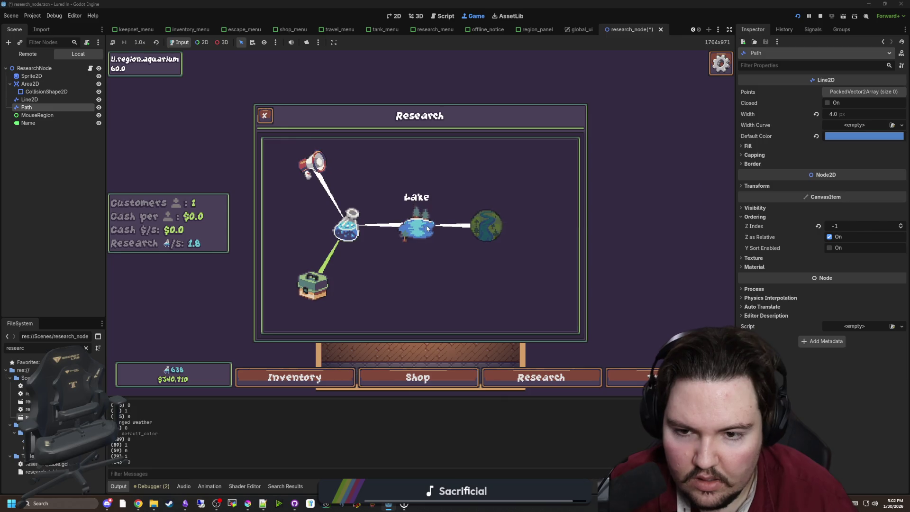
click(487, 227)
click(493, 233)
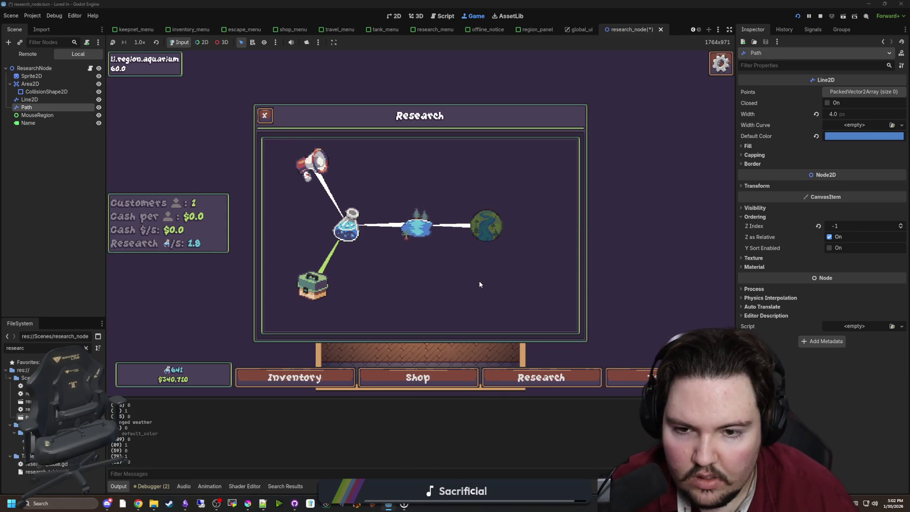
scroll(478, 277, down, 3)
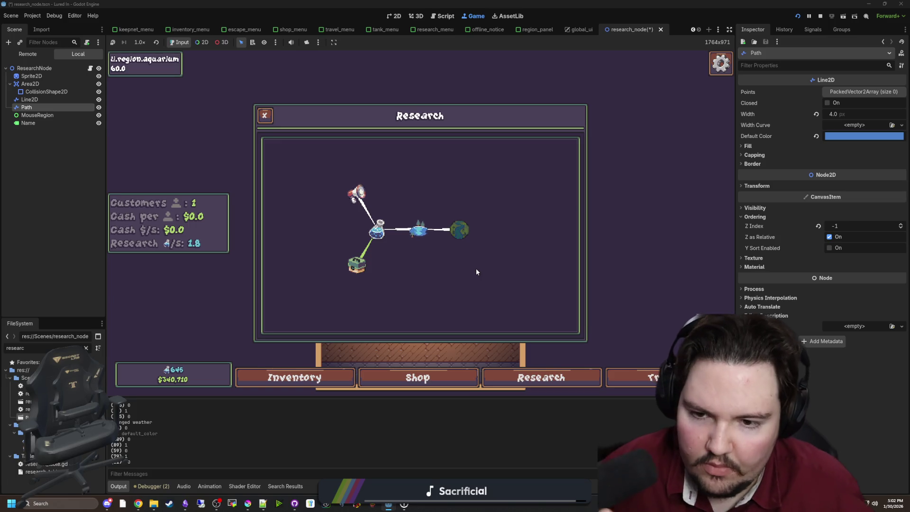
click(460, 229)
click(460, 229)
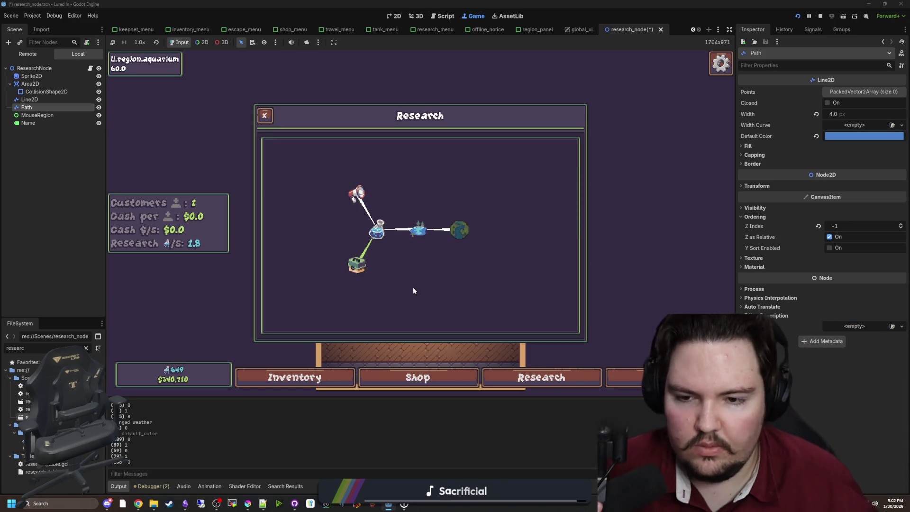
click(357, 270)
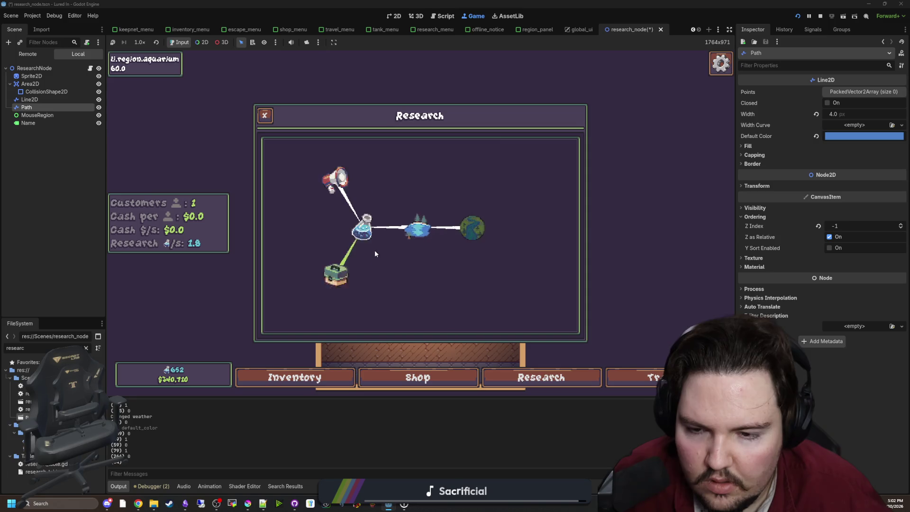
scroll(332, 266, up, 2)
click(348, 169)
click(349, 169)
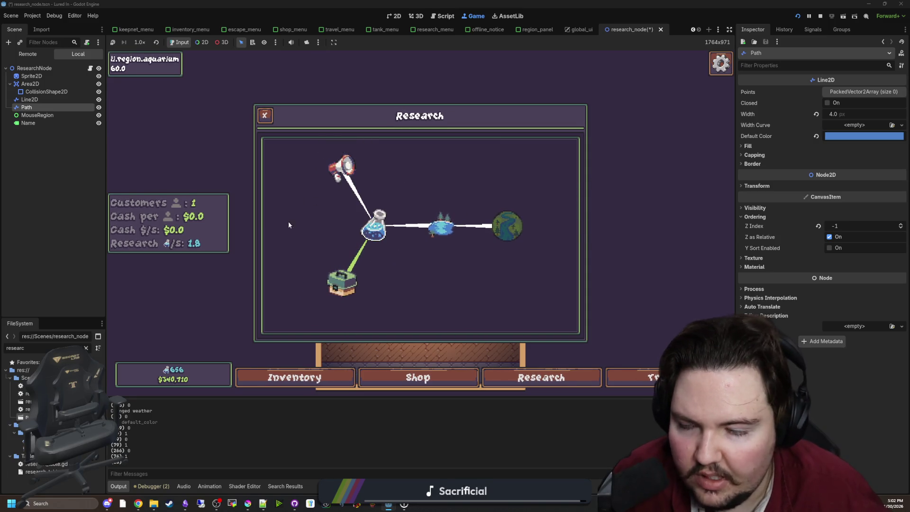
drag(291, 228, 259, 227)
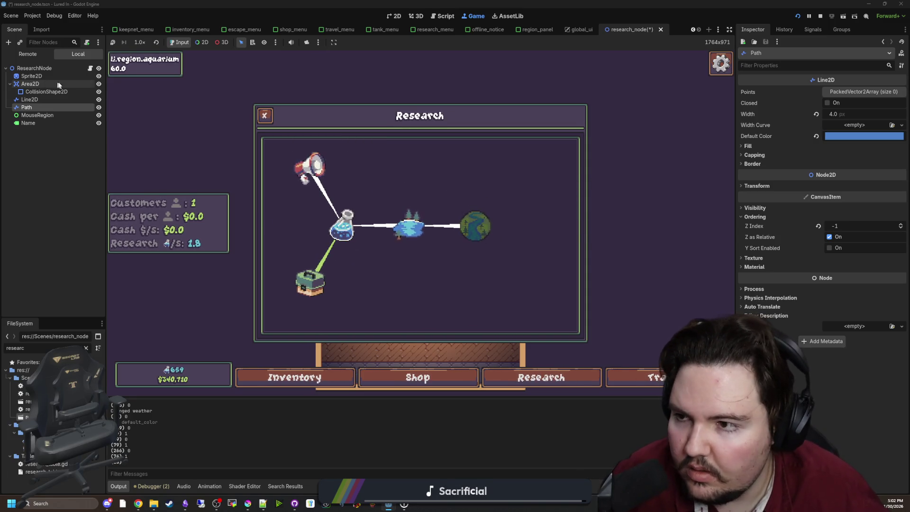
Open research_node.gd, save the scene, and locate the mouse_entered connection.
click(90, 68)
click(343, 210)
key(ctrl+s)
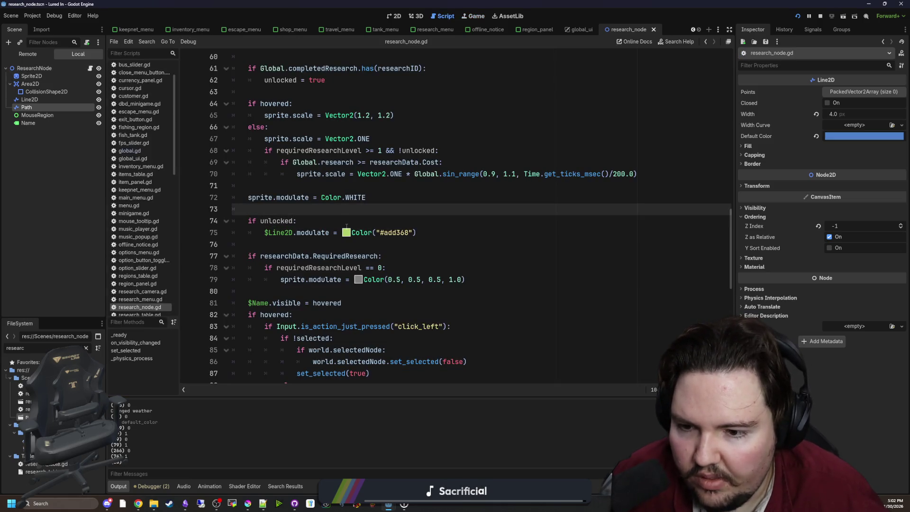
scroll(356, 216, down, 3)
click(327, 215)
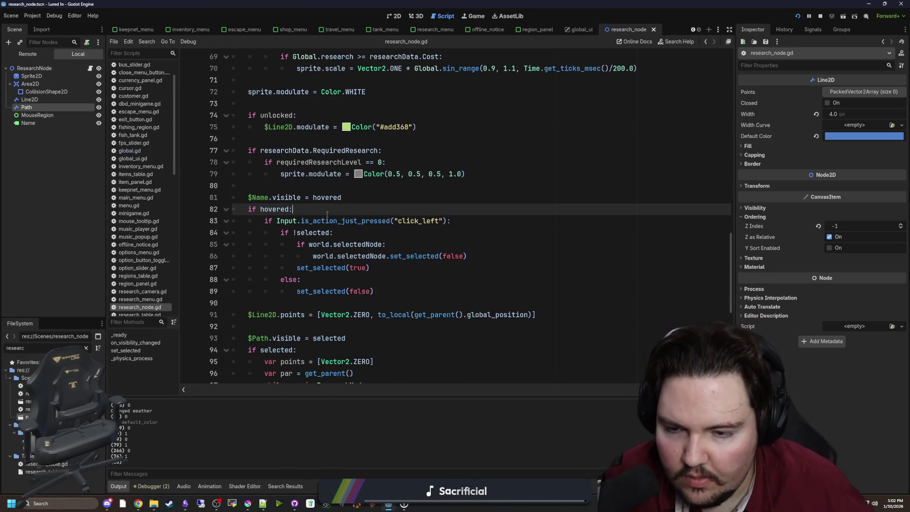
scroll(327, 214, up, 5)
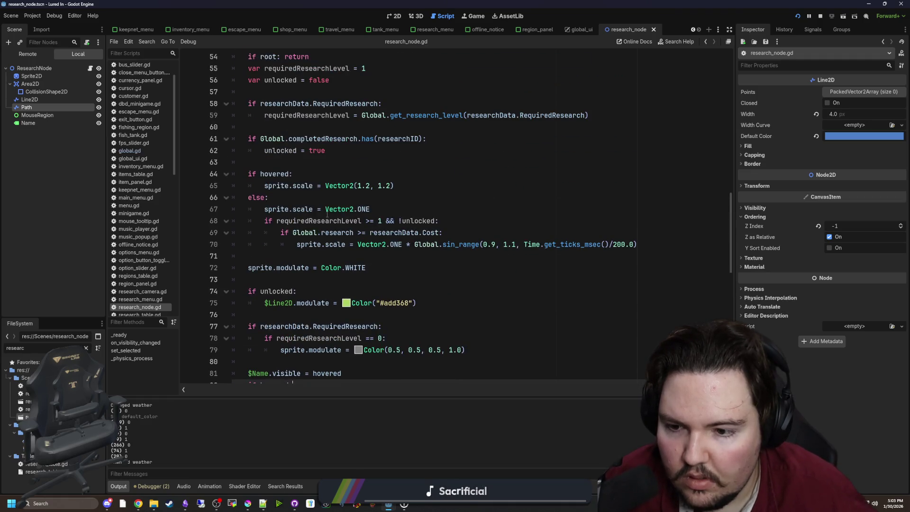
scroll(327, 214, up, 13)
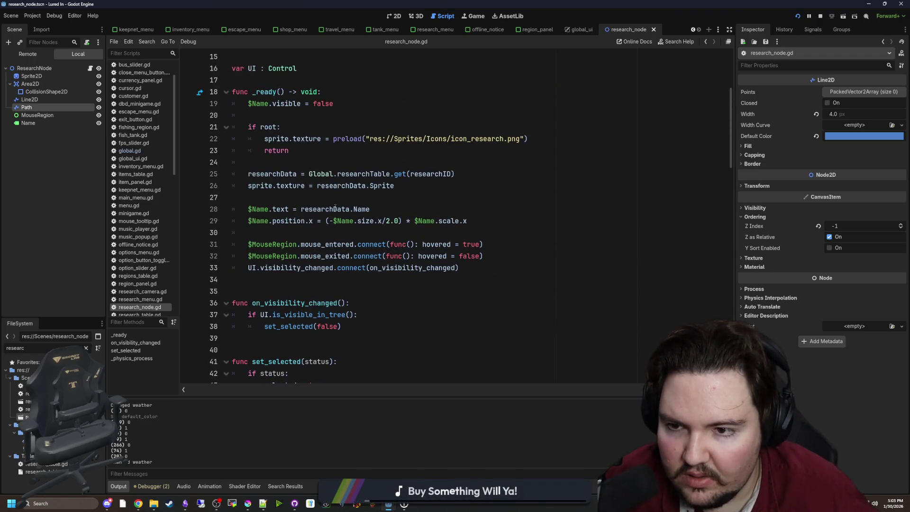
click(300, 235)
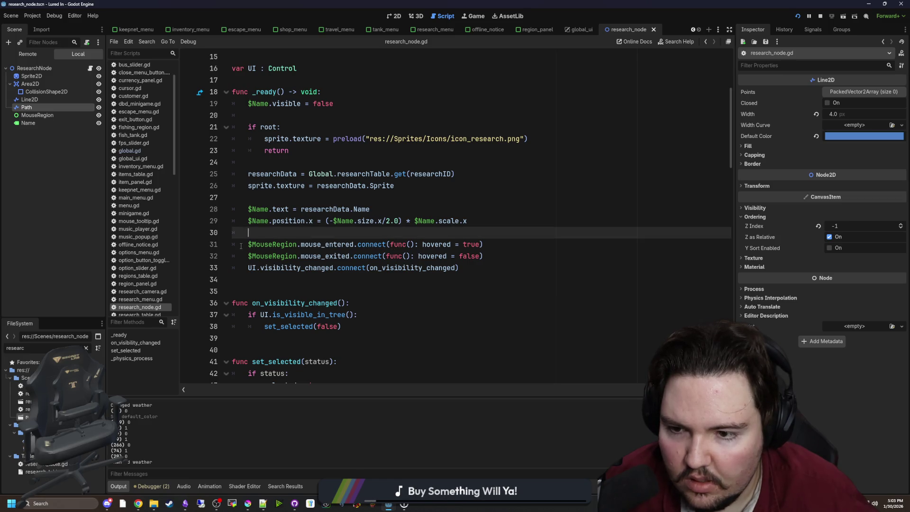
drag(241, 246, 479, 246)
click(458, 237)
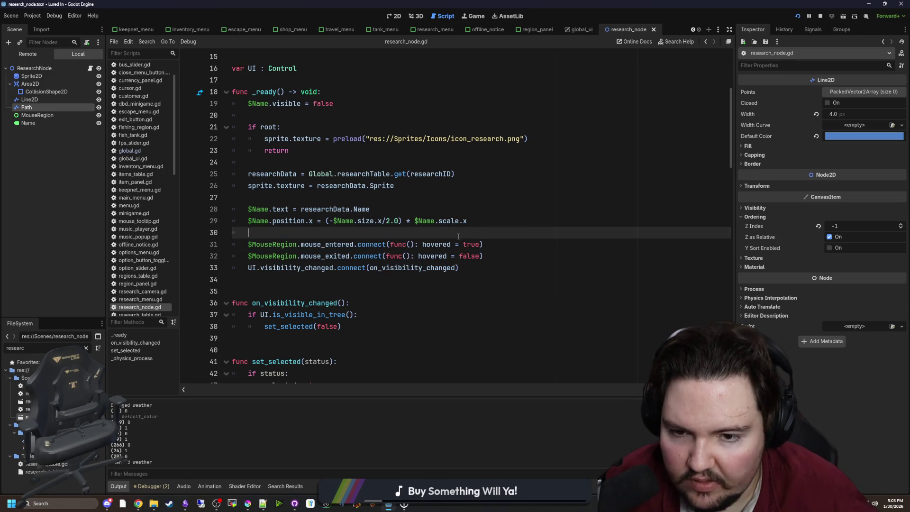
Split the mouse_entered and mouse_exited lambdas onto multiple lines, adding a line after hovered = true.
click(423, 243)
key(Return)
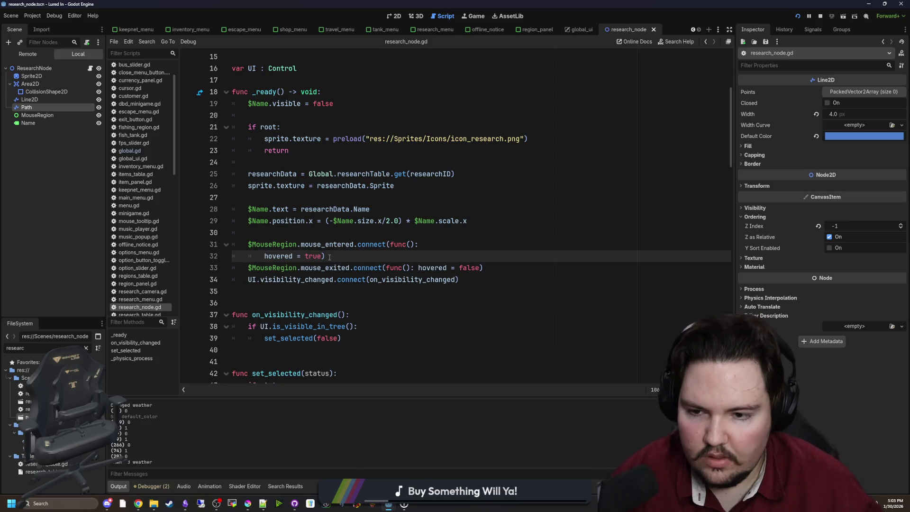
click(324, 256)
key(Return)
click(420, 280)
key(Return)
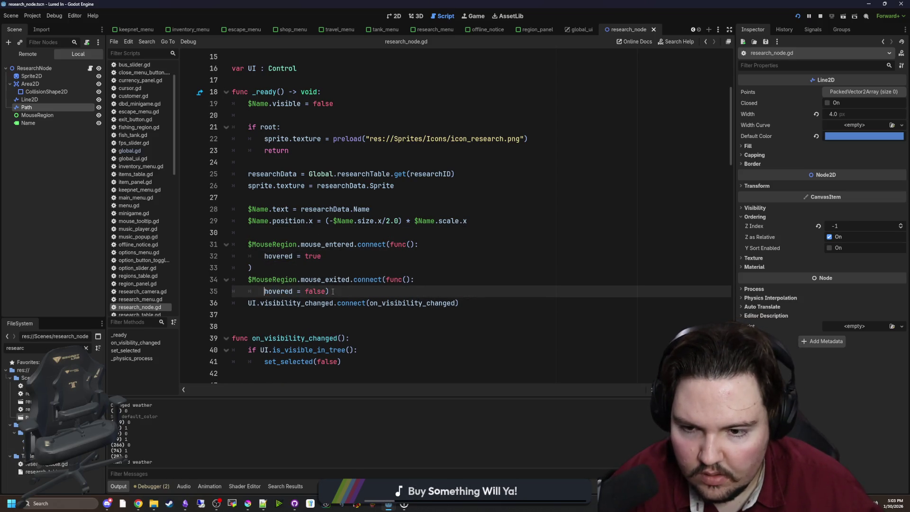
key(Return)
click(334, 256)
key(Return)
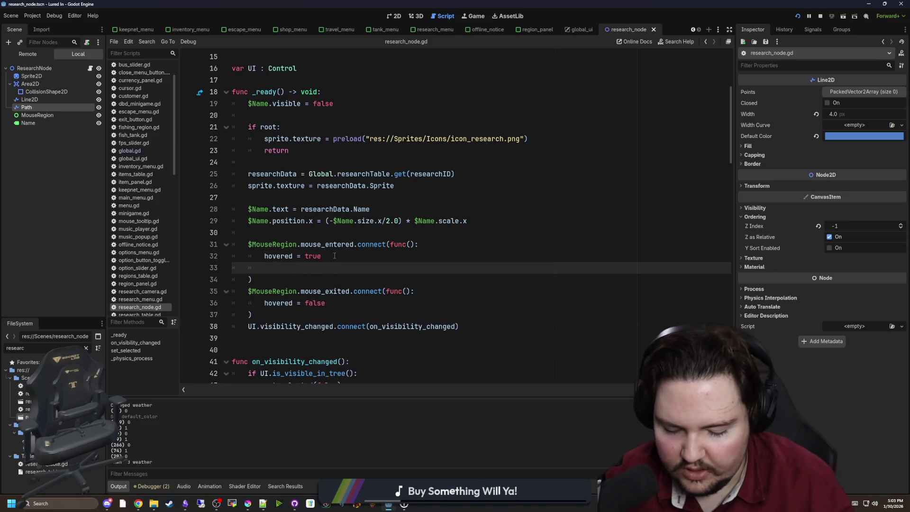
Add Global.play_ui_hover(self) below hovered = true in the mouse_entered lambda.
text(Global.a)
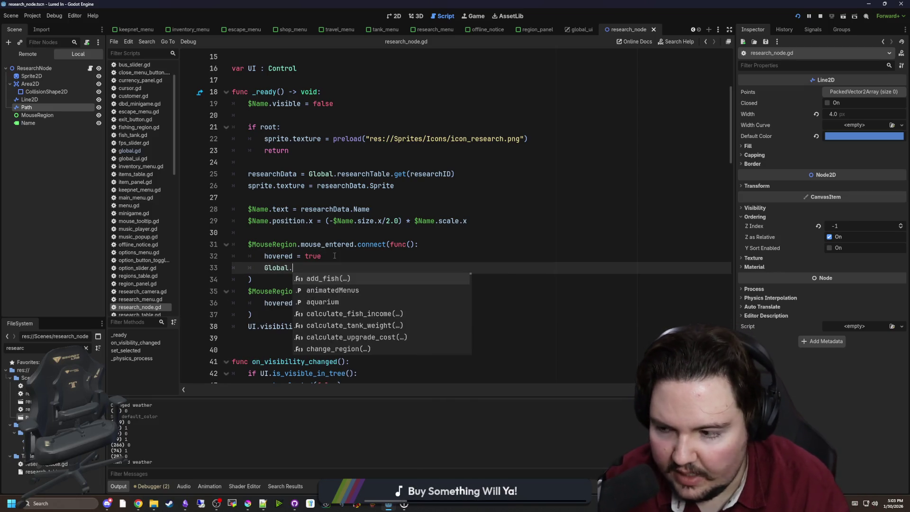
text(udio)
key(BackSpace)
key(BackSpace)
key(BackSpace)
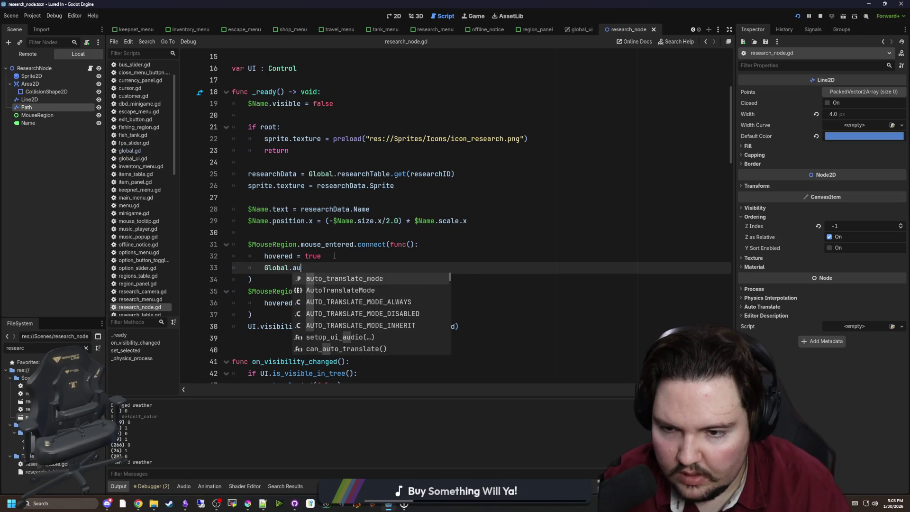
text(p[l)
key(BackSpace)
key(BackSpace)
text(lay_ui)
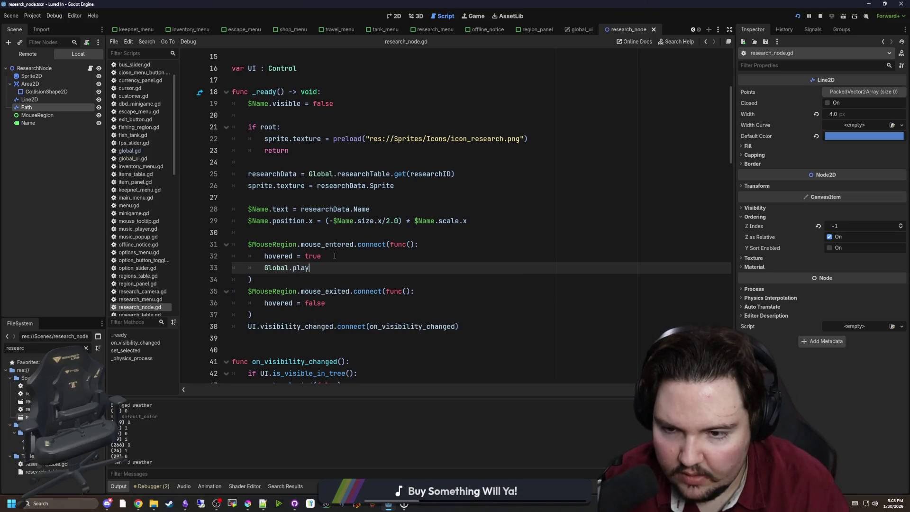
key(Down)
key(Down)
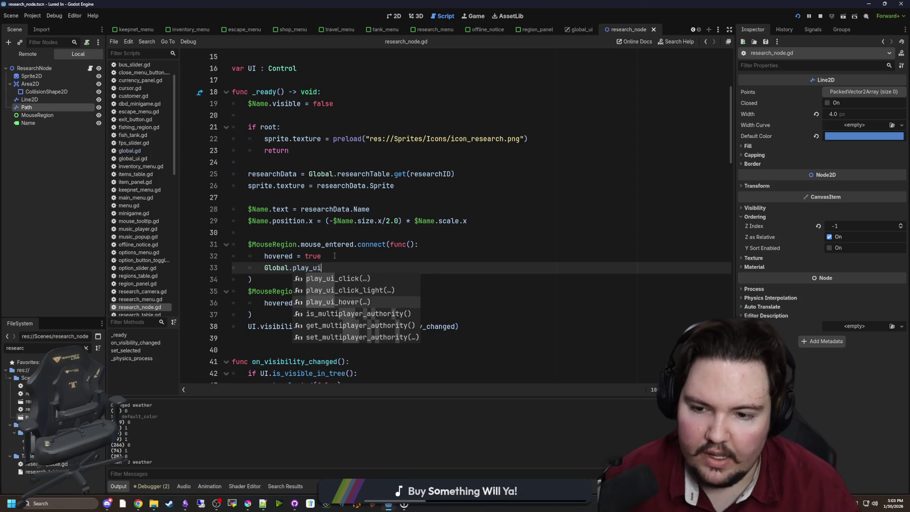
key(Return)
text(lf)
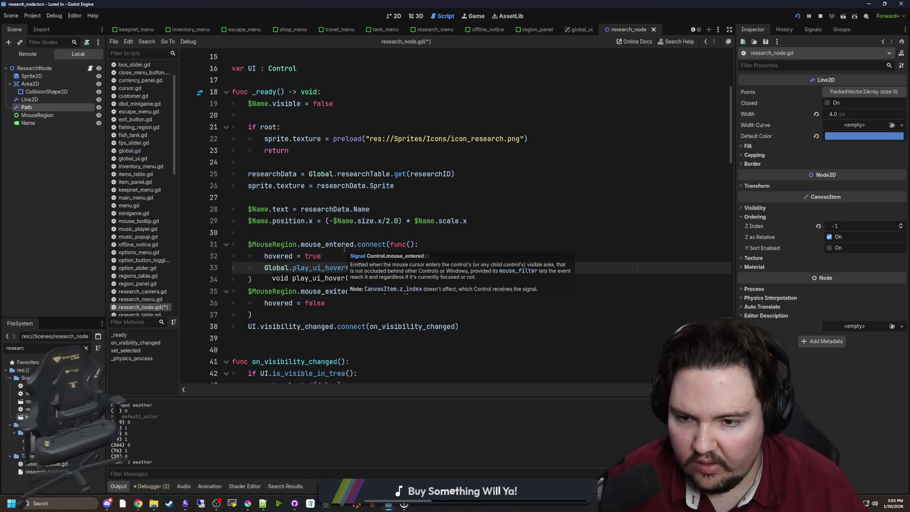
drag(387, 269, 264, 268)
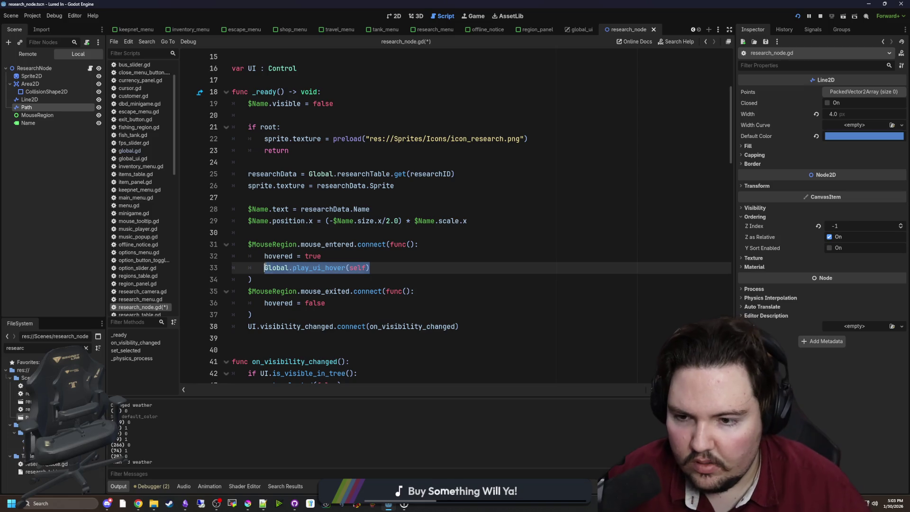
Rejoin the mouse_exited lambda onto one line and copy the hover sound call.
click(331, 293)
click(355, 301)
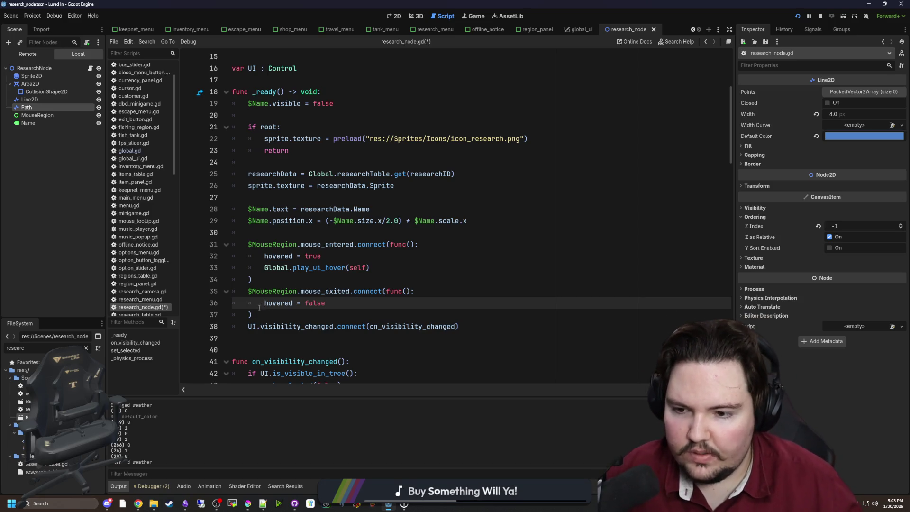
key(BackSpace)
key(BackSpace)
key(BackSpace)
key(Down)
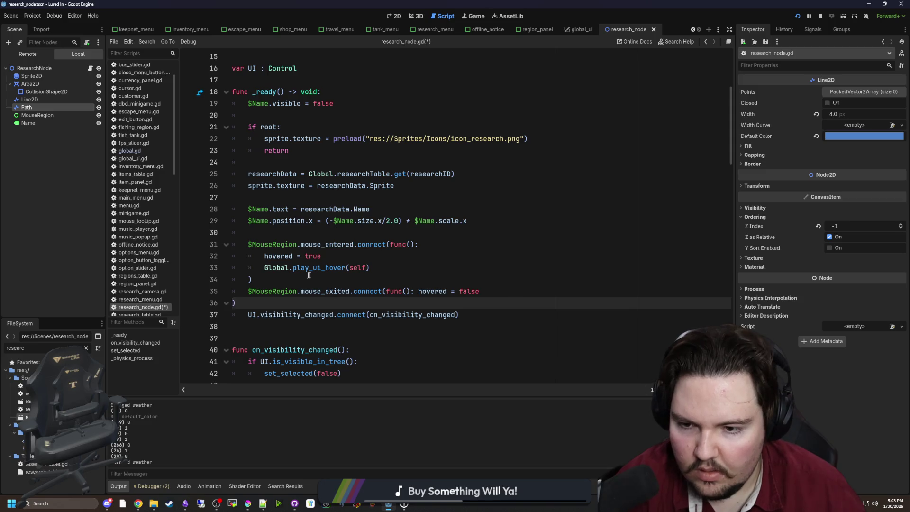
key(BackSpace)
drag(370, 268, 268, 268)
scroll(401, 280, down, 15)
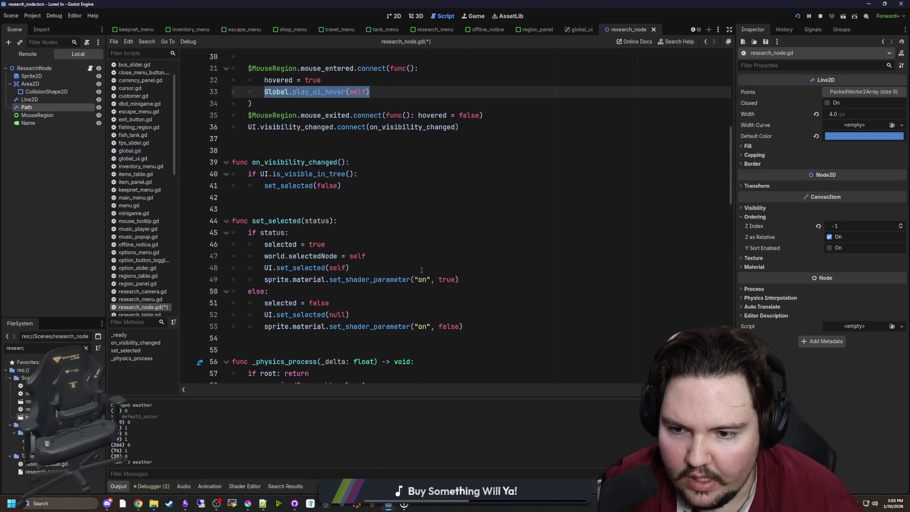
scroll(396, 238, down, 3)
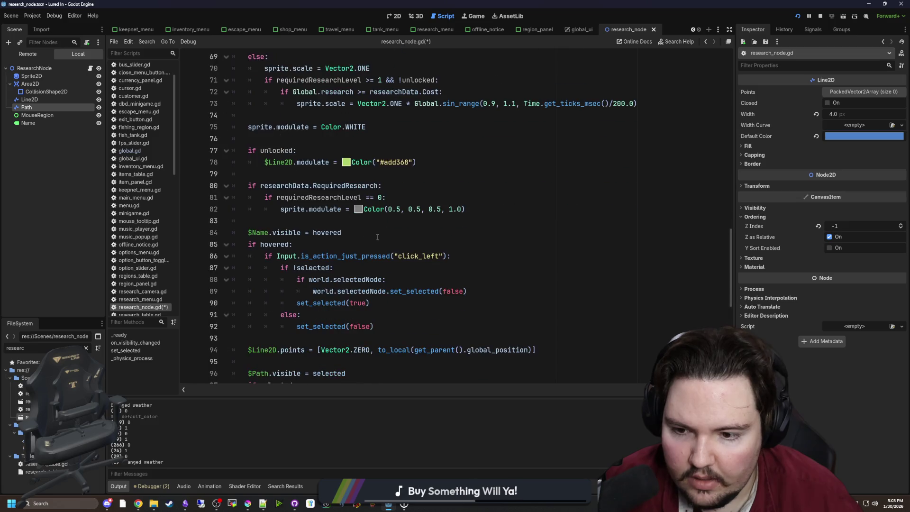
scroll(378, 237, down, 1)
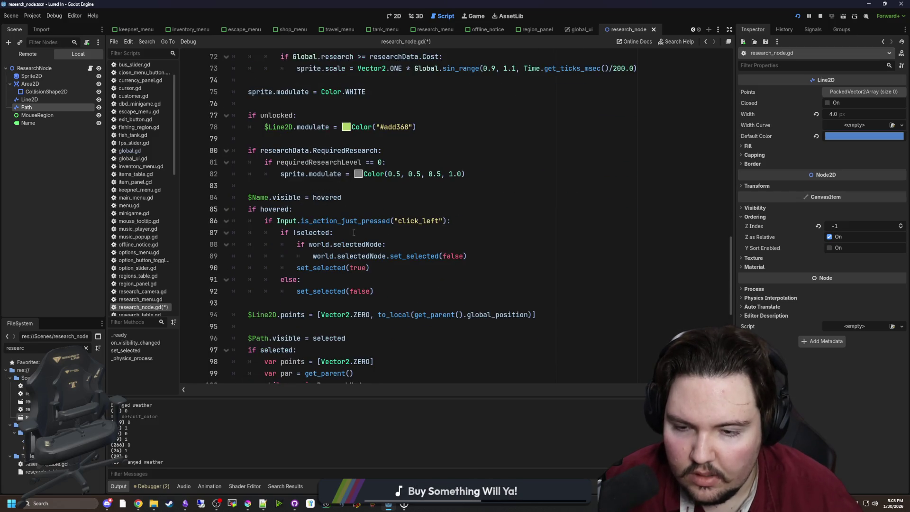
Add Global.play_ui_click(self) after set_selected(true), save, and return to the running game.
click(403, 266)
key(Return)
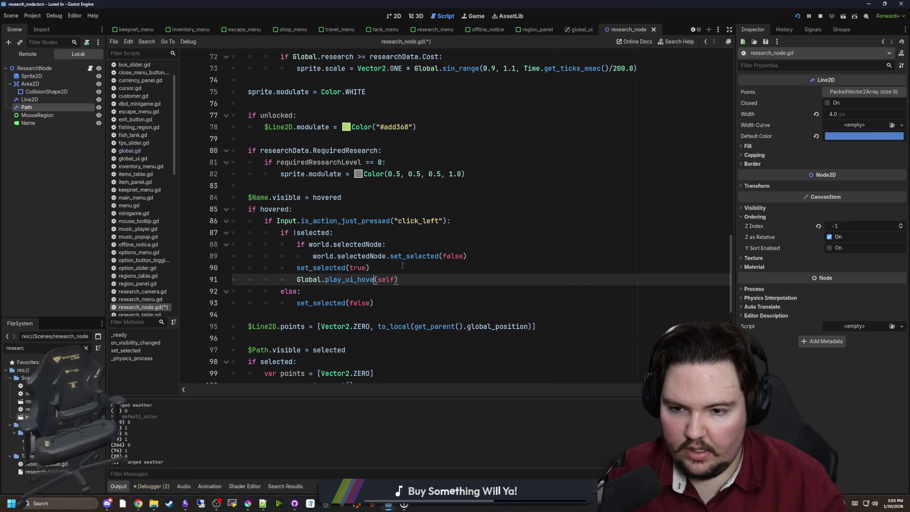
text(click)
key(Return)
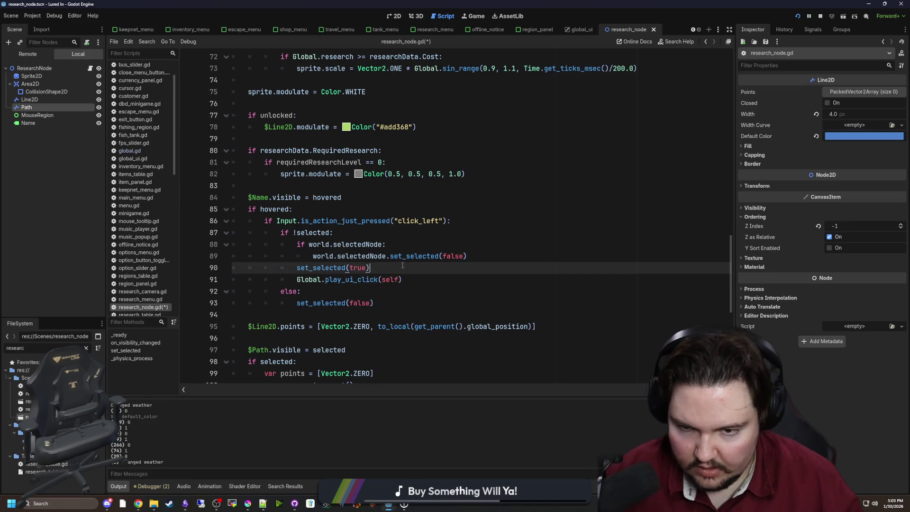
key(Up)
key(ctrl+s)
click(474, 14)
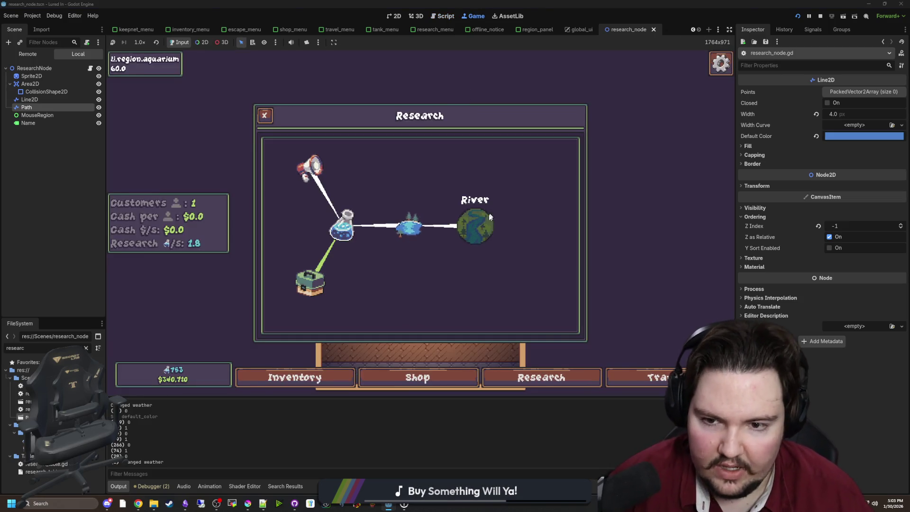
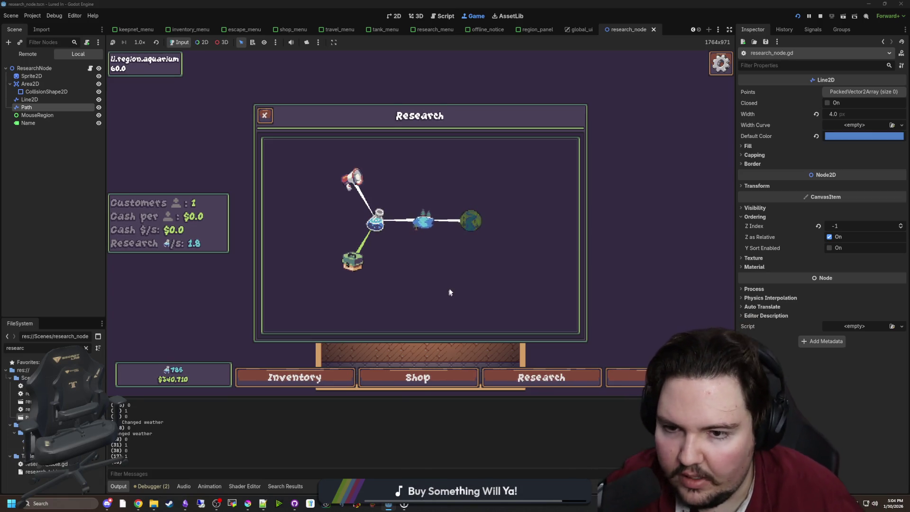
Return to research_node.gd, save the scene, and locate the if status block in set_selected.
scroll(446, 254, up, 2)
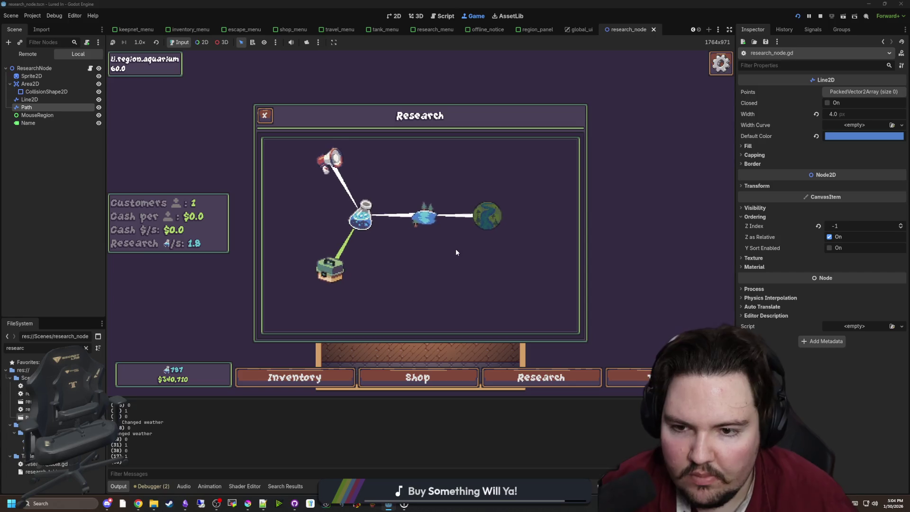
click(90, 68)
click(350, 190)
key(ctrl+s)
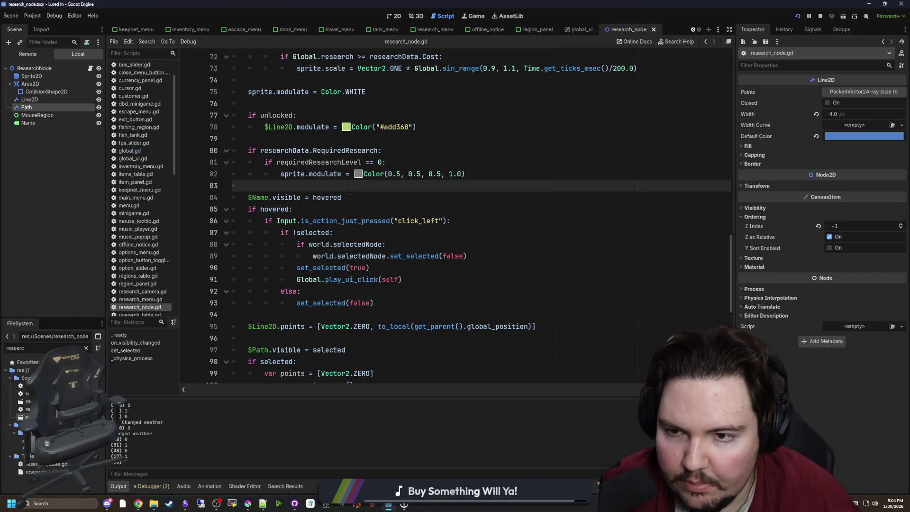
scroll(346, 197, up, 10)
click(340, 205)
scroll(340, 204, up, 3)
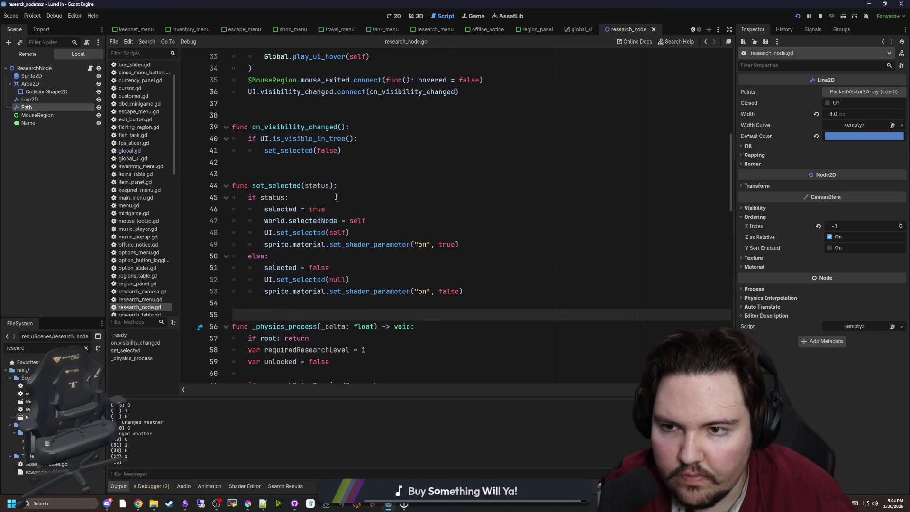
click(386, 162)
scroll(386, 160, down, 1)
click(386, 159)
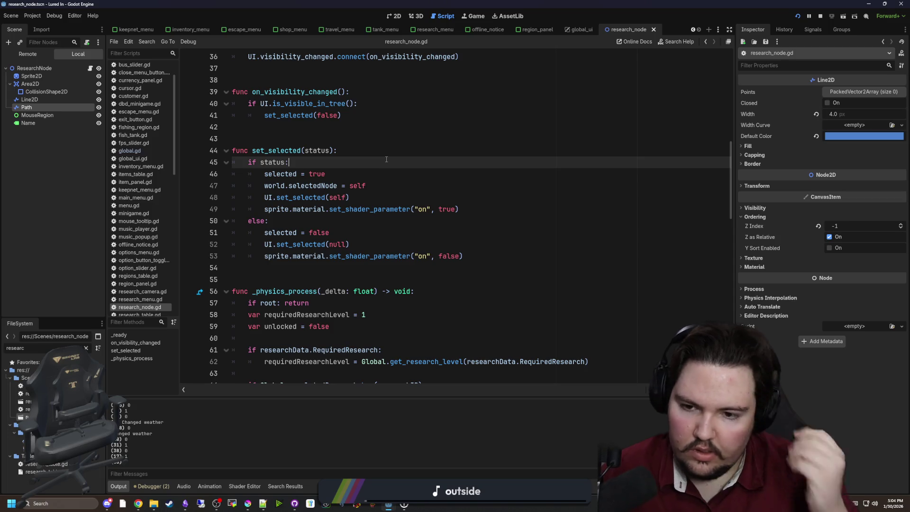
scroll(386, 159, up, 1)
Move the outline-on set_shader_parameter call to the top of set_selected.
click(392, 243)
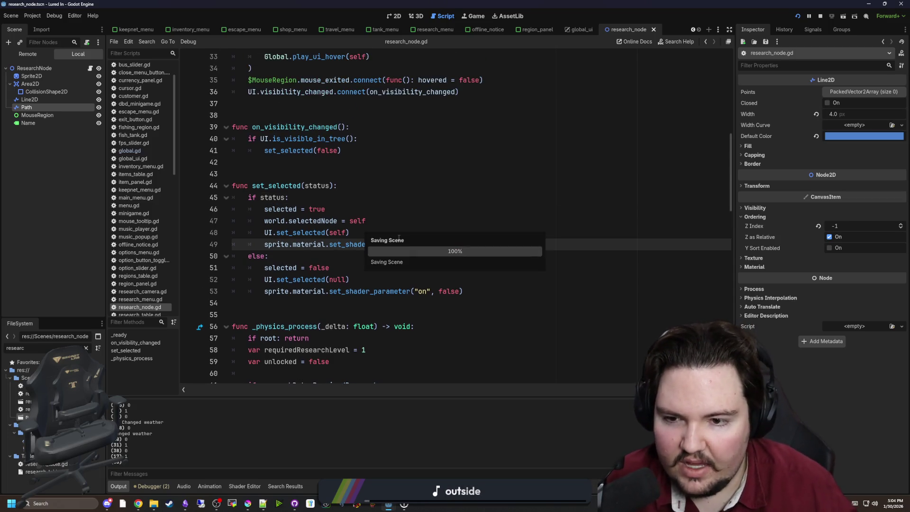
drag(459, 244, 264, 245)
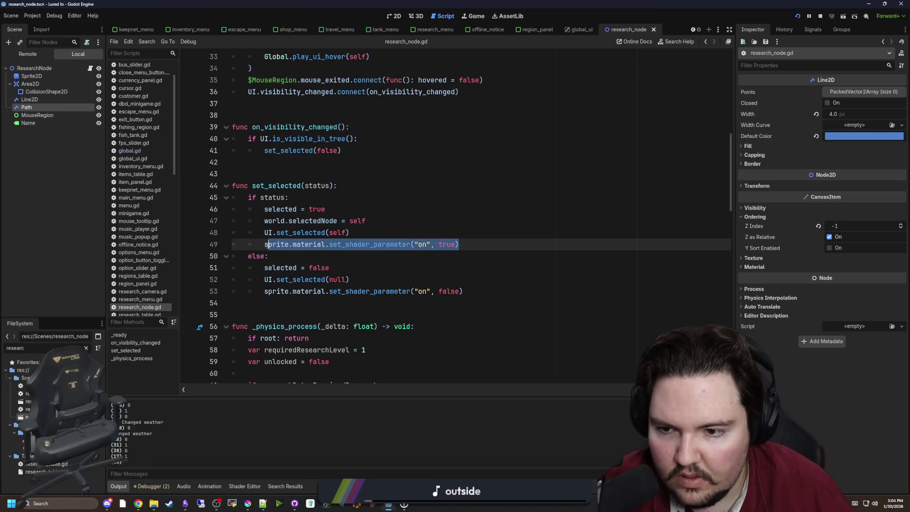
key(ctrl+x)
click(360, 185)
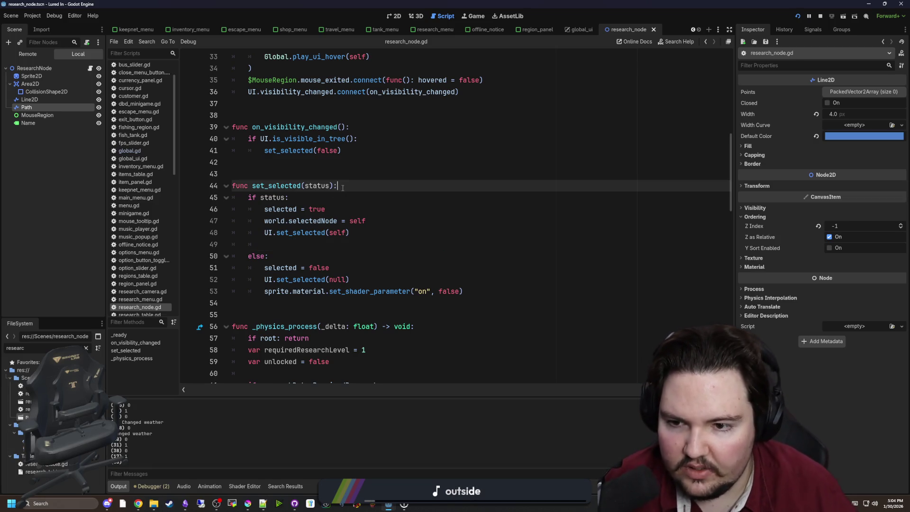
key(Return)
key(ctrl+v)
key(Return)
Delete the outline-off call and its leftover blank line in the else branch.
drag(475, 313, 222, 315)
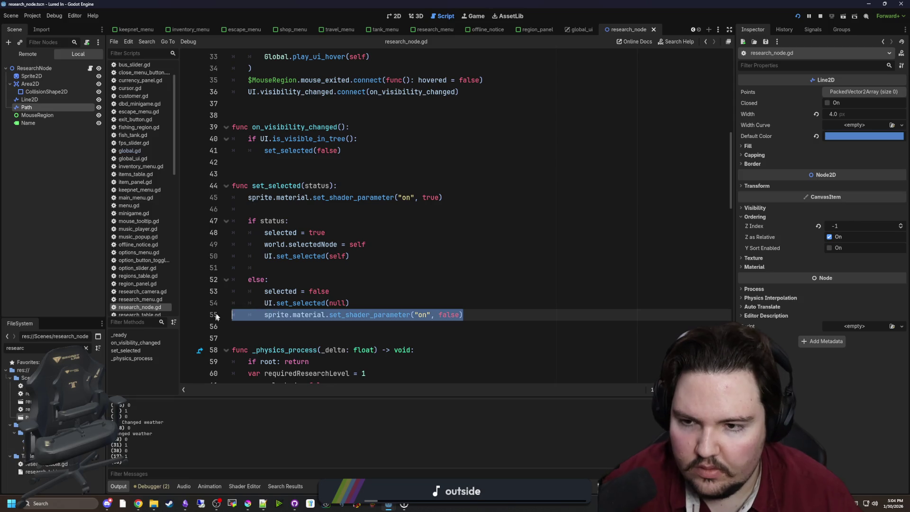
key(ctrl+x)
click(280, 268)
key(BackSpace)
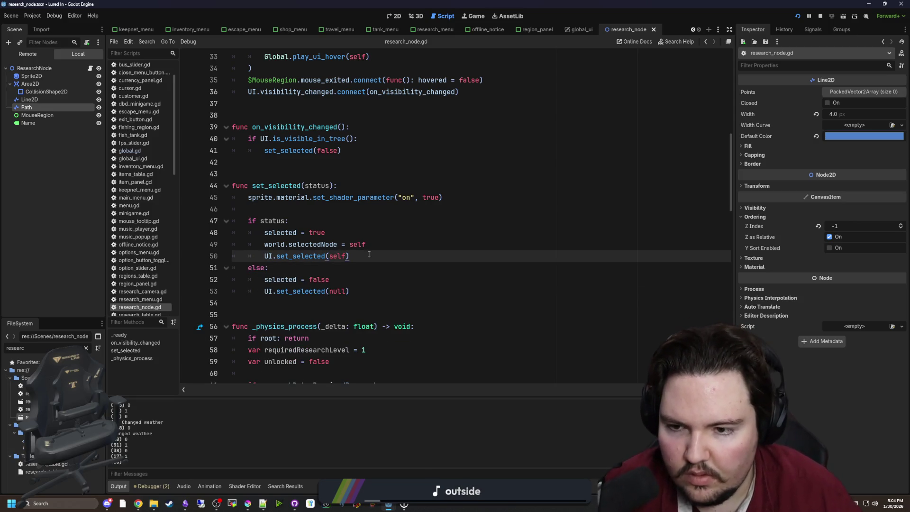
Replace true in the outline-on call with status || unlocked.
click(333, 220)
click(368, 181)
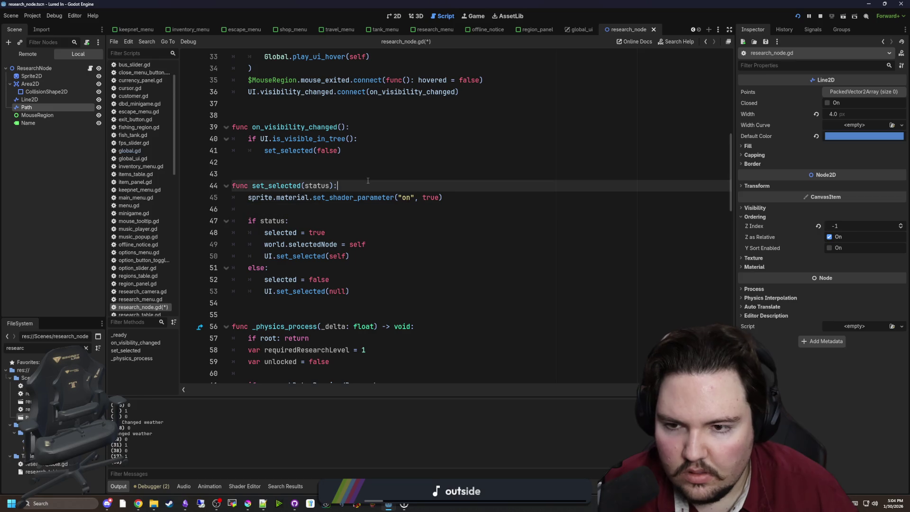
key(Return)
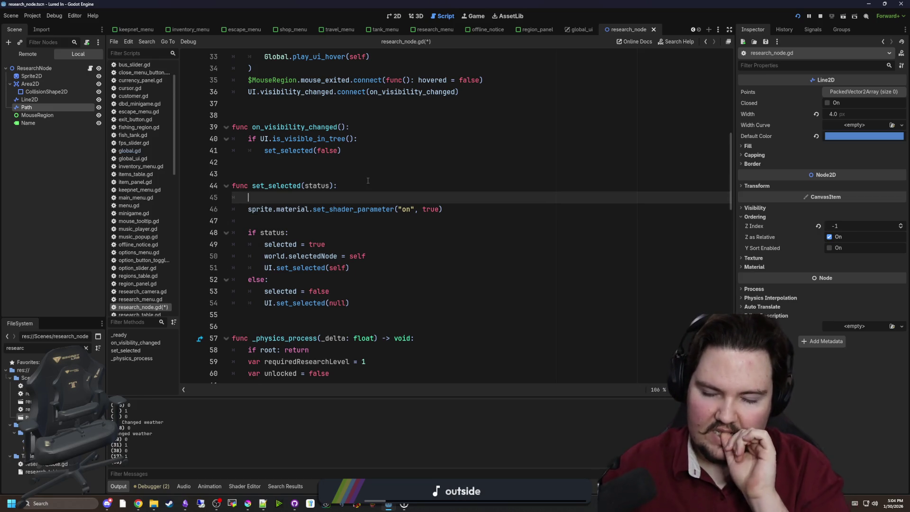
double_click(429, 209)
text(status || un)
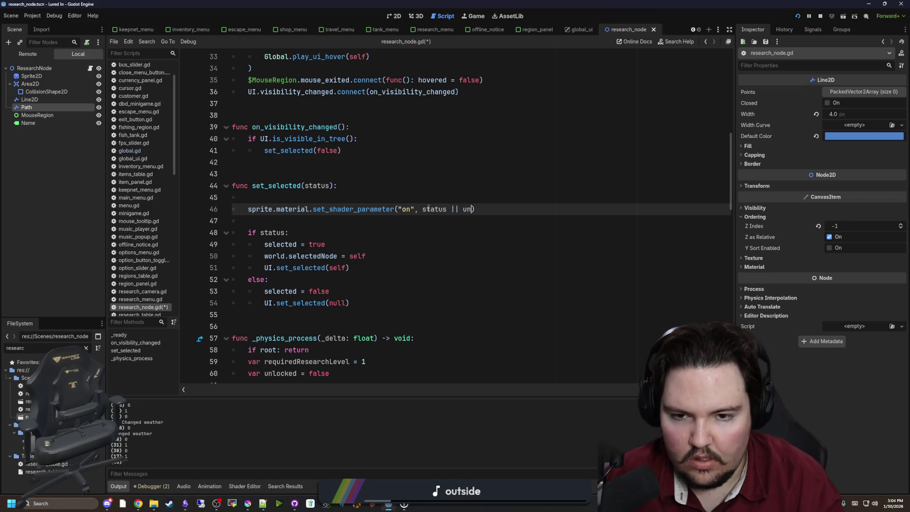
text(locked)
Declare a script-level variable: var unlocked = false.
scroll(368, 216, down, 3)
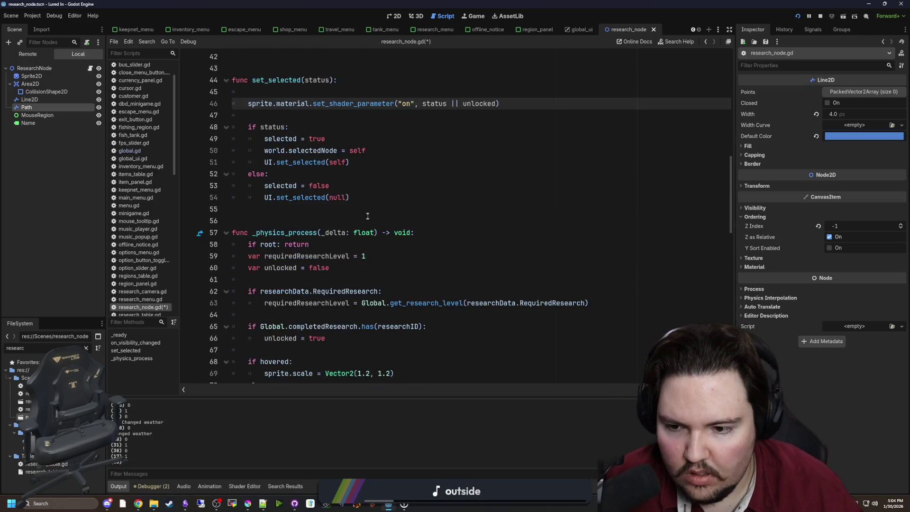
scroll(368, 217, up, 9)
scroll(368, 216, down, 1)
click(237, 281)
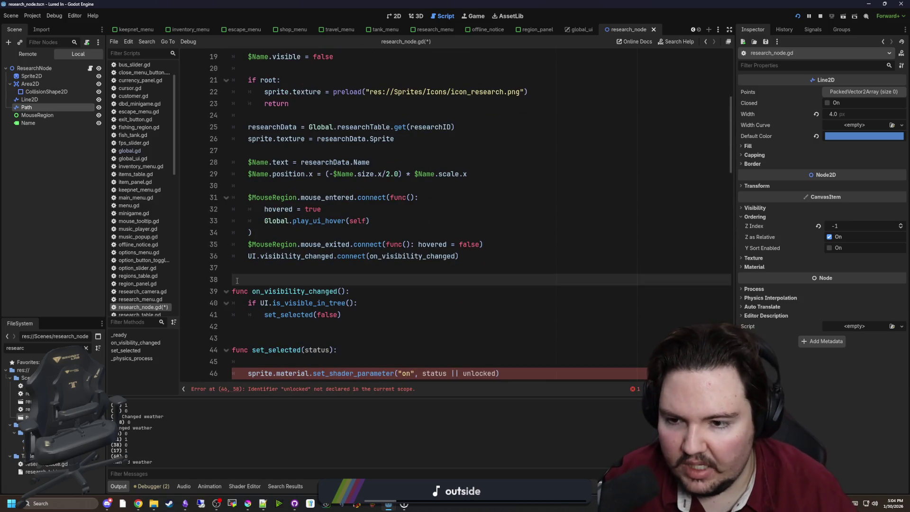
key(Return)
key(Return)
key(Up)
key(Return)
key(Up)
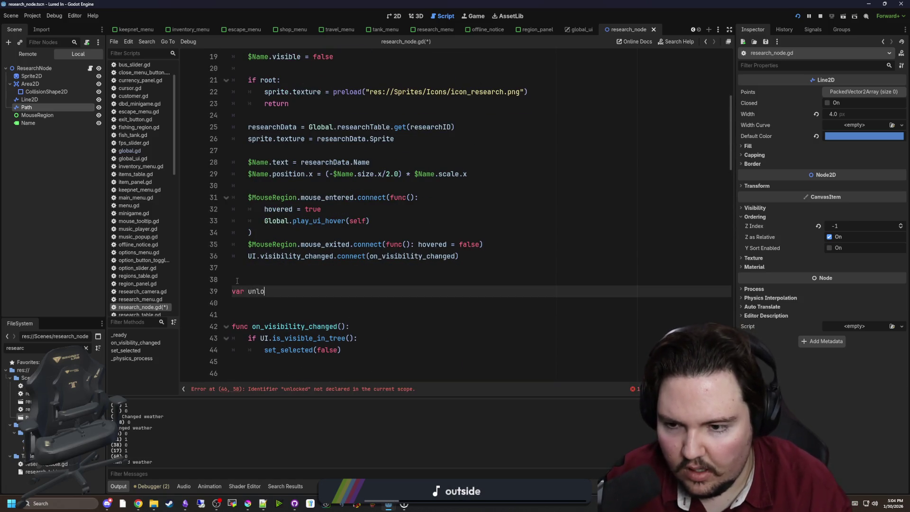
text(= )
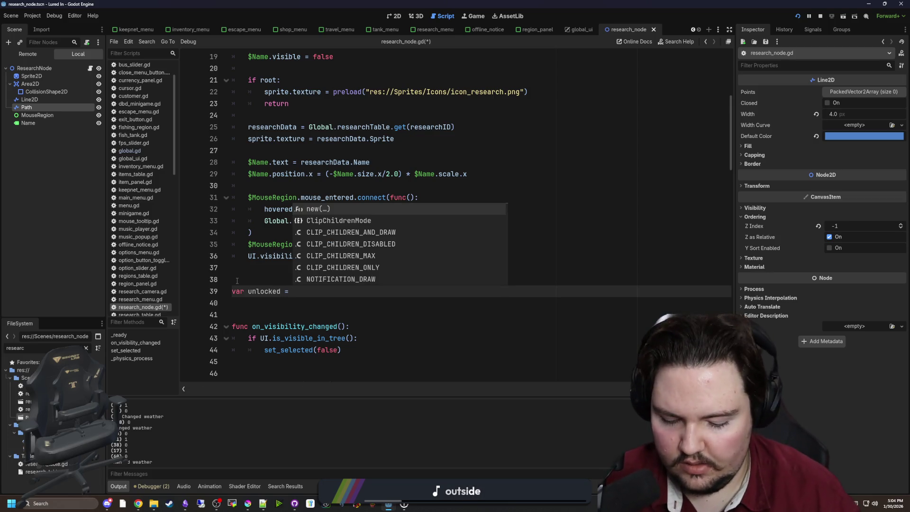
text(false)
Remove the local unlocked declaration from _physics_process.
scroll(271, 286, down, 8)
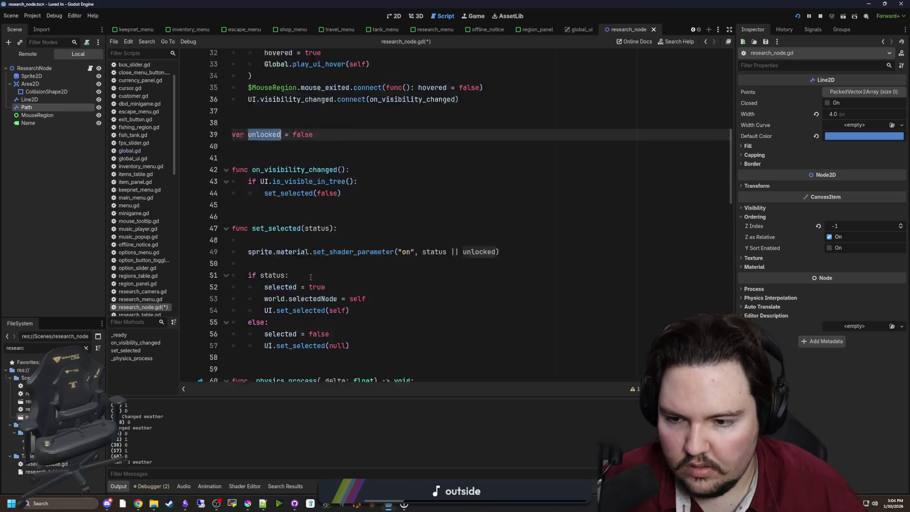
drag(330, 291, 210, 291)
key(BackSpace)
key(BackSpace)
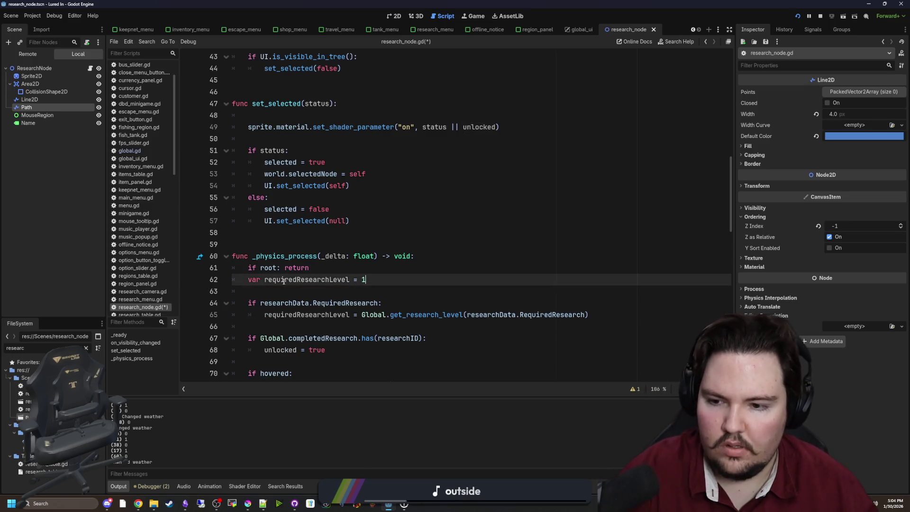
click(296, 290)
key(Return)
key(Up)
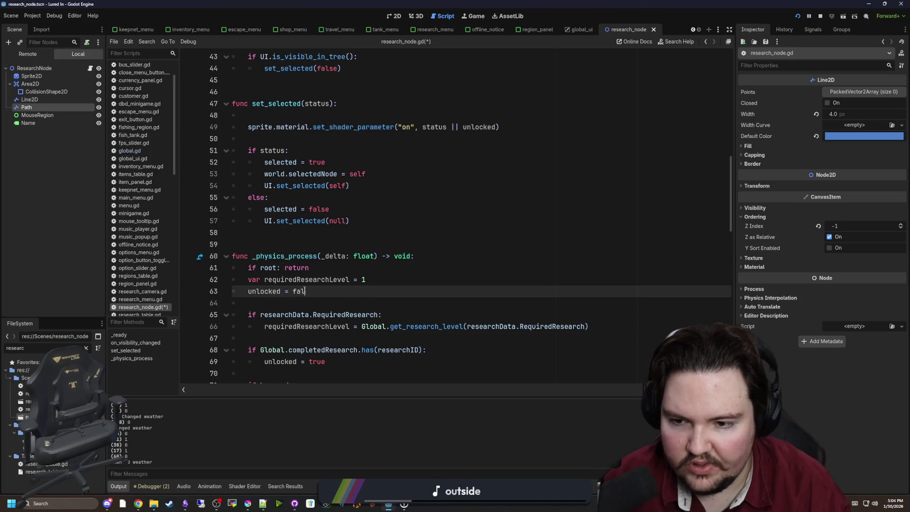
key(ctrl+z)
key(ctrl+z)
key(ctrl+z)
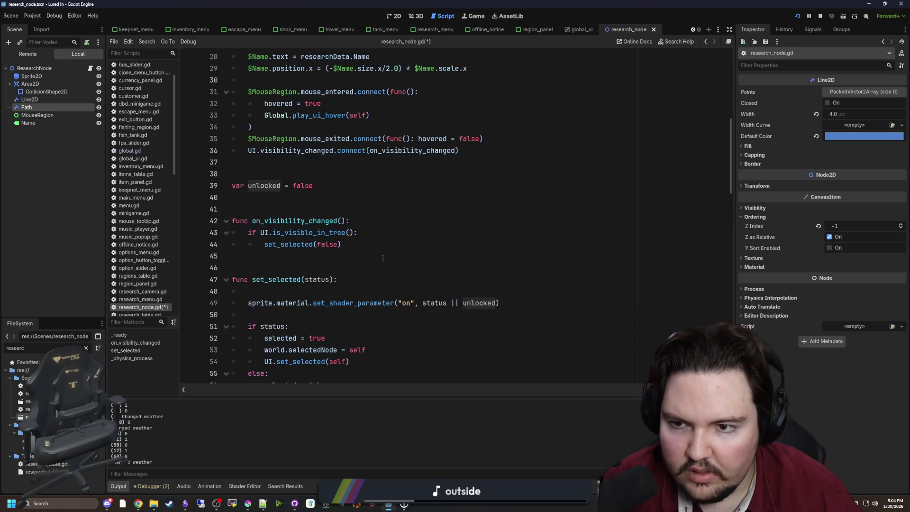
Remove the extra blank line in set_selected, save the script, and select the Sprite2D node.
scroll(305, 265, down, 3)
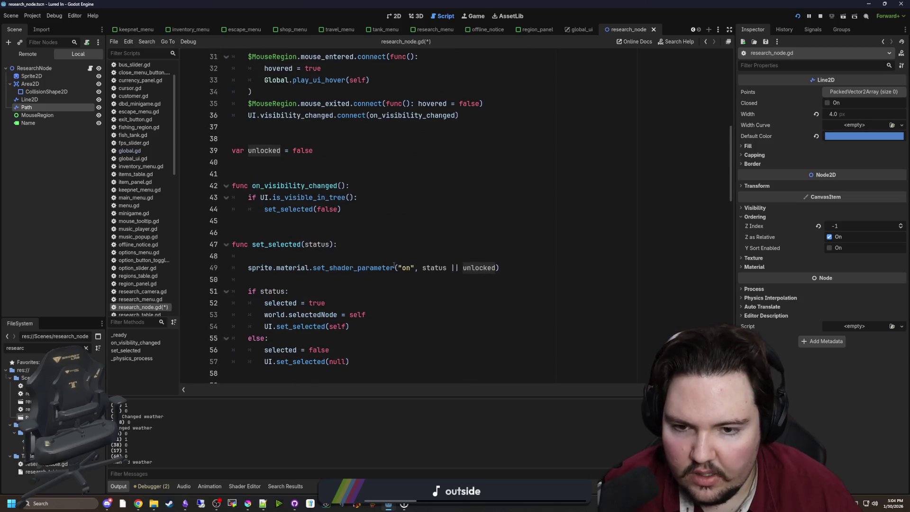
click(418, 253)
scroll(386, 225, down, 1)
key(BackSpace)
key(BackSpace)
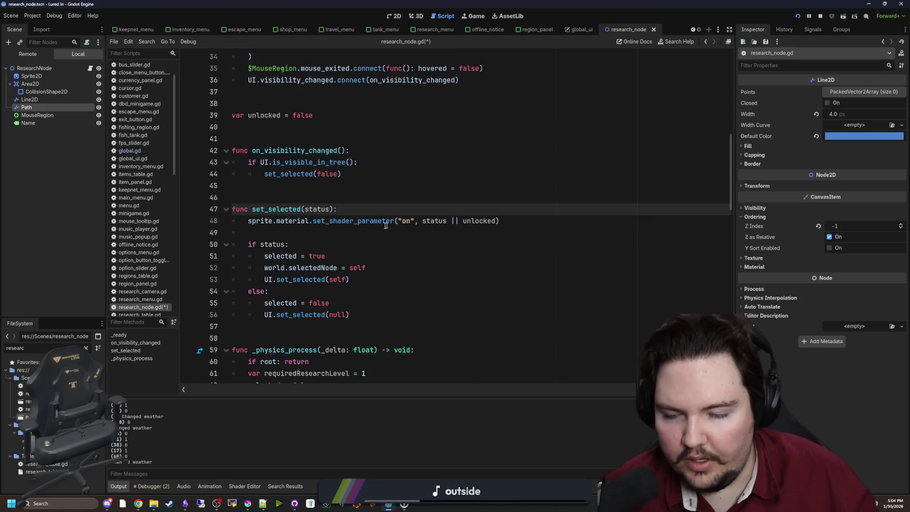
click(415, 229)
key(ctrl+s)
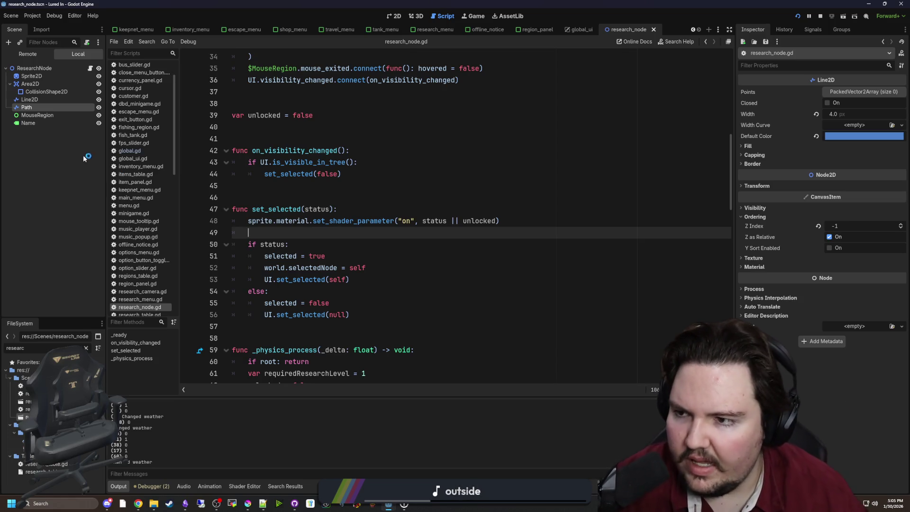
click(32, 76)
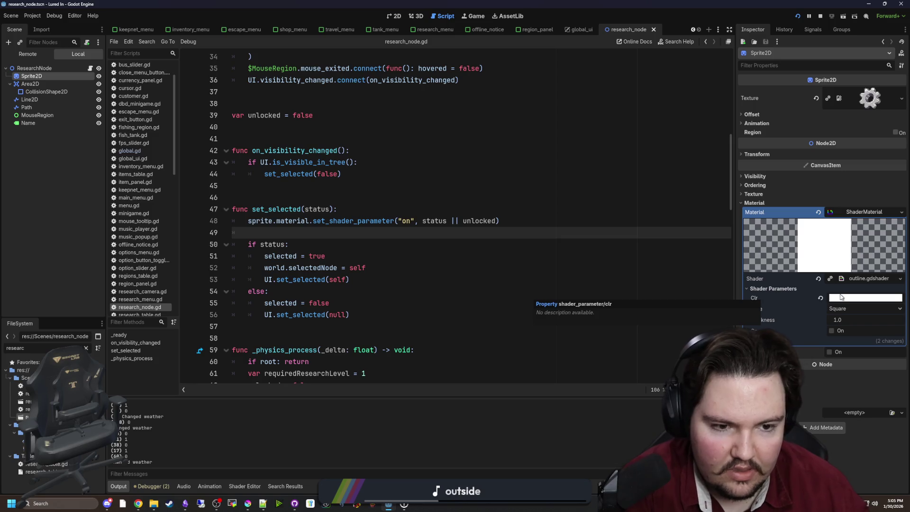
Rename the outline shader's clr uniform to color, save the shader, then save the scene.
click(861, 279)
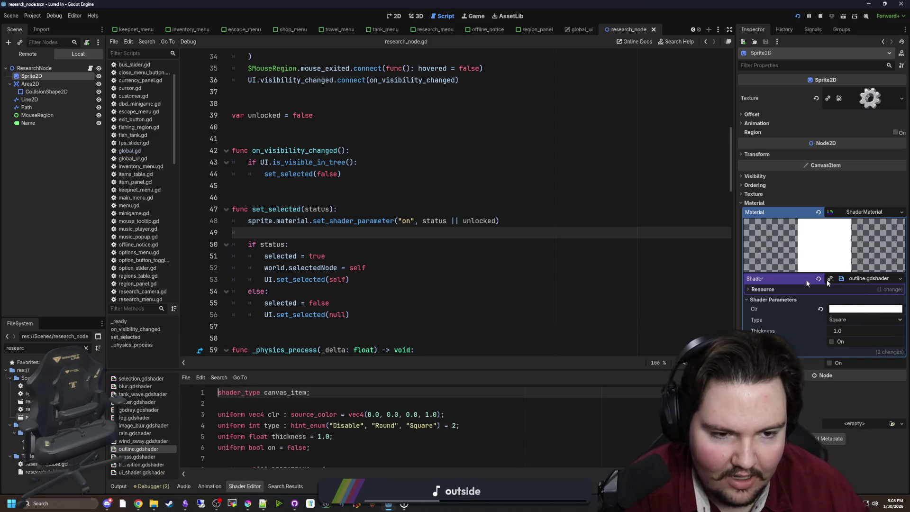
click(272, 415)
text(ol)
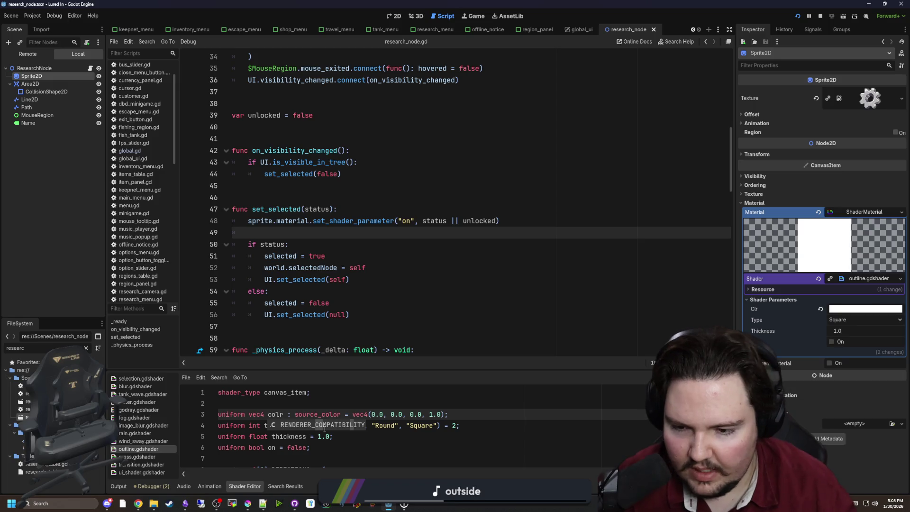
text(o)
click(374, 401)
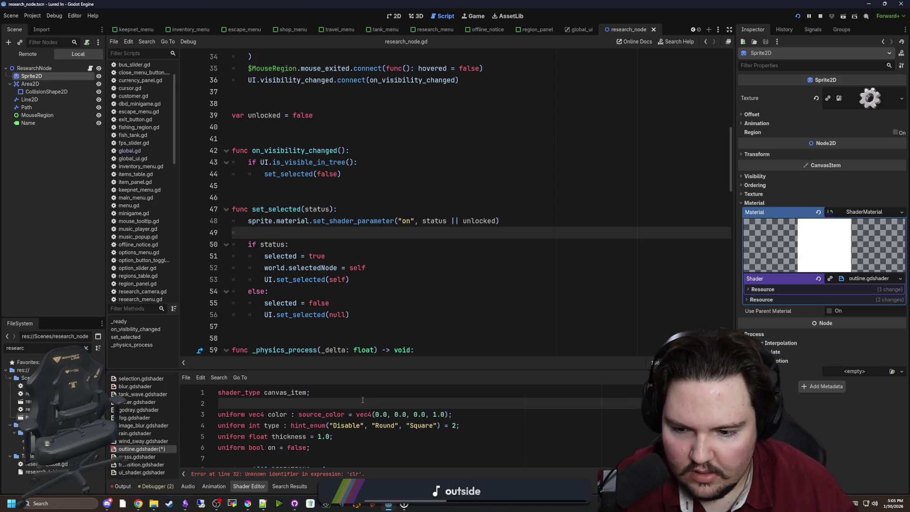
click(277, 474)
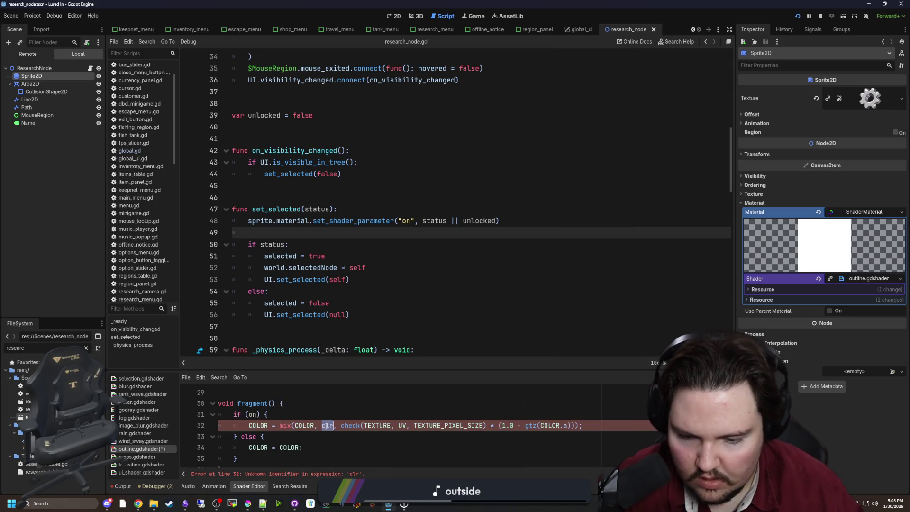
text(color)
key(ctrl+s)
click(368, 251)
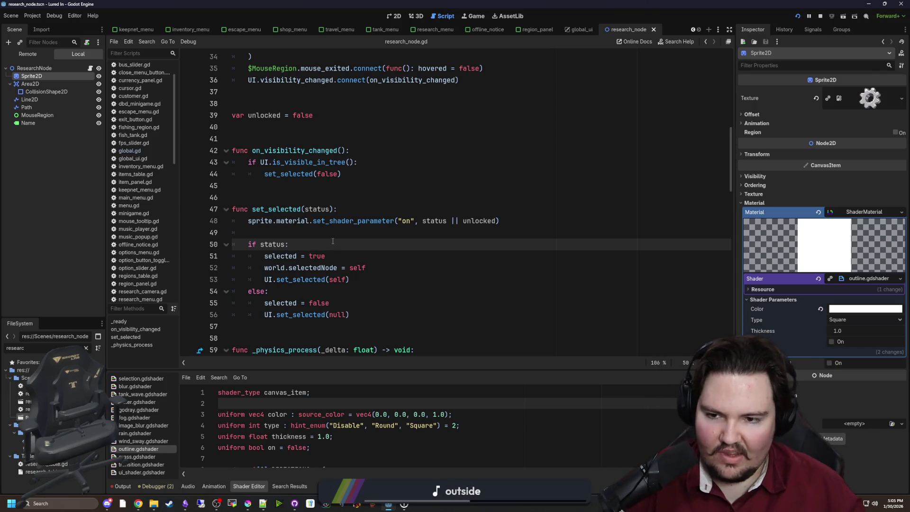
key(ctrl+s)
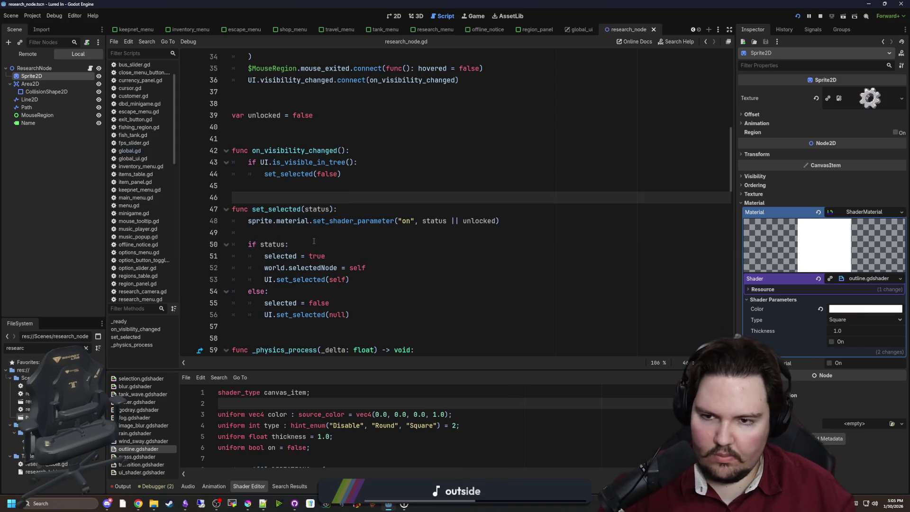
scroll(310, 241, up, 6)
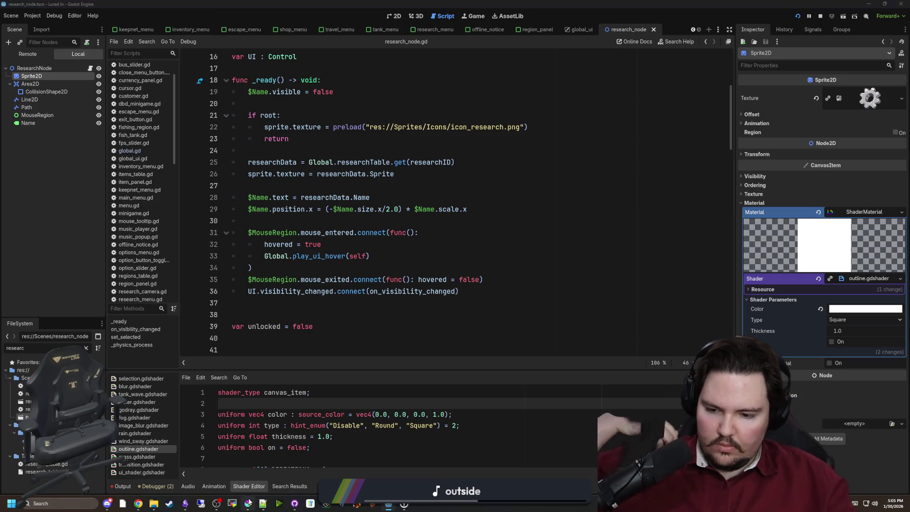
Sample palette swatch Color 30 in Krita, then return to set_selected in research_node.gd.
click(249, 503)
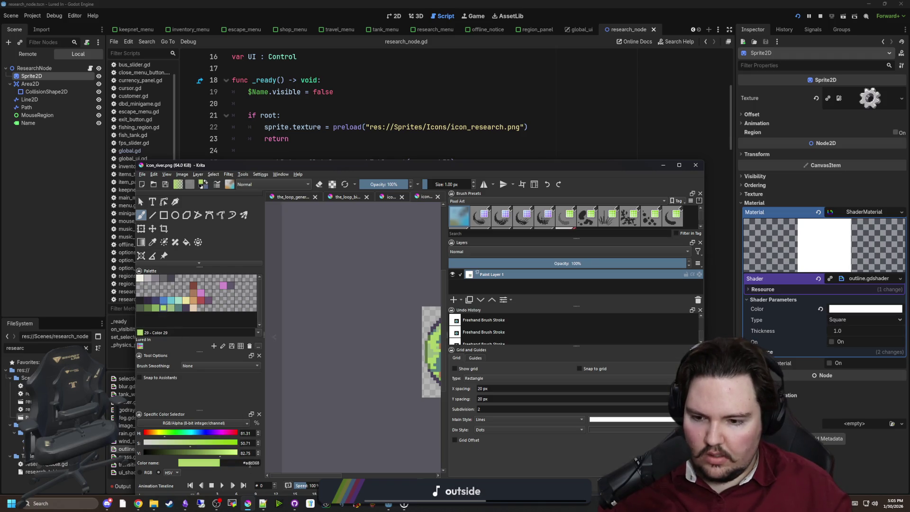
click(170, 308)
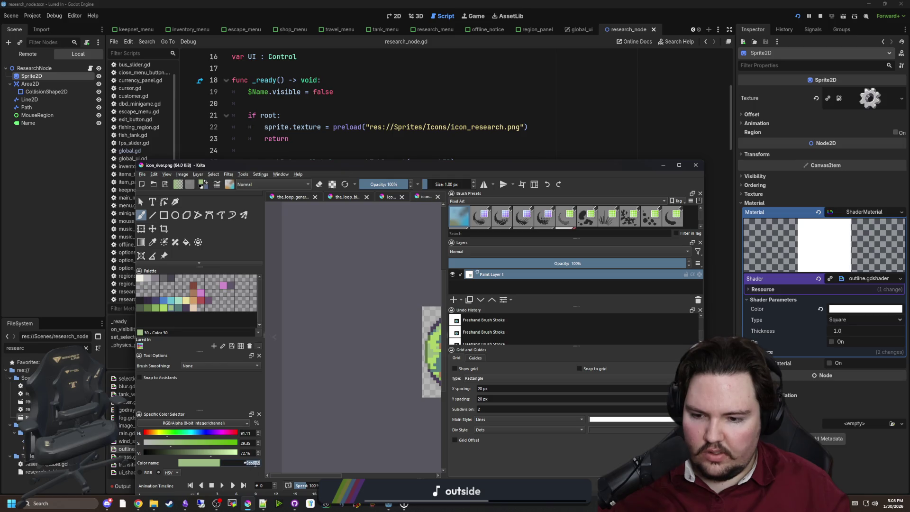
click(284, 115)
scroll(368, 234, up, 5)
scroll(368, 234, down, 3)
scroll(368, 234, down, 8)
click(511, 223)
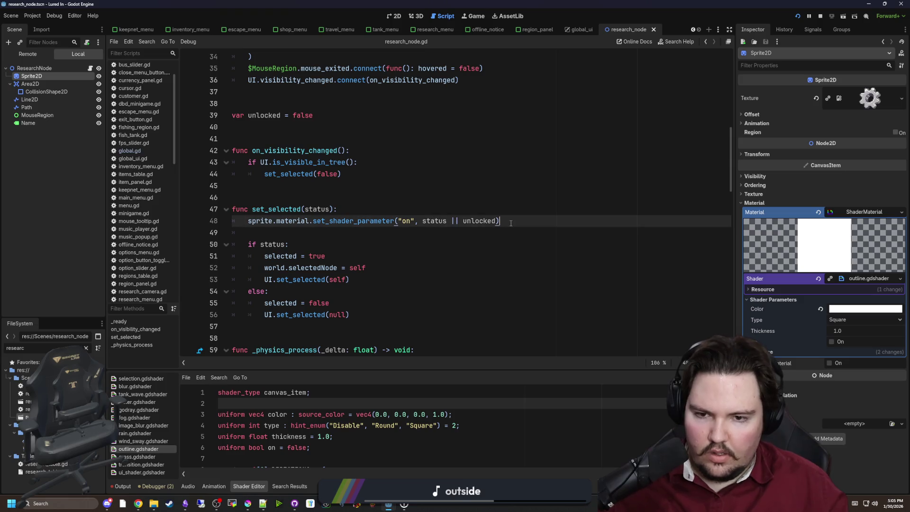
Add an 'if unlocked:' line below the outline call with the green colour code beneath it.
key(Return)
text(if unlocked:)
key(Return)
text(#9cb882)
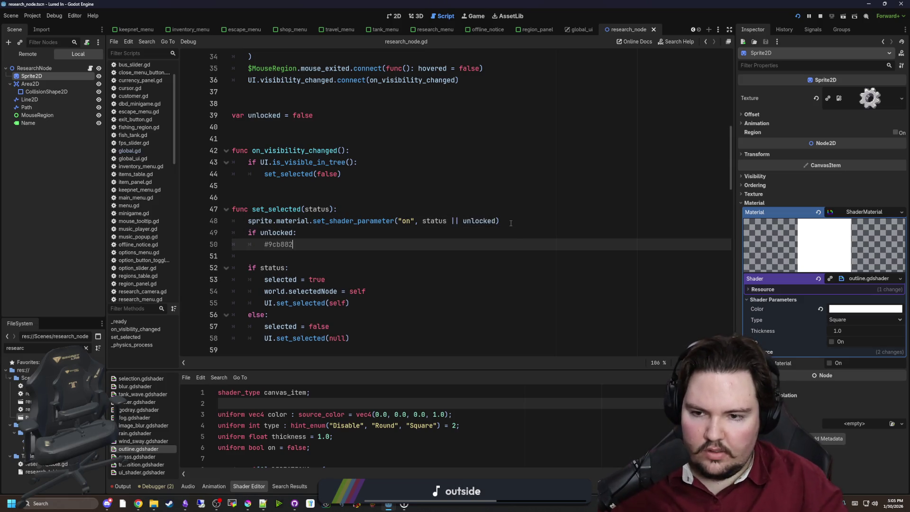
Write sprite.material.set_shader_parameter("color", Color("9cb882")) in the unlocked branch.
drag(398, 221, 248, 221)
key(ctrl+c)
click(265, 244)
key(ctrl+v)
text((")
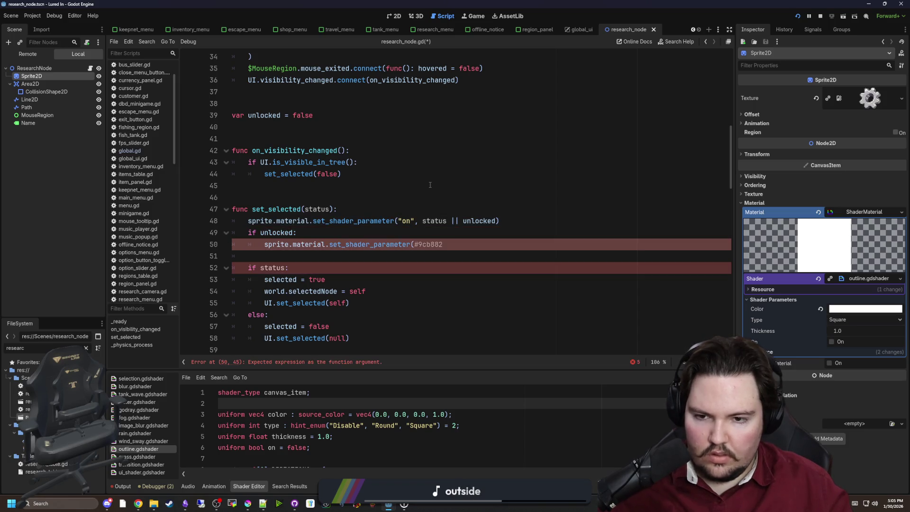
text(C)
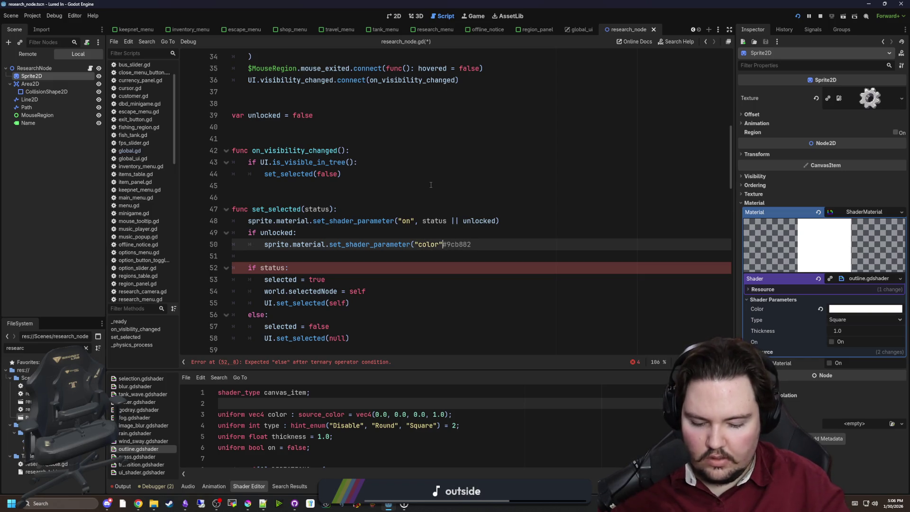
key(Right)
text(Color()
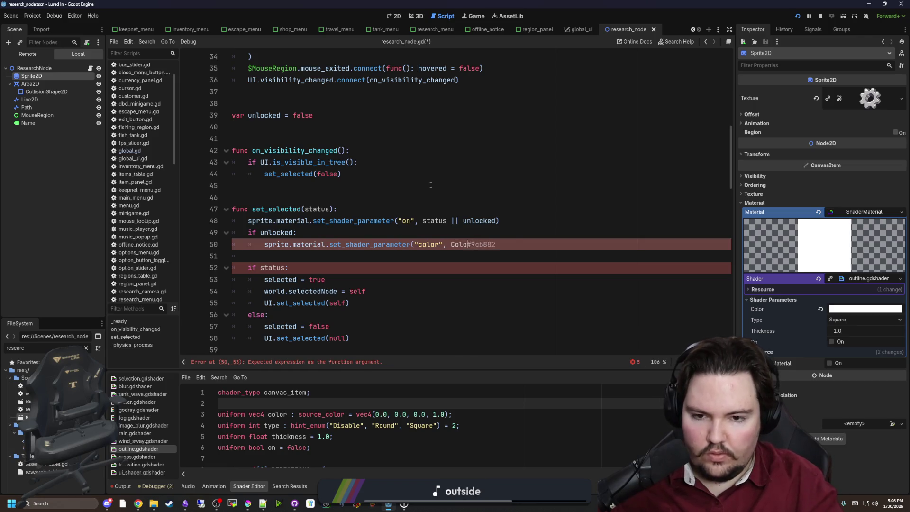
text())
key(BackSpace)
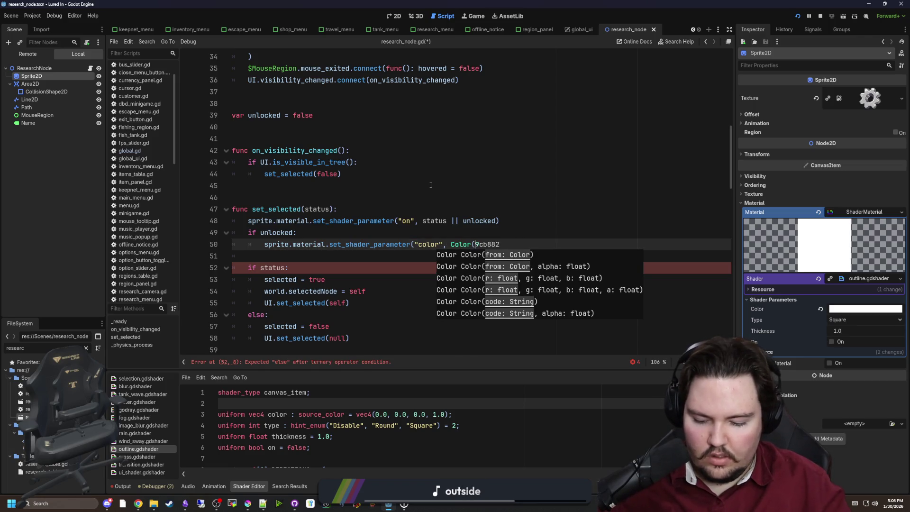
key(Delete)
text(")
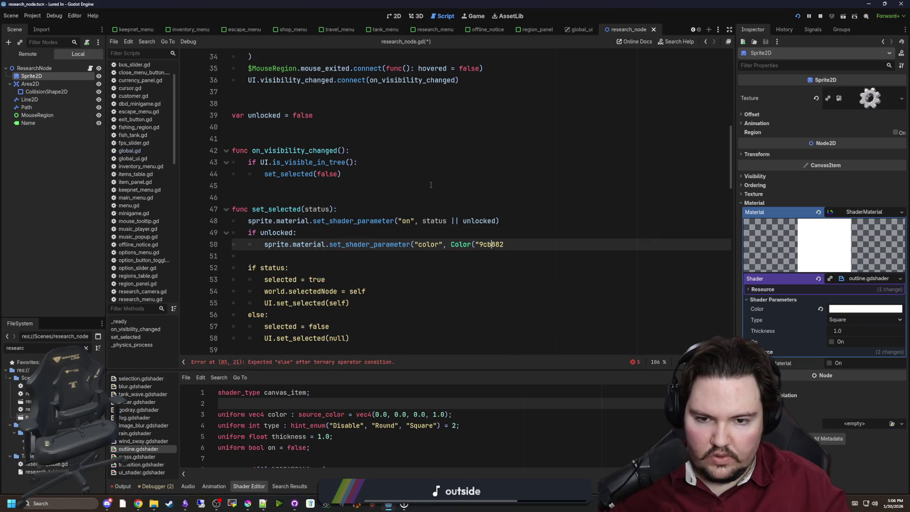
text(")))
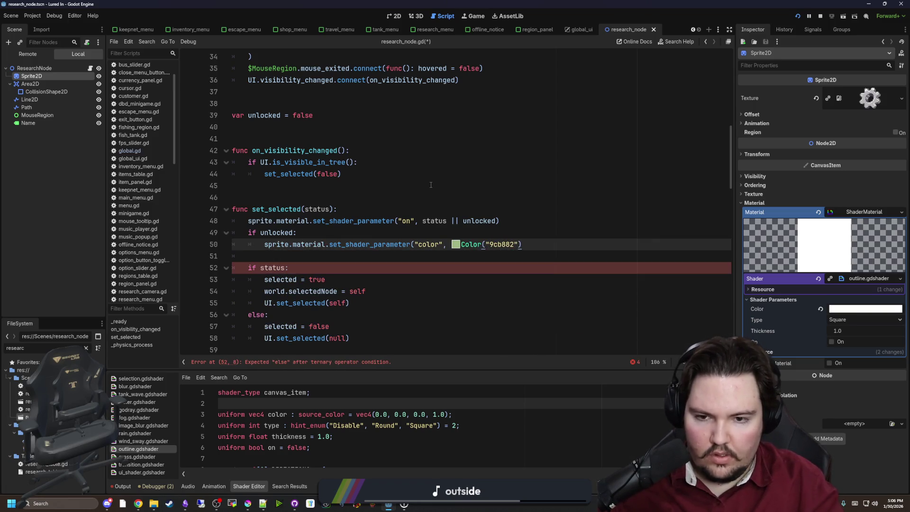
Insert an 'if status:' branch above and turn the unlocked check into elif.
click(440, 229)
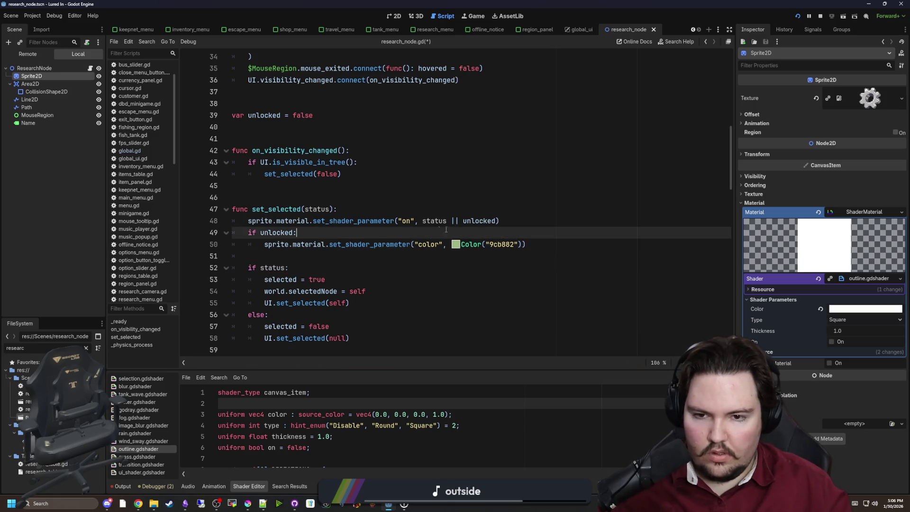
click(249, 233)
key(Return)
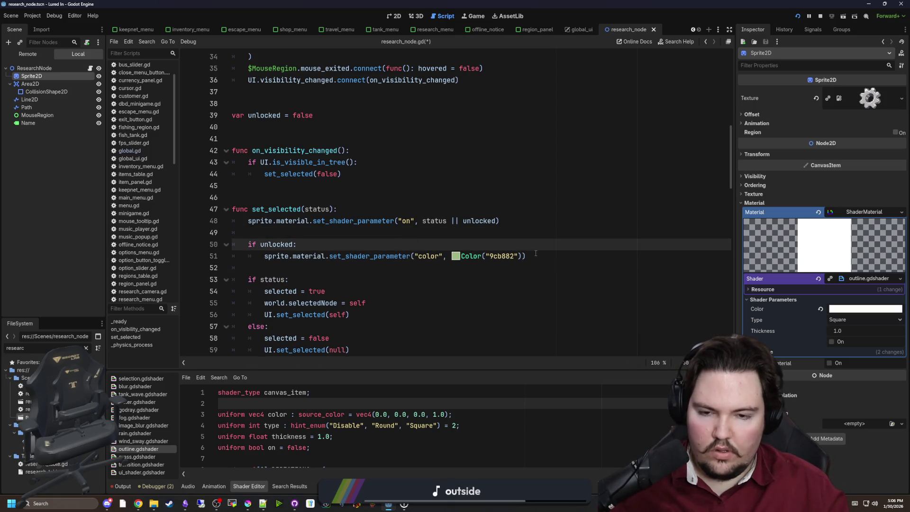
click(301, 231)
scroll(301, 230, down, 1)
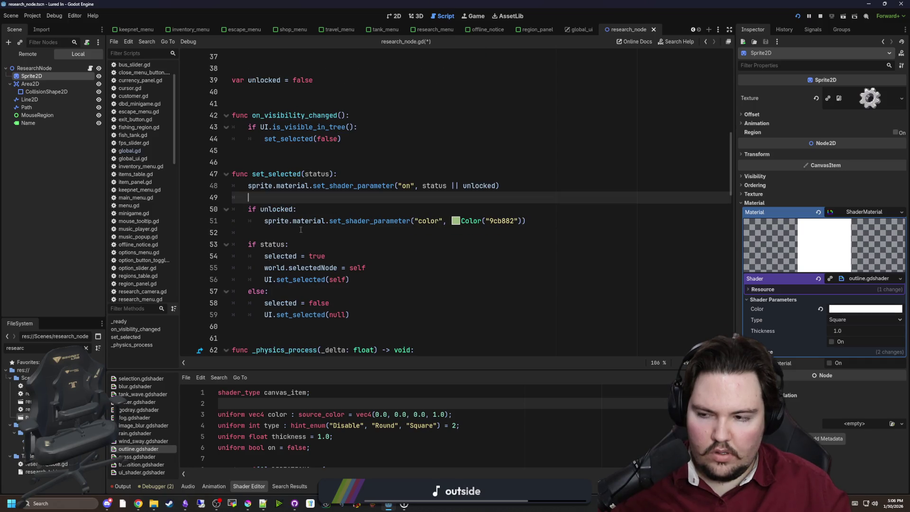
click(294, 209)
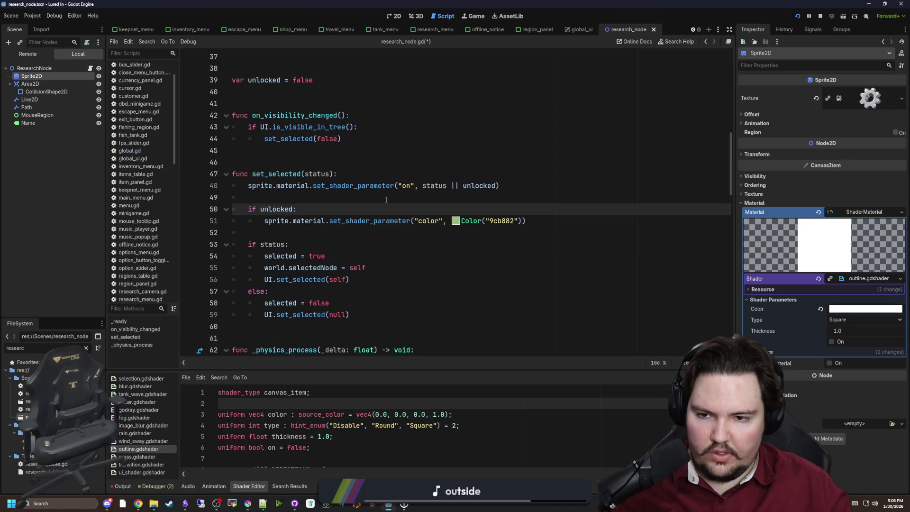
click(291, 198)
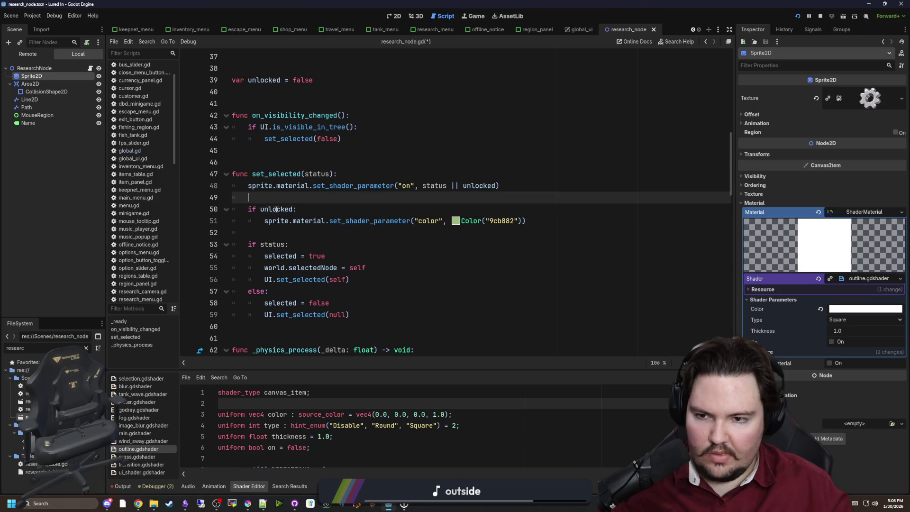
click(261, 209)
click(269, 200)
key(Return)
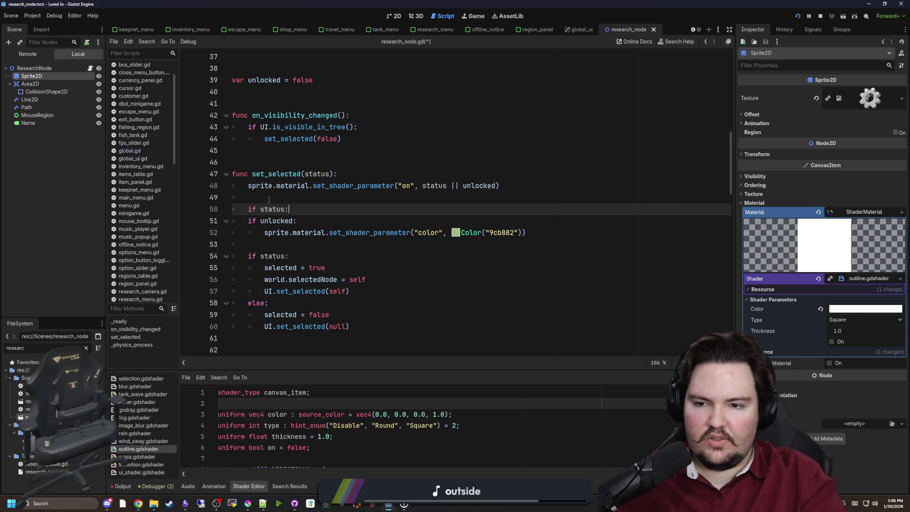
key(Return)
key(Down)
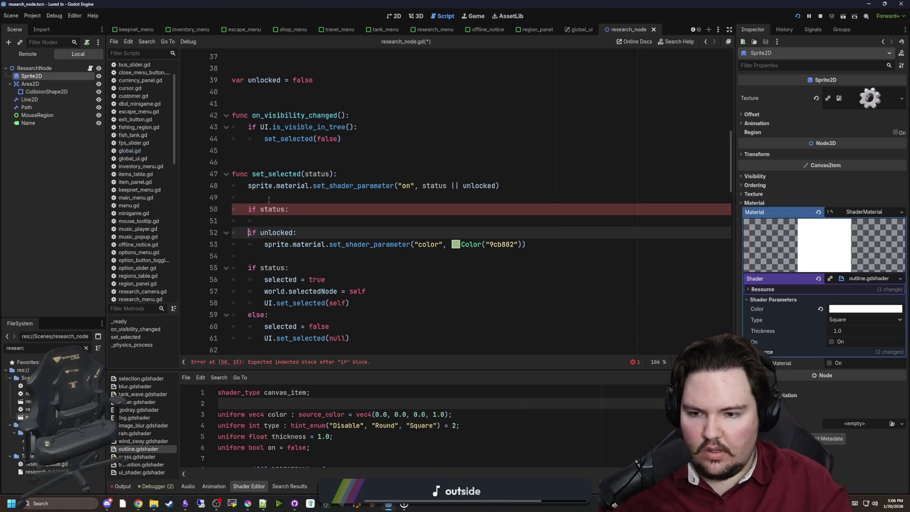
key(Escape)
key(Up)
Give the status branch a colour call using Color.WHITE, then save and run the game.
drag(544, 244, 264, 245)
key(ctrl+c)
click(466, 219)
key(ctrl+v)
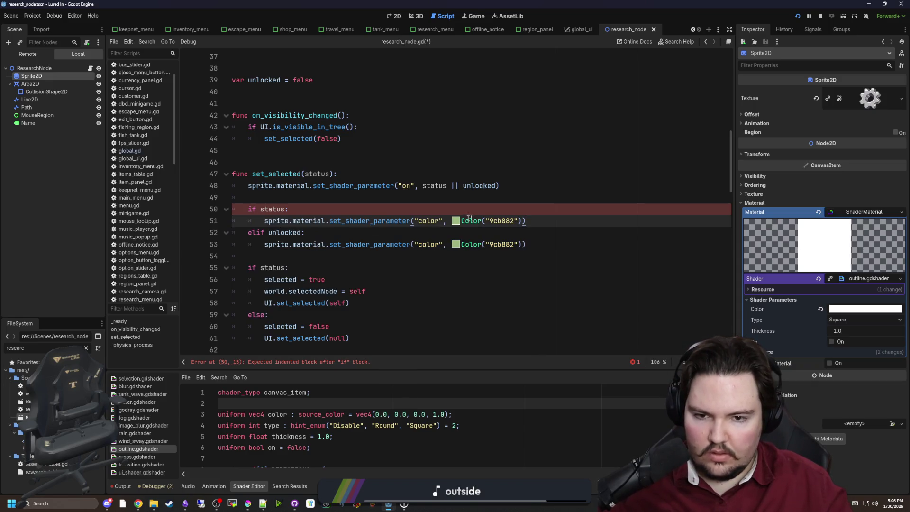
click(512, 221)
key(BackSpace)
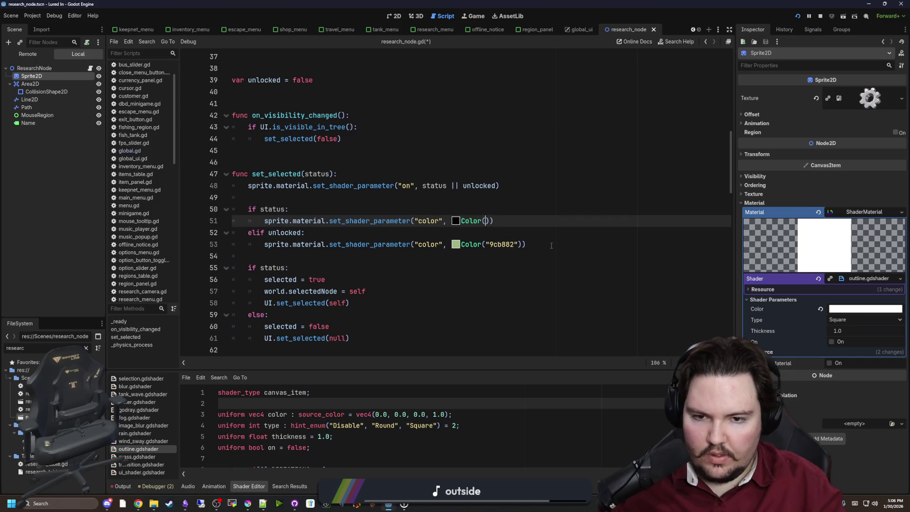
text(.WHITE)
key(F5)
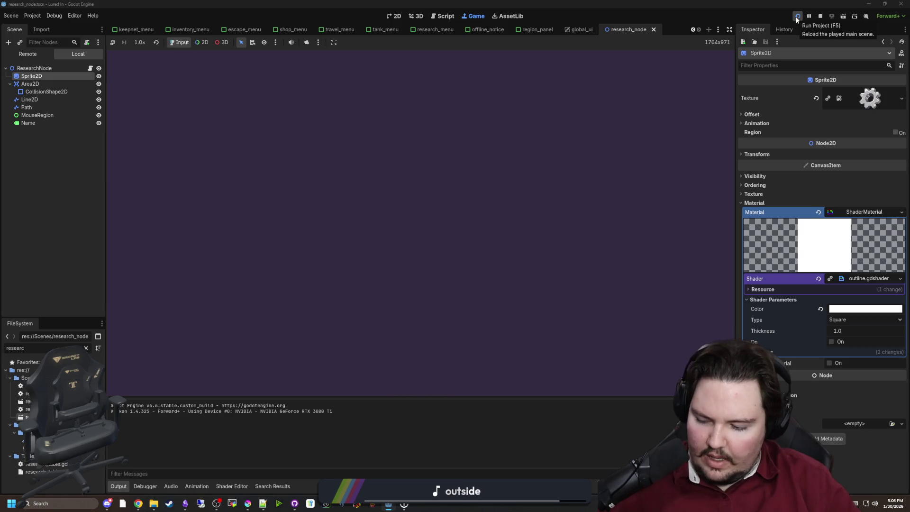
In the running game, open Research and toggle the Equipment node to check its outline.
click(200, 220)
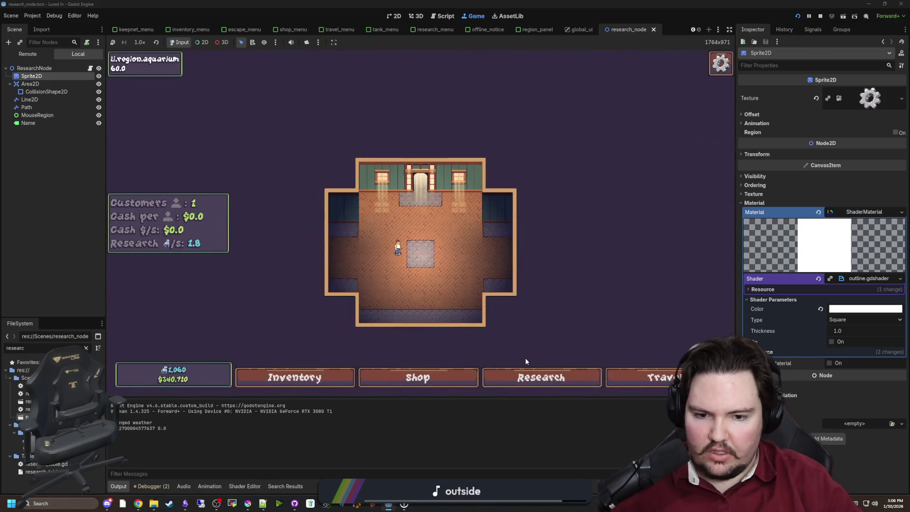
click(526, 377)
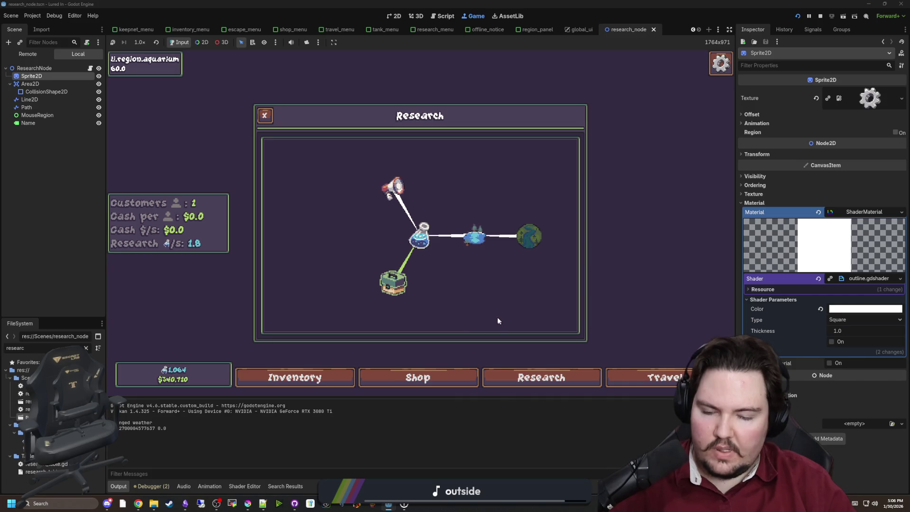
mouse_move(359, 268)
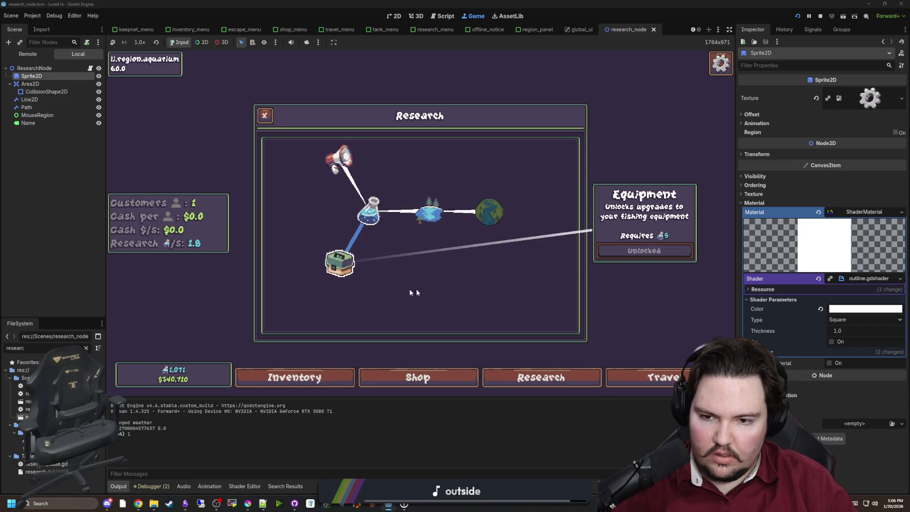
click(347, 271)
click(347, 271)
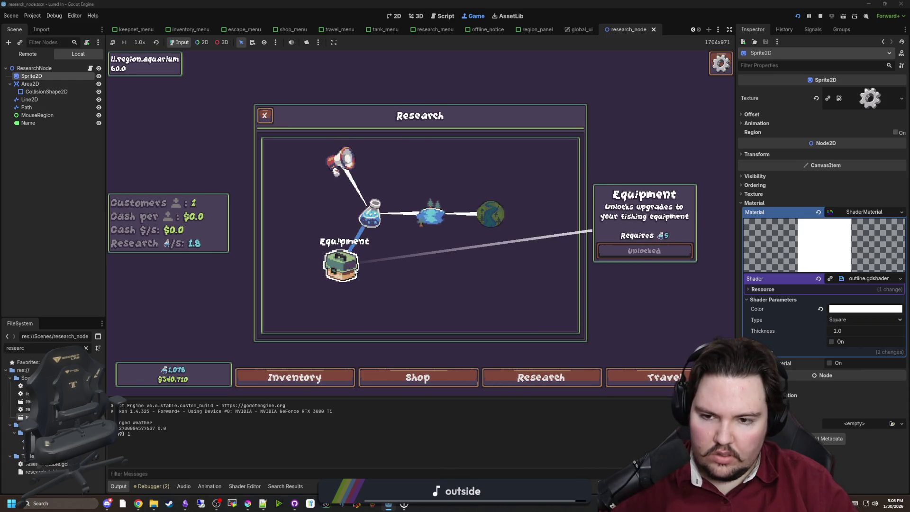
click(346, 269)
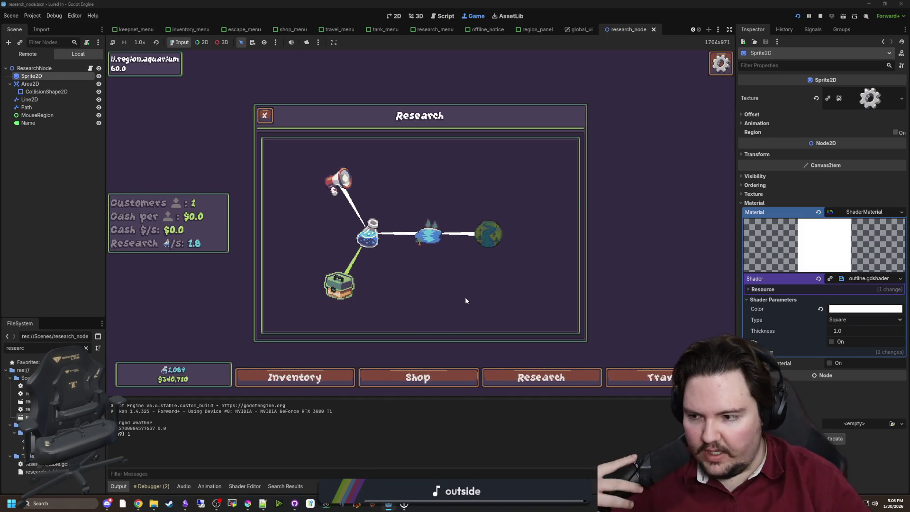
Zoom the research tree, then switch back to research_node.gd in the Godot editor.
scroll(405, 304, up, 2)
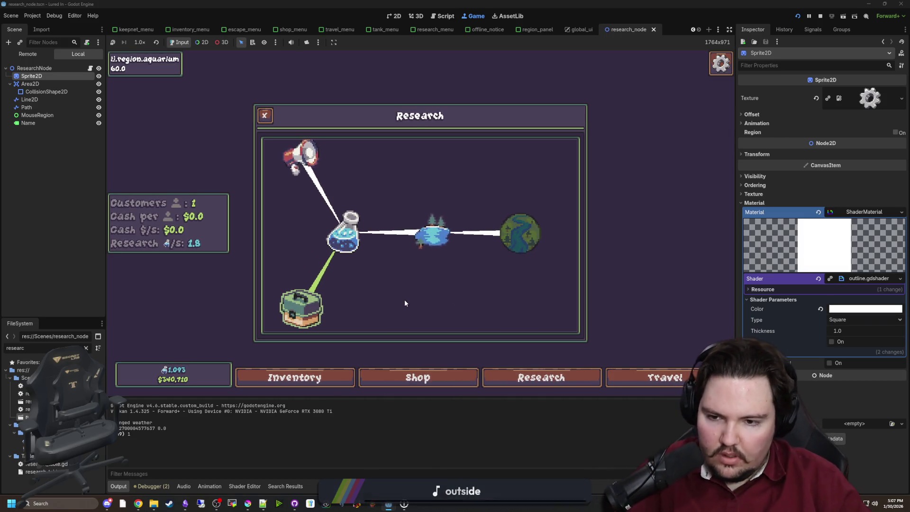
scroll(405, 303, down, 3)
click(248, 505)
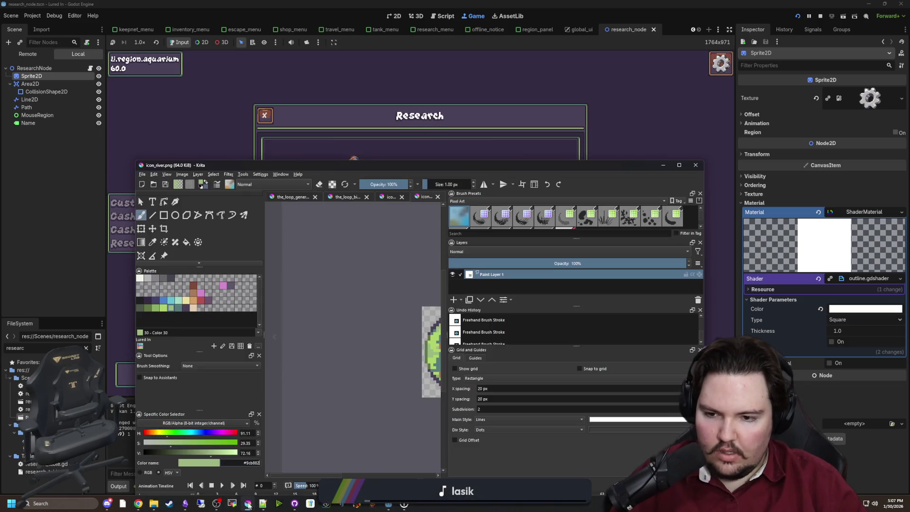
click(333, 82)
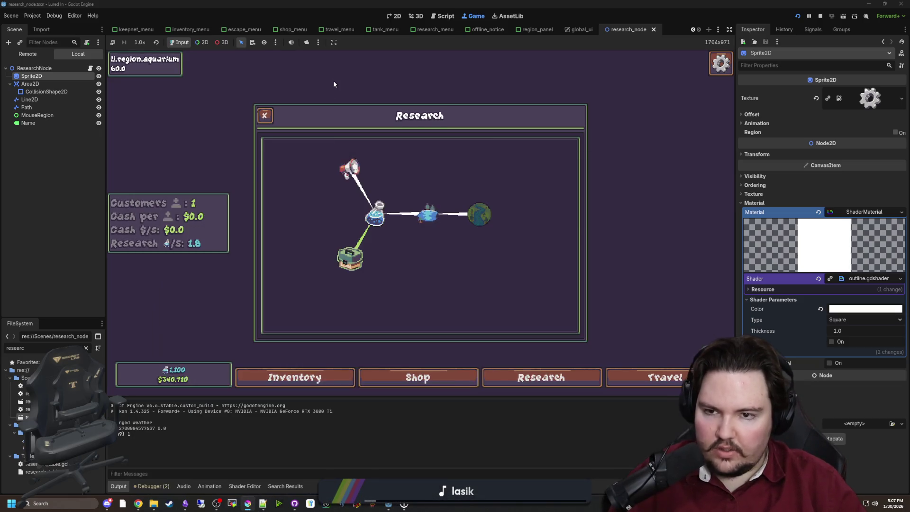
click(91, 69)
Set the Line2D unlocked tint to the green 9cb882 code, fix the doubled hash, and rerun.
click(432, 270)
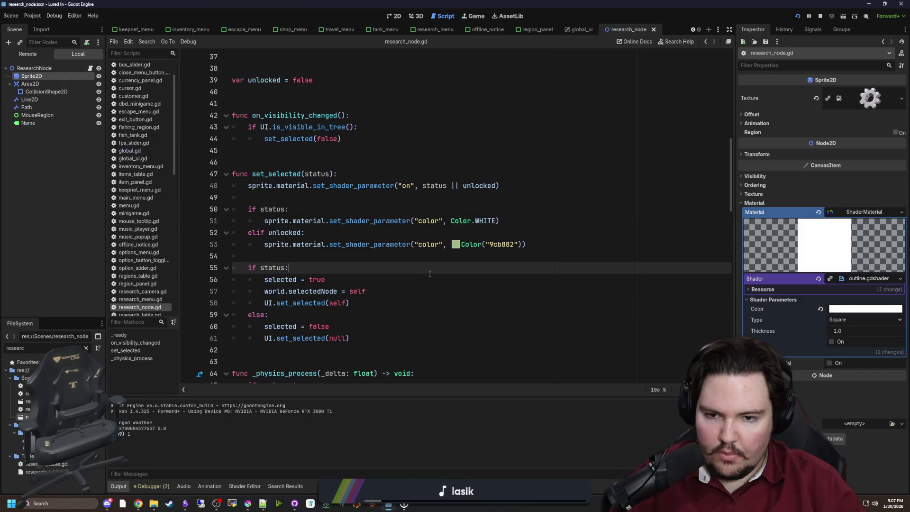
scroll(381, 266, down, 5)
scroll(402, 265, down, 2)
double_click(396, 244)
key(ctrl+v)
click(409, 233)
click(391, 245)
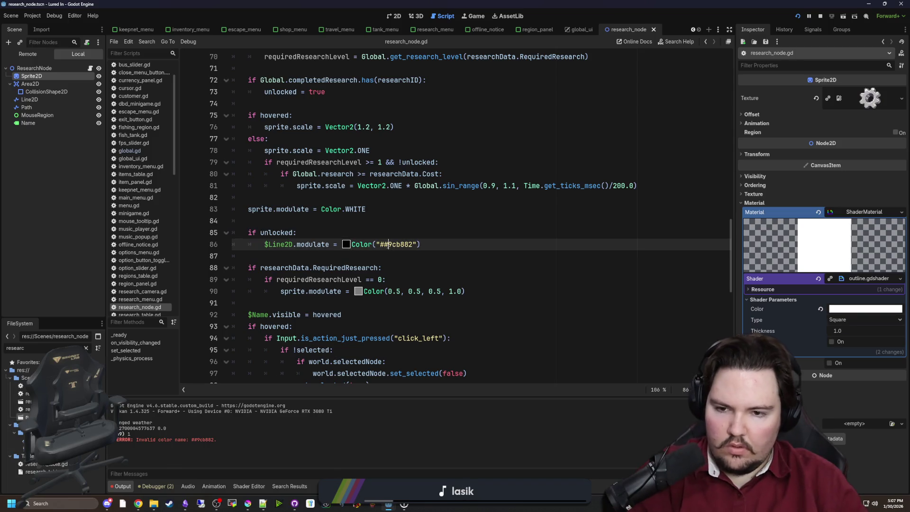
key(BackSpace)
key(ctrl+s)
Select the Path node so the Inspector shows its Line2D properties.
click(476, 15)
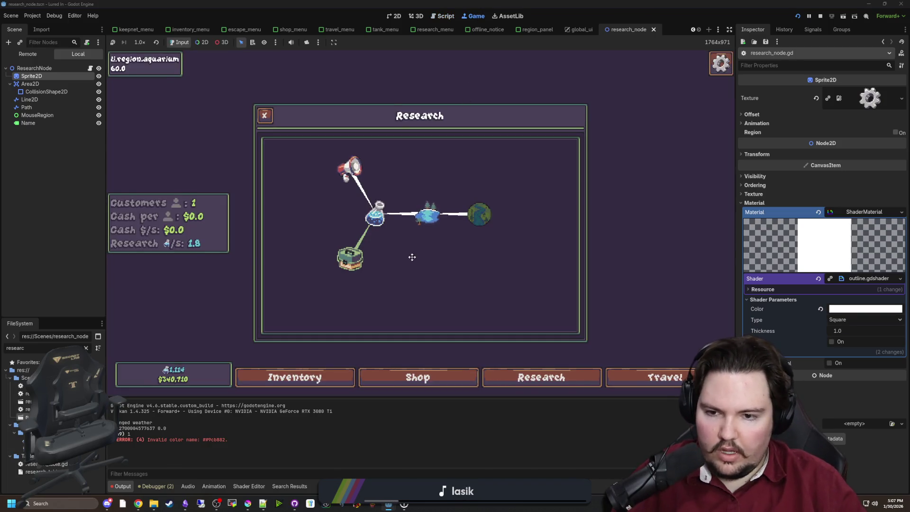
scroll(411, 257, up, 2)
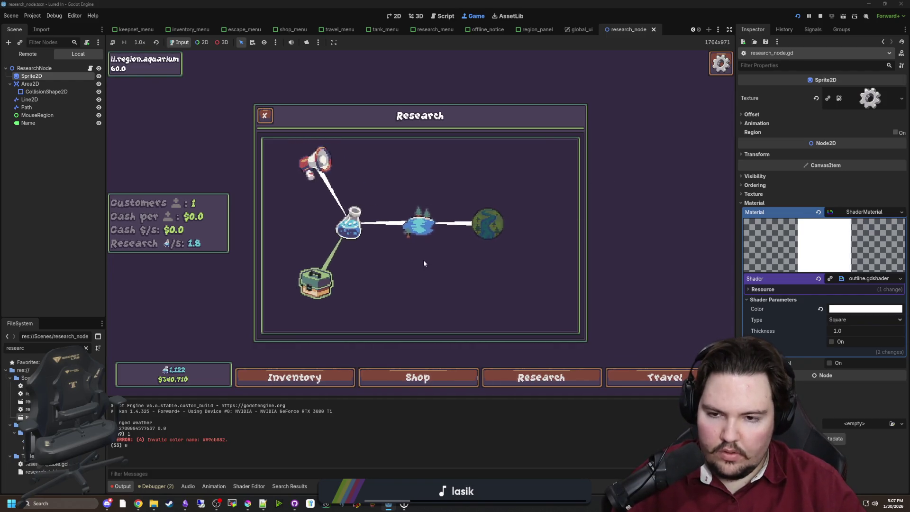
mouse_move(419, 236)
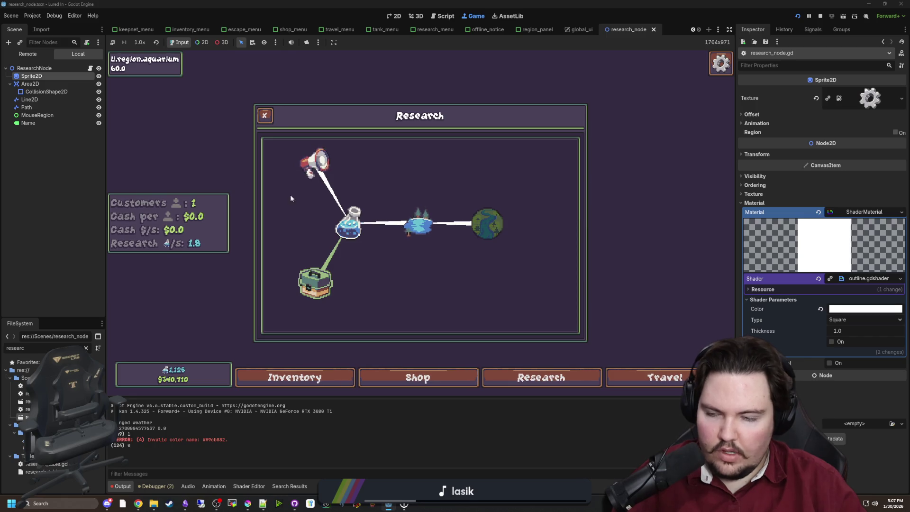
click(42, 107)
Select the Path line and set its width to 1 px, then 2 px.
click(37, 101)
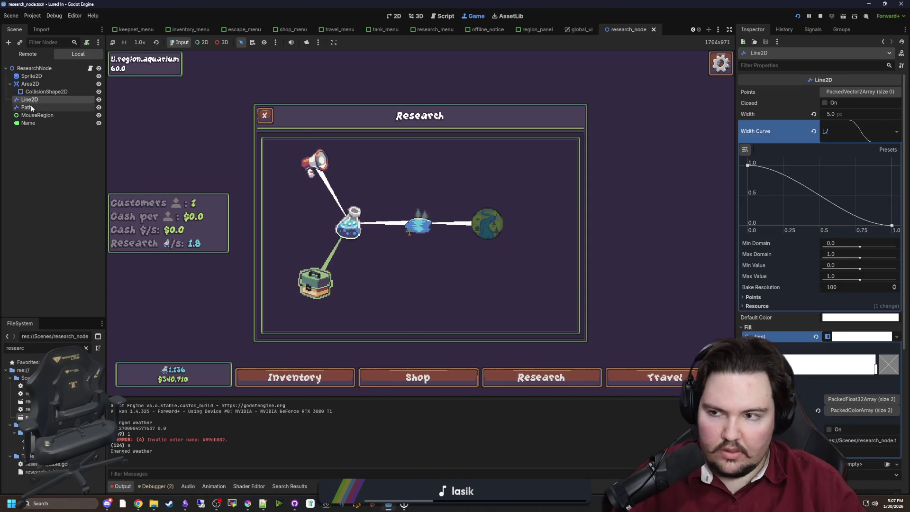
click(31, 106)
click(850, 116)
text(1)
key(Return)
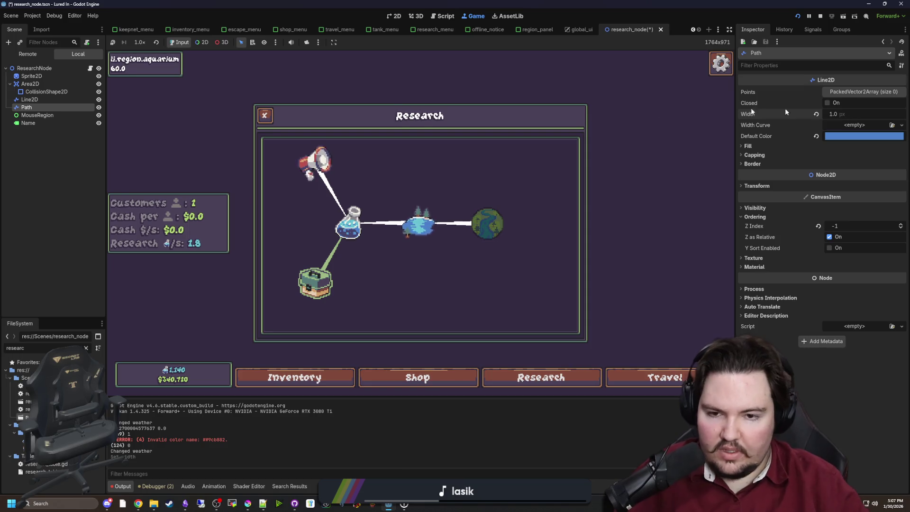
click(862, 114)
text(2)
key(Return)
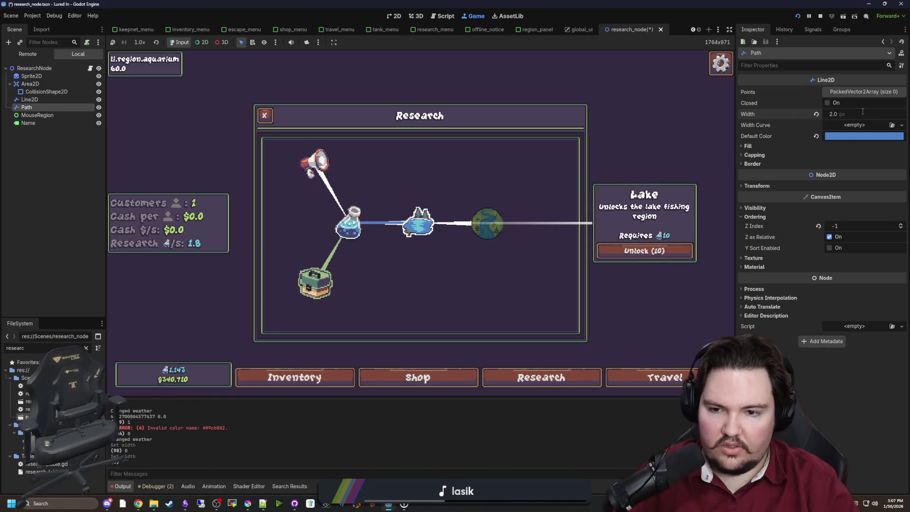
Check the River and Equipment research links in the running game.
click(475, 230)
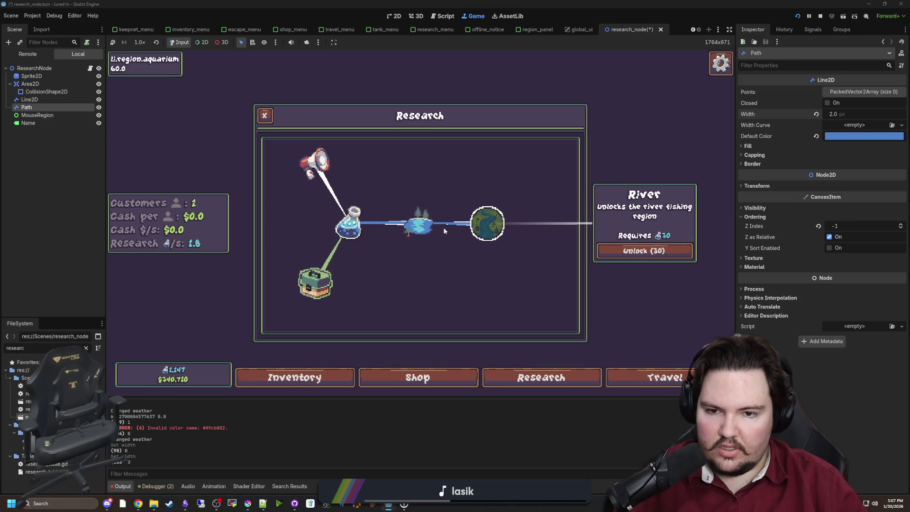
drag(444, 228, 441, 272)
scroll(433, 289, up, 5)
scroll(443, 283, down, 5)
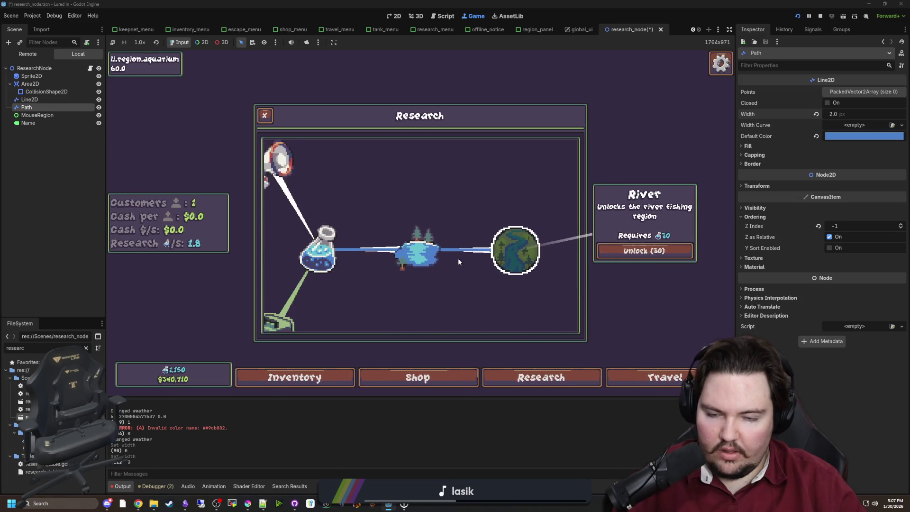
click(334, 285)
scroll(465, 303, up, 1)
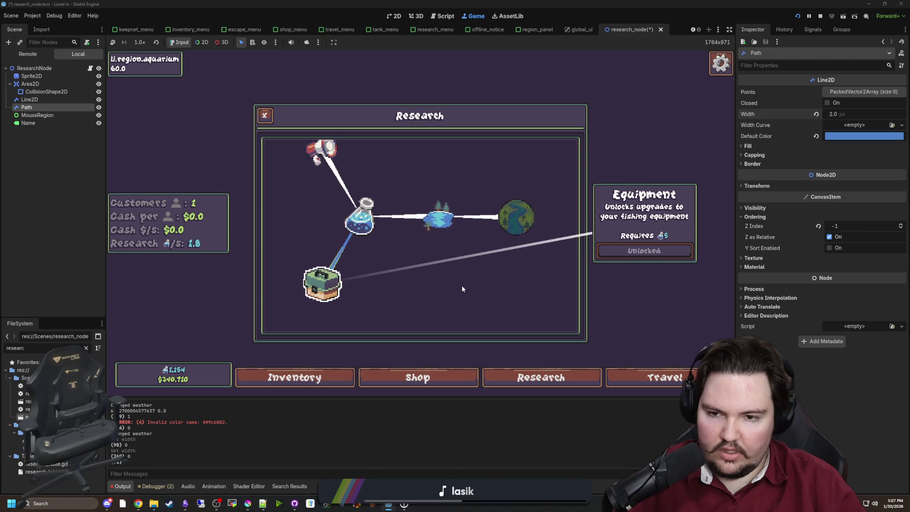
click(513, 222)
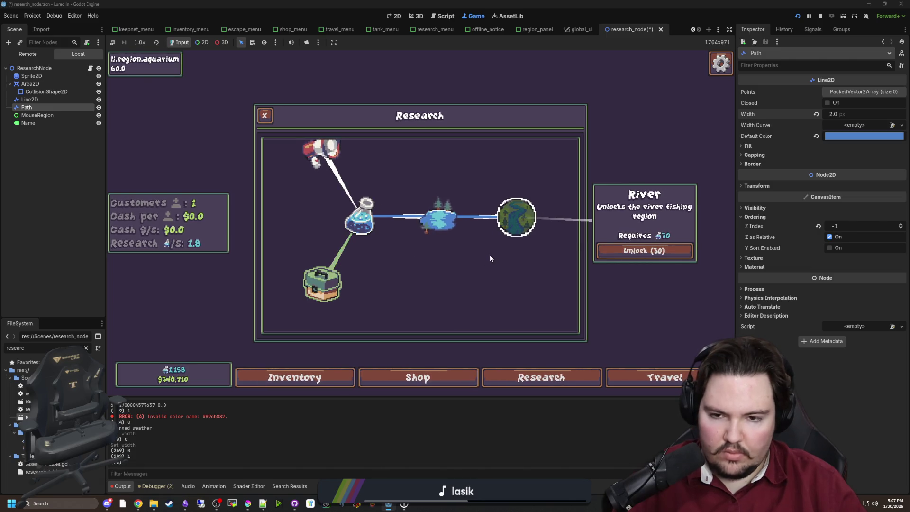
scroll(503, 255, down, 2)
Widen the Path line to 4 px, check it in game, and stop the game.
drag(853, 114, 868, 114)
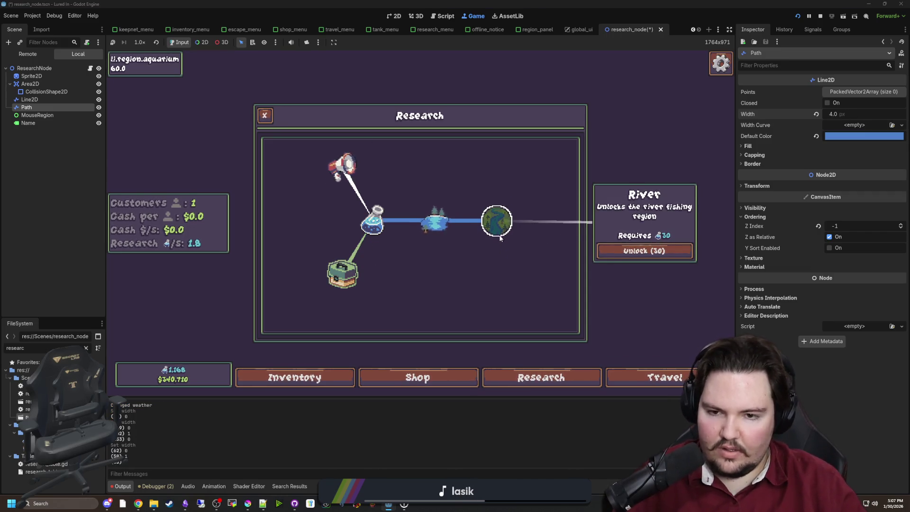
drag(426, 295, 456, 291)
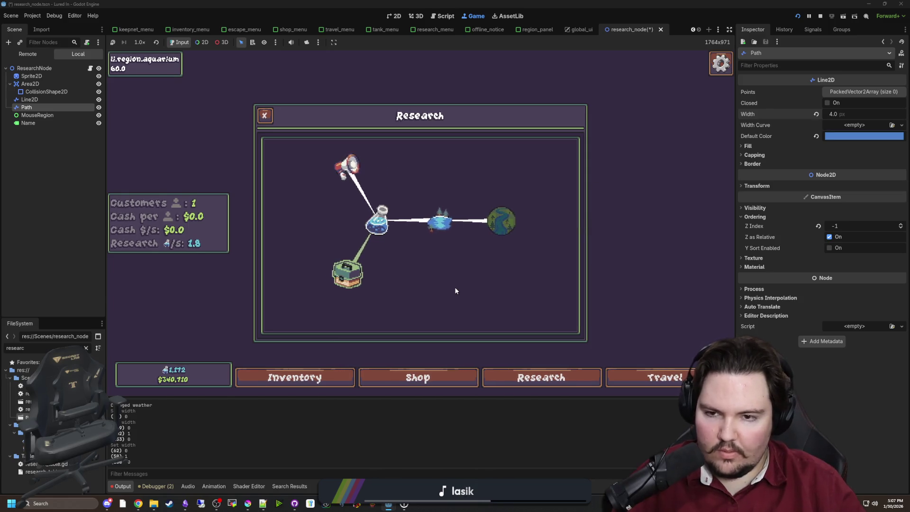
mouse_move(439, 214)
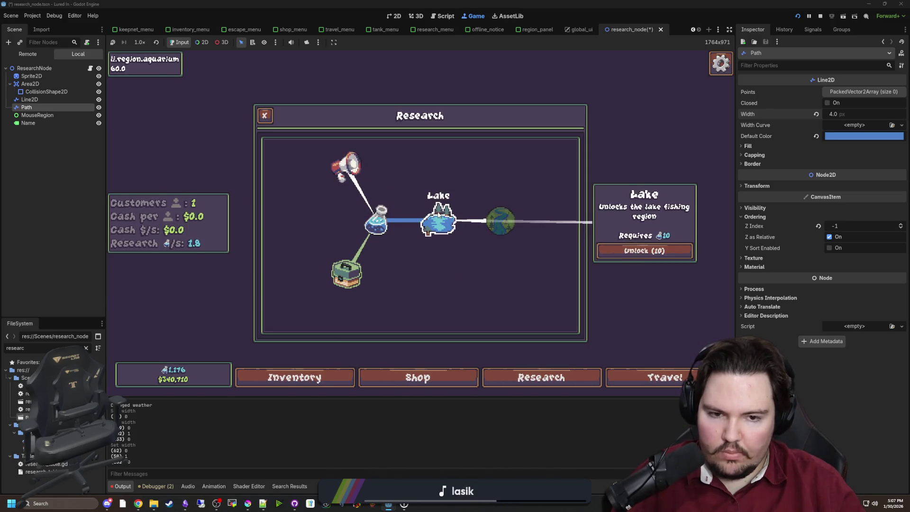
click(822, 16)
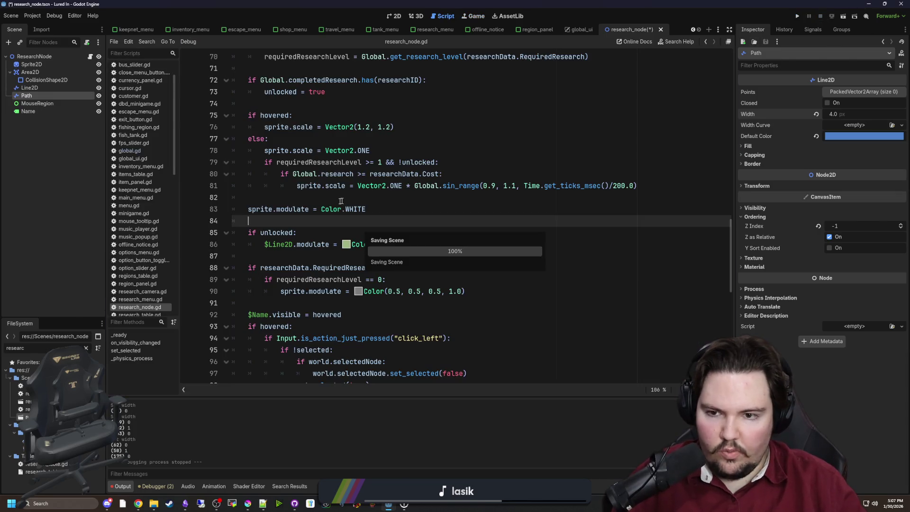
Add a CPUParticles2D child node under ResearchNode in the 2D scene.
click(417, 16)
click(397, 16)
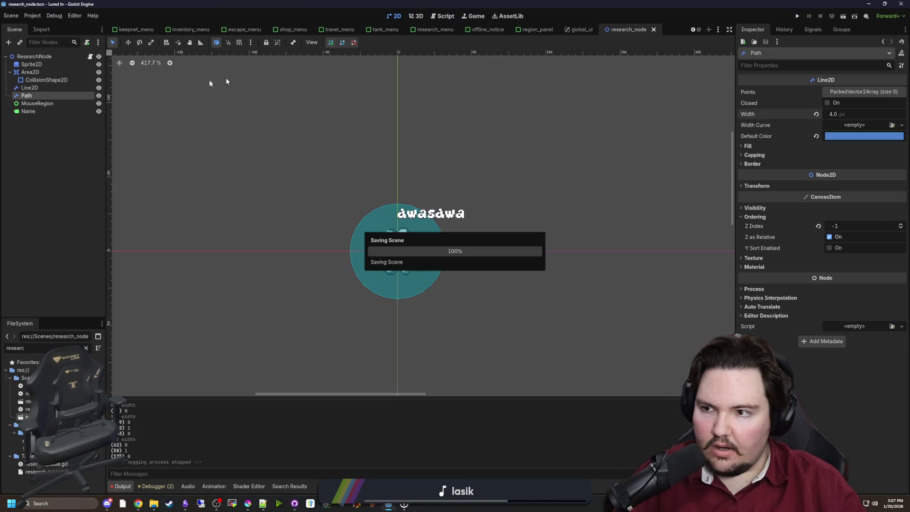
click(53, 55)
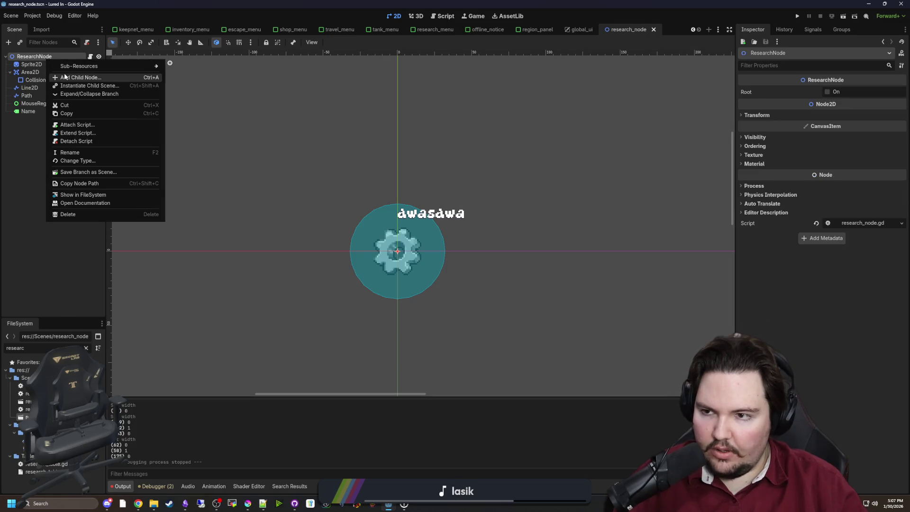
click(65, 77)
text(particl)
key(Return)
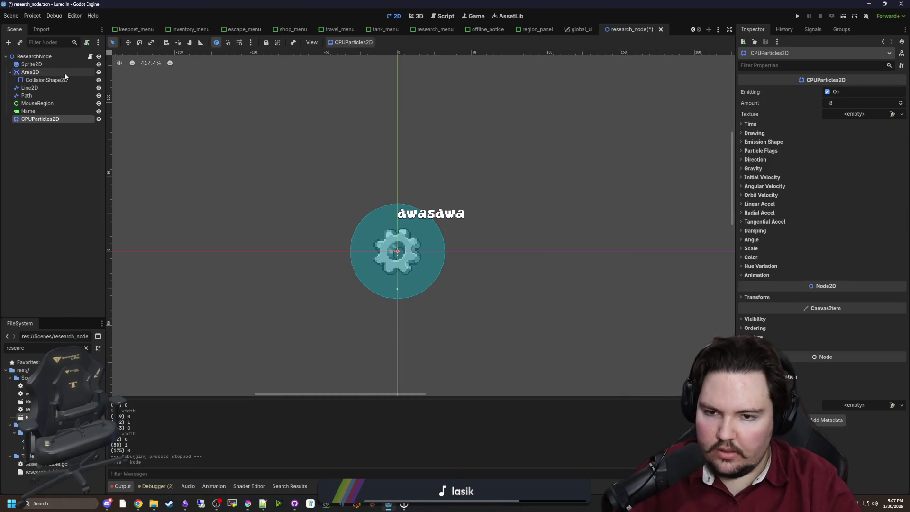
Set the particle emission shape to Sphere Surface with a 16 px radius.
scroll(437, 269, up, 3)
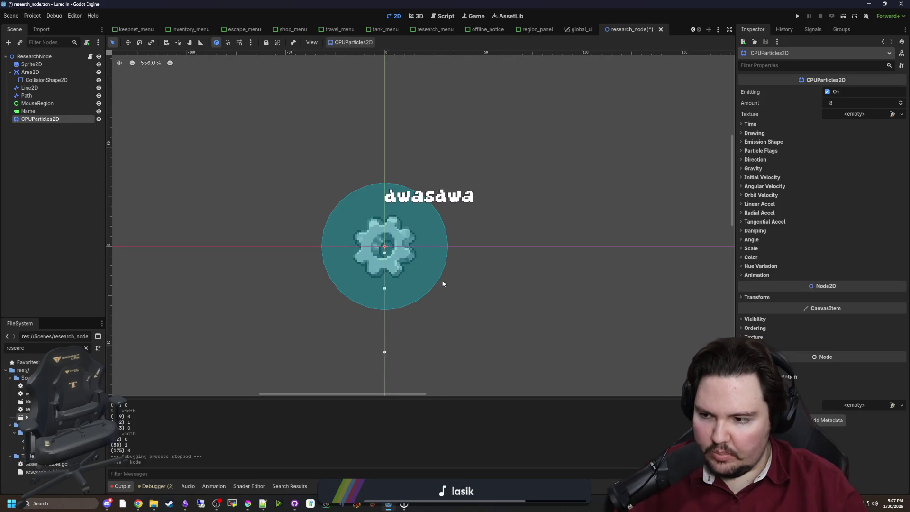
click(780, 142)
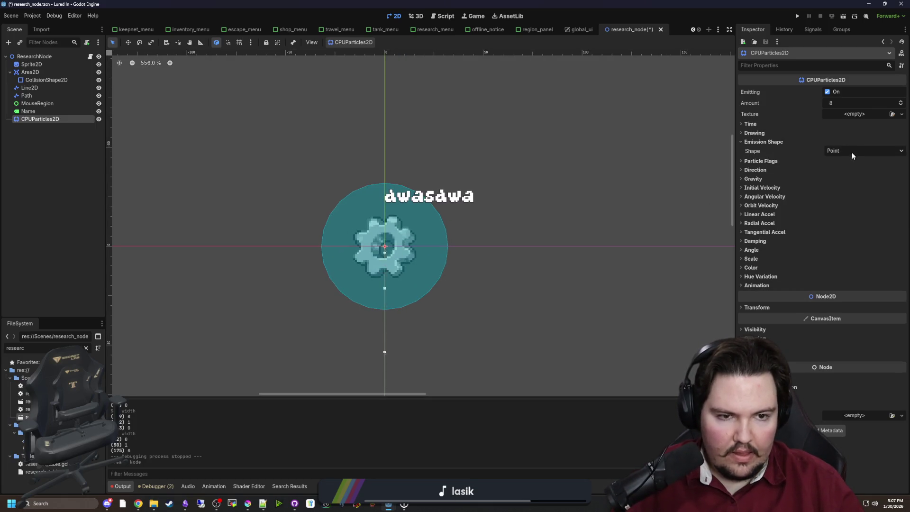
click(858, 151)
click(858, 179)
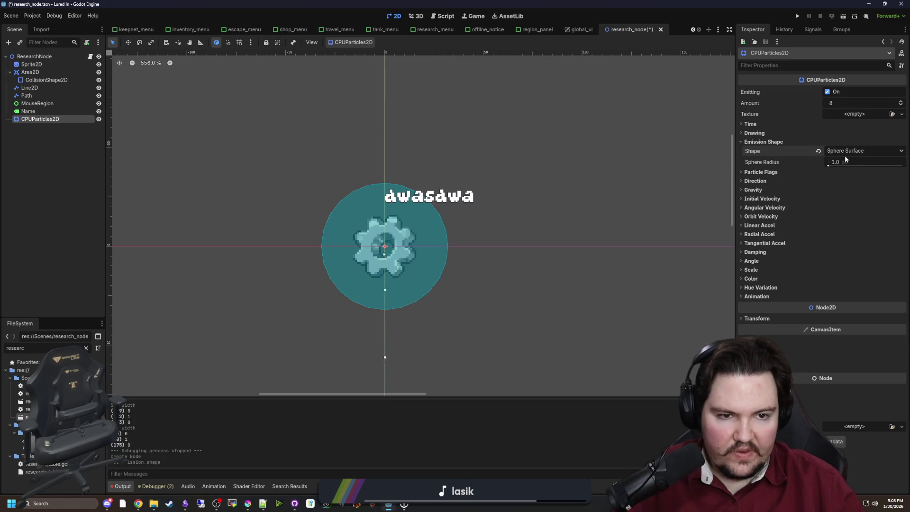
text(6)
key(Return)
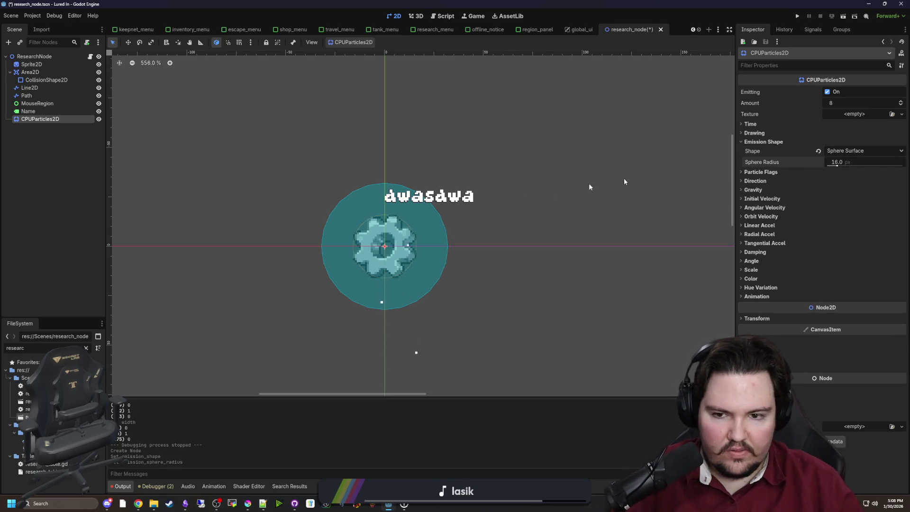
Set maximum initial velocity to 10 and vertical gravity to 0.
scroll(563, 217, up, 3)
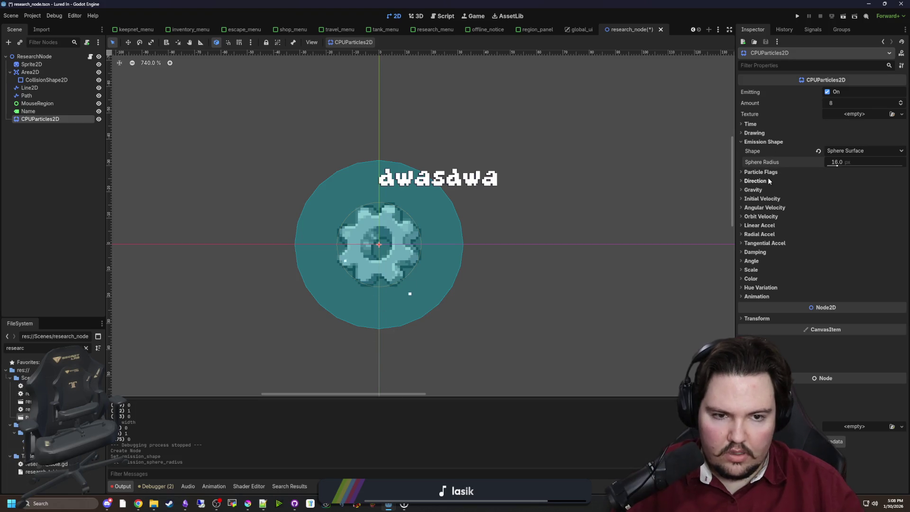
click(761, 201)
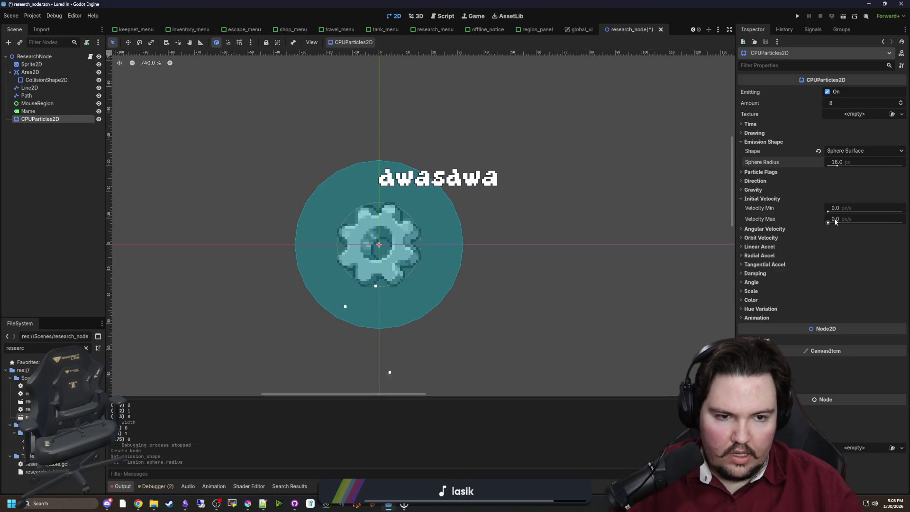
click(845, 219)
text(10)
key(Return)
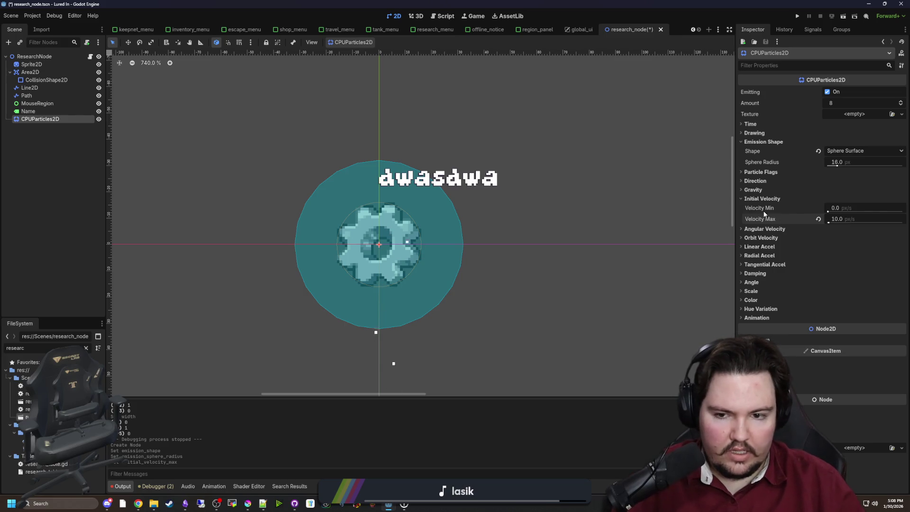
click(757, 181)
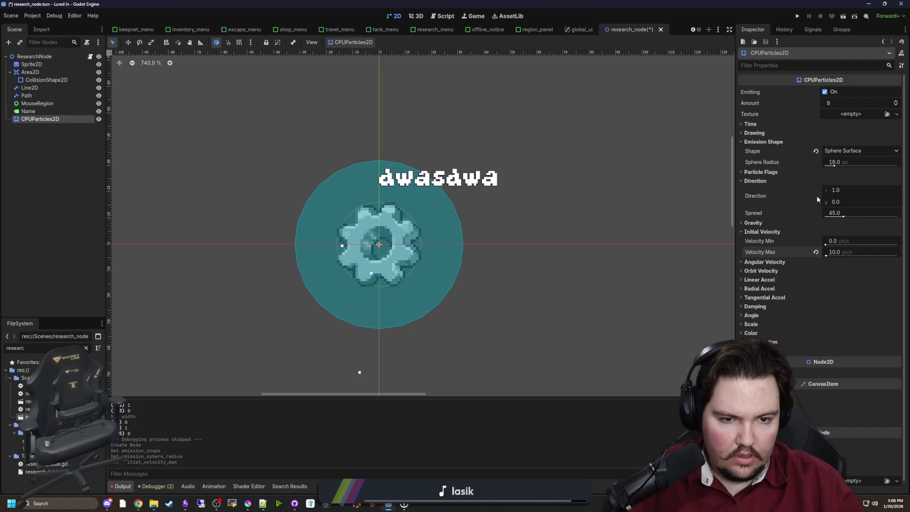
click(753, 223)
click(840, 244)
text(0)
key(Return)
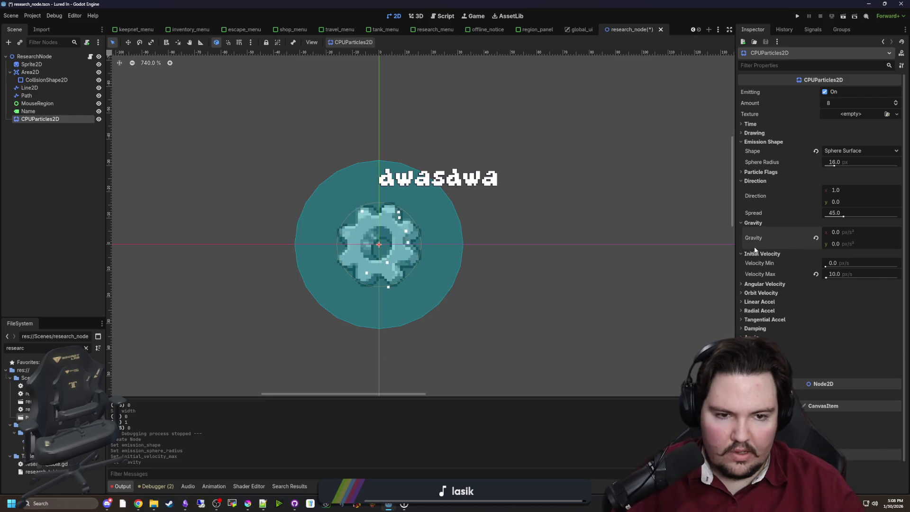
Adjust the spread, reset initial velocity, and raise tangential acceleration to about 17.
drag(736, 241, 685, 242)
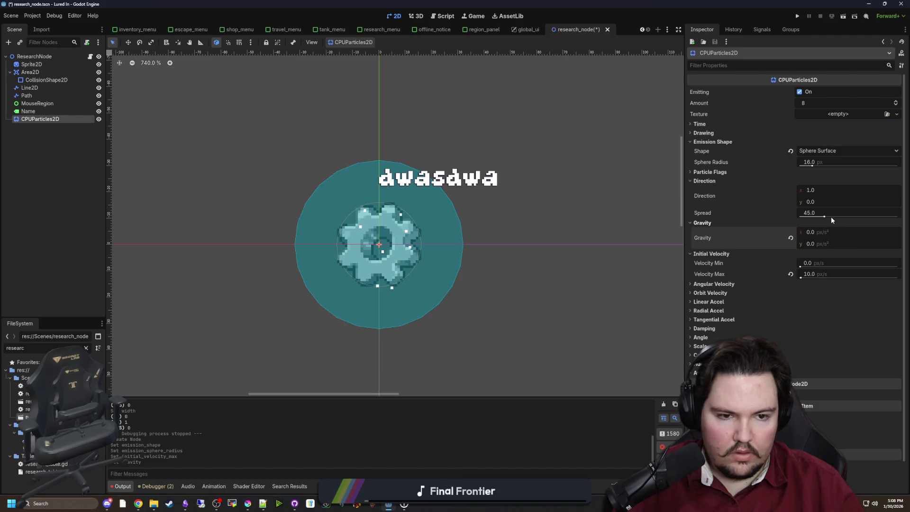
drag(821, 213, 825, 212)
text(0)
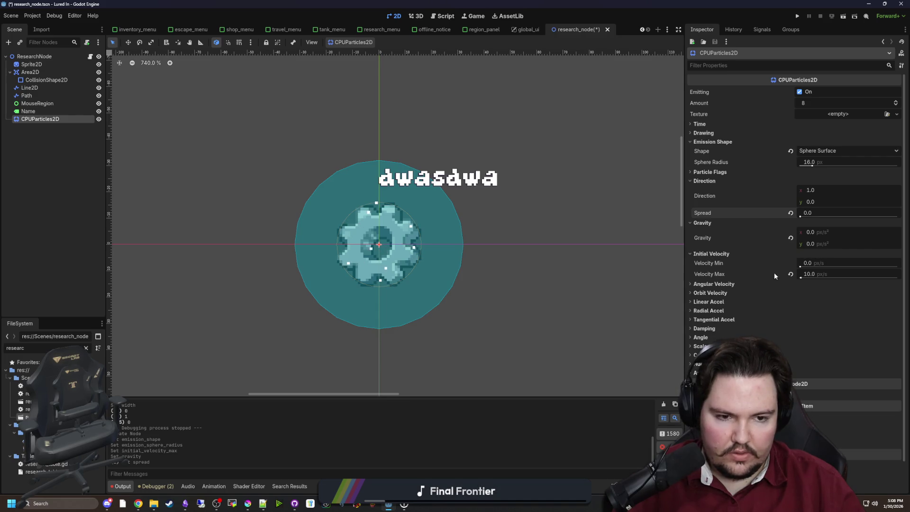
click(791, 275)
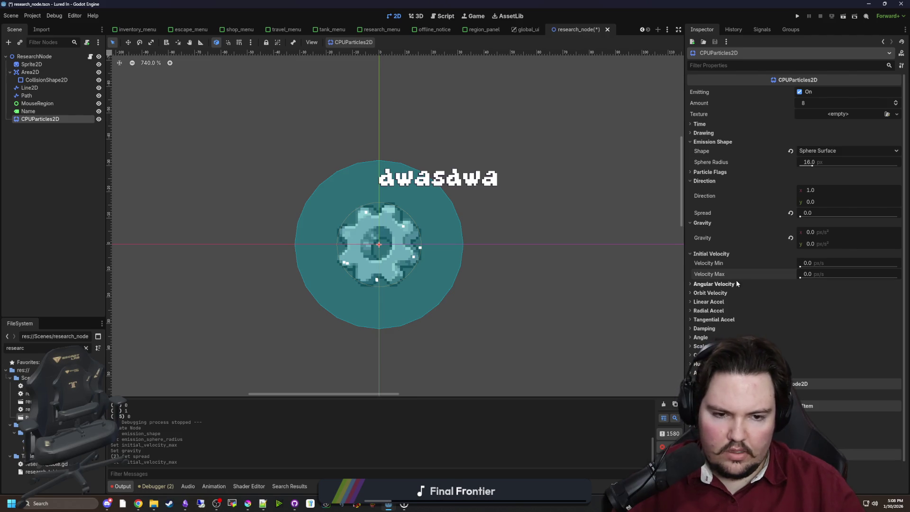
click(737, 319)
drag(849, 345, 859, 344)
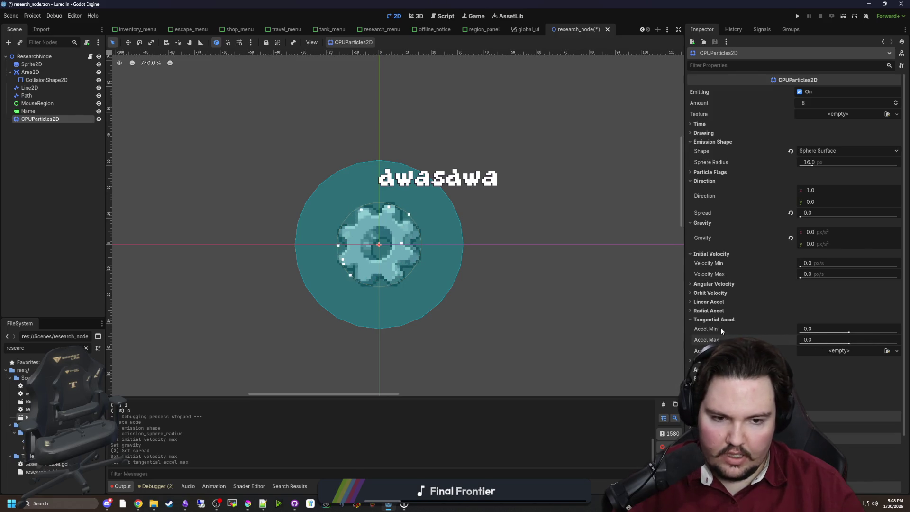
click(721, 321)
Set radial acceleration min and max to 10 and the particle amount to 16.
click(712, 310)
drag(850, 338, 860, 336)
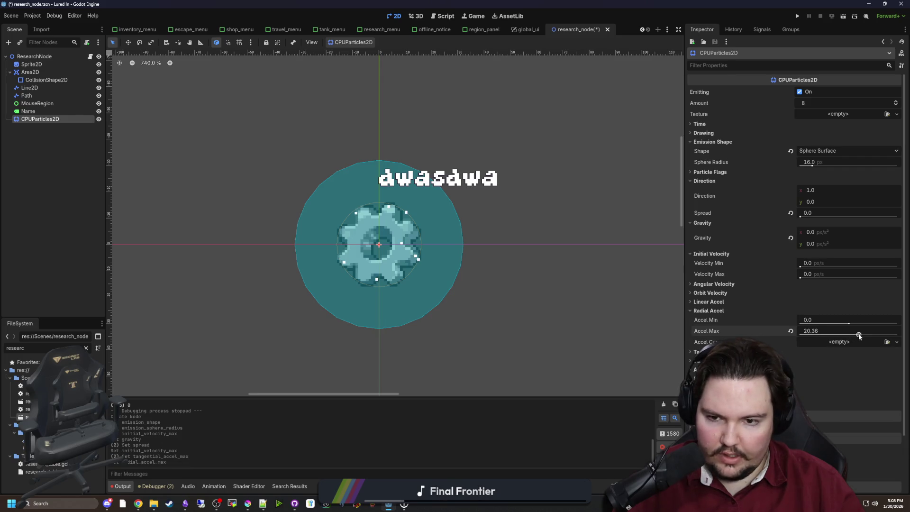
click(830, 332)
text(10)
click(829, 319)
text(10)
key(Return)
click(825, 102)
text(16)
key(Return)
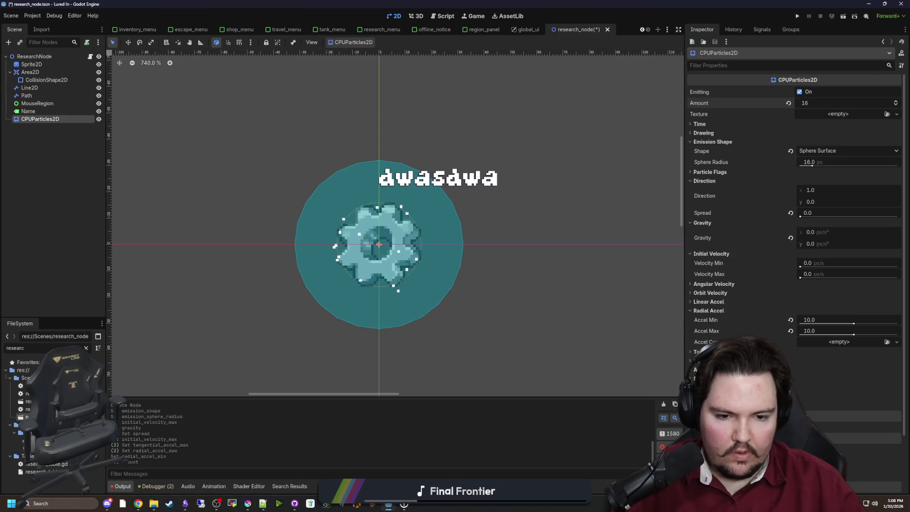
Create a particle colour ramp gradient with an opaque white point.
click(846, 408)
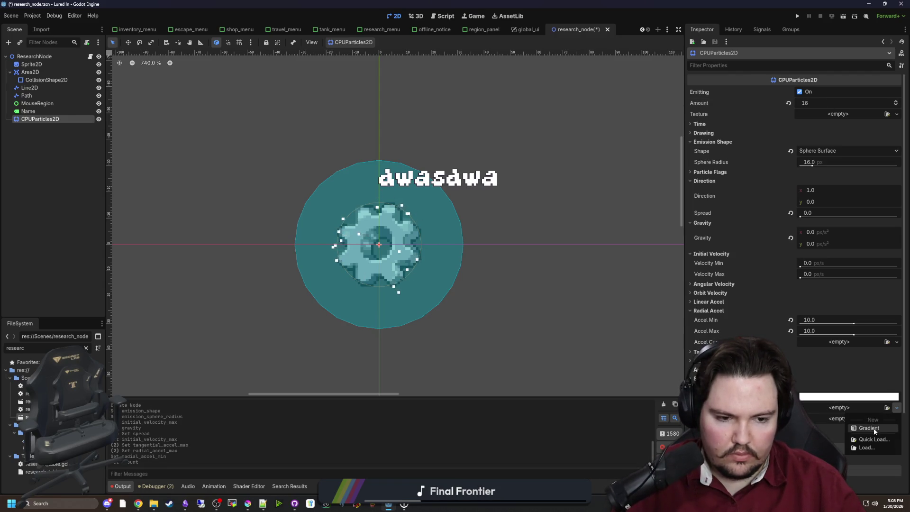
click(843, 408)
double_click(875, 440)
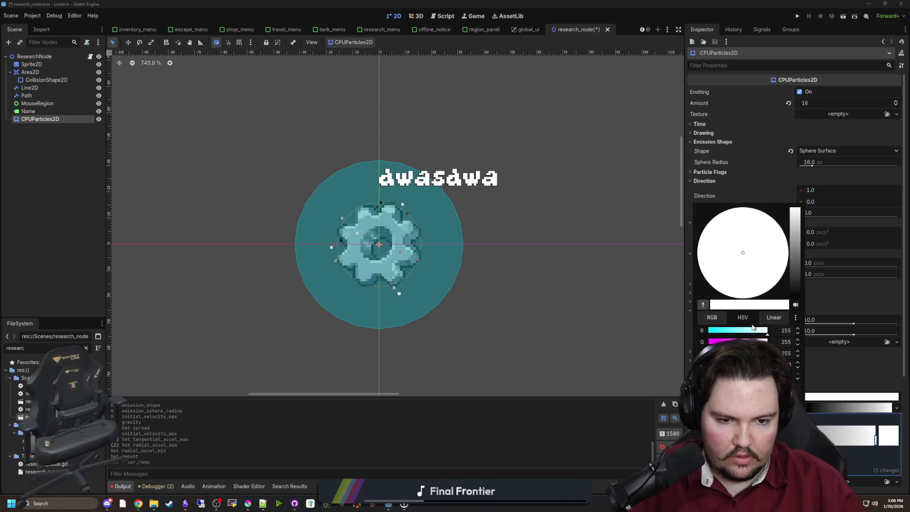
click(665, 396)
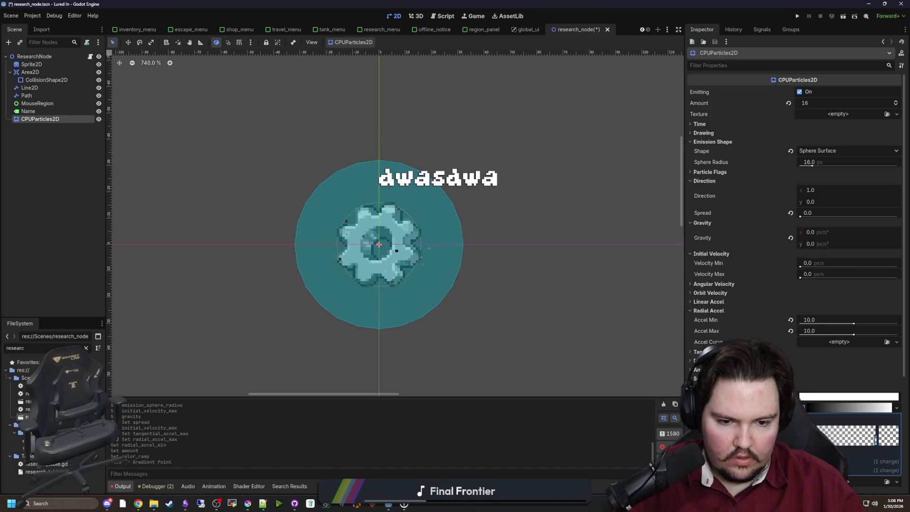
double_click(876, 440)
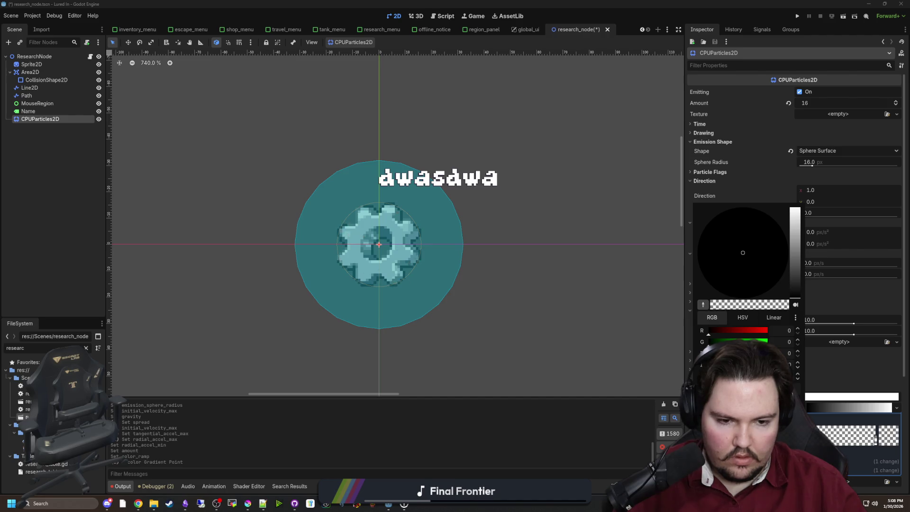
drag(798, 271, 798, 208)
click(665, 396)
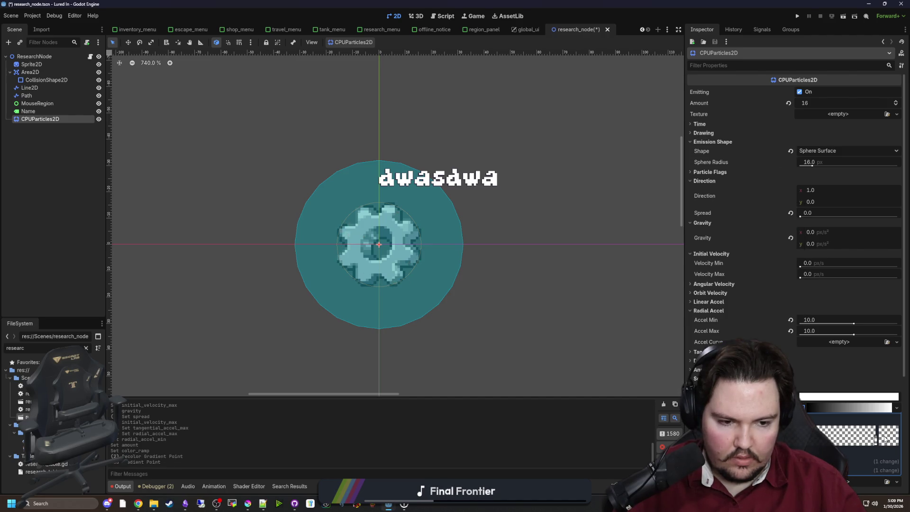
double_click(875, 440)
drag(721, 376, 801, 385)
key(Escape)
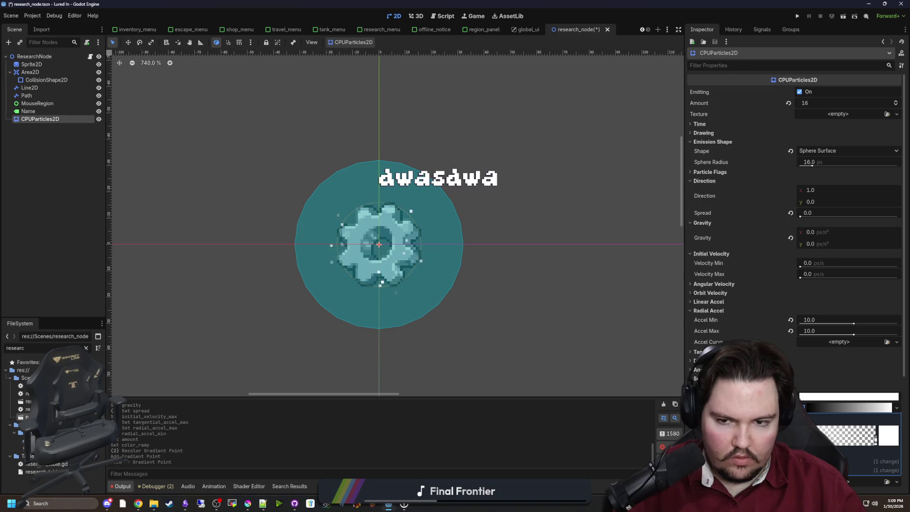
Save the research node scene.
scroll(440, 251, down, 3)
key(ctrl+s)
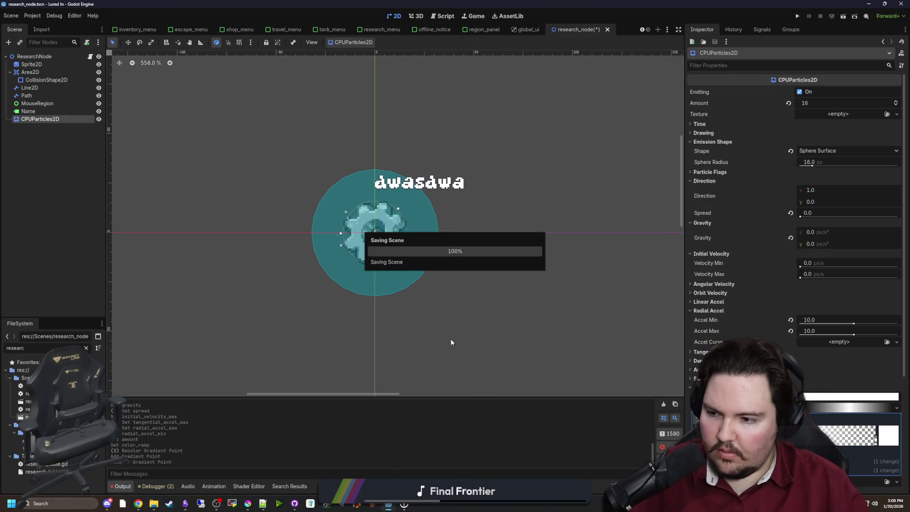
click(465, 326)
key(ctrl+s)
scroll(357, 197, down, 5)
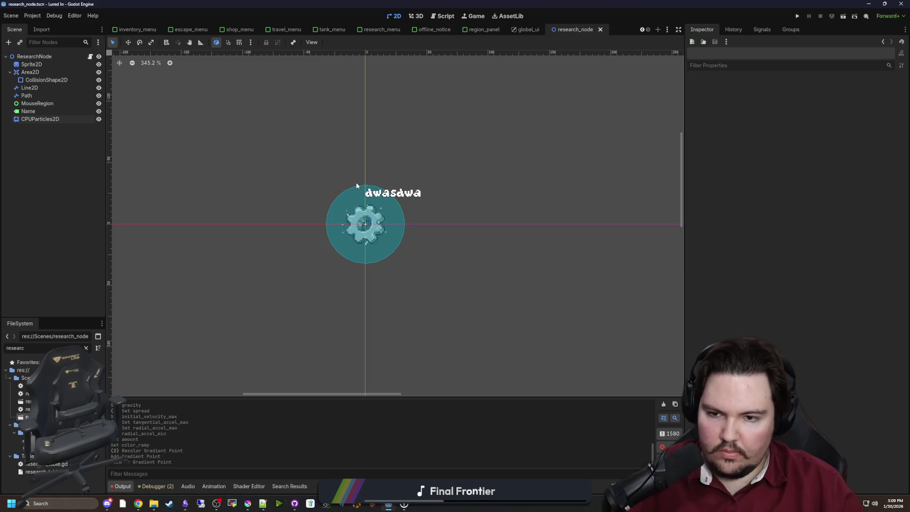
scroll(357, 178, up, 5)
Rename the CPUParticles2D node to Sparkle and switch off its Emitting.
click(53, 120)
double_click(53, 120)
text(Sparkle)
key(Return)
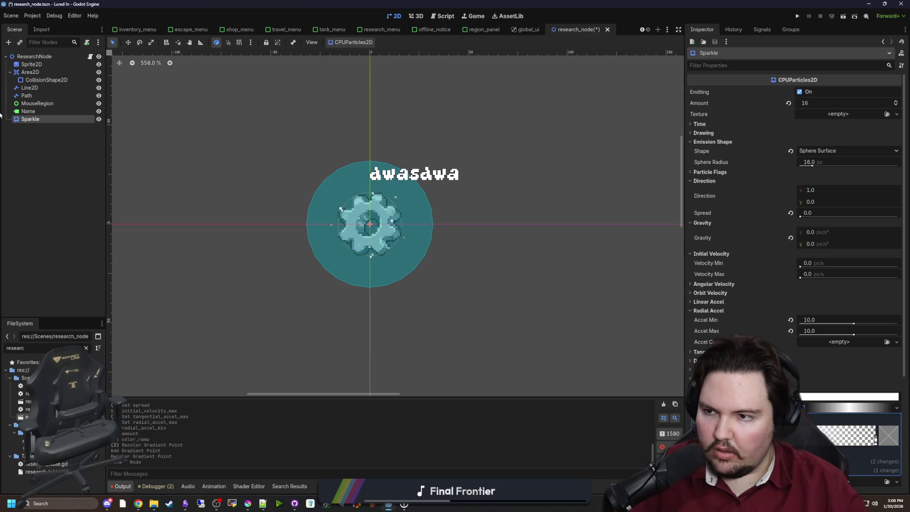
click(800, 92)
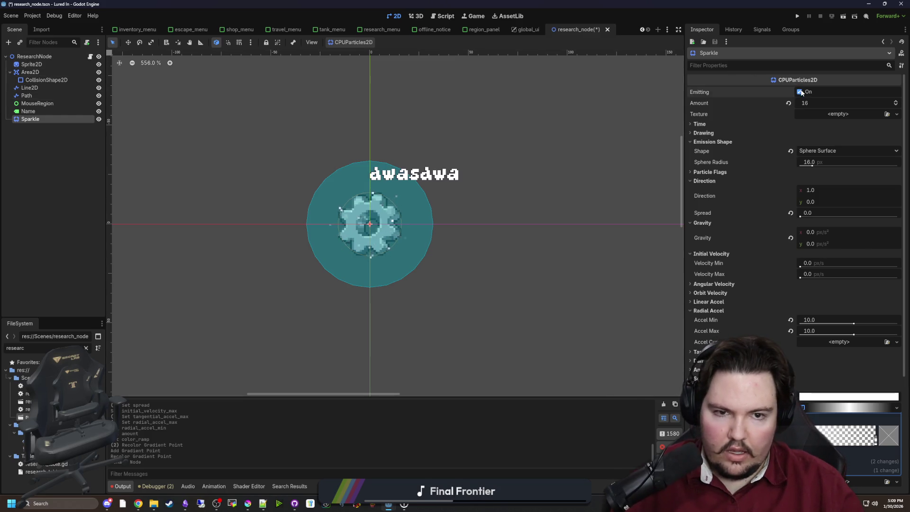
Open research_node.gd and look through the code.
click(90, 56)
key(ctrl+s)
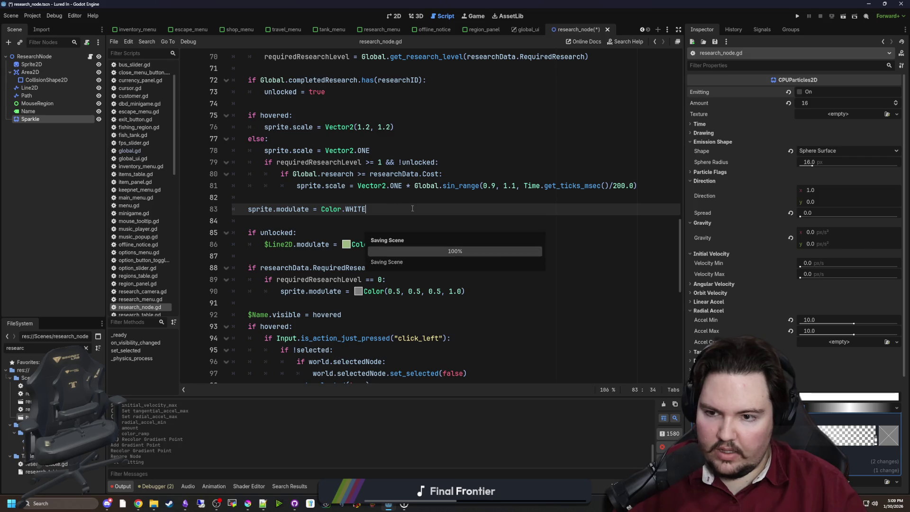
scroll(332, 204, up, 4)
click(289, 221)
scroll(291, 220, down, 8)
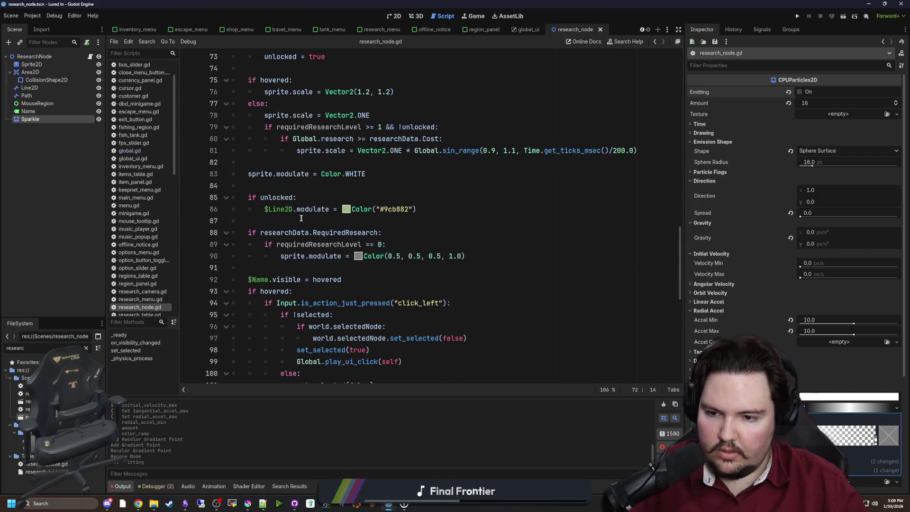
click(333, 174)
click(380, 244)
click(365, 171)
scroll(370, 174, up, 5)
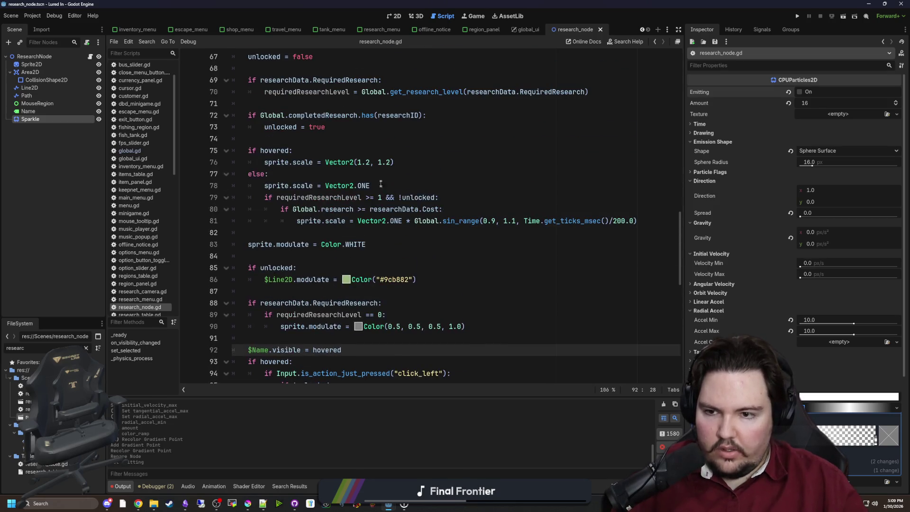
Add $Sparkle.emitting = true inside the research cost check.
click(454, 212)
key(Return)
drag(29, 111, 387, 226)
text(emitting = tr)
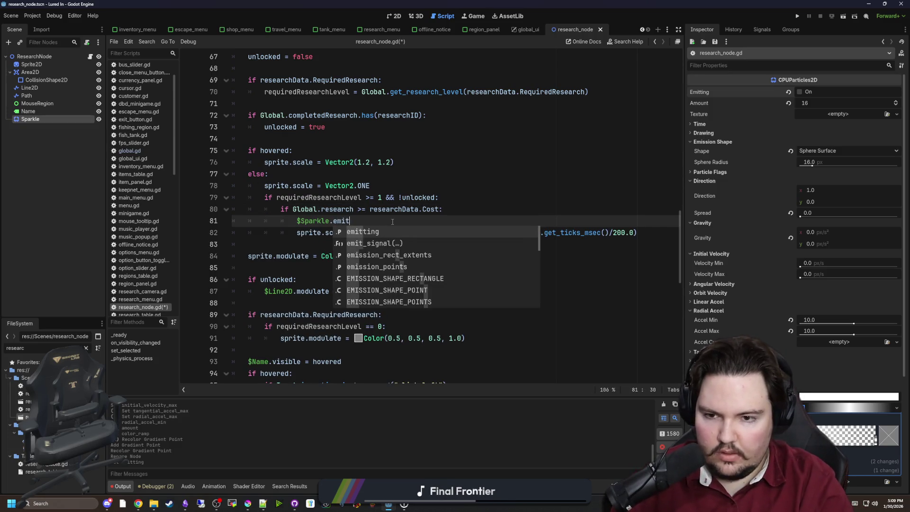
scroll(279, 205, up, 2)
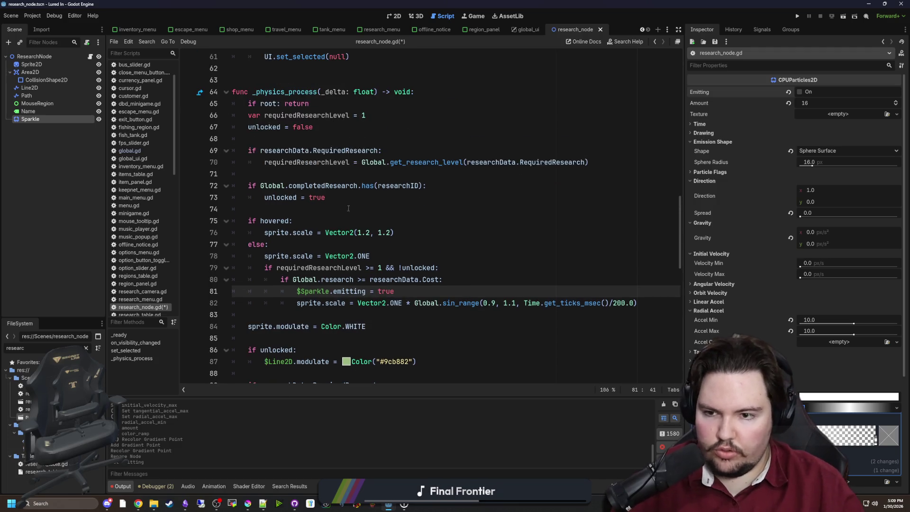
Put a $Sparkle.emitting = false line before the hover check, save, and run.
click(279, 205)
mouse_move(419, 290)
mouse_down()
mouse_move(325, 291)
mouse_move(296, 302)
mouse_move(296, 290)
mouse_up()
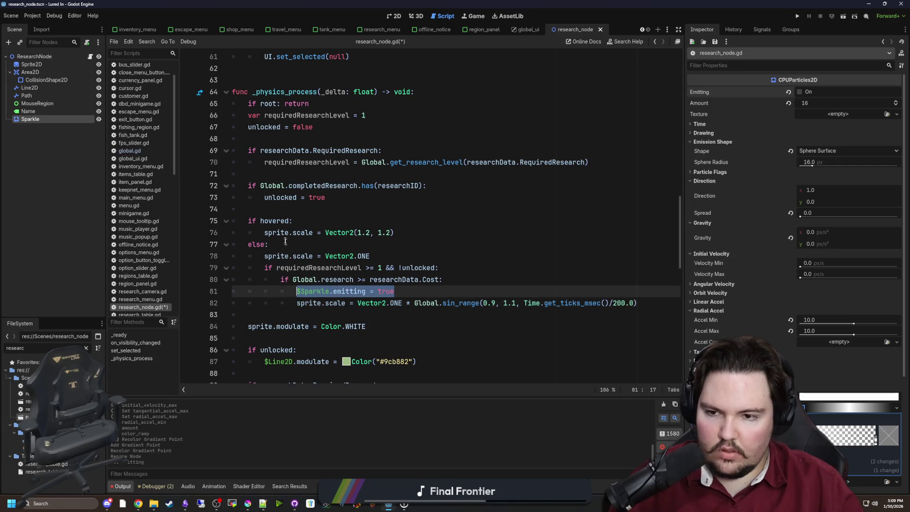
click(282, 207)
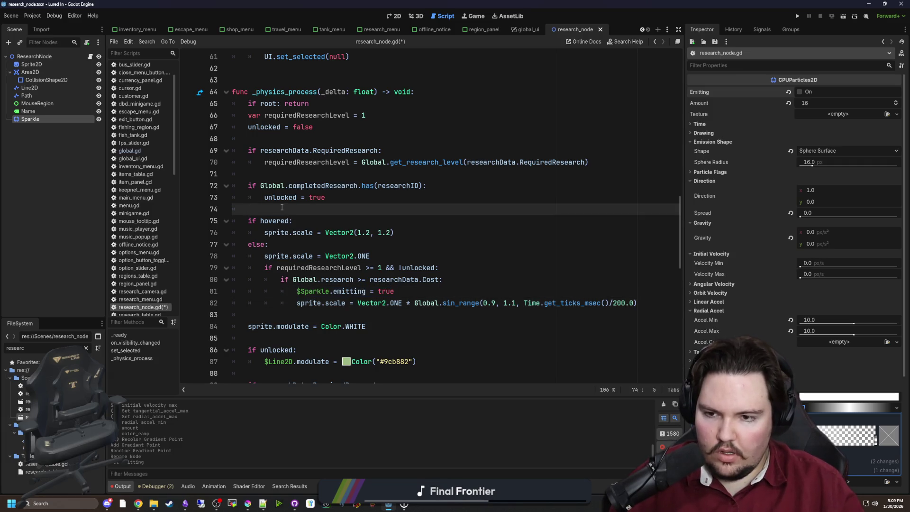
key(Return)
key(Return)
key(Up)
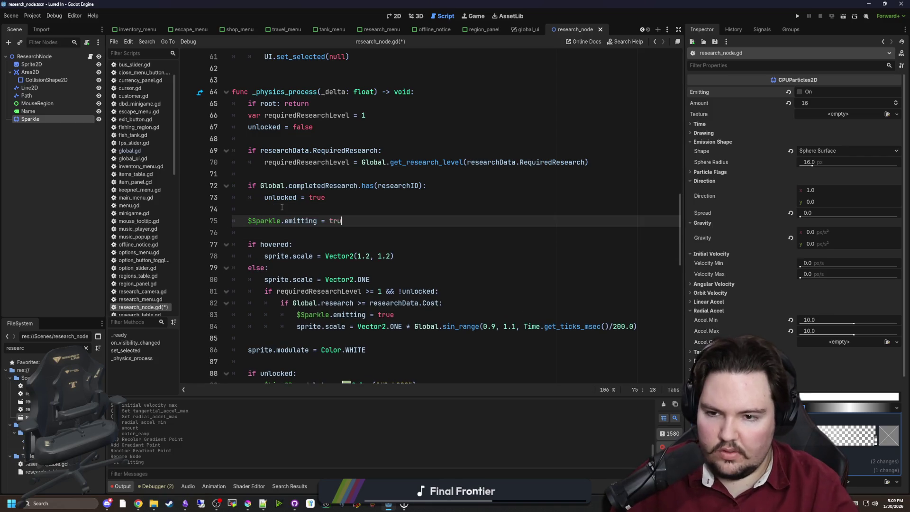
text(false)
key(ctrl+s)
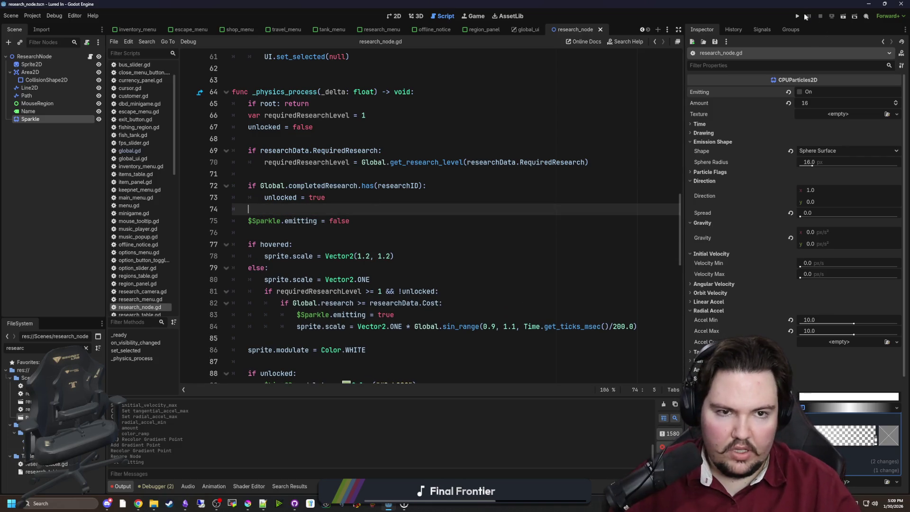
click(800, 16)
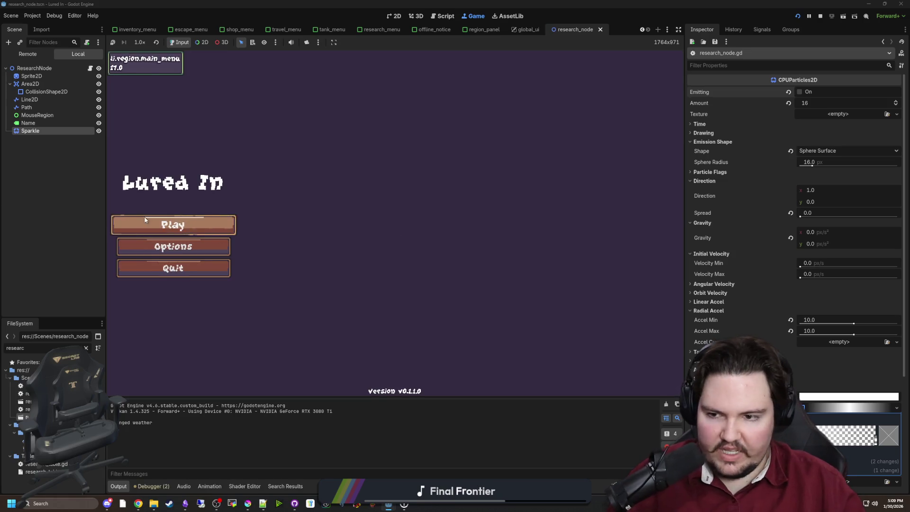
Start playing from the main menu and open the Research panel.
click(164, 220)
click(498, 384)
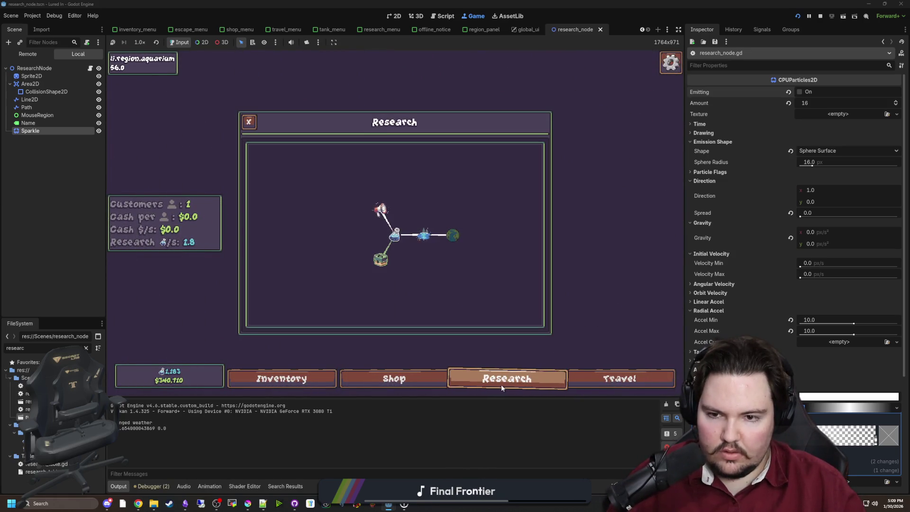
scroll(494, 294, up, 1)
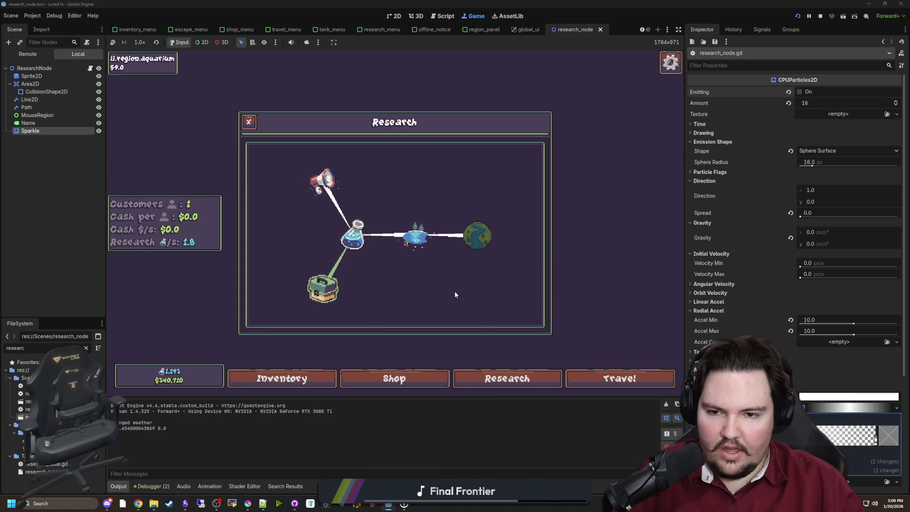
scroll(455, 295, down, 1)
scroll(455, 295, up, 1)
scroll(456, 295, down, 2)
scroll(455, 295, up, 2)
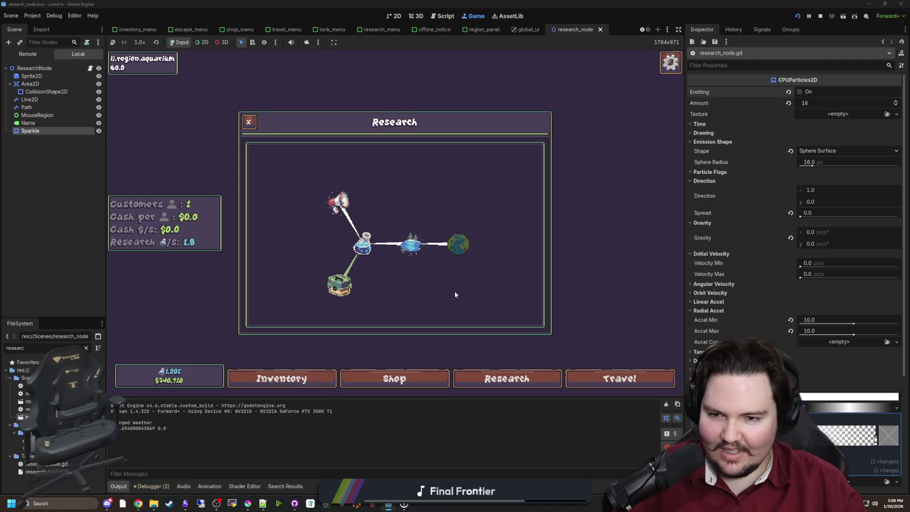
scroll(456, 295, up, 1)
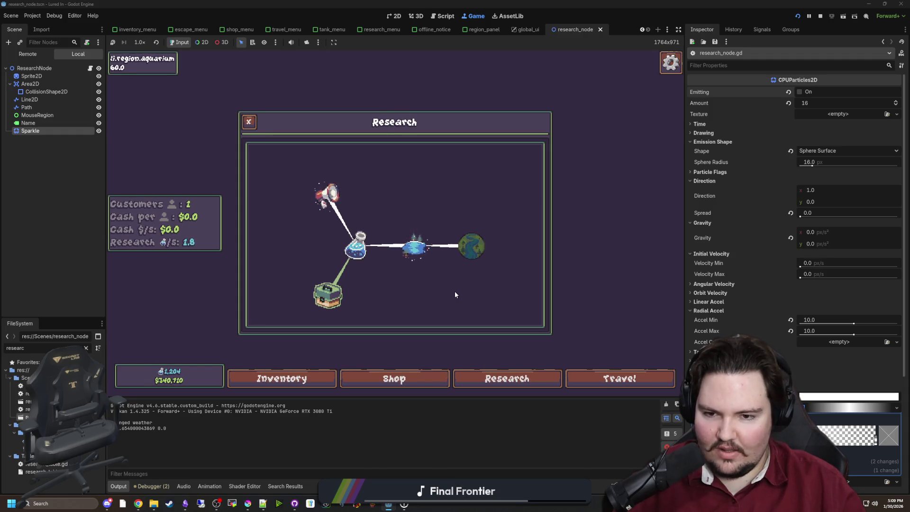
Unlock the Lake research for 10 points, then stop the game.
click(415, 249)
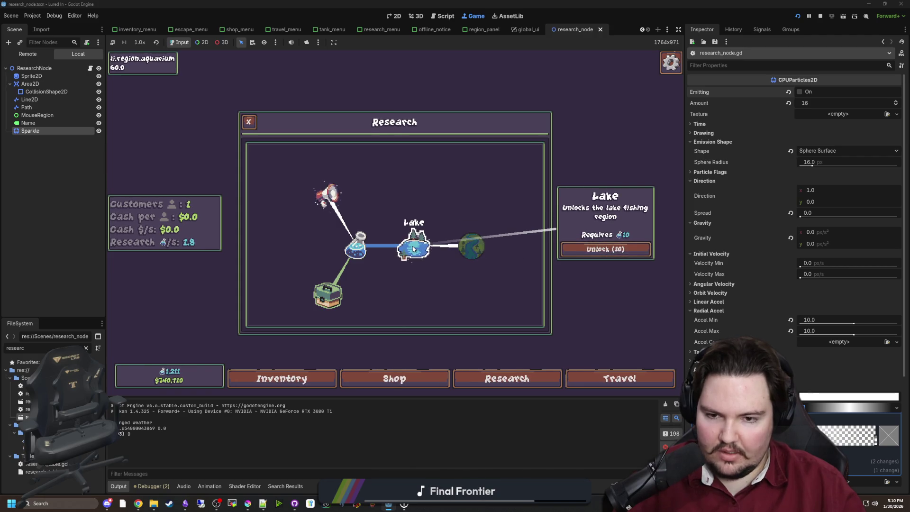
click(638, 247)
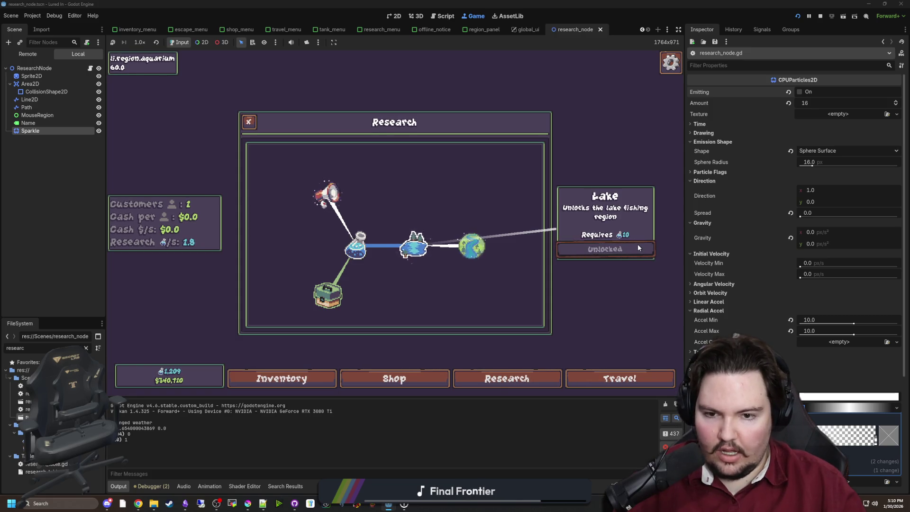
drag(418, 295, 418, 190)
mouse_move(422, 252)
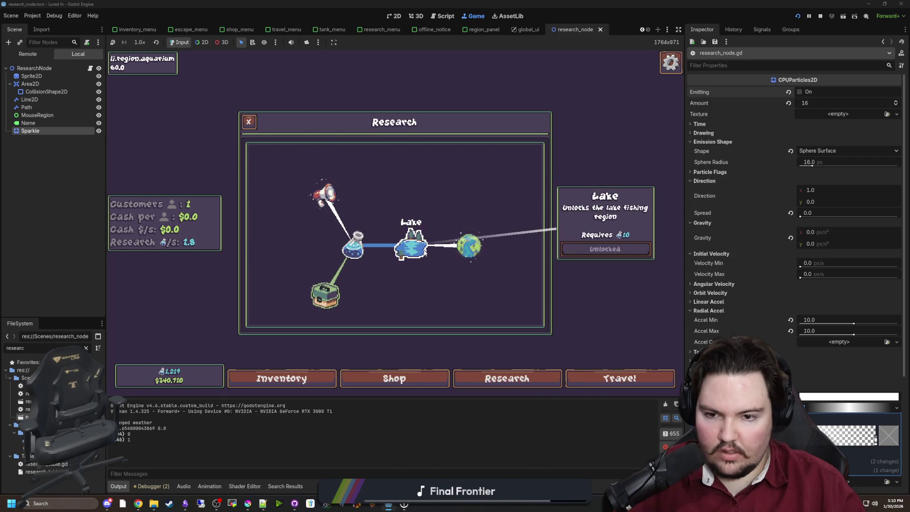
key(F8)
click(88, 69)
In set_selected, remove the Color.WHITE status branch, make elif unlocked an if, and save.
scroll(385, 222, up, 10)
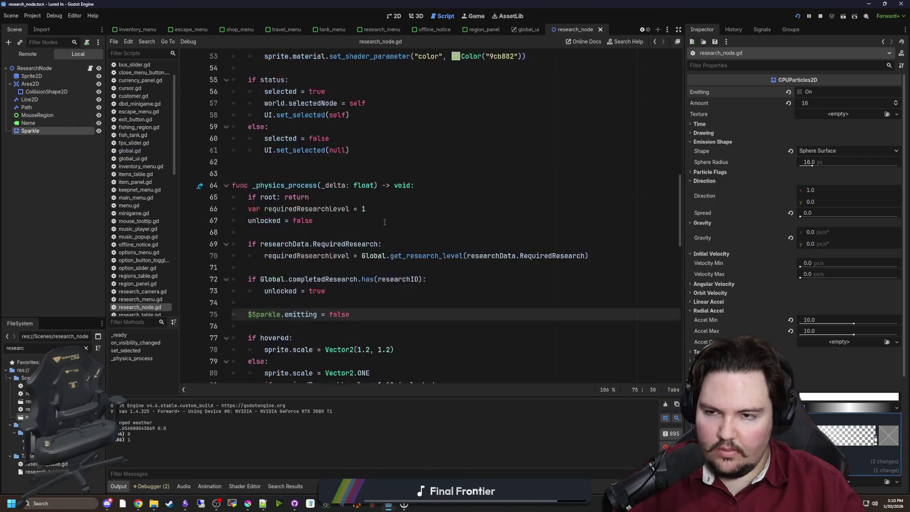
click(477, 280)
scroll(478, 283, down, 1)
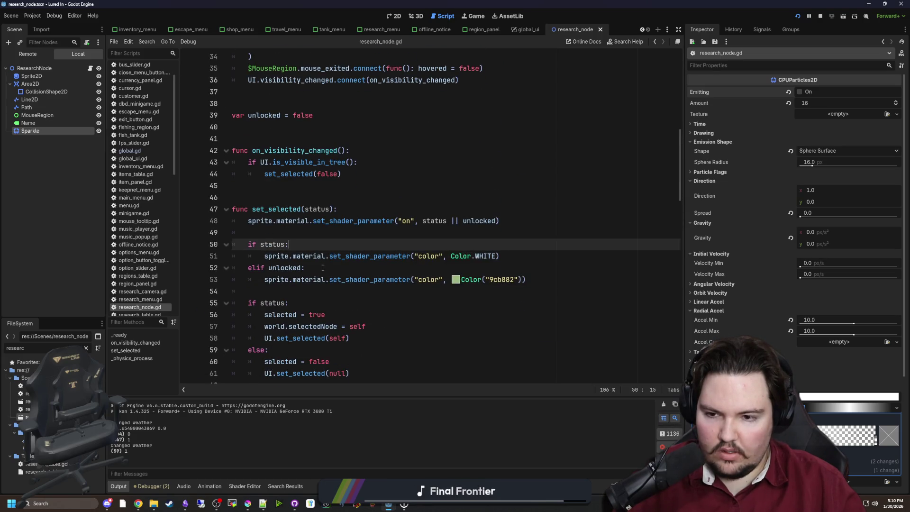
click(257, 268)
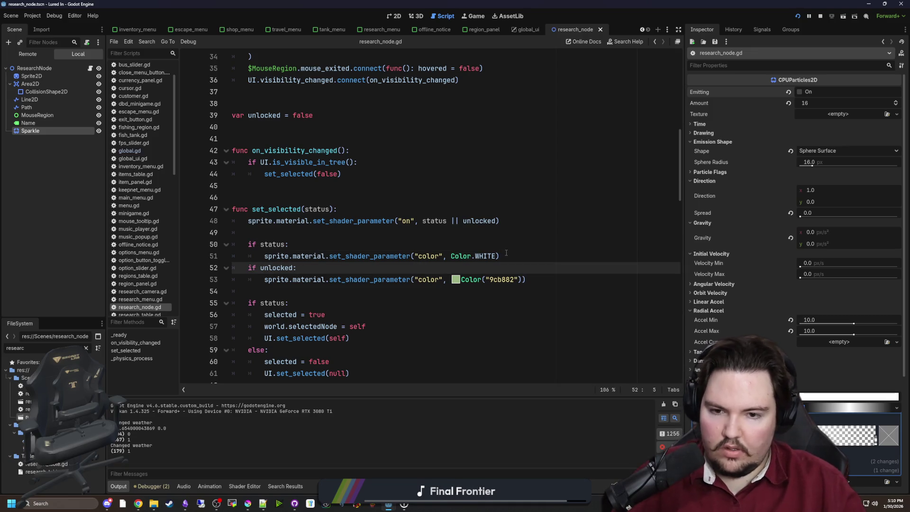
drag(506, 252, 263, 255)
key(BackSpace)
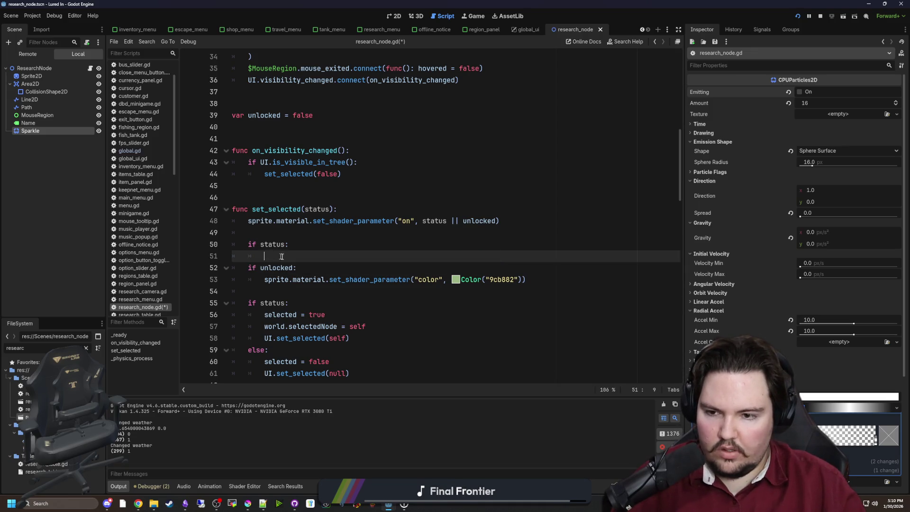
key(BackSpace)
key(BackSpace)
key(BackSpace)
key(shift+Home)
key(BackSpace)
key(BackSpace)
key(BackSpace)
key(ctrl+s)
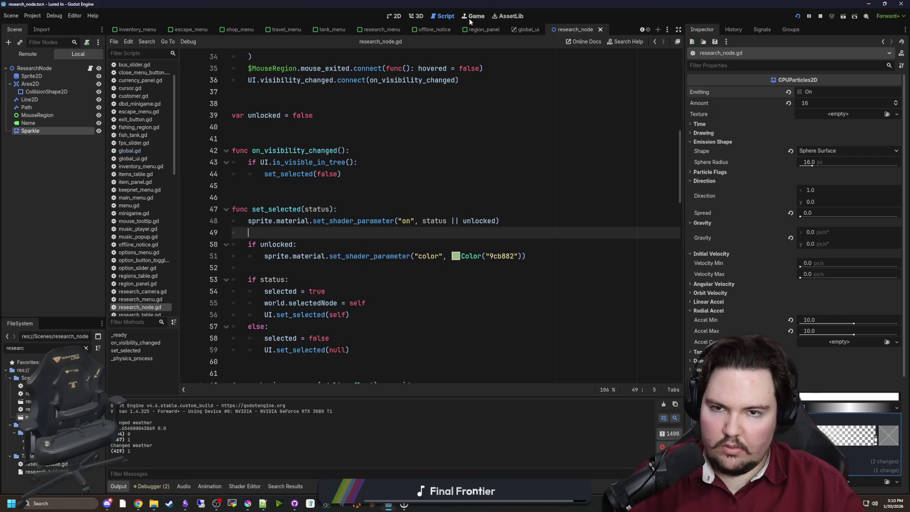
click(469, 18)
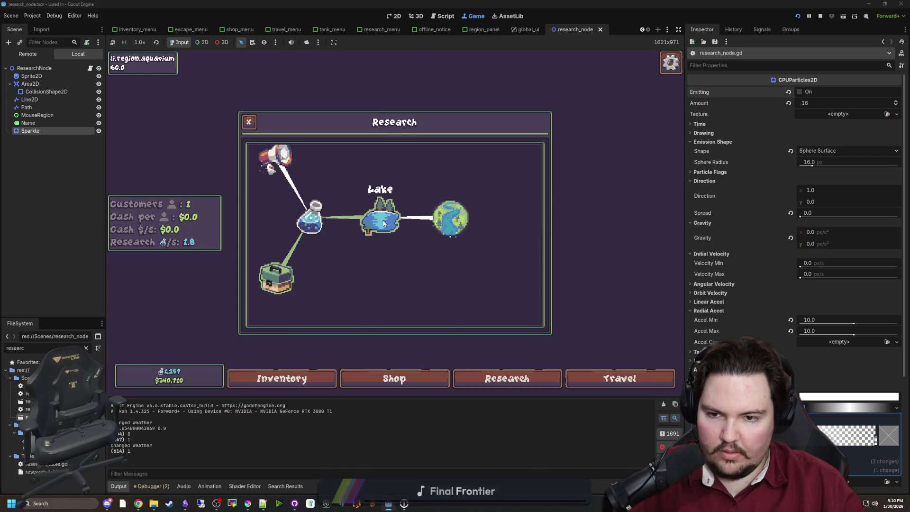
Check the Lake, Equipment and River nodes in game, then return to research_node.gd.
mouse_move(384, 223)
mouse_move(265, 277)
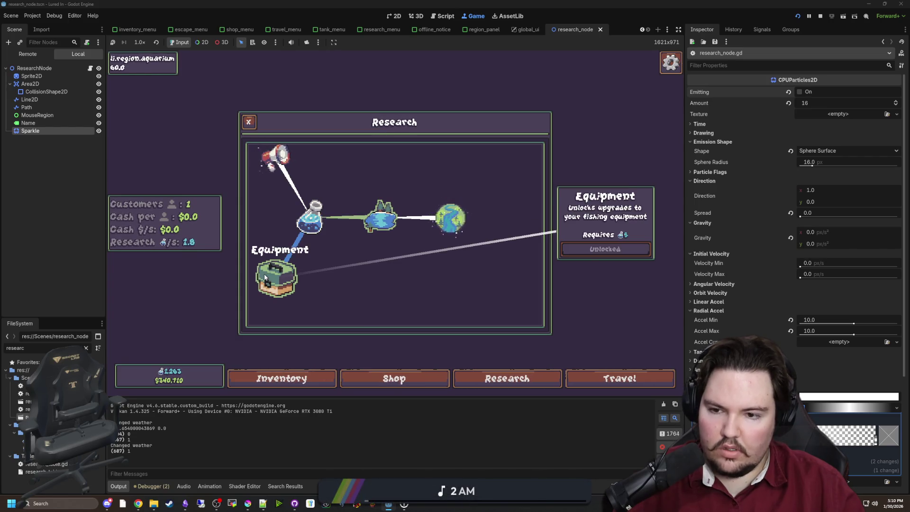
mouse_move(459, 220)
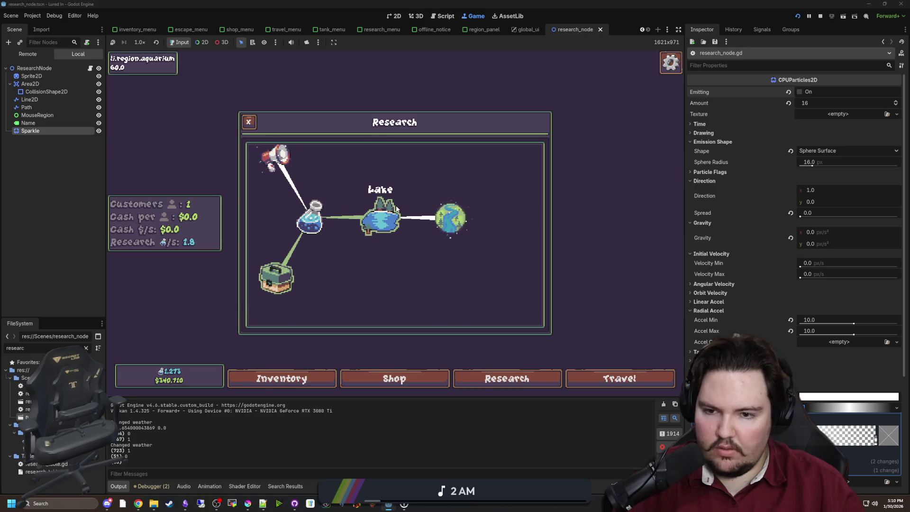
click(90, 68)
Add an 'if status' check that turns the sprite white, change 'if unlocked' to 'elif unlocked', and save.
text(if status: sprite.material.set_shader_parameter("color", Color.WHITE))
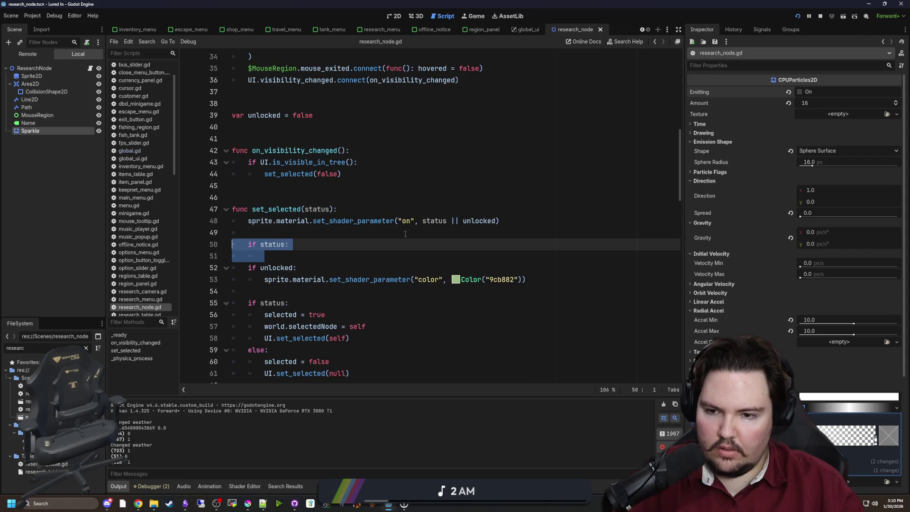
click(472, 18)
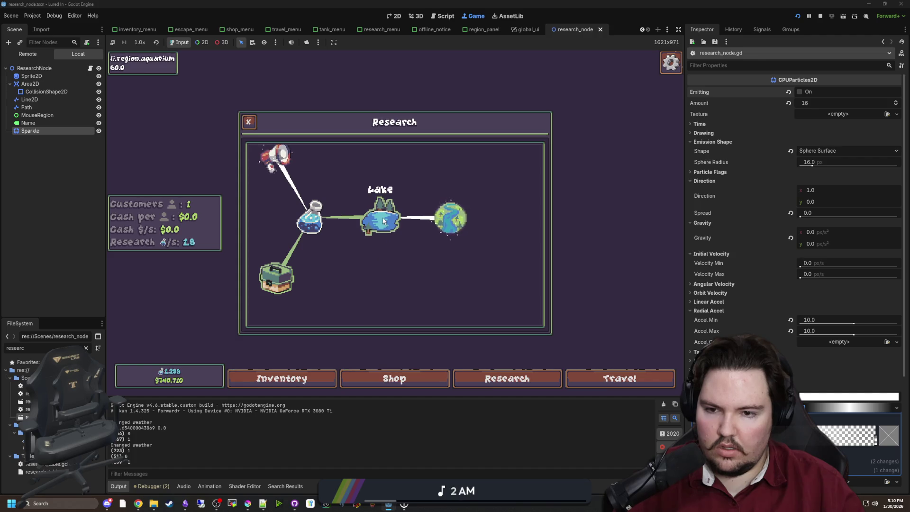
click(386, 219)
click(90, 68)
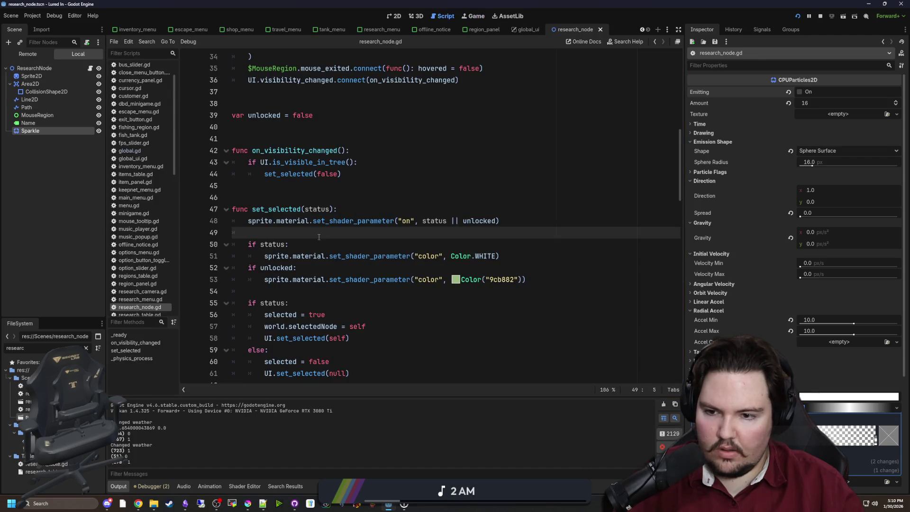
key(Down)
key(Down)
key(Down)
text(el)
click(289, 244)
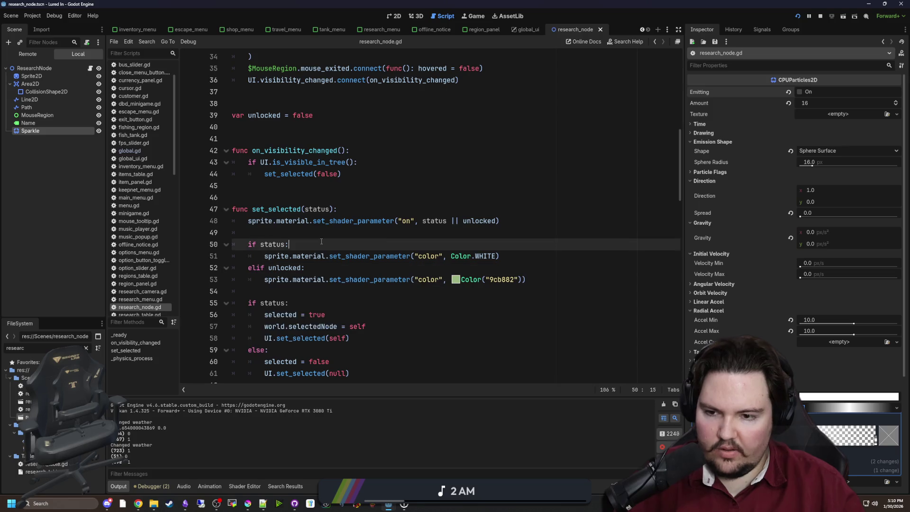
key(ctrl+s)
In the running game, select and deselect the Lake and River nodes to compare their colours.
click(472, 19)
click(388, 218)
click(388, 218)
click(388, 218)
click(387, 218)
click(450, 221)
click(450, 223)
click(451, 225)
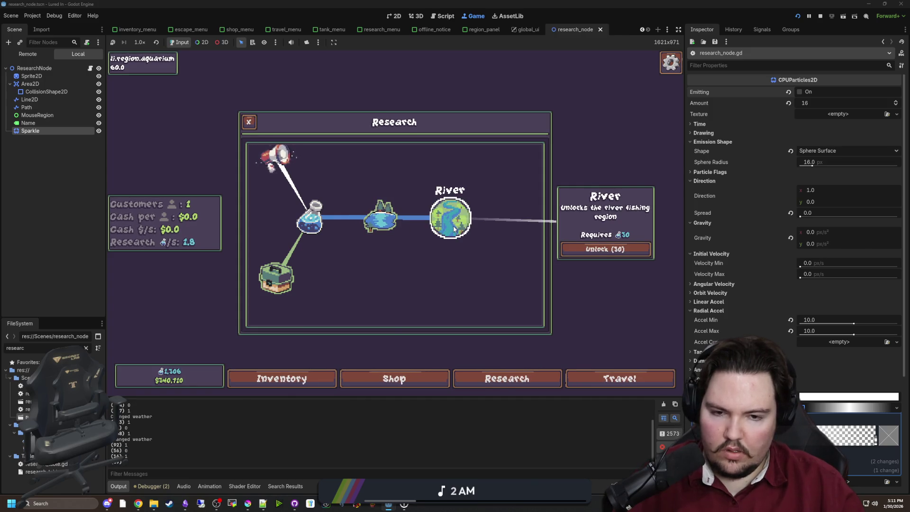
click(382, 220)
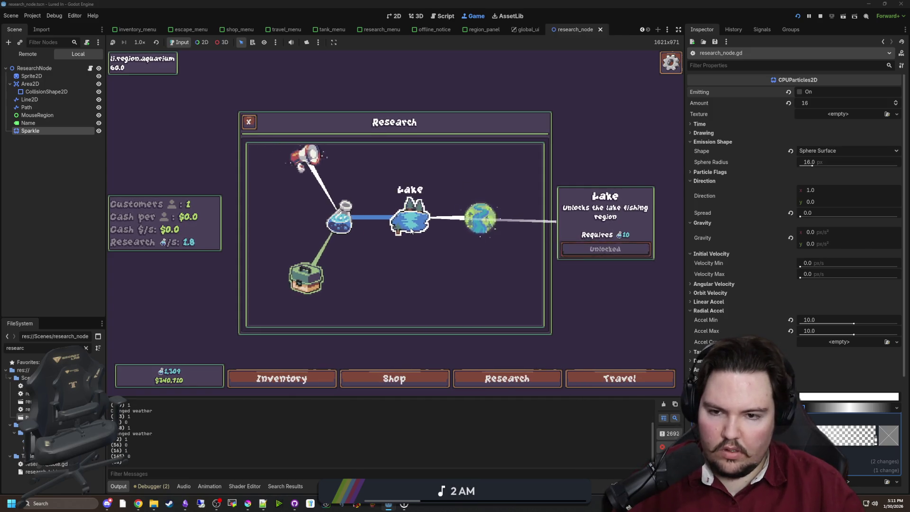
click(419, 293)
Unlock the Marketing research in the game's tree, then stop the game.
scroll(389, 216, down, 3)
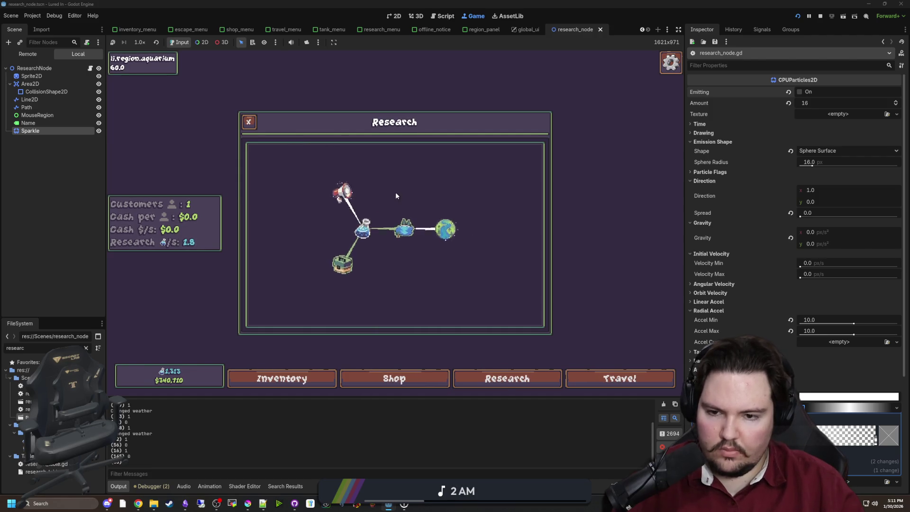
scroll(397, 192, up, 3)
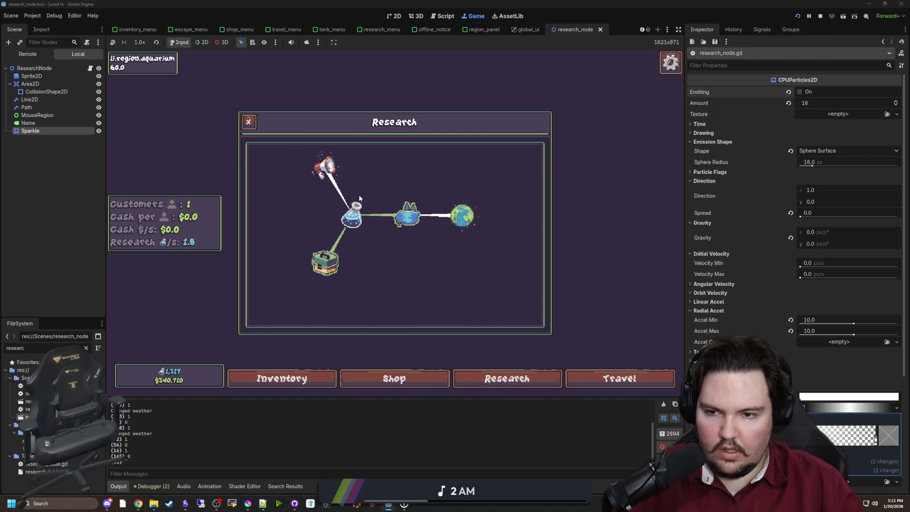
click(324, 189)
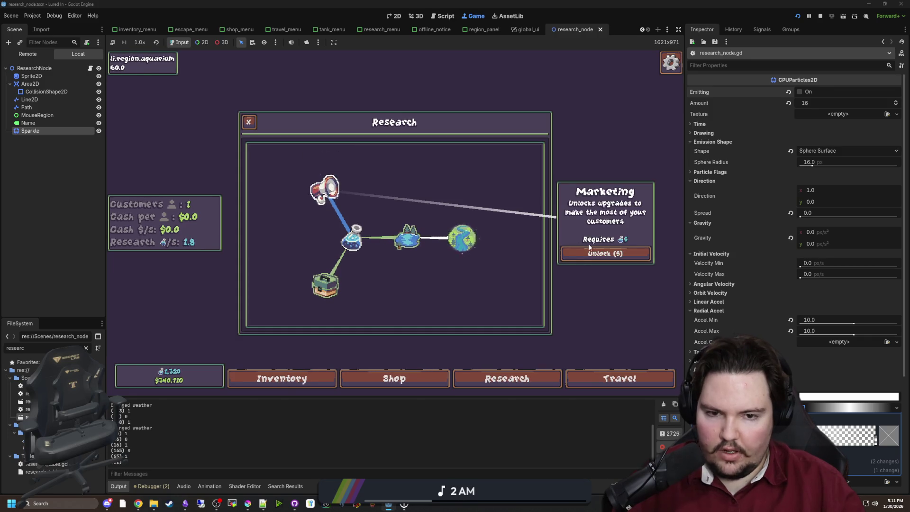
click(616, 255)
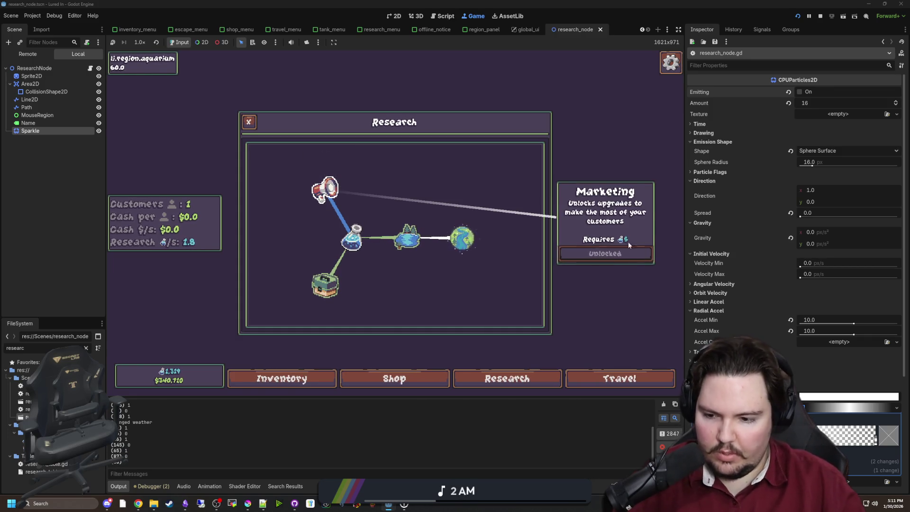
click(820, 15)
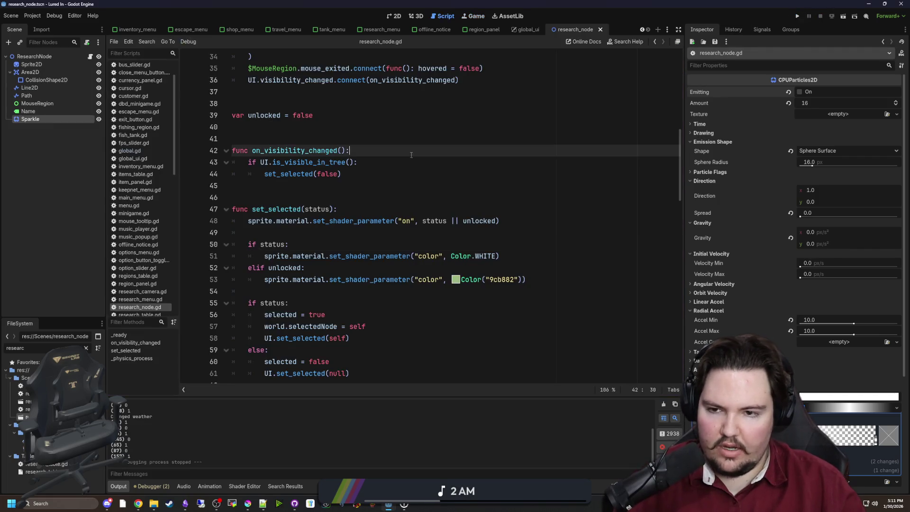
Filter the FileSystem for 'globa' and open the global_ui.tscn scene.
click(289, 187)
key(Up)
key(Up)
key(Up)
click(85, 348)
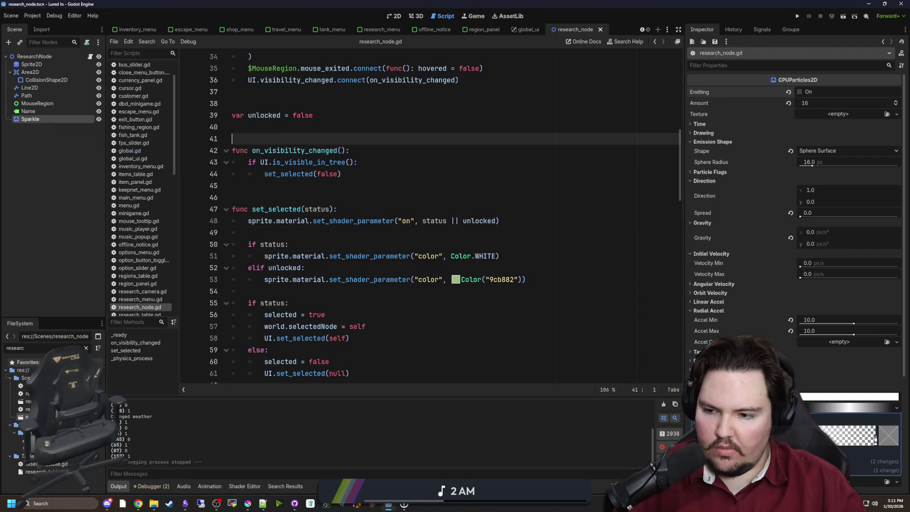
text(globa)
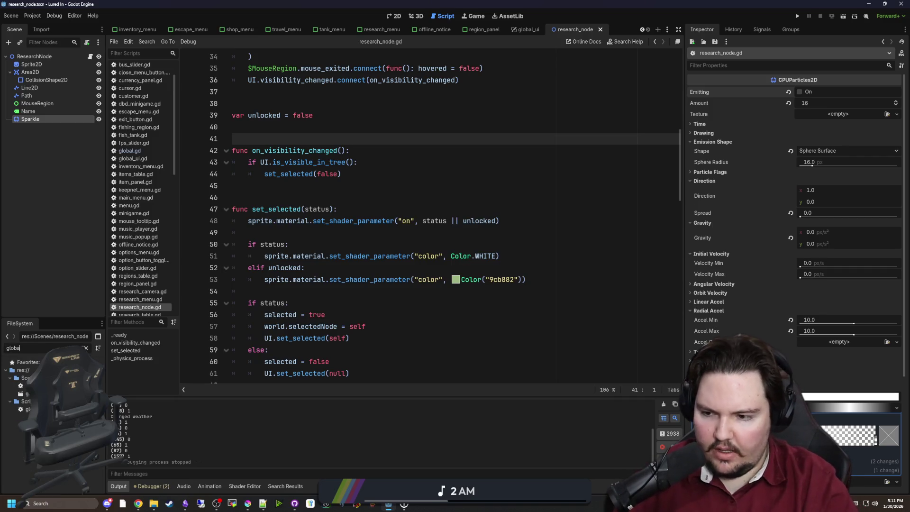
double_click(26, 394)
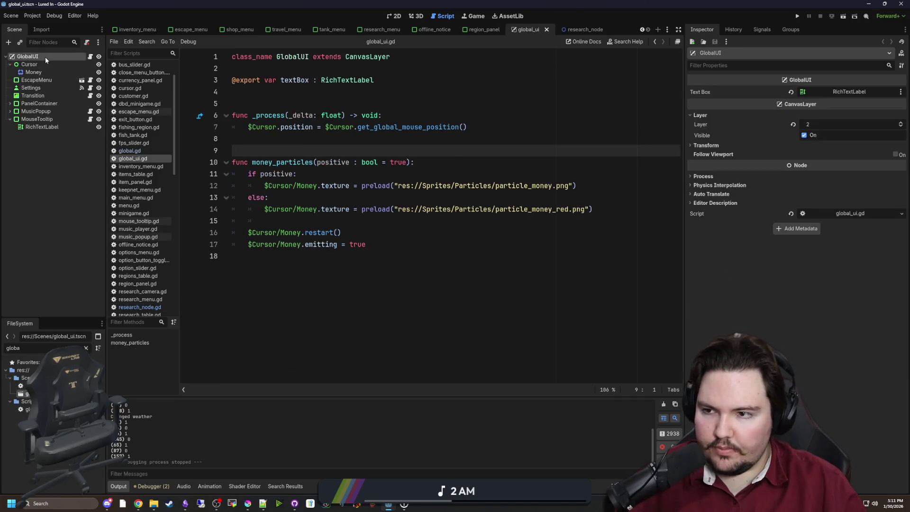
Duplicate the Money particles node under Cursor and rename the copy Research.
click(31, 72)
click(396, 19)
scroll(372, 200, up, 5)
right_click(51, 72)
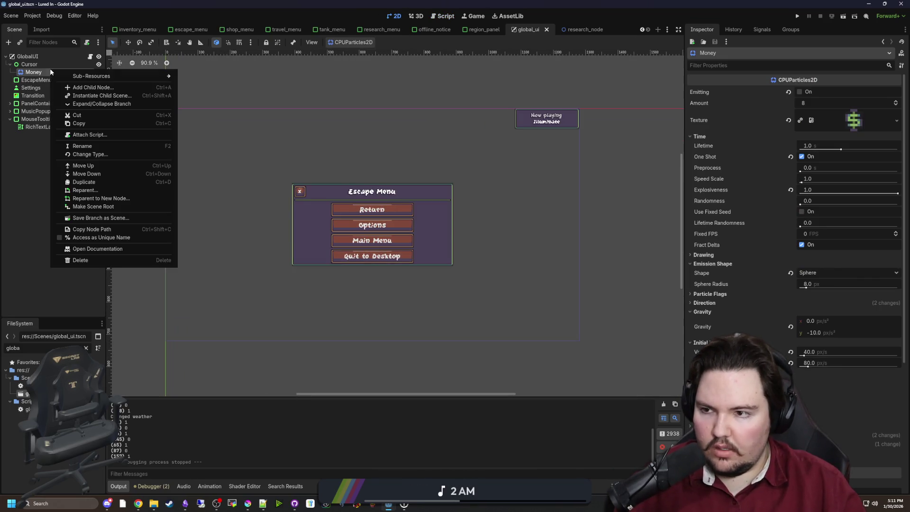
click(84, 182)
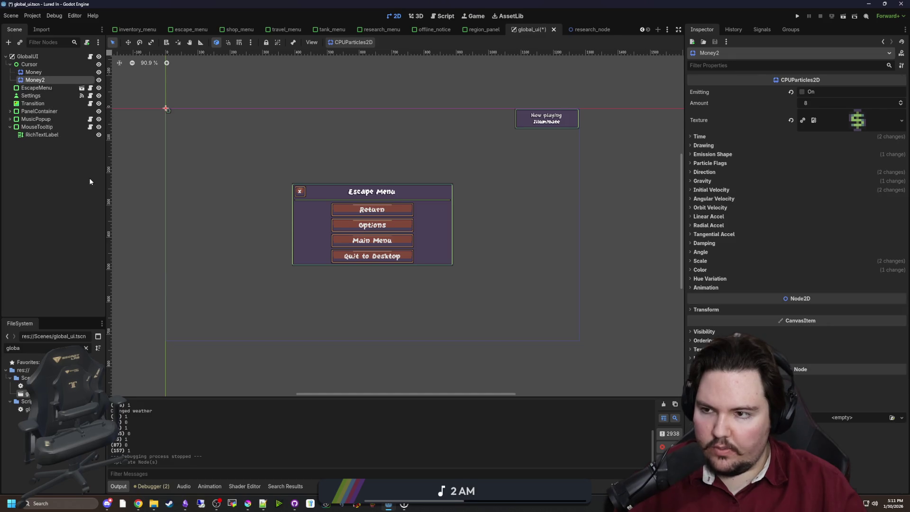
double_click(44, 79)
text(esearch)
key(Return)
right_click(850, 124)
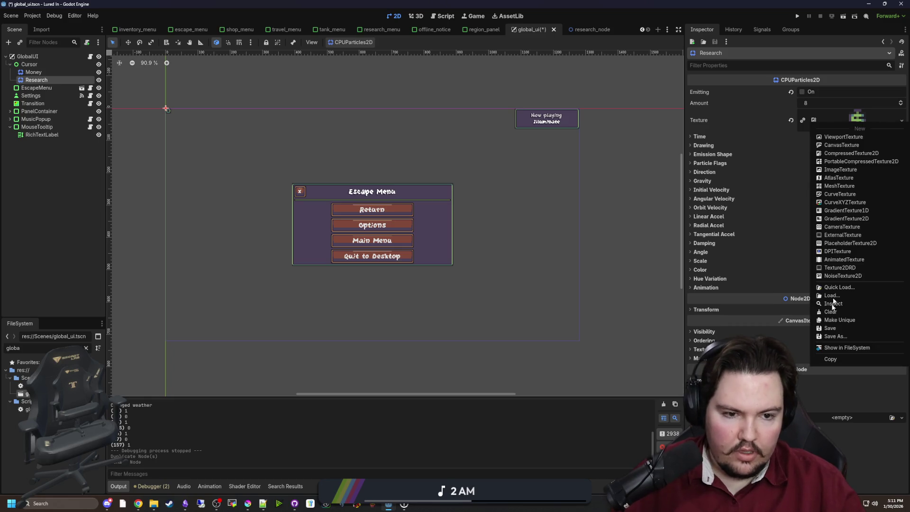
click(247, 509)
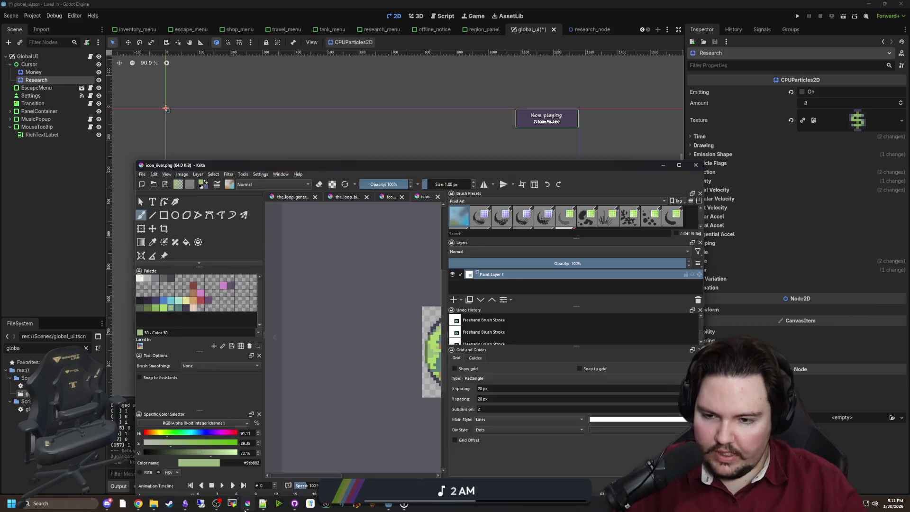
Open particle_money.png from lured-in/Sprites/Particles in Krita and maximize the window.
click(142, 175)
click(157, 194)
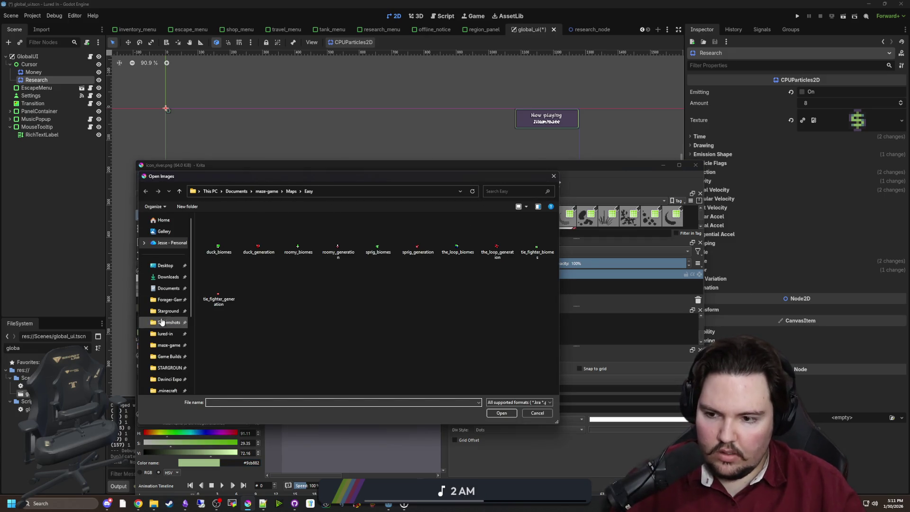
click(166, 334)
double_click(241, 317)
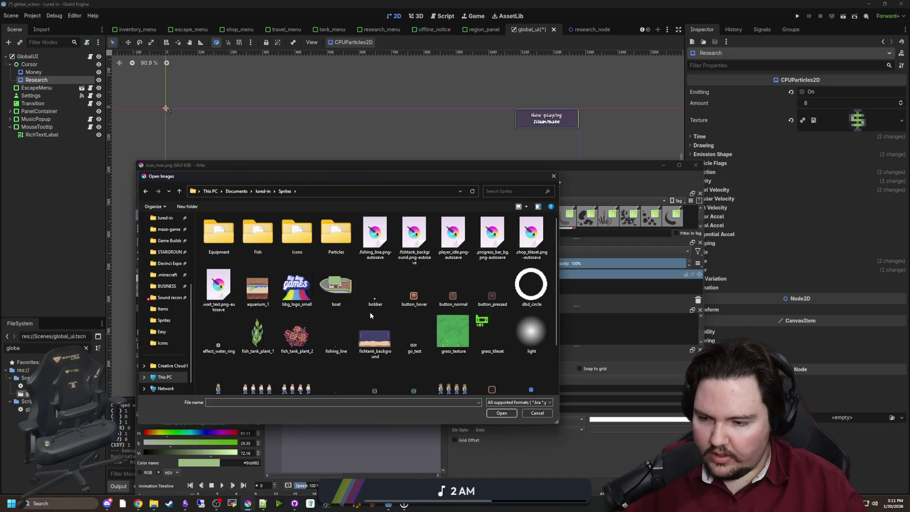
scroll(370, 315, down, 2)
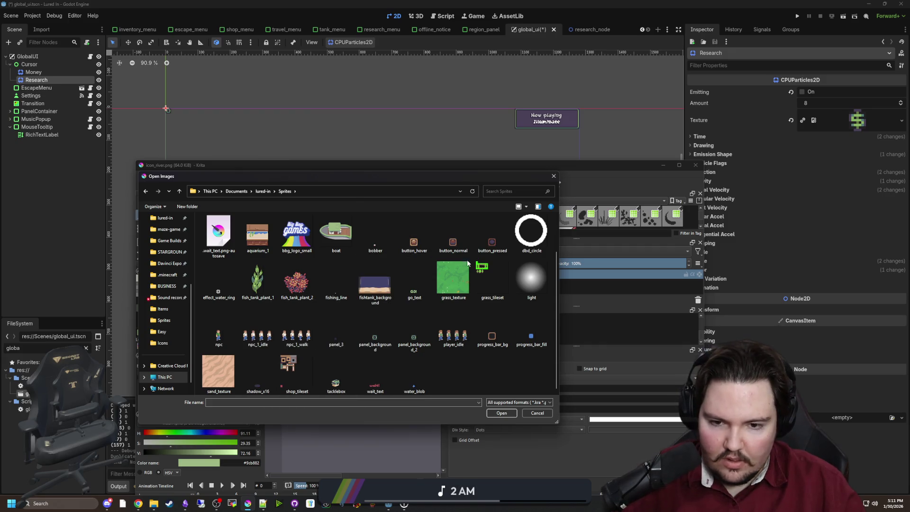
scroll(496, 285, up, 2)
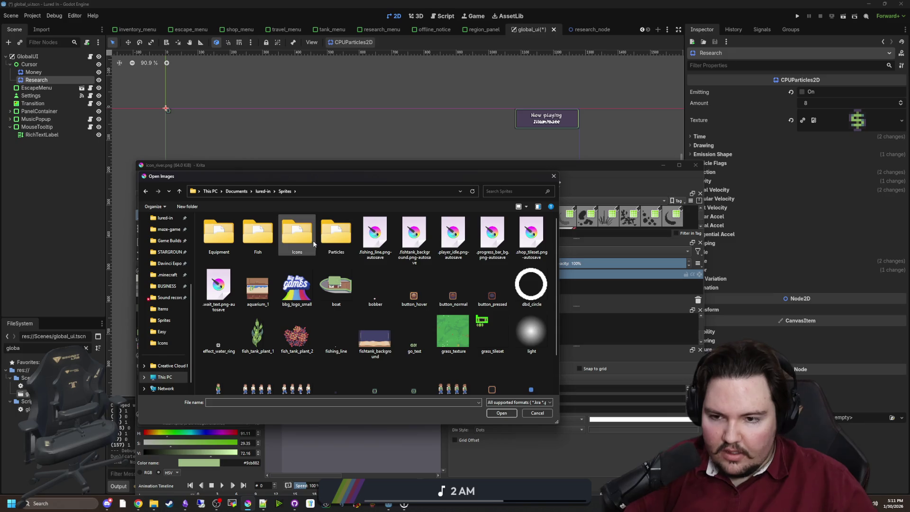
double_click(299, 236)
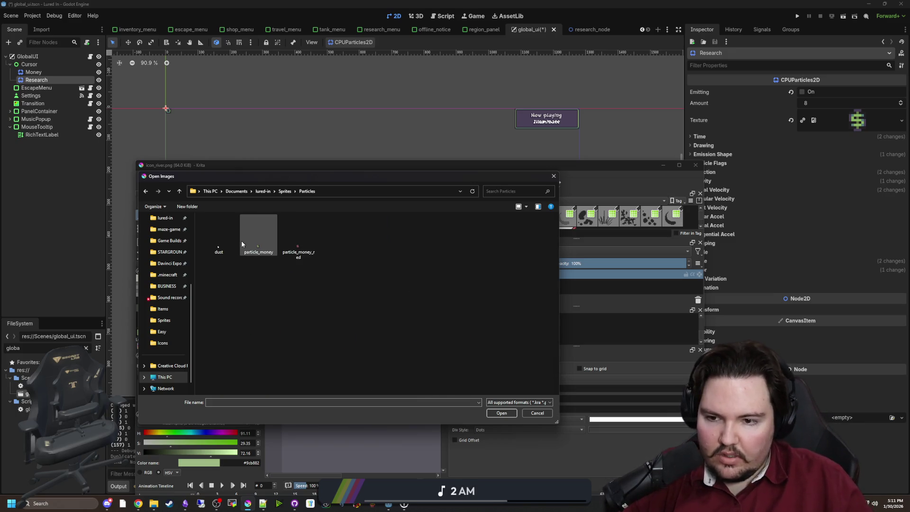
double_click(241, 240)
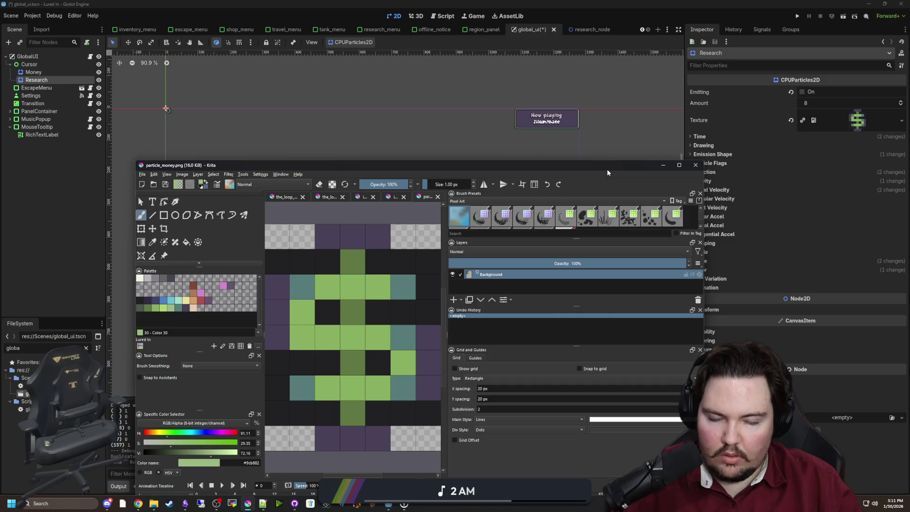
double_click(610, 167)
Select and delete the dollar-sign sprite, leaving a blank transparent canvas.
scroll(488, 241, down, 3)
scroll(488, 242, up, 1)
click(6, 12)
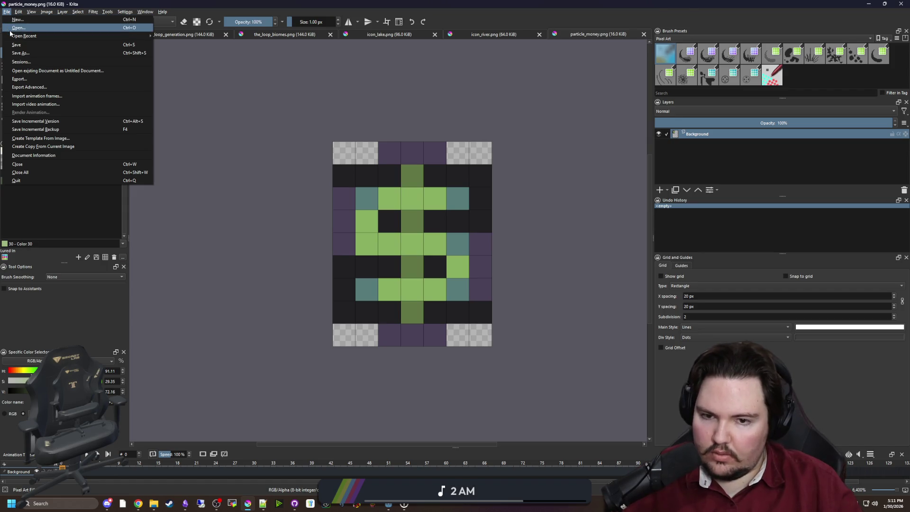
click(496, 259)
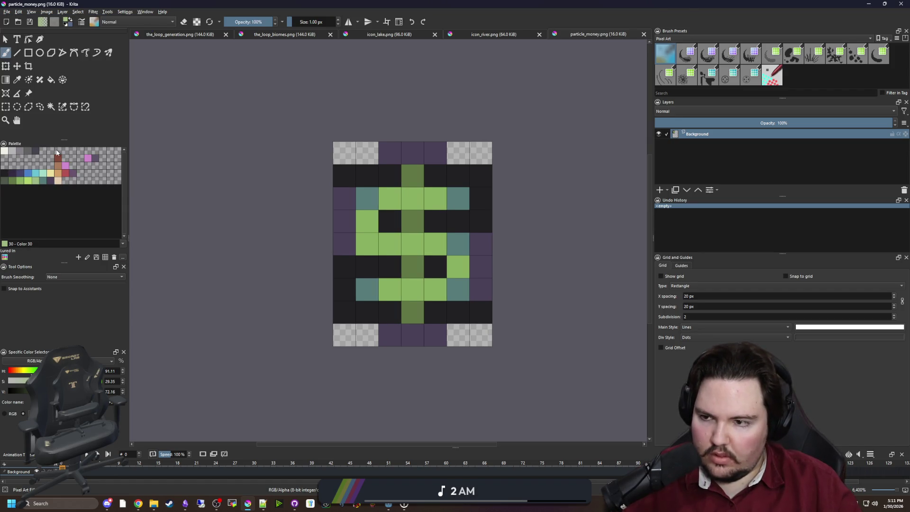
click(6, 106)
drag(496, 350, 333, 138)
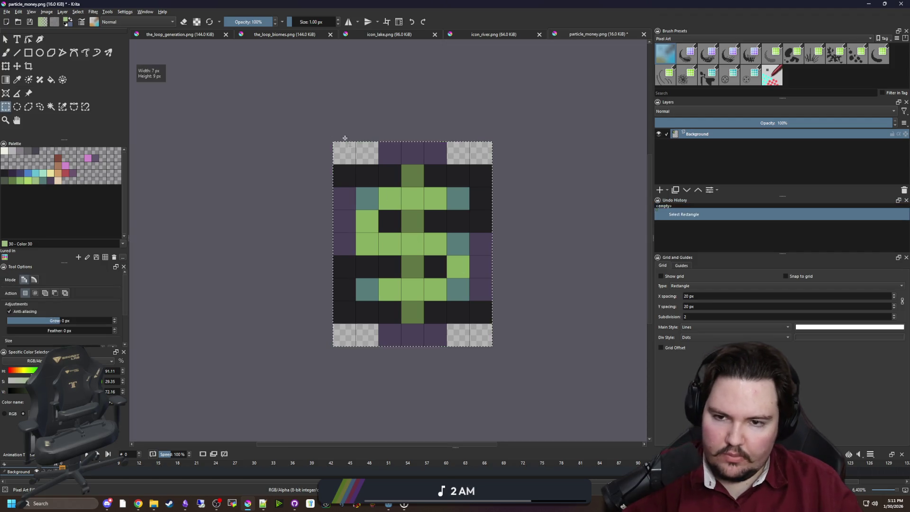
key(Delete)
click(578, 267)
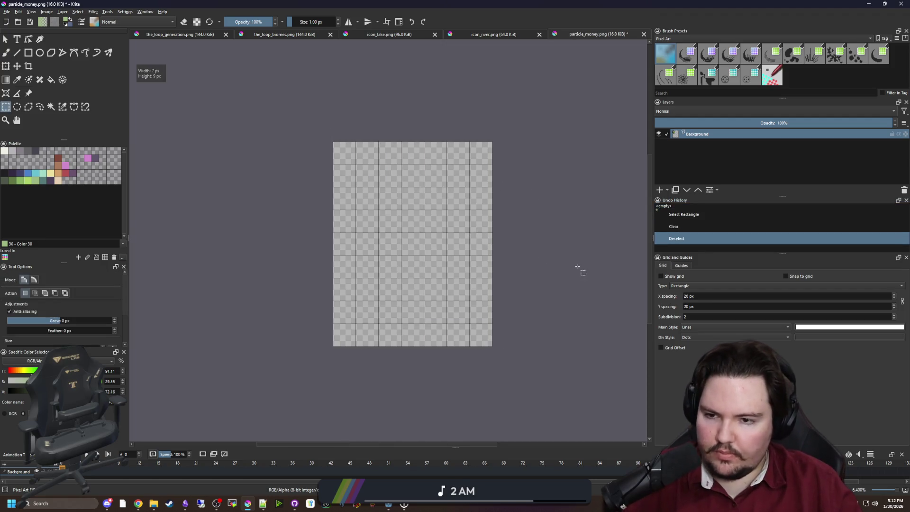
Paint the flask outline in cream f2f0e5: bottom row, left and right columns, top pixels.
click(5, 152)
key(b)
drag(455, 314, 390, 313)
click(367, 290)
mouse_move(345, 267)
mouse_down()
mouse_move(344, 244)
mouse_move(390, 199)
mouse_up()
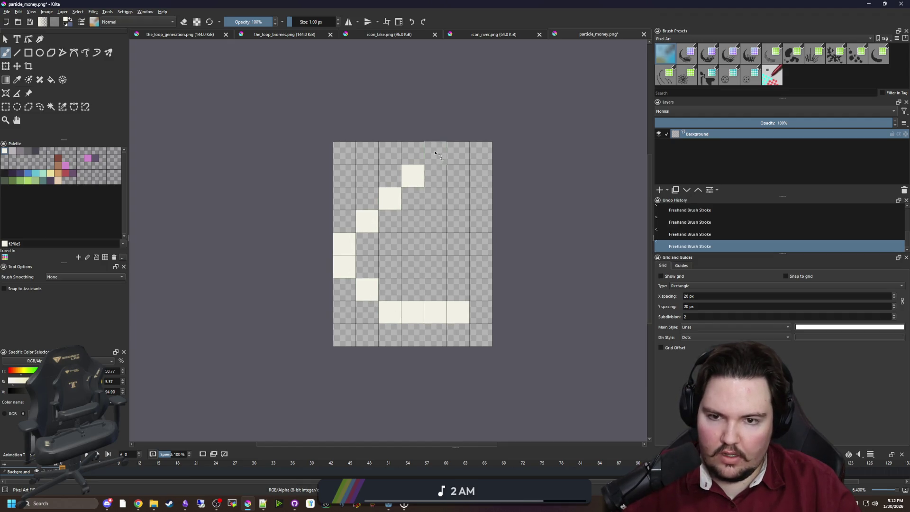
drag(435, 152, 460, 162)
drag(448, 219, 459, 298)
key(ctrl+z)
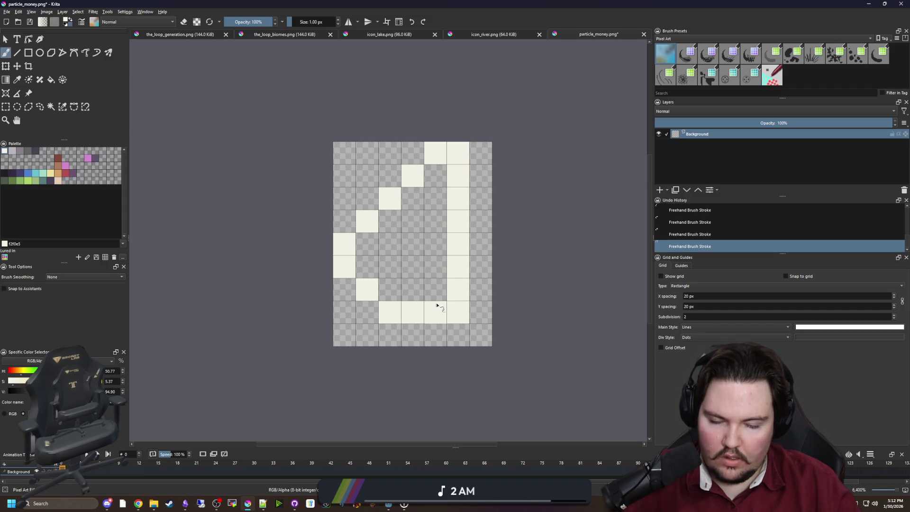
Erase the stray cream pixels and add two cream pixels at the top right.
key(e)
click(458, 312)
scroll(418, 304, down, 1)
scroll(439, 261, up, 1)
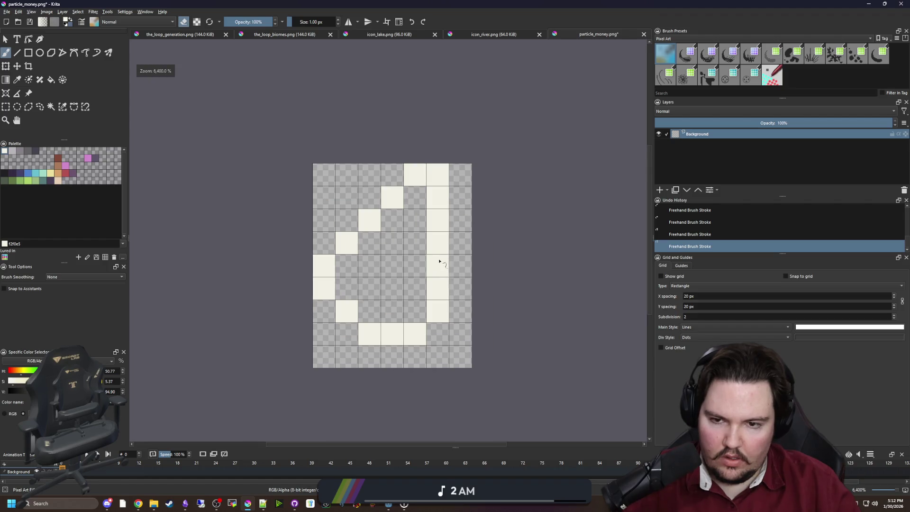
key(e)
drag(459, 174, 460, 193)
key(e)
click(441, 201)
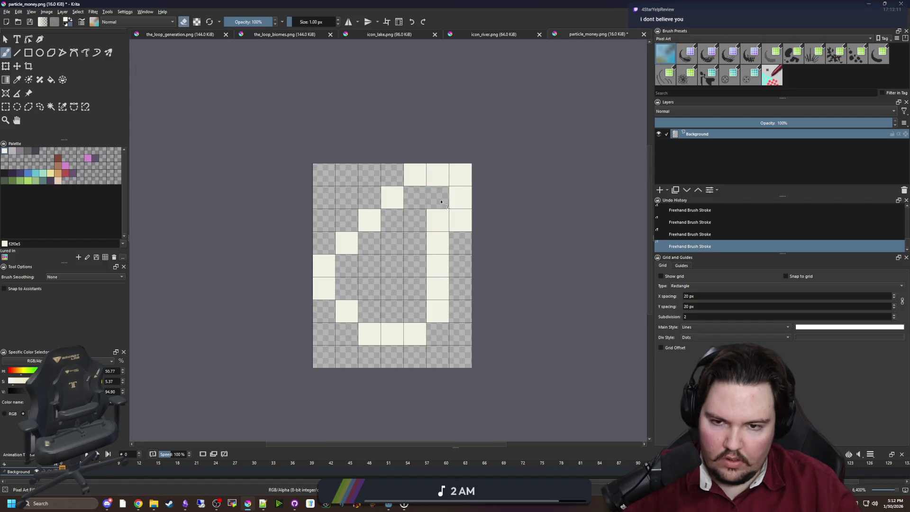
click(441, 225)
scroll(377, 232, down, 5)
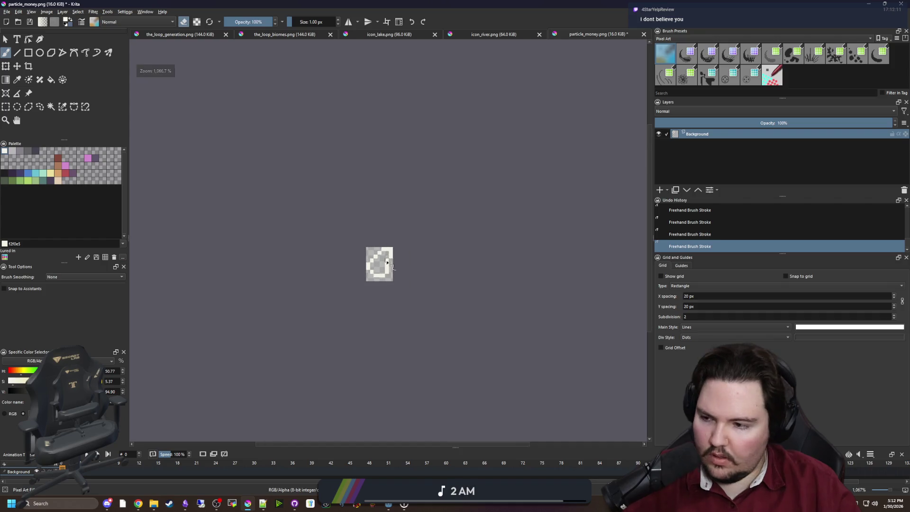
scroll(387, 262, up, 5)
click(27, 174)
Fill the flask interior with cyan liquid on top and blue below.
key(e)
mouse_move(364, 276)
mouse_down()
mouse_move(322, 252)
mouse_move(343, 235)
mouse_up()
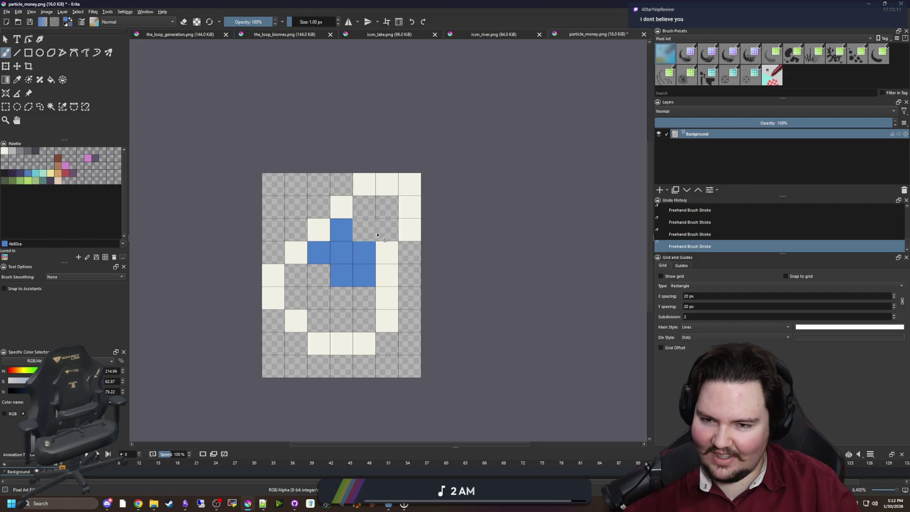
mouse_move(361, 275)
mouse_down()
mouse_move(342, 251)
mouse_move(364, 234)
mouse_up()
key(f)
click(358, 300)
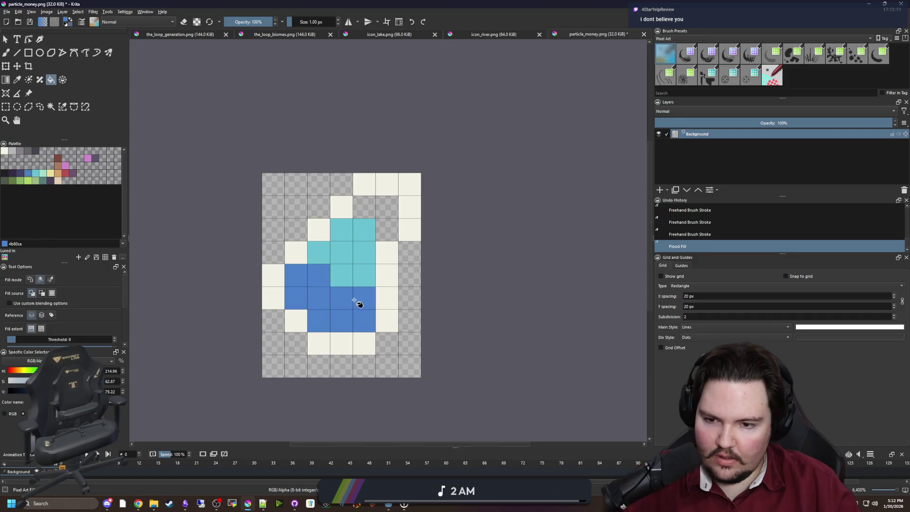
key(b)
drag(342, 275, 315, 260)
click(316, 254)
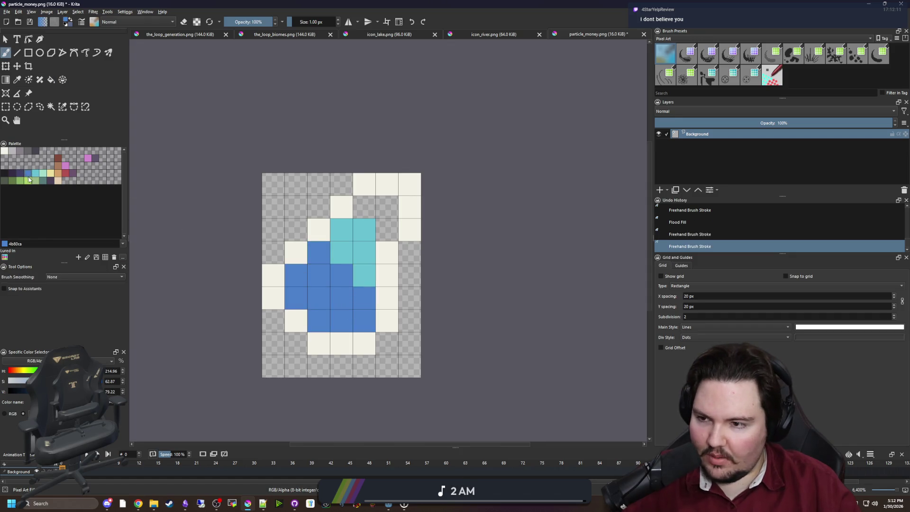
Add a cream highlight pixel and dark navy detail pixels at the bottom and near the top.
click(5, 150)
click(318, 275)
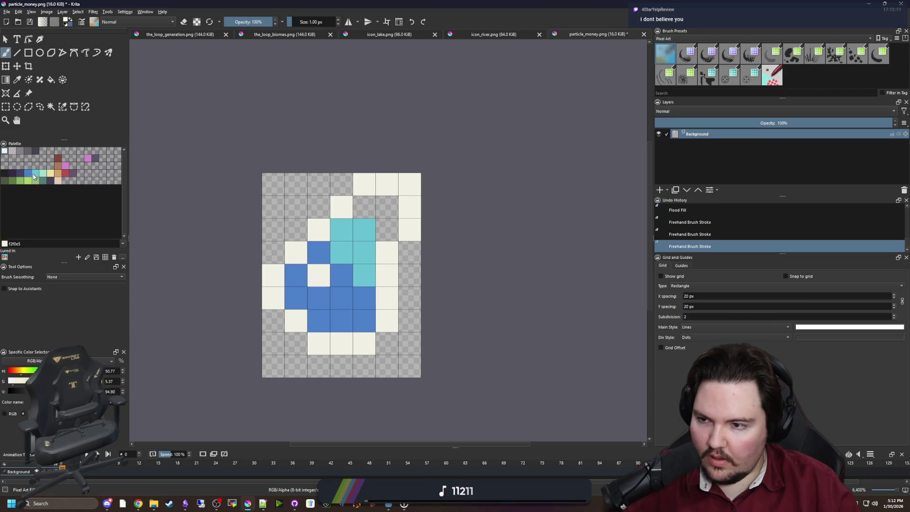
drag(348, 319, 365, 298)
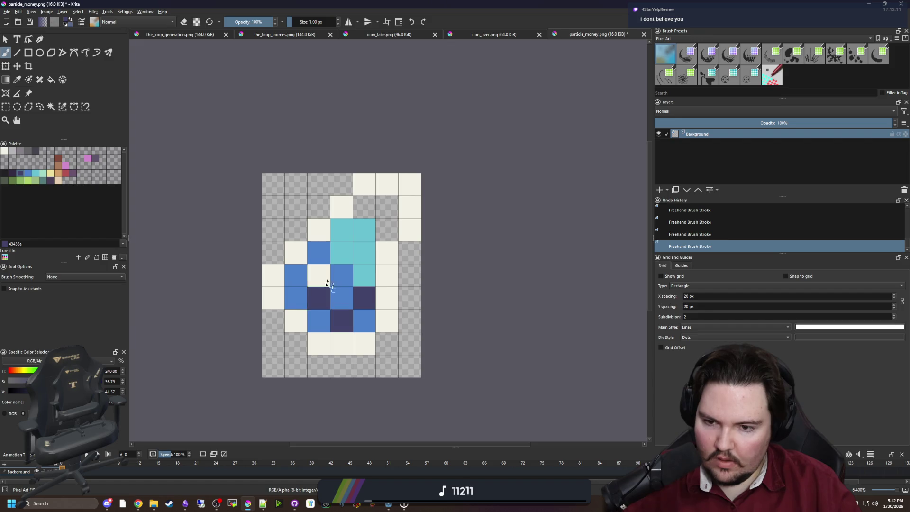
scroll(326, 237, down, 5)
scroll(326, 228, up, 5)
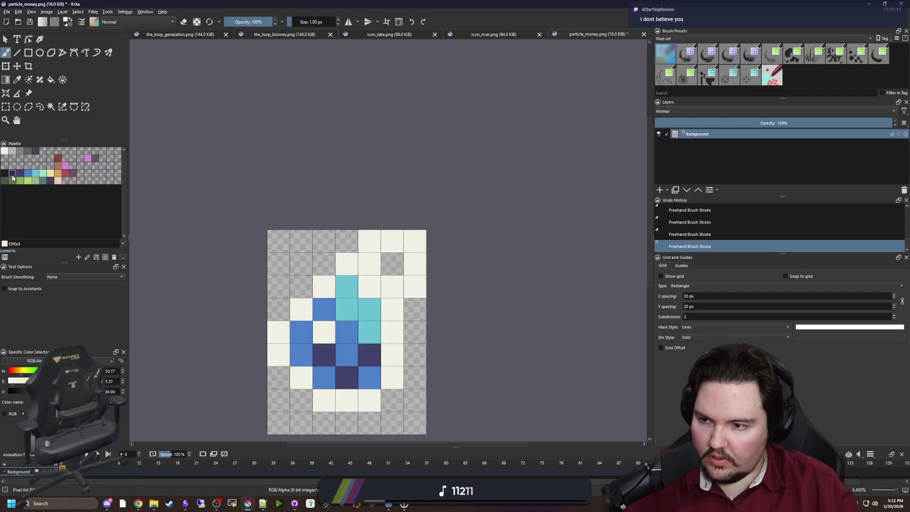
click(397, 269)
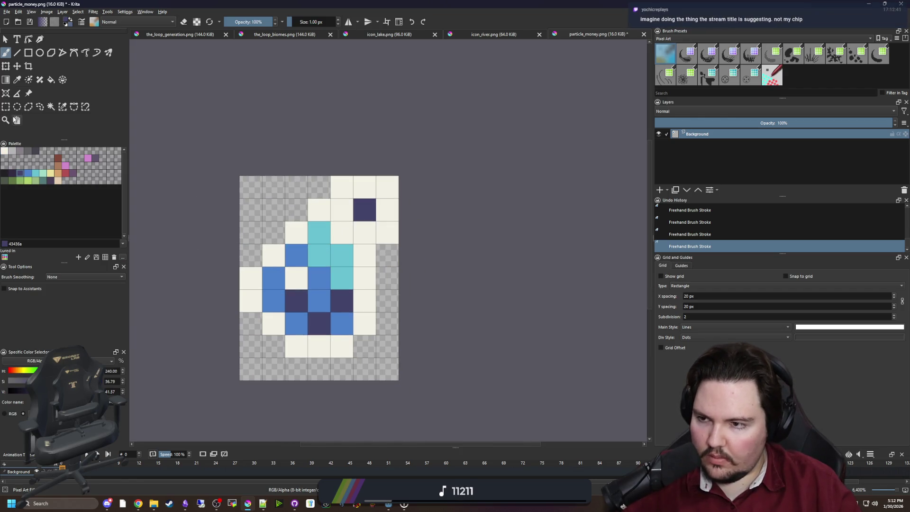
Crop the image to the sprite, making it 7x8 px, and clear the selection.
key(ctrl+r)
mouse_move(246, 180)
mouse_down()
mouse_move(410, 350)
mouse_move(407, 359)
mouse_up()
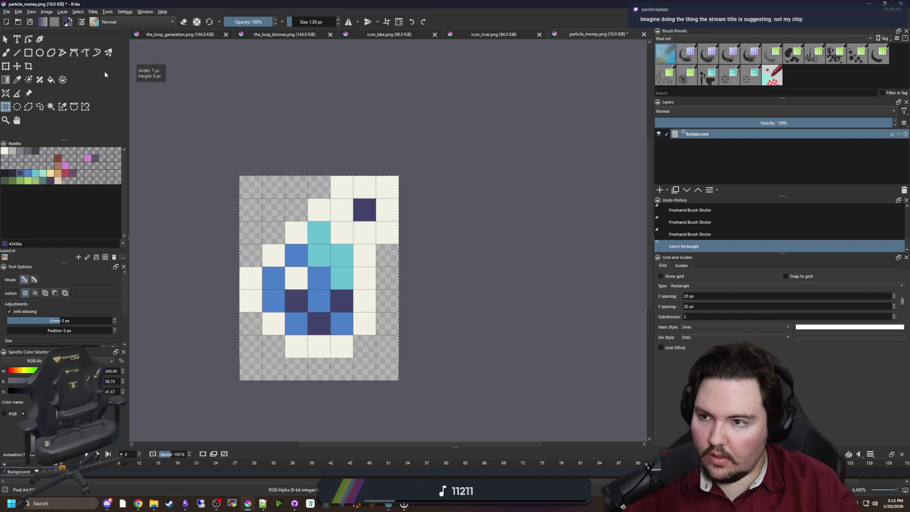
click(28, 66)
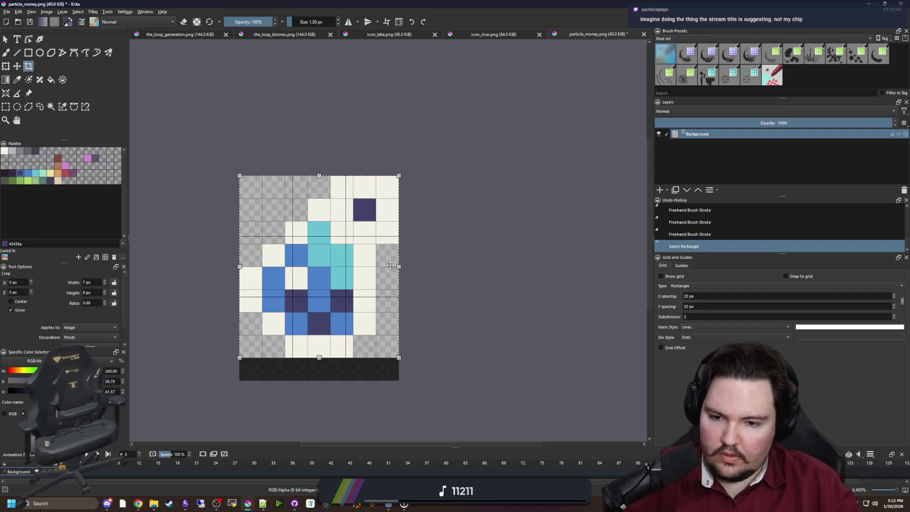
key(Return)
key(ctrl+shift+a)
Recolour pixels around the flask neck grey and navy.
key(b)
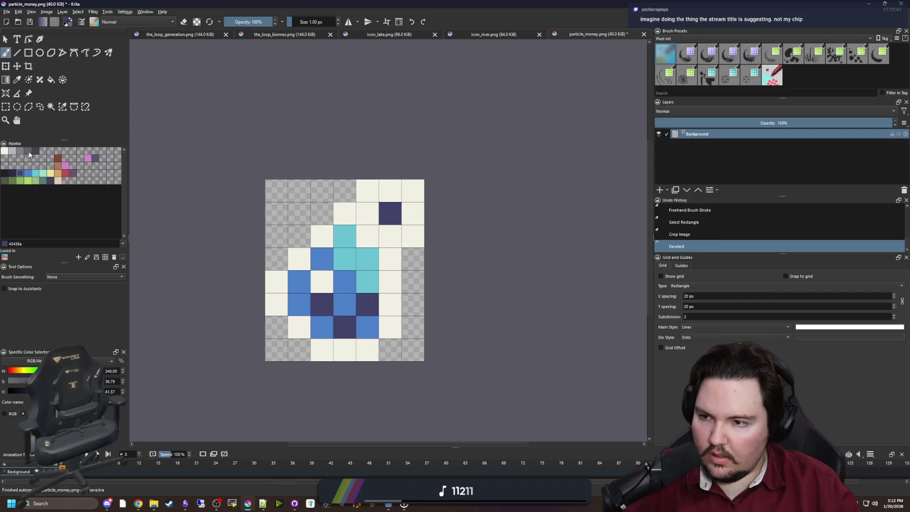
click(353, 216)
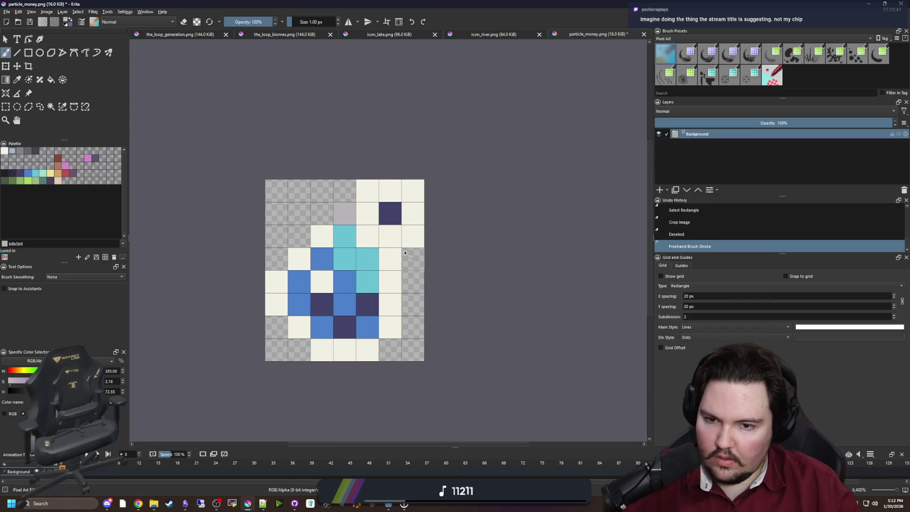
click(392, 260)
click(362, 238)
click(413, 193)
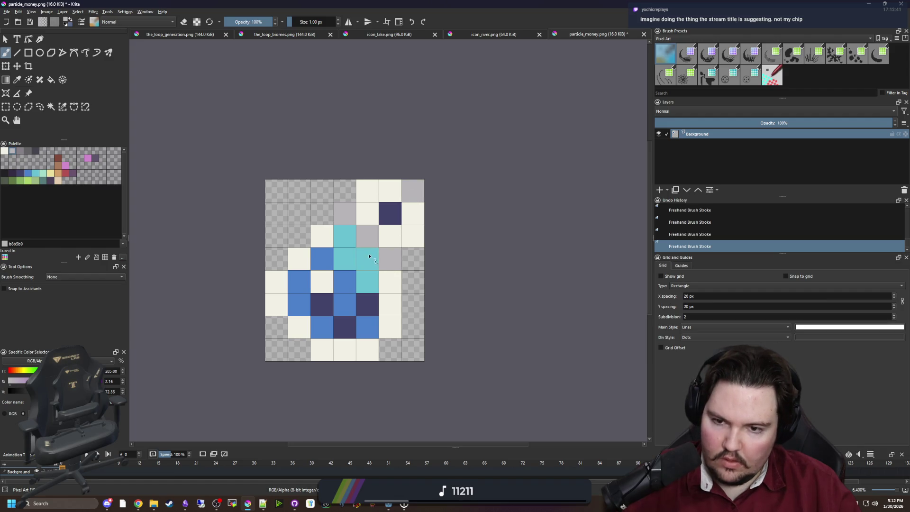
scroll(367, 212, down, 2)
scroll(374, 233, up, 3)
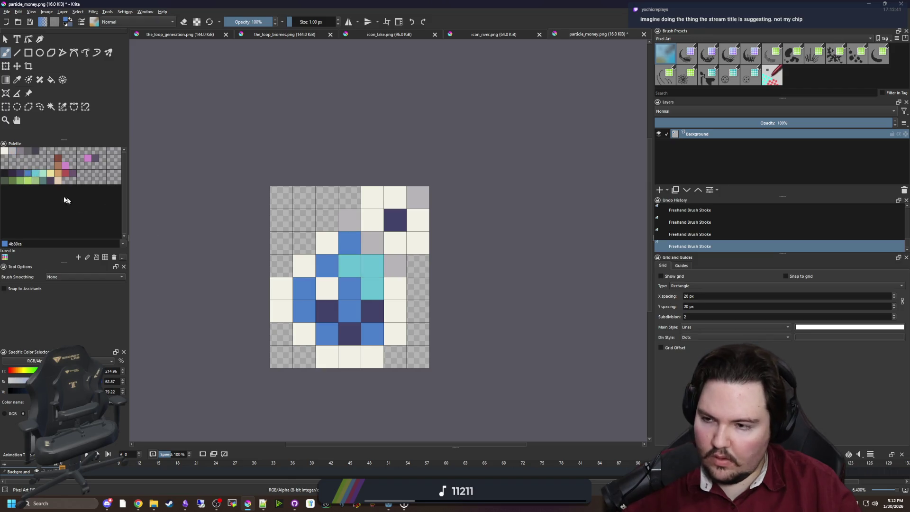
click(354, 240)
click(395, 264)
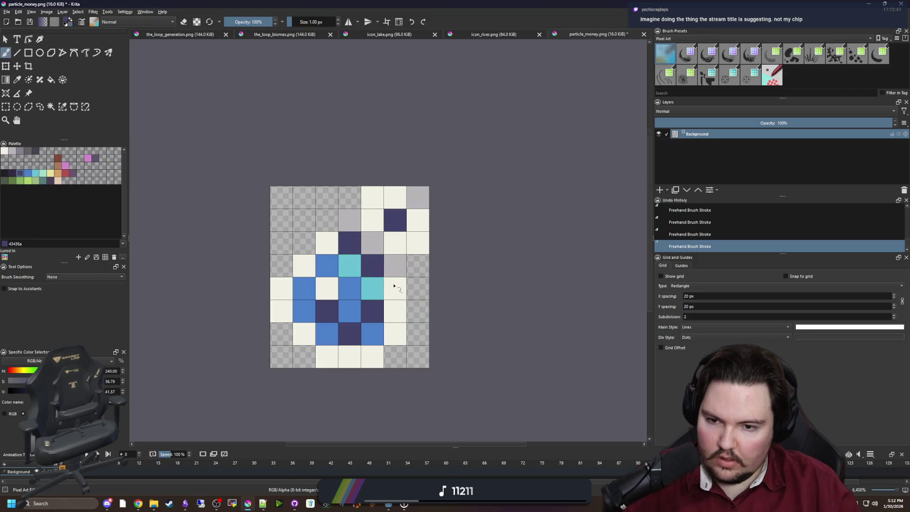
scroll(396, 258, down, 5)
key(ctrl+z)
scroll(399, 251, up, 5)
key(ctrl+shift+z)
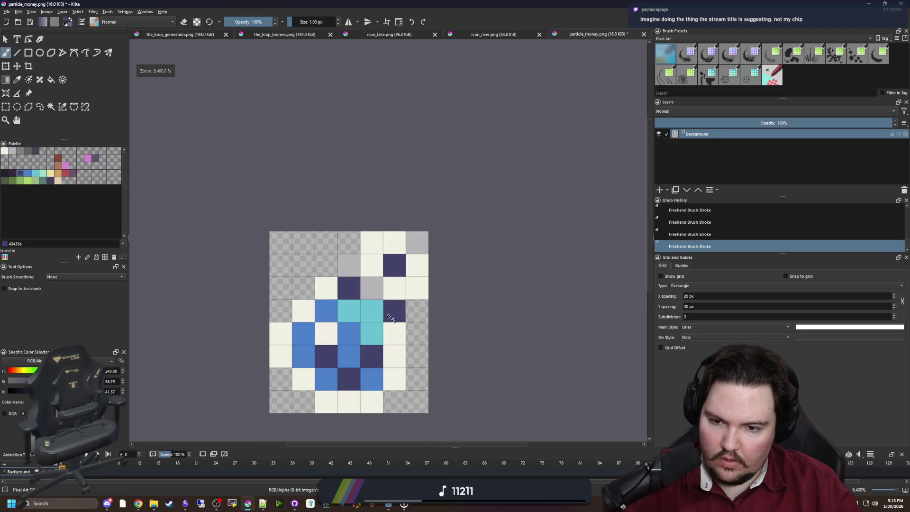
scroll(363, 257, down, 6)
scroll(363, 275, up, 5)
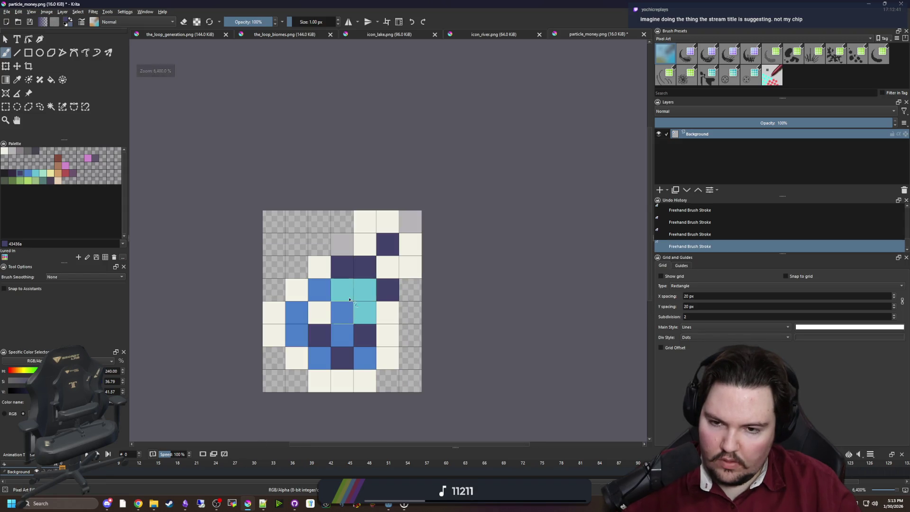
scroll(358, 233, down, 7)
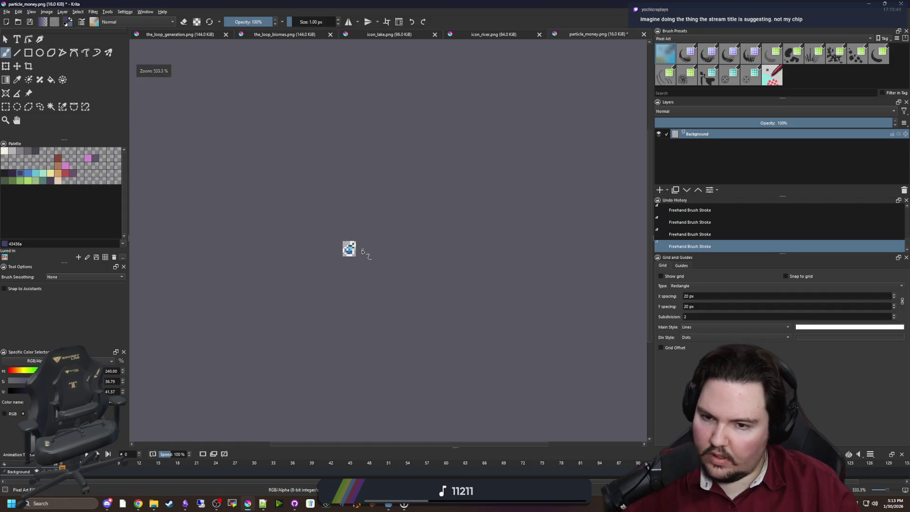
scroll(362, 250, up, 6)
click(7, 11)
Save the sprite as particle_research.png in Particles, accepting the default PNG options.
click(17, 50)
text(particle_resear)
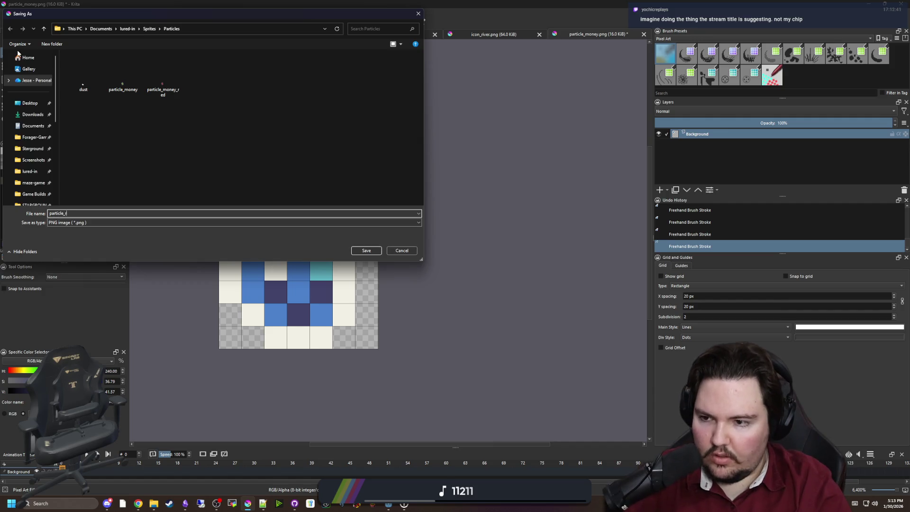
text(ch)
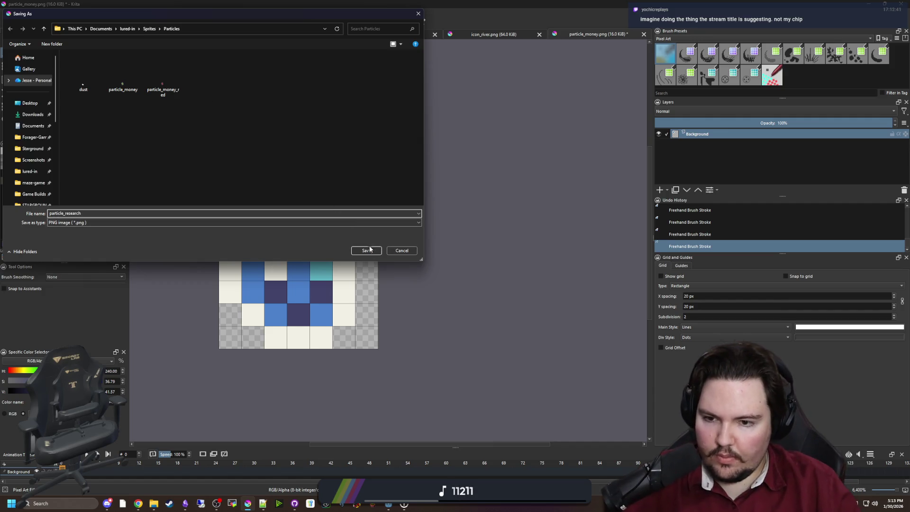
click(369, 250)
click(476, 317)
key(alt+Tab)
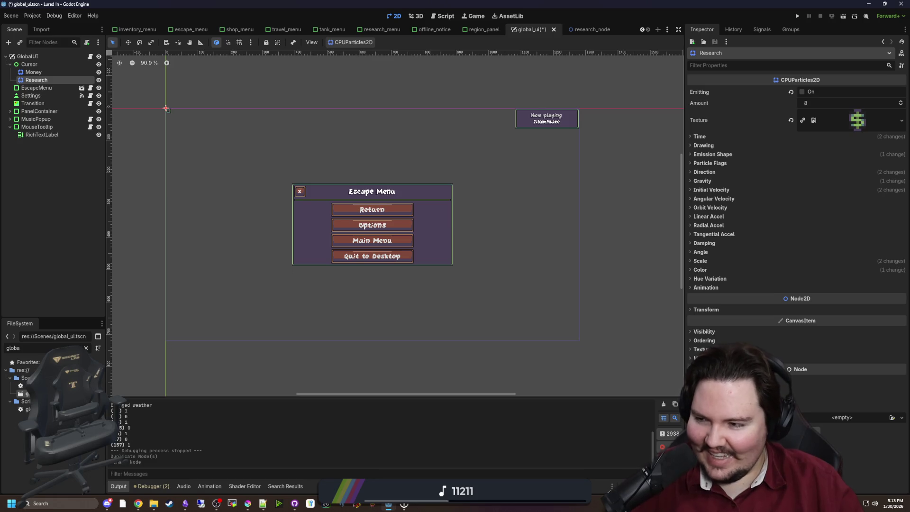
Quick-load particle_research.png as the Research particles node's texture.
key(ctrl+s)
scroll(350, 189, up, 1)
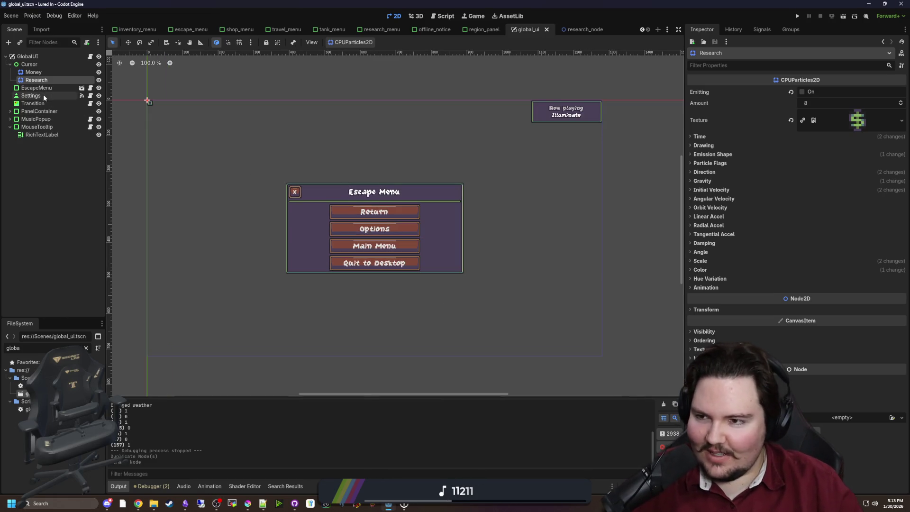
right_click(847, 119)
click(849, 282)
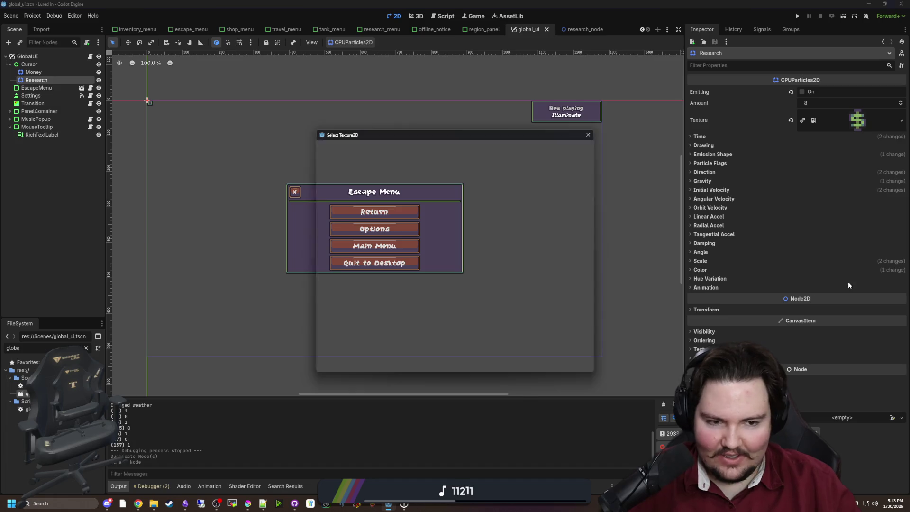
text(research)
key(Right)
key(Right)
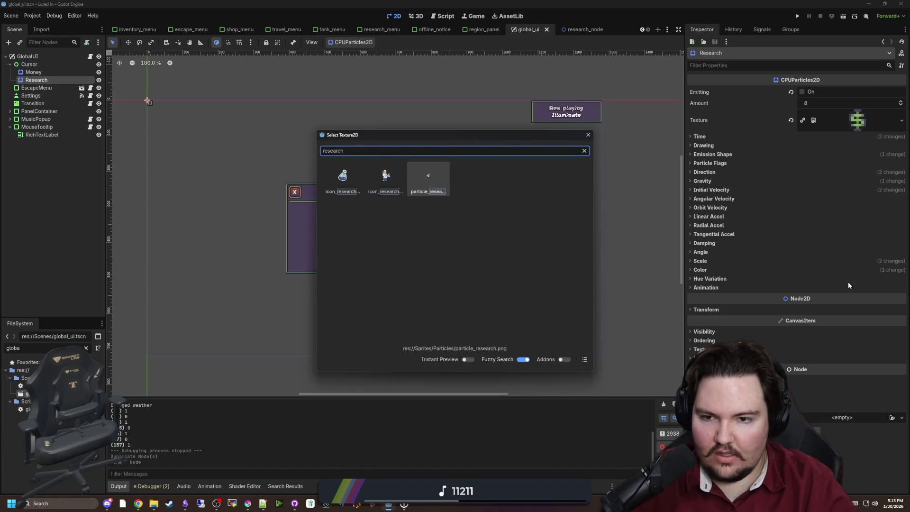
key(Return)
Toggle Emitting twice to preview the flask particle burst, then save the scene.
click(803, 92)
scroll(143, 96, up, 3)
click(802, 92)
scroll(219, 155, down, 3)
scroll(197, 149, up, 4)
key(ctrl+s)
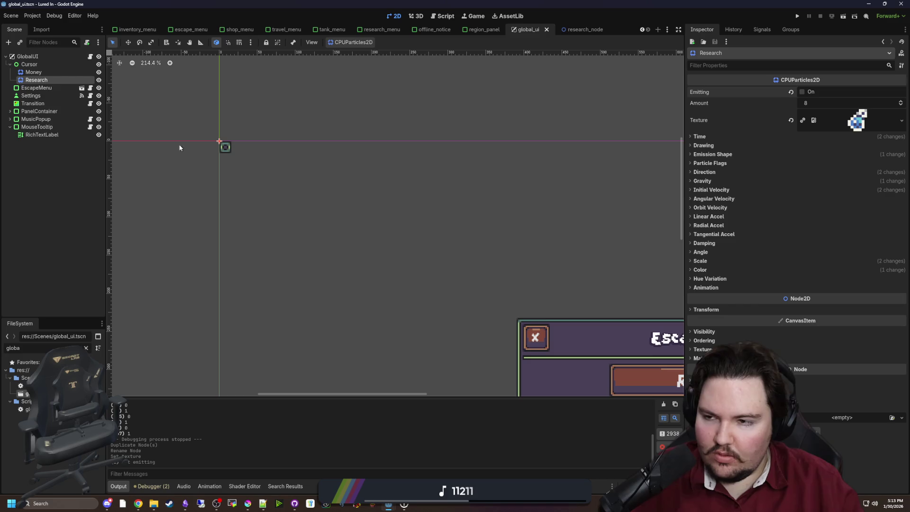
In global_ui.gd, duplicate money_particles as a parameterless research_particles function.
click(90, 56)
key(ctrl+s)
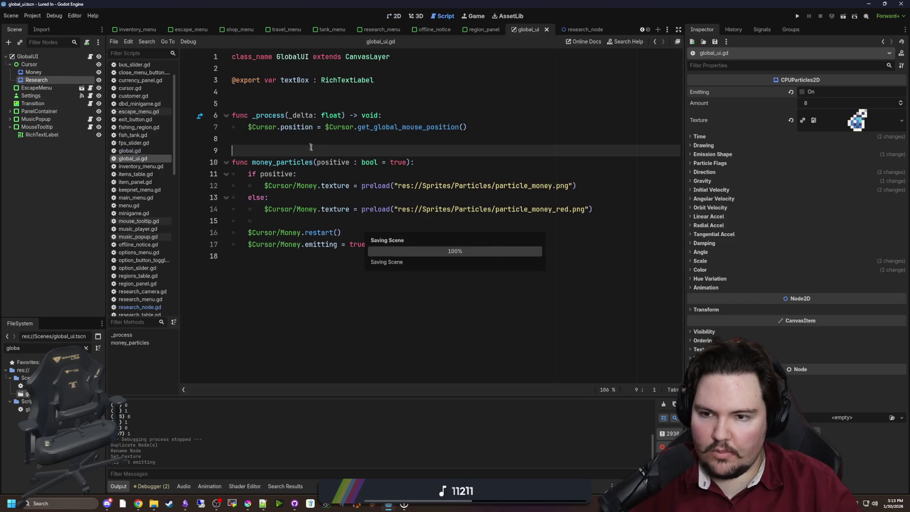
mouse_move(423, 247)
mouse_down()
mouse_move(178, 173)
mouse_move(180, 162)
mouse_up()
key(ctrl+c)
click(304, 256)
key(Return)
key(Return)
key(ctrl+v)
click(296, 271)
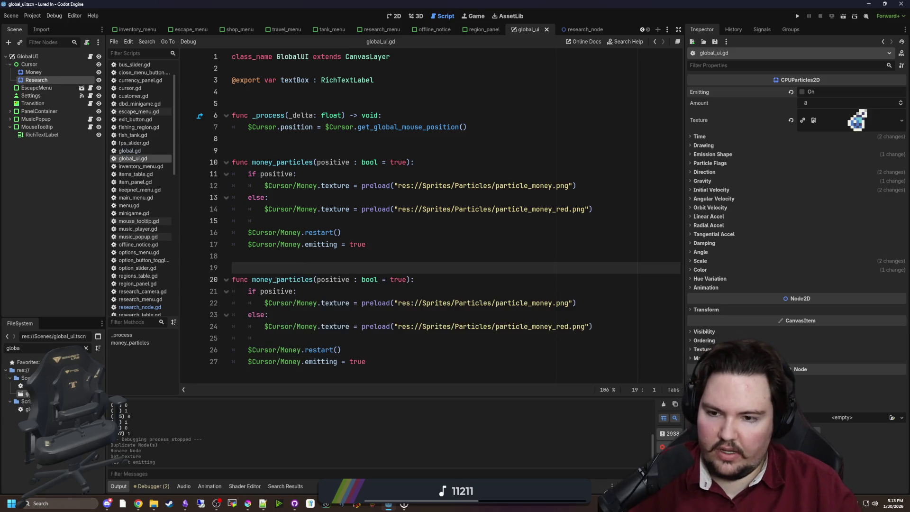
drag(272, 280, 251, 280)
text(research)
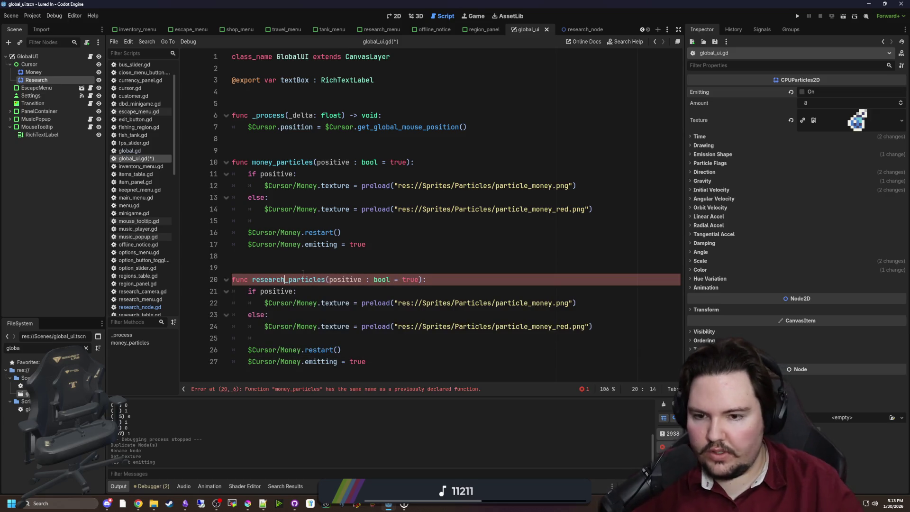
click(368, 244)
drag(420, 281, 331, 283)
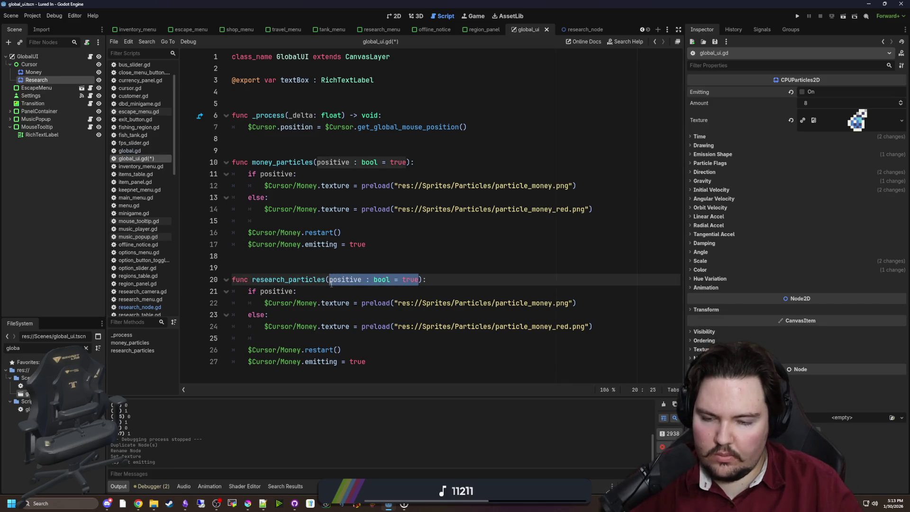
key(BackSpace)
Delete the texture-choosing lines, point both calls at $Cursor/Research, and save the script.
click(292, 314)
mouse_move(612, 326)
mouse_down()
mouse_move(259, 314)
mouse_move(212, 299)
mouse_move(214, 291)
mouse_up()
key(BackSpace)
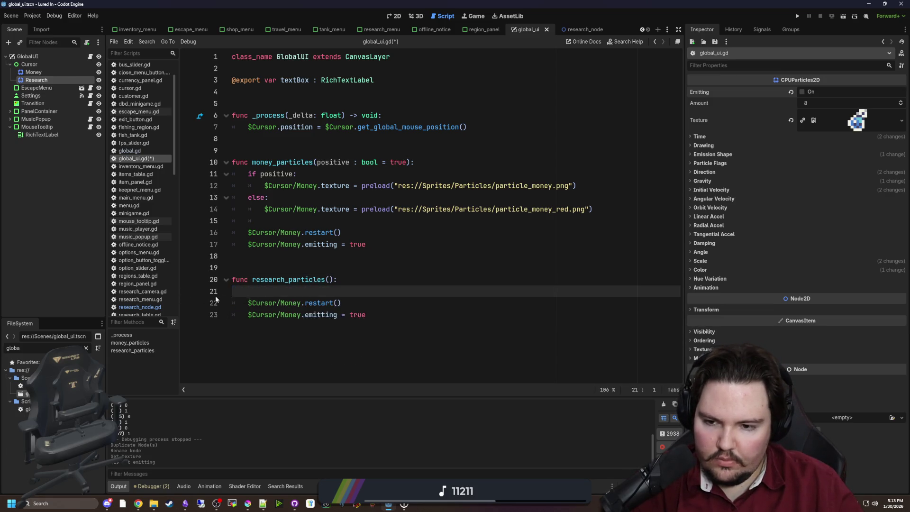
key(BackSpace)
double_click(290, 292)
text(Rese)
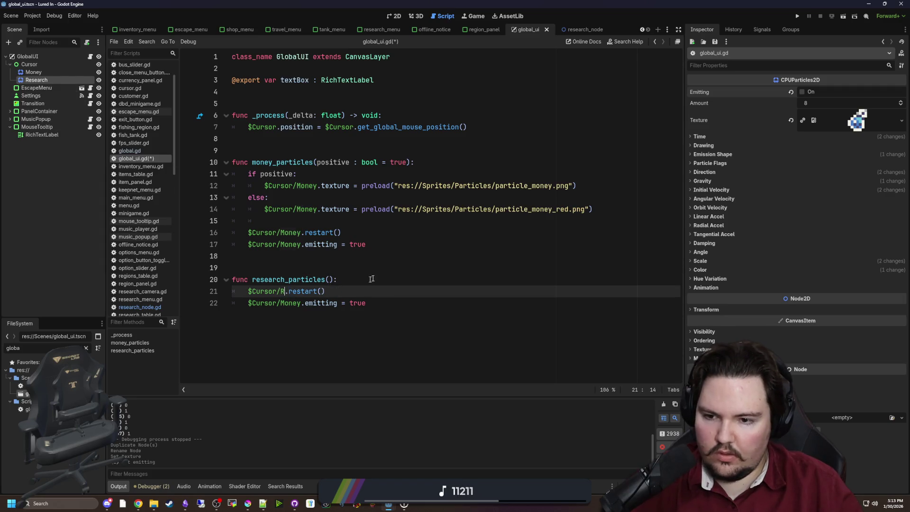
text(arch)
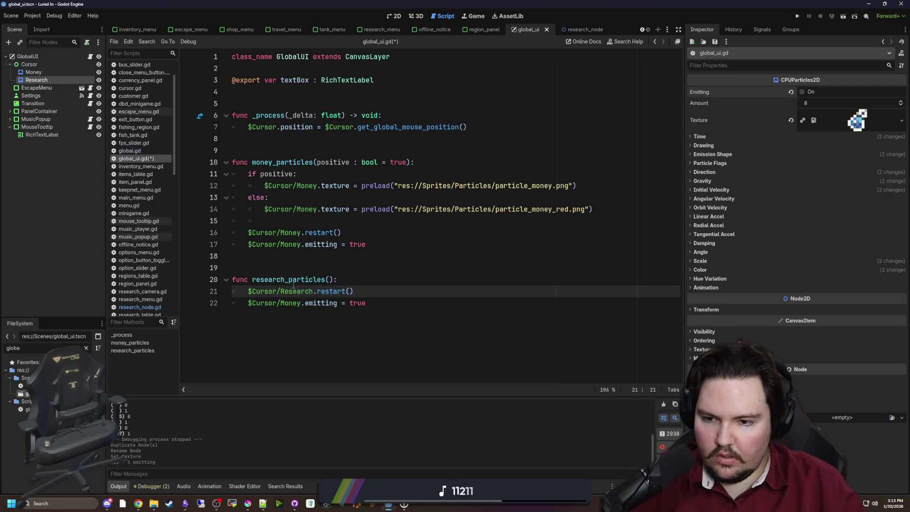
double_click(290, 303)
key(ctrl+v)
click(342, 268)
key(ctrl+s)
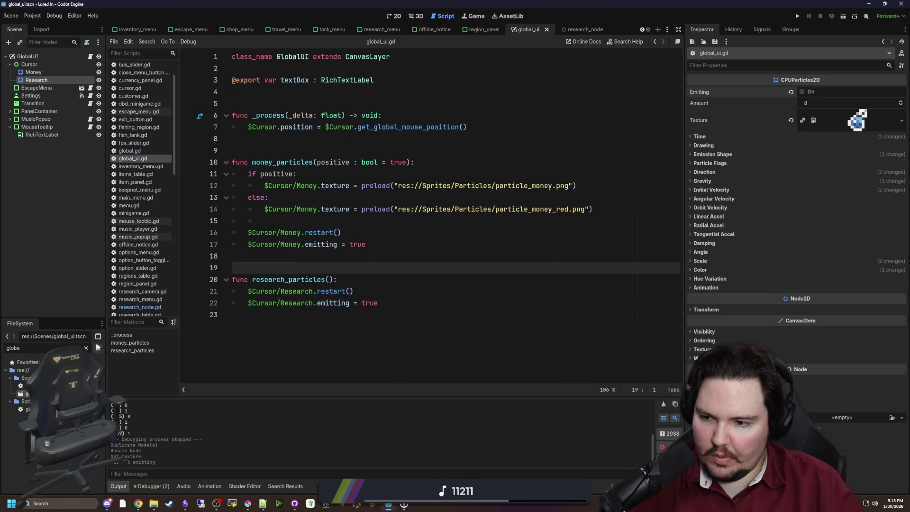
text(upgrad)
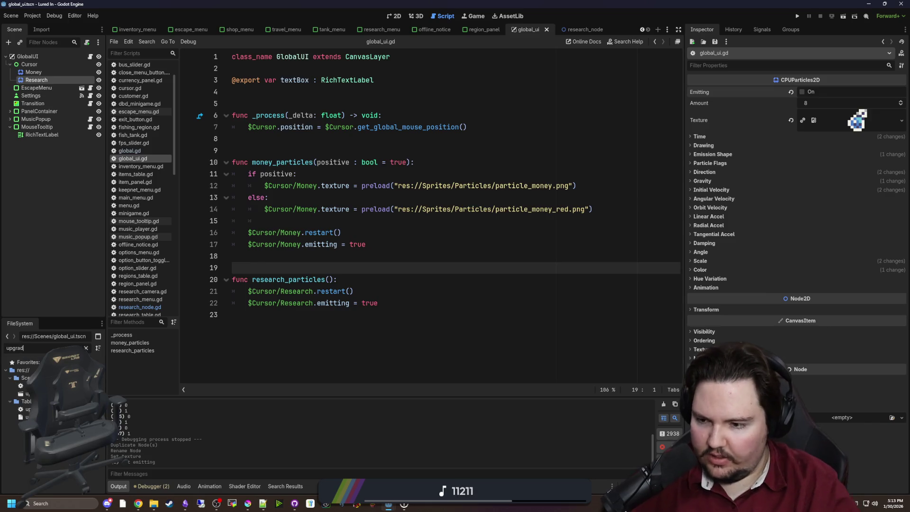
key(Return)
Copy the BuySound node from the upgrade panel scene.
click(33, 95)
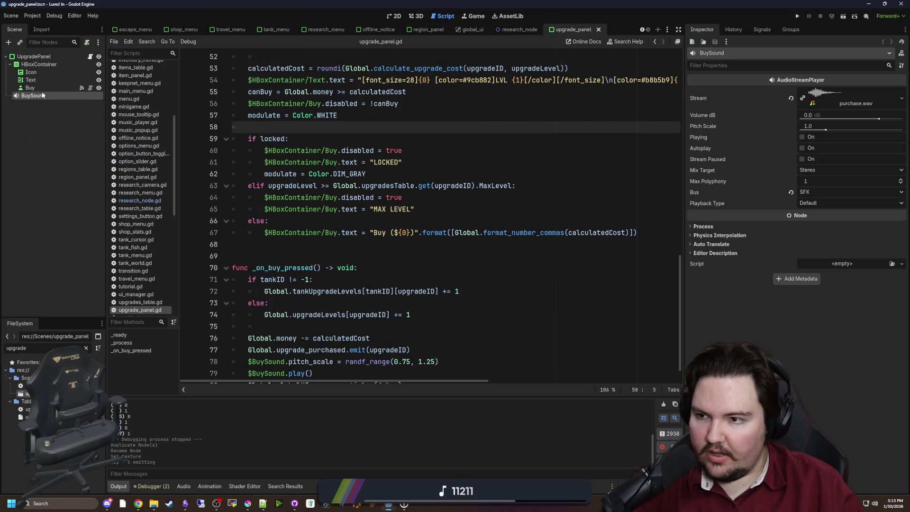
right_click(48, 97)
click(81, 146)
click(451, 162)
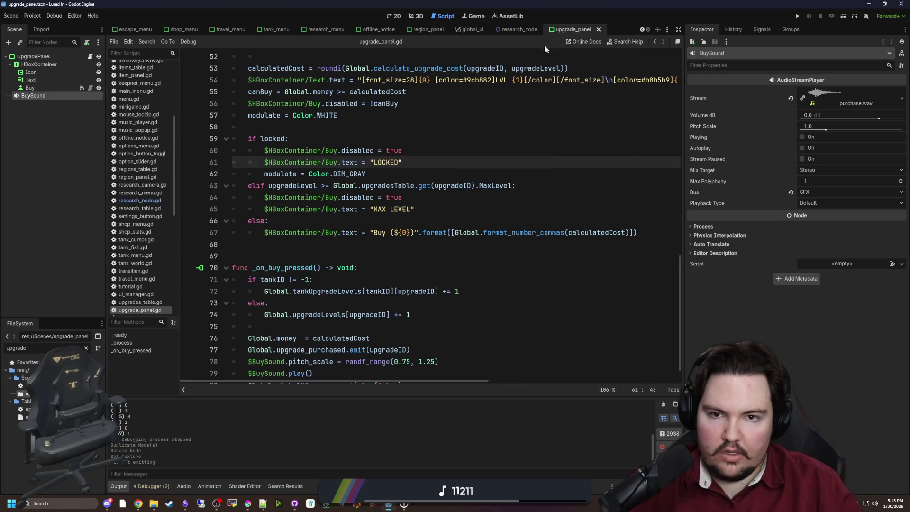
Paste BuySound into the research_node scene, then delete that misplaced copy.
click(509, 30)
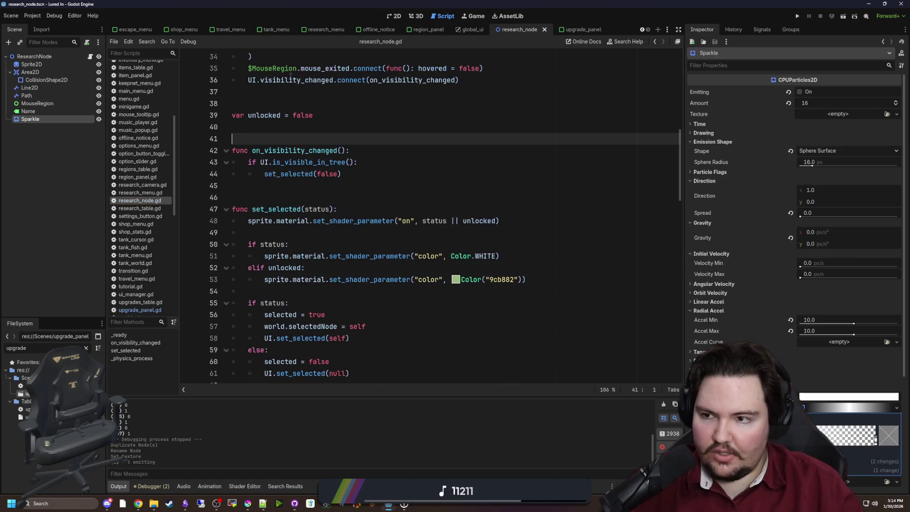
right_click(32, 53)
click(52, 118)
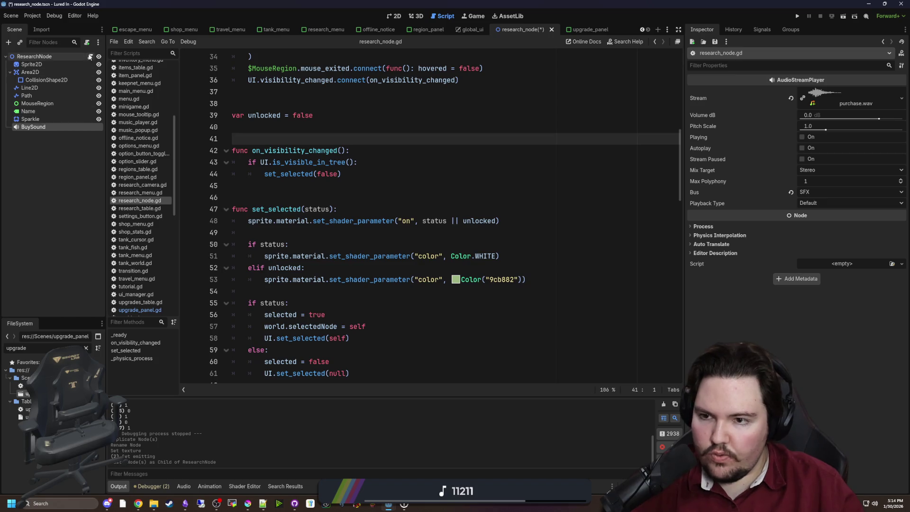
click(285, 186)
scroll(379, 214, down, 20)
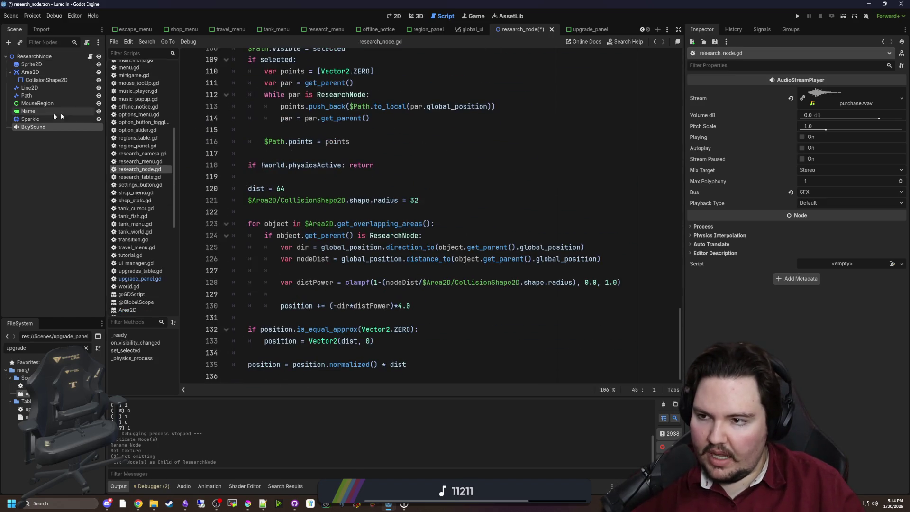
right_click(24, 125)
click(52, 175)
click(258, 177)
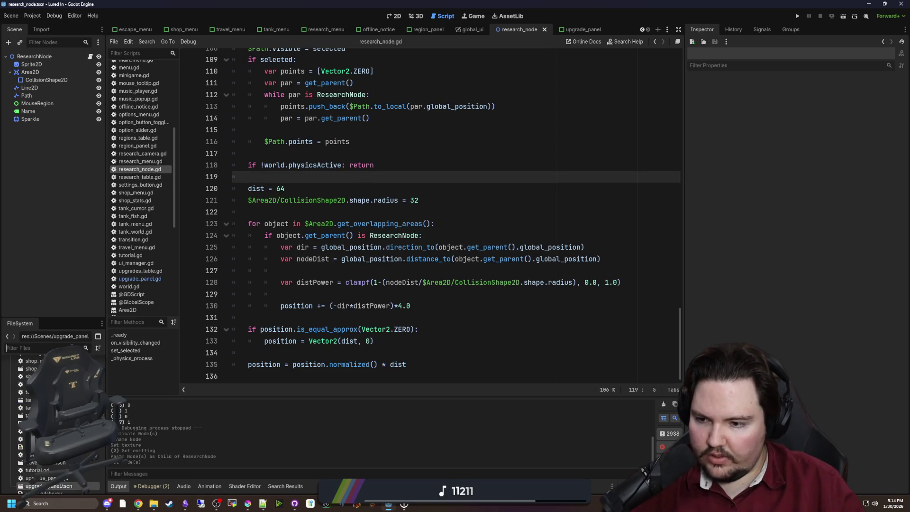
text(researc)
Paste BuySound under the ResearchMenu root and save the research_menu scene.
click(326, 29)
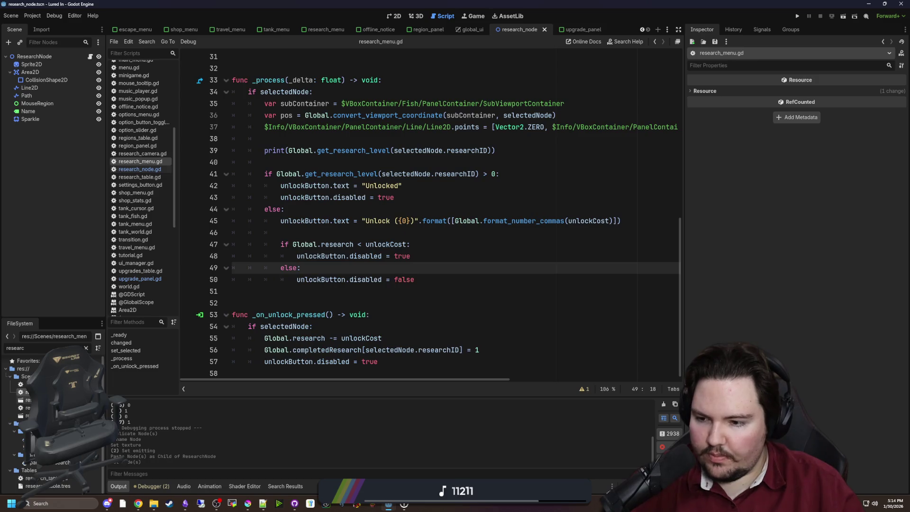
right_click(43, 57)
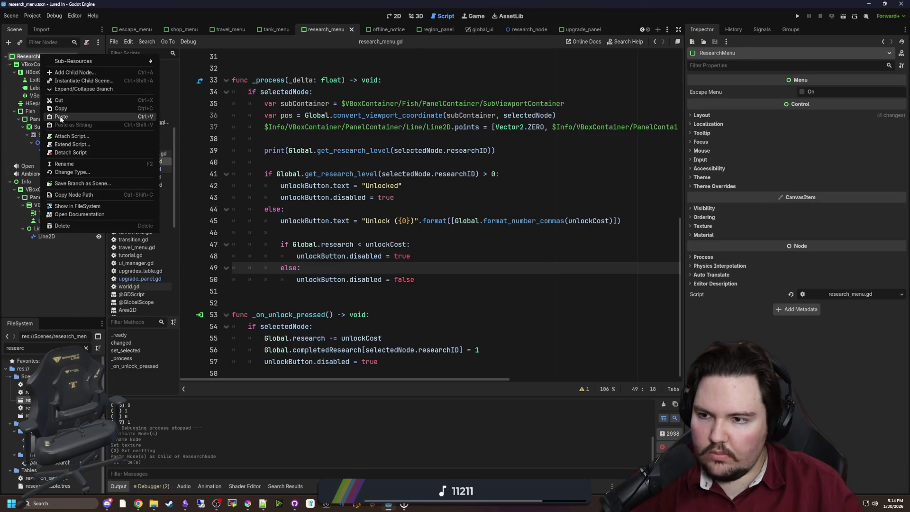
click(62, 119)
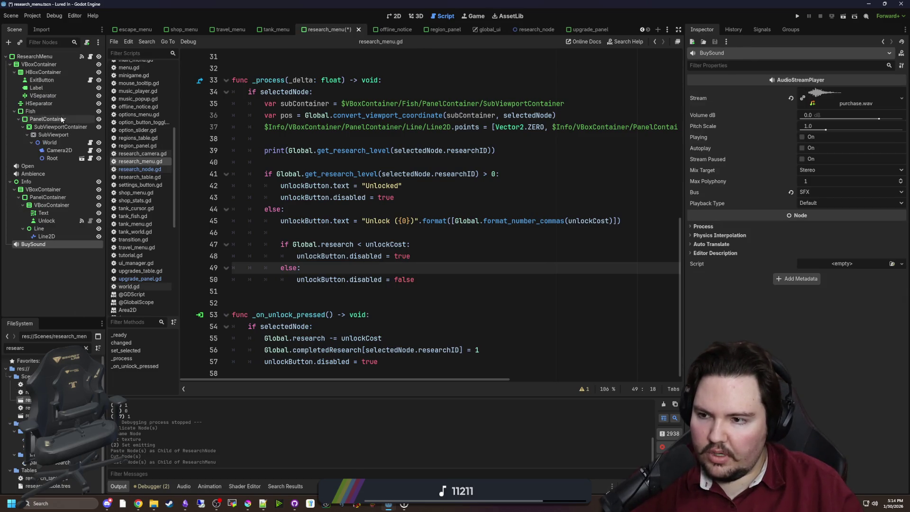
click(374, 210)
key(ctrl+s)
Add $BuySound.play() at the end of _on_unlock_pressed, save, and run the game.
click(313, 295)
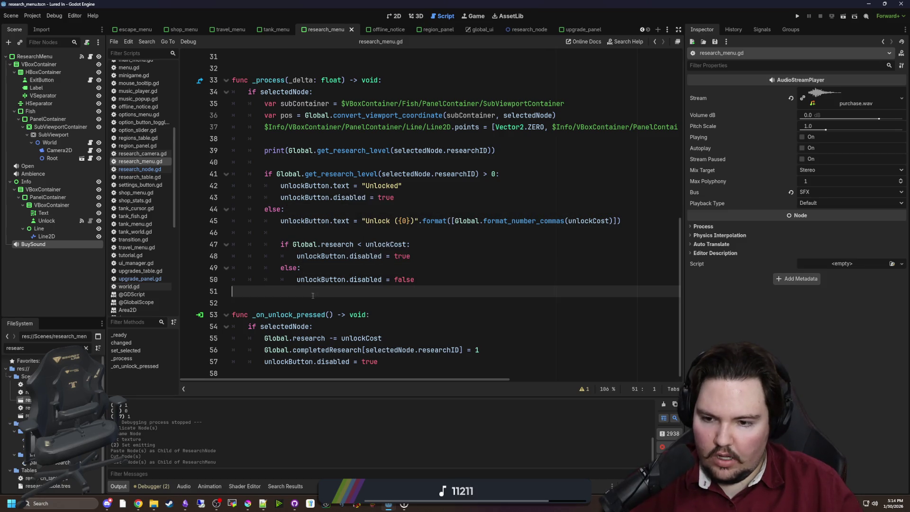
click(383, 362)
key(Return)
drag(46, 247, 285, 371)
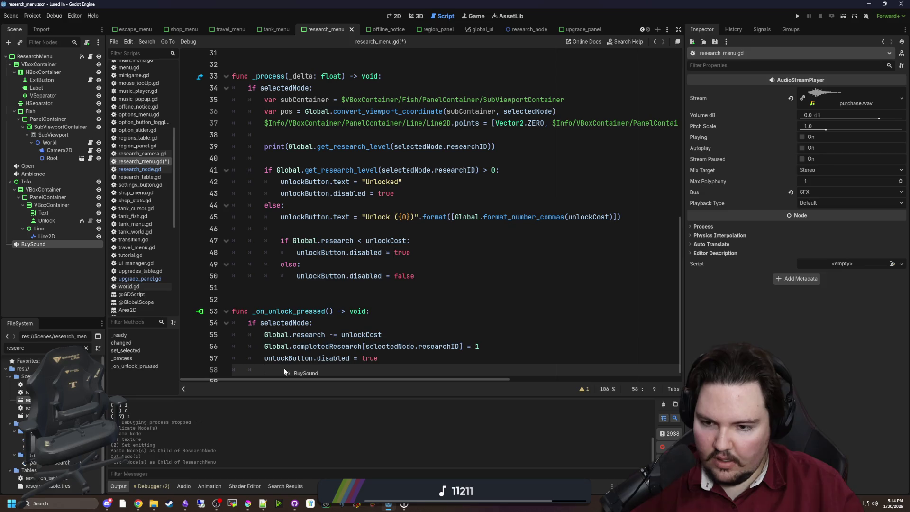
key(ctrl+s)
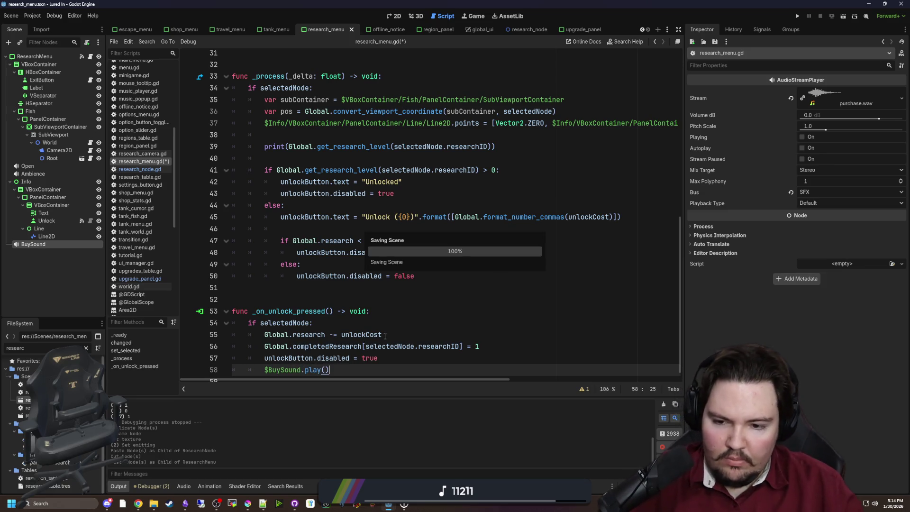
click(799, 17)
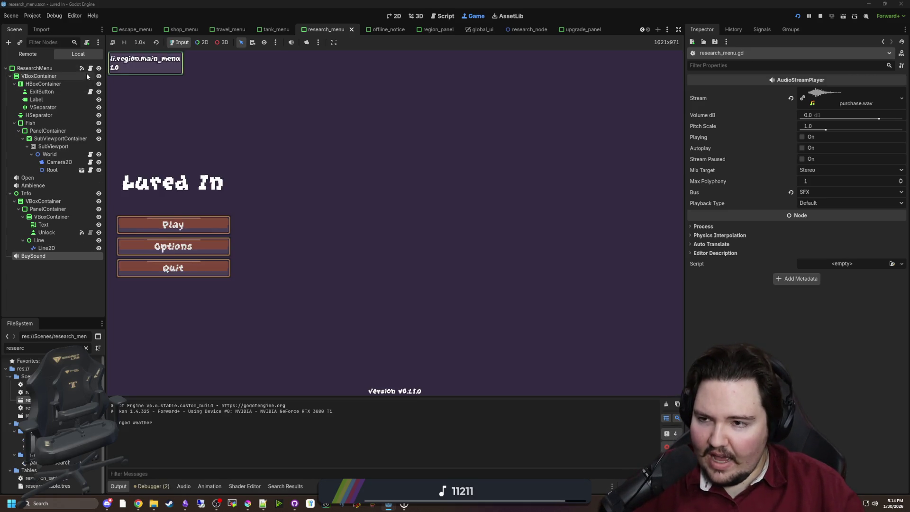
Add Global.globalUI.research_particles() after the BuySound play call and save.
click(90, 68)
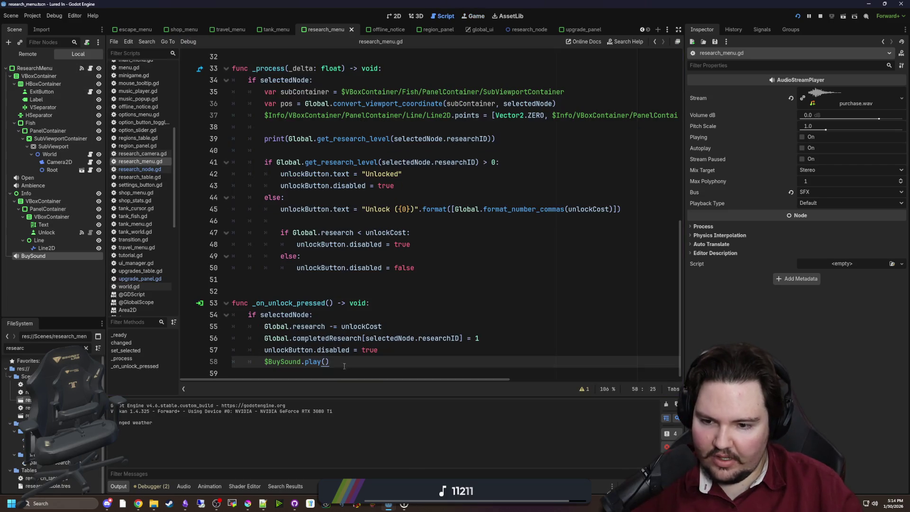
key(Return)
text(Global.)
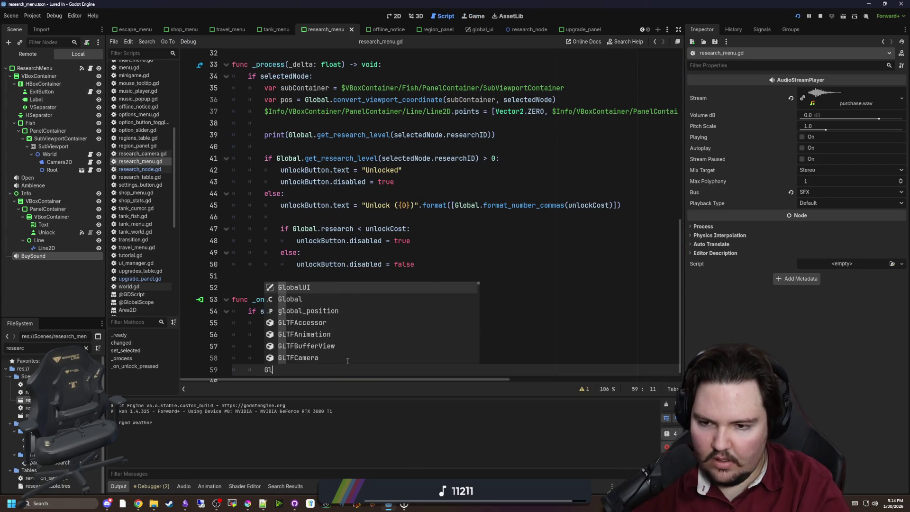
text(globalUI.)
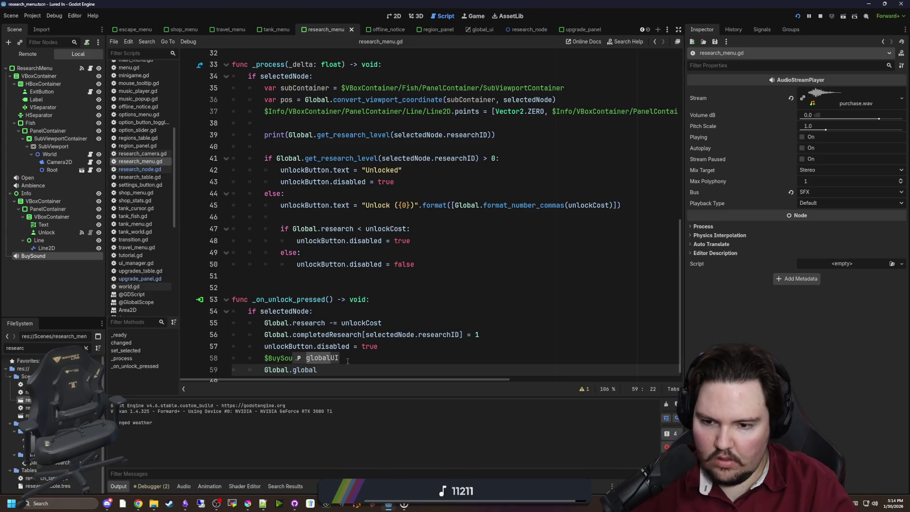
text(r)
key(Return)
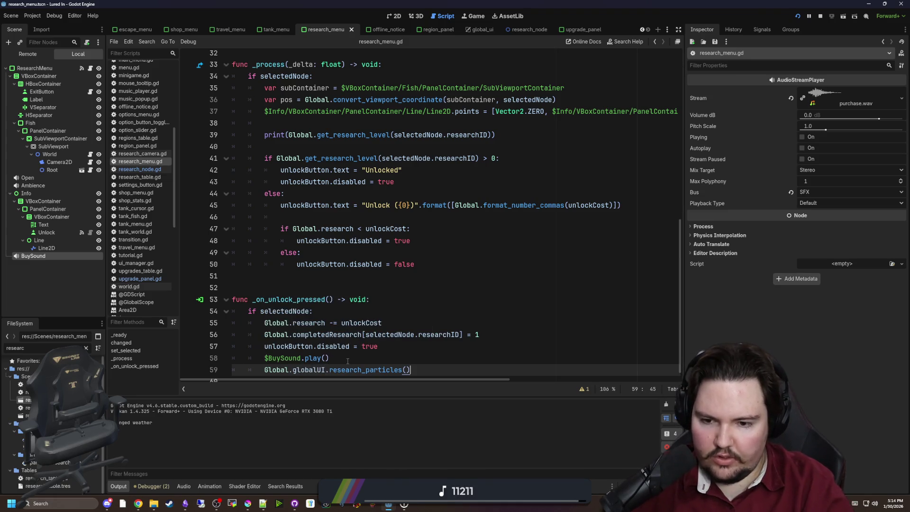
click(365, 288)
key(ctrl+s)
Run the game, unlock the River research, travel to the river and cast.
key(F5)
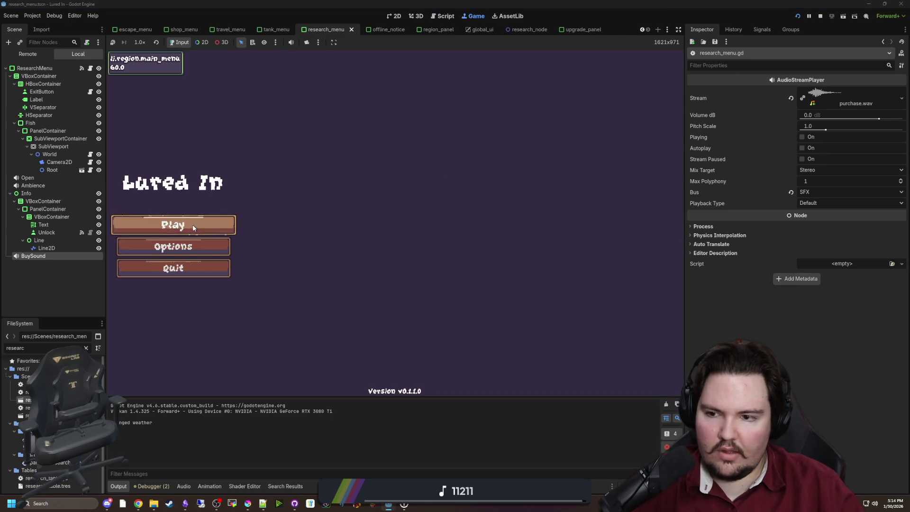
click(518, 379)
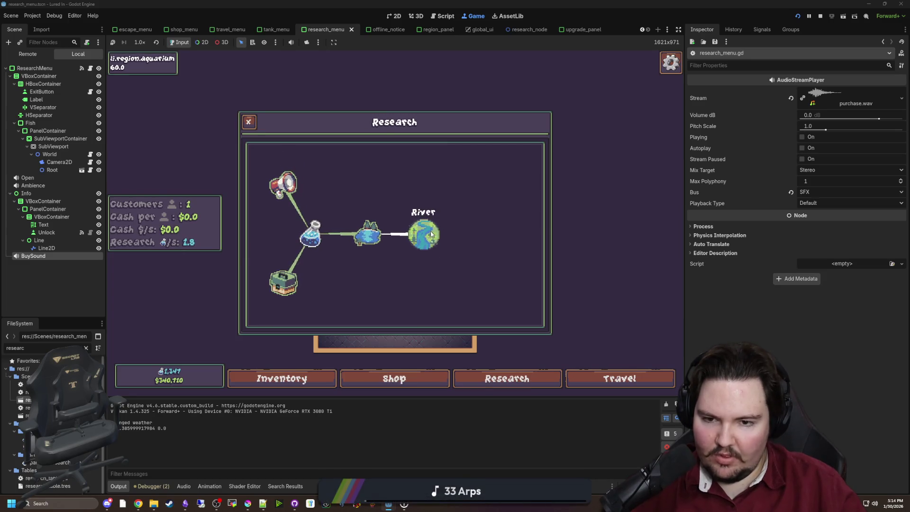
click(432, 233)
click(612, 249)
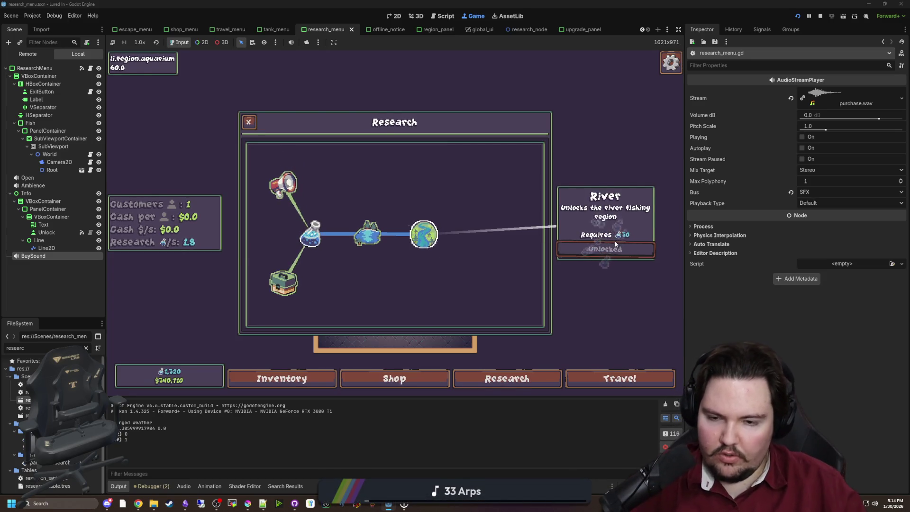
key(Escape)
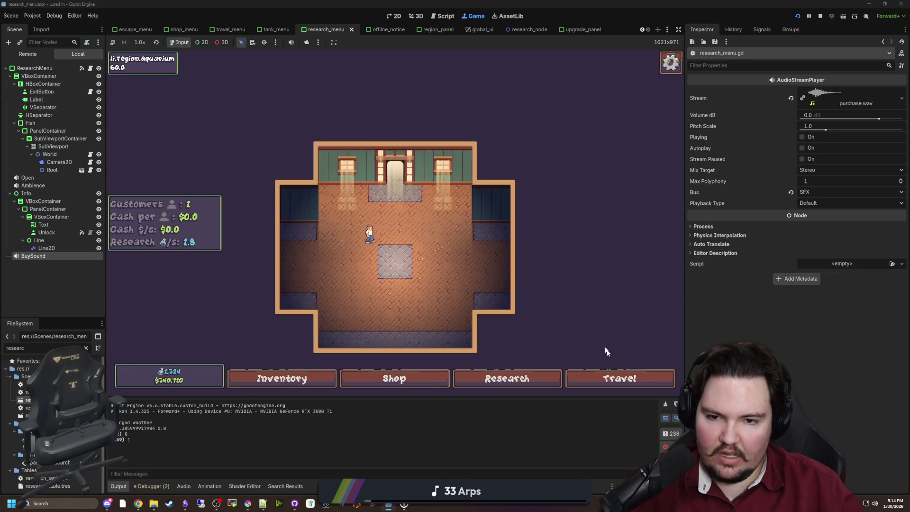
click(618, 377)
click(519, 251)
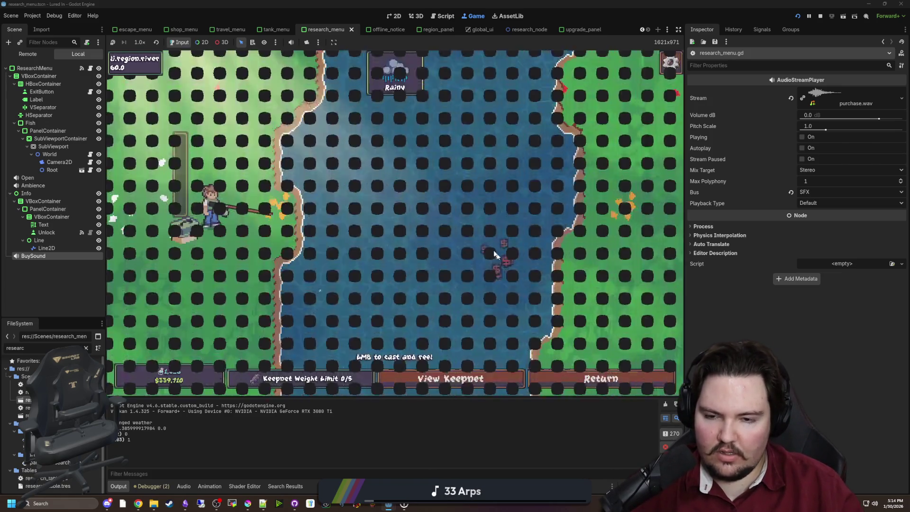
click(423, 141)
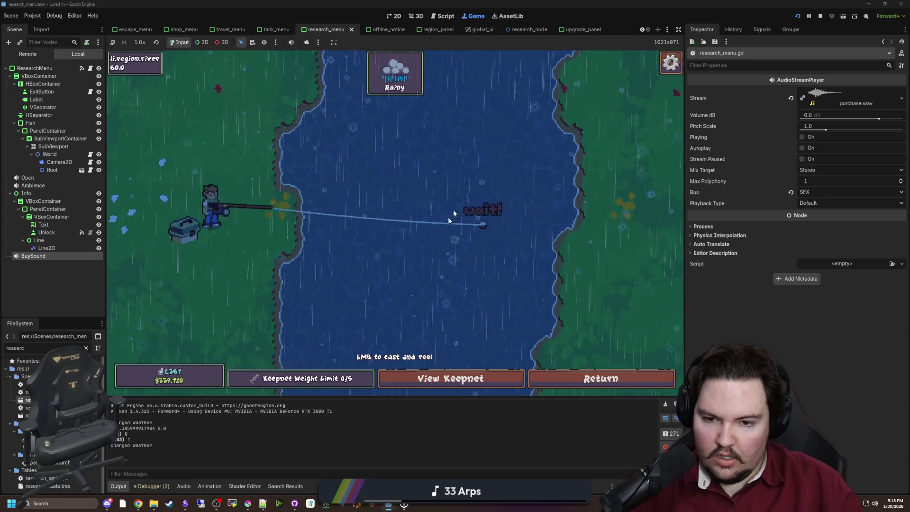
Return to the aquarium, review the River node in the research tree, then stop the game.
click(585, 380)
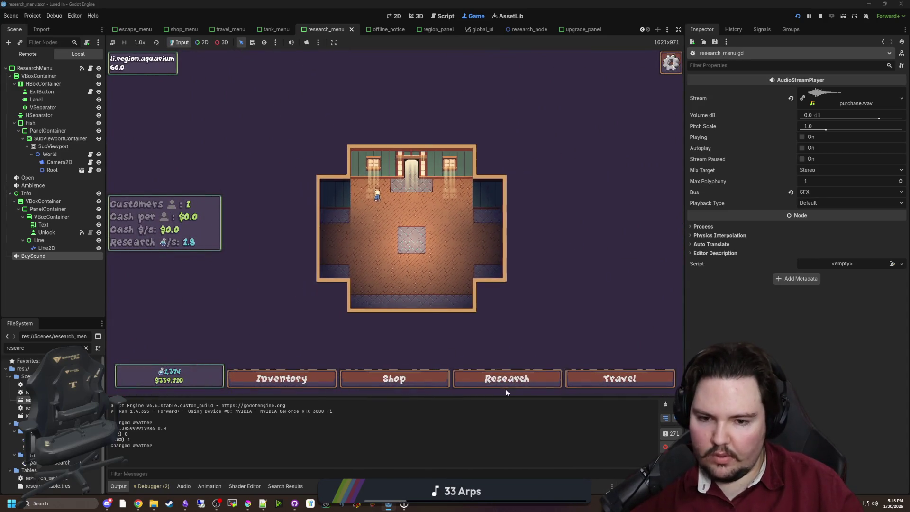
click(510, 387)
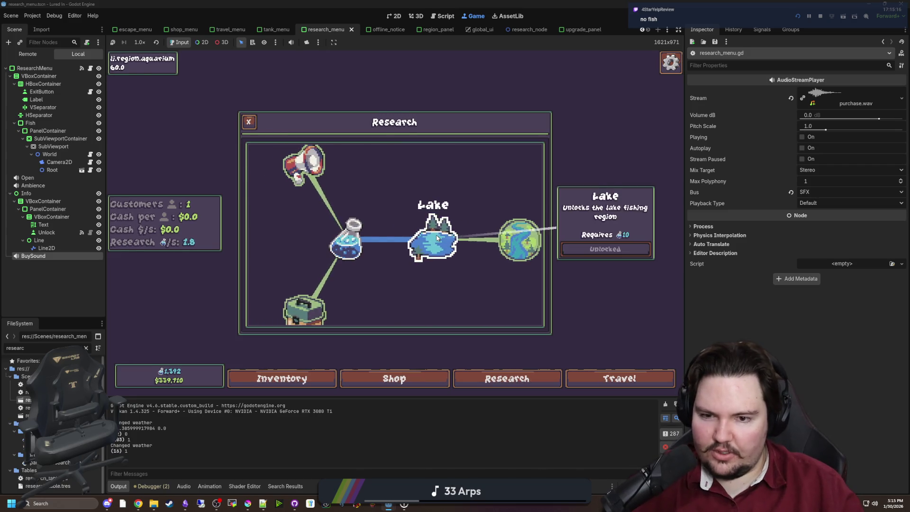
mouse_move(340, 242)
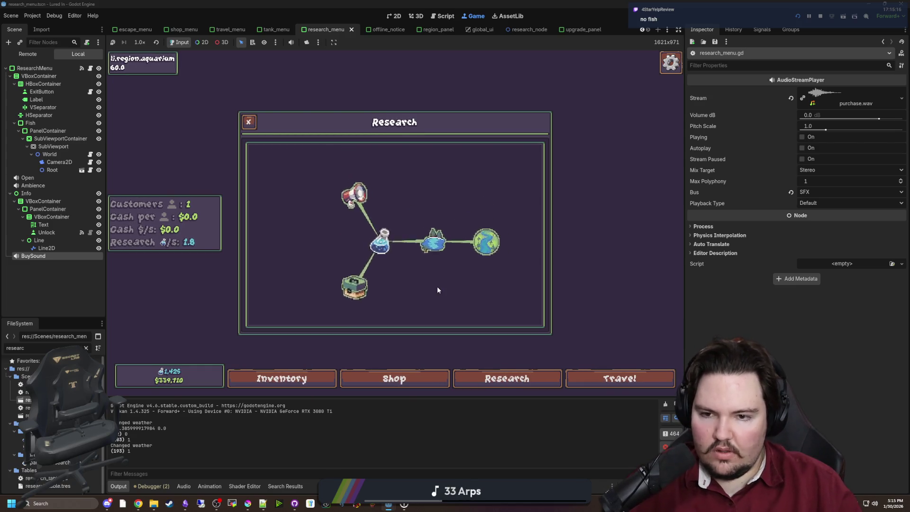
click(473, 233)
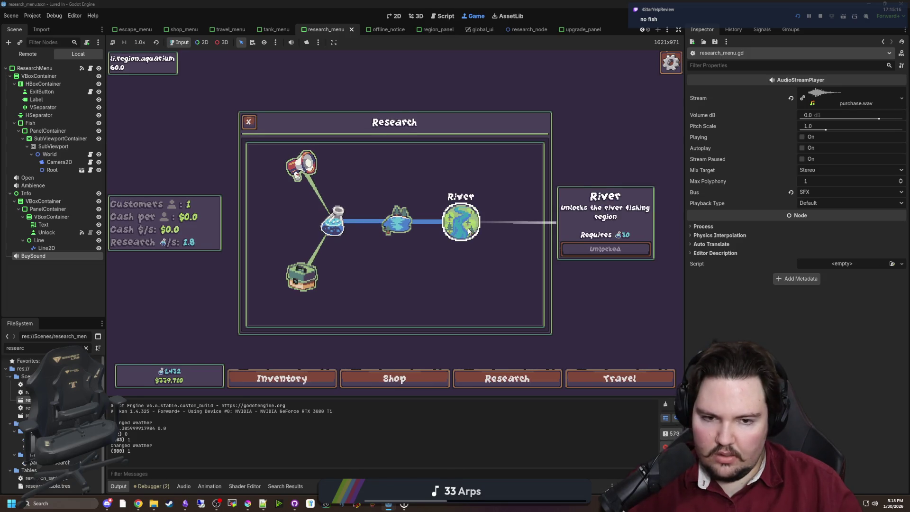
click(434, 303)
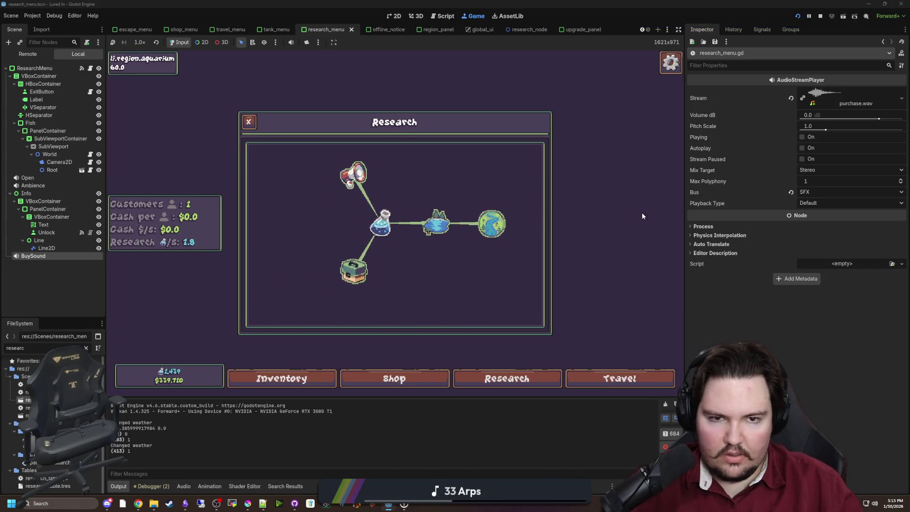
click(821, 17)
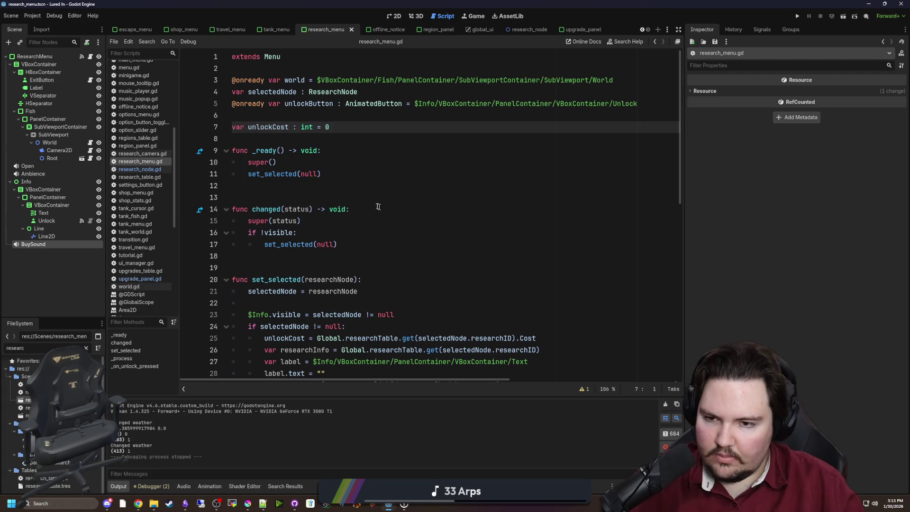
Save the research menu scene and briefly check the particle sprite in Krita.
click(376, 207)
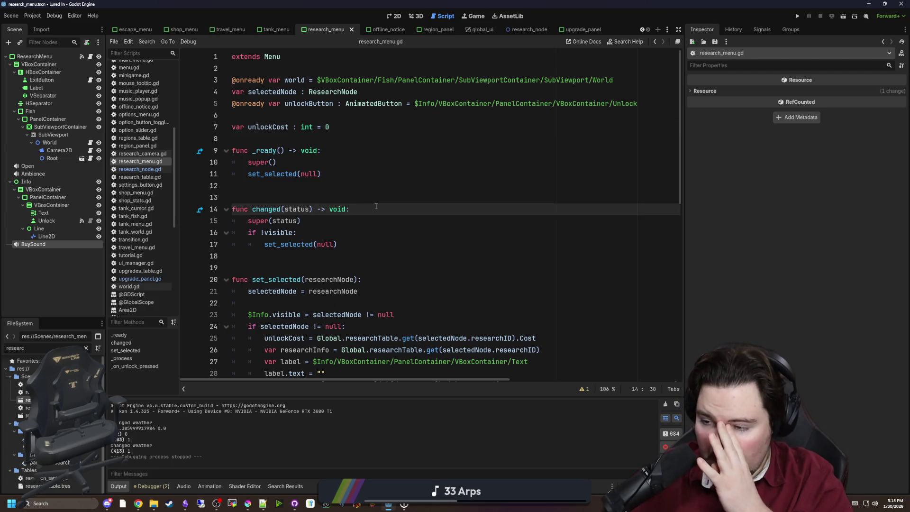
key(ctrl+s)
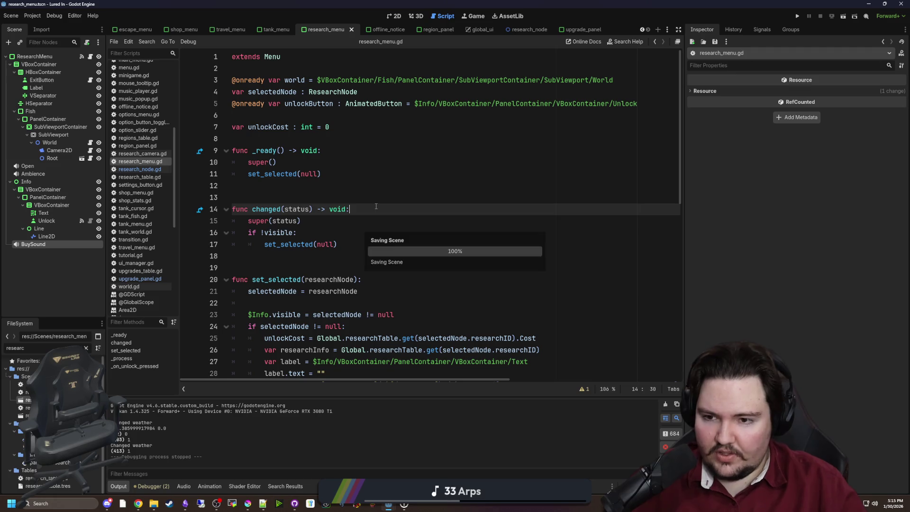
click(250, 504)
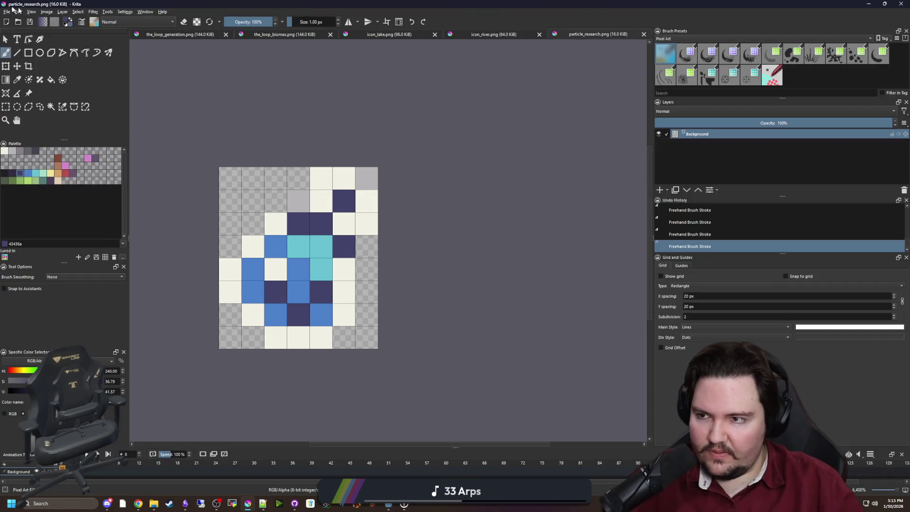
key(super+Down)
key(super+Down)
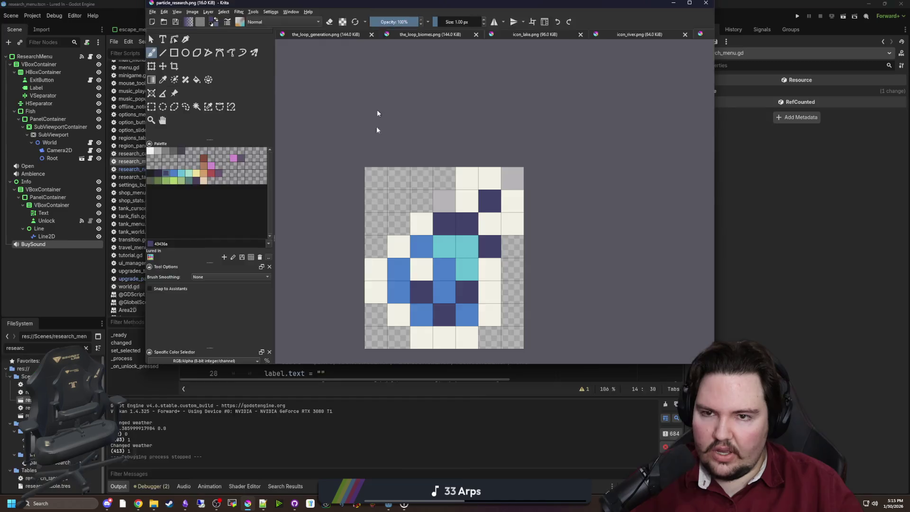
click(318, 191)
key(Up)
key(Up)
key(Up)
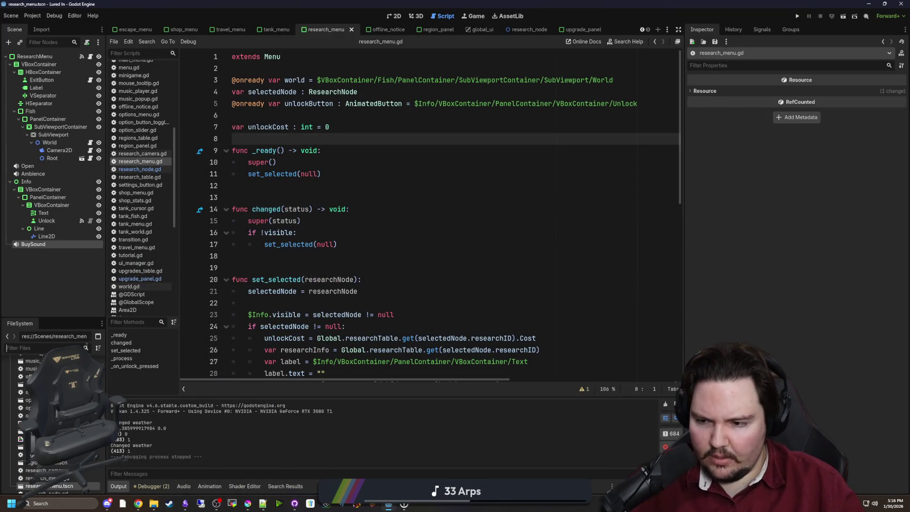
Filter files for 'item', inspect items_table.tres, and open item_panel.tscn in the 2D view.
text(items)
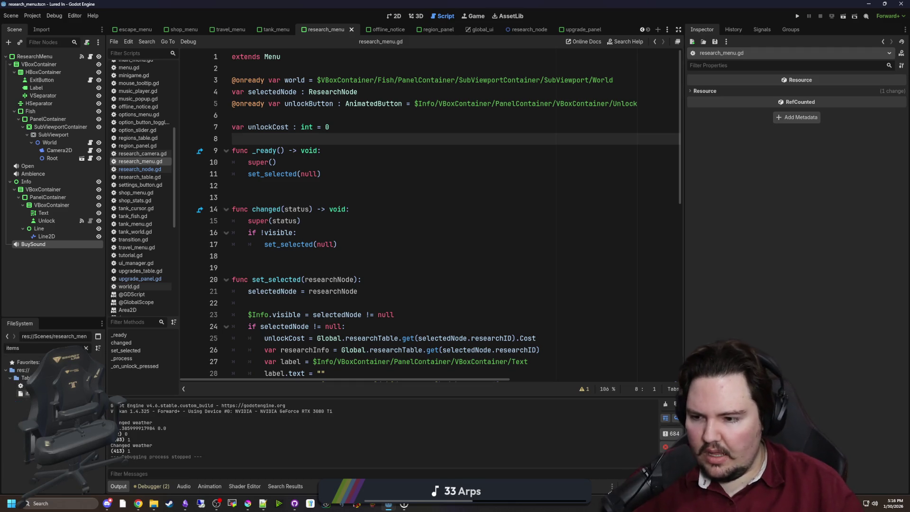
click(24, 393)
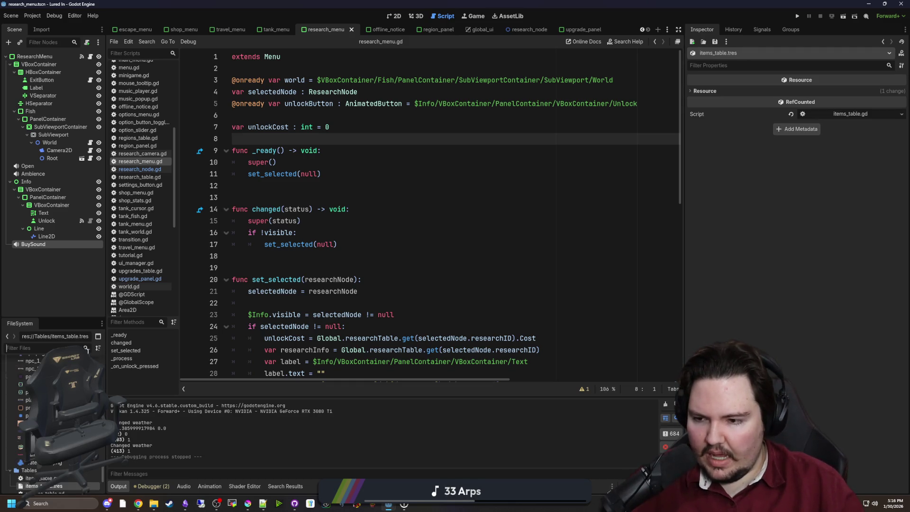
text(item)
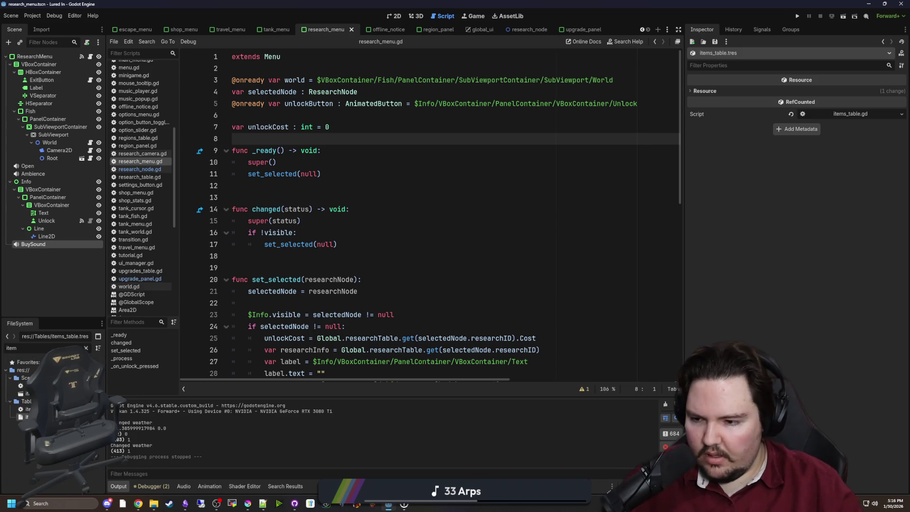
double_click(24, 394)
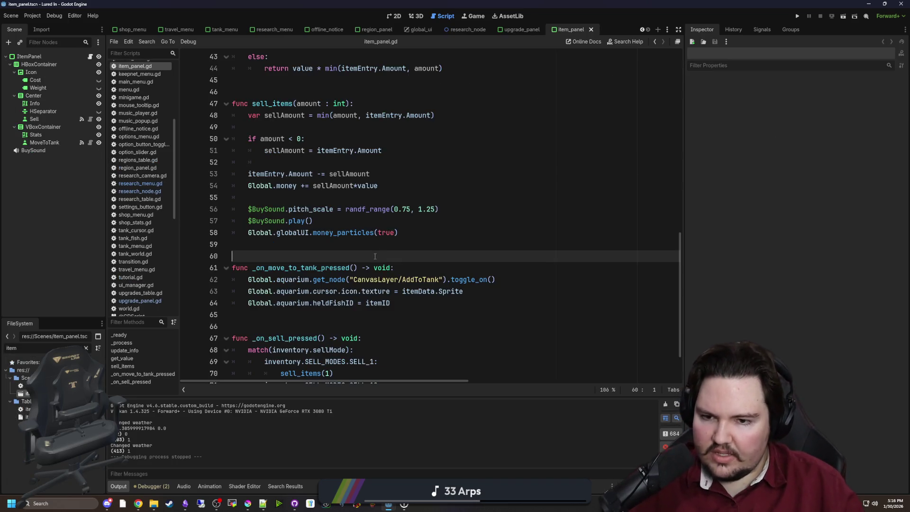
click(404, 16)
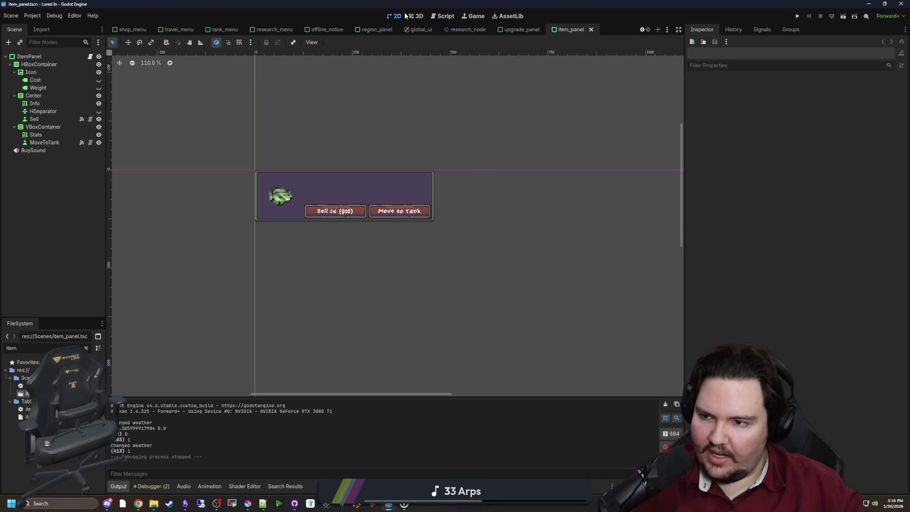
Try the Godot logo as the Icon node's texture, then undo back to the fish.
scroll(338, 187, up, 5)
scroll(338, 187, up, 5)
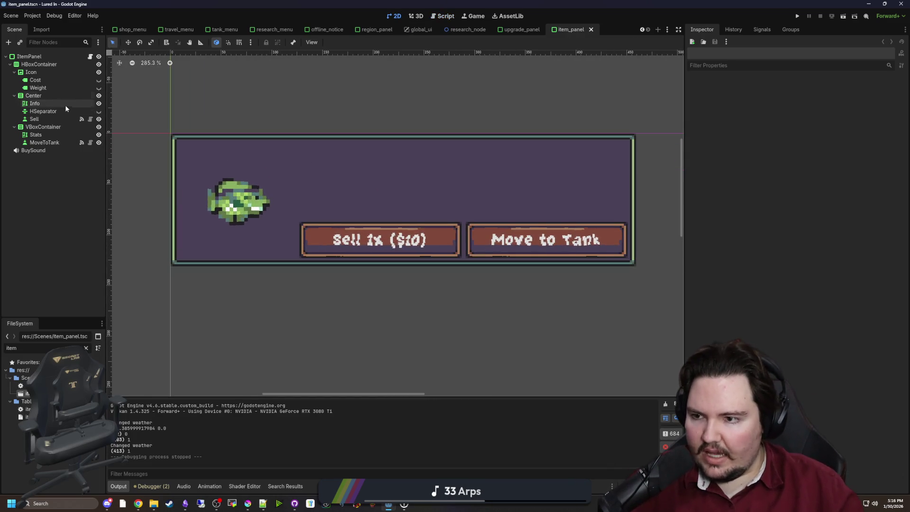
click(239, 192)
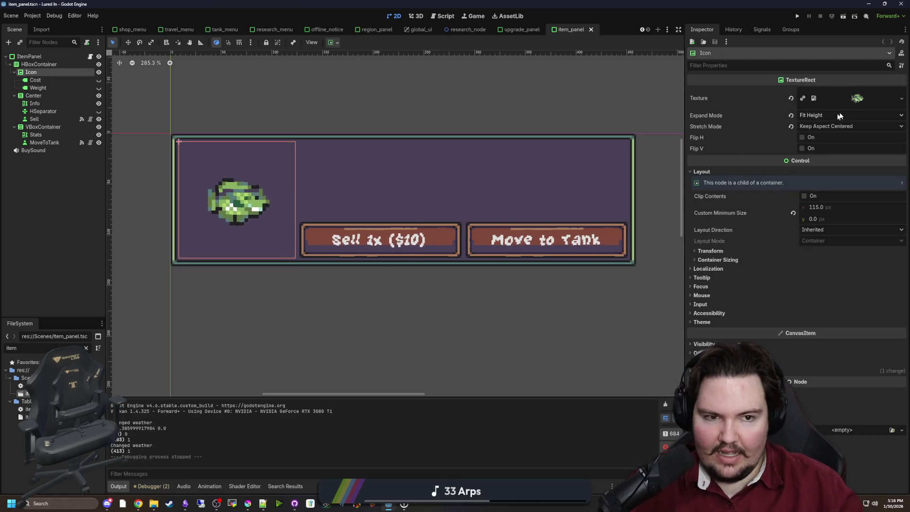
right_click(873, 93)
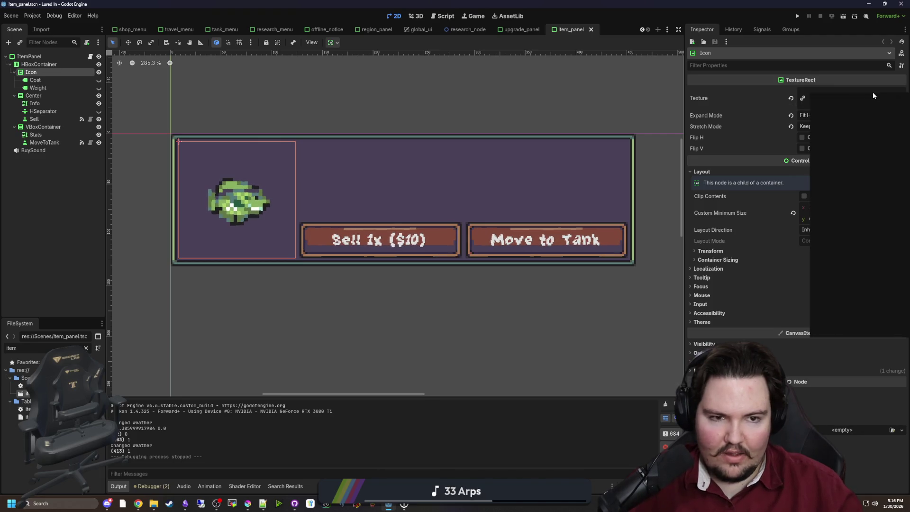
click(840, 259)
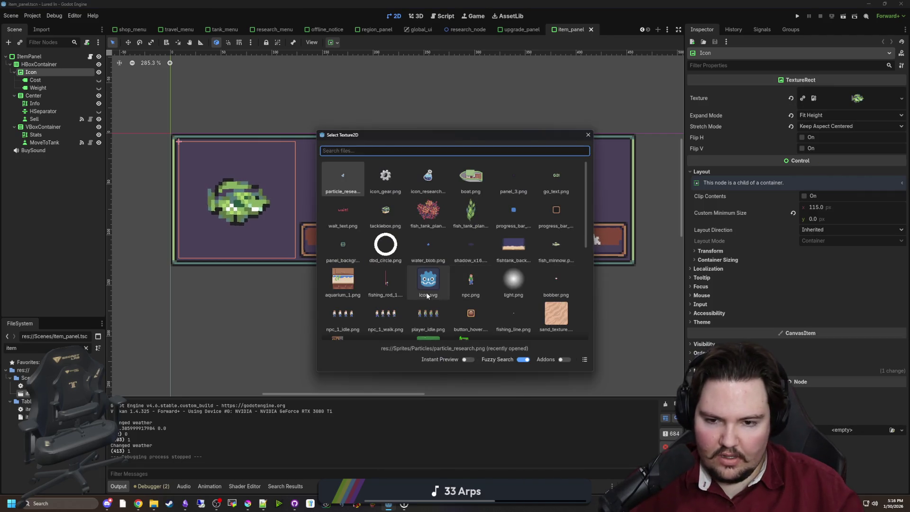
double_click(427, 289)
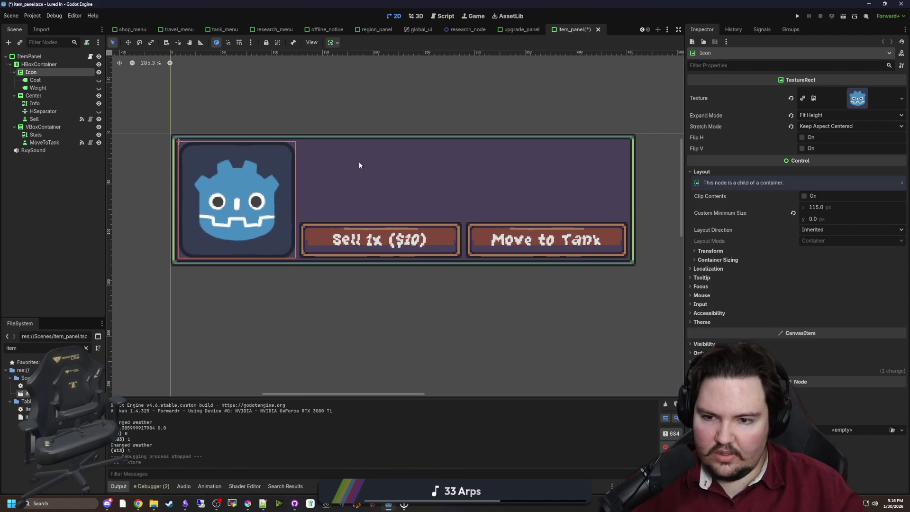
key(ctrl+z)
Save the item_panel scene and clear the FileSystem filter.
key(ctrl+s)
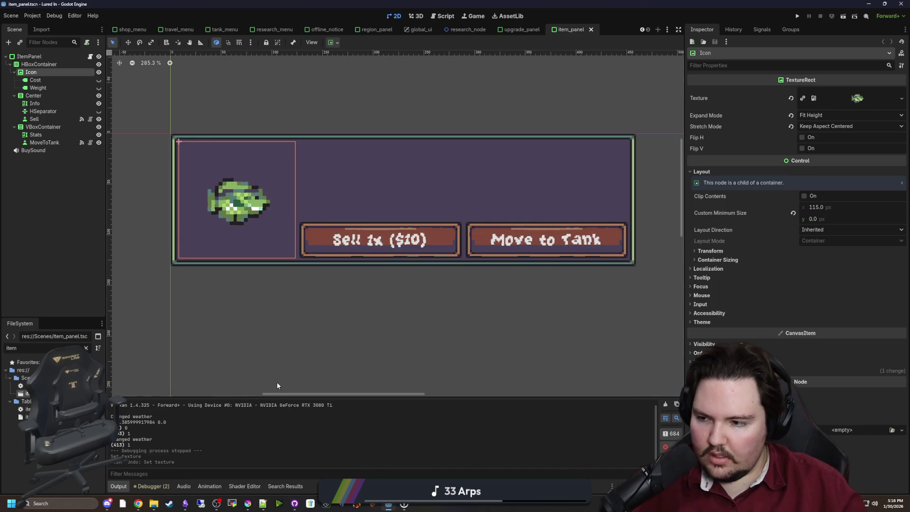
click(57, 226)
key(ctrl+s)
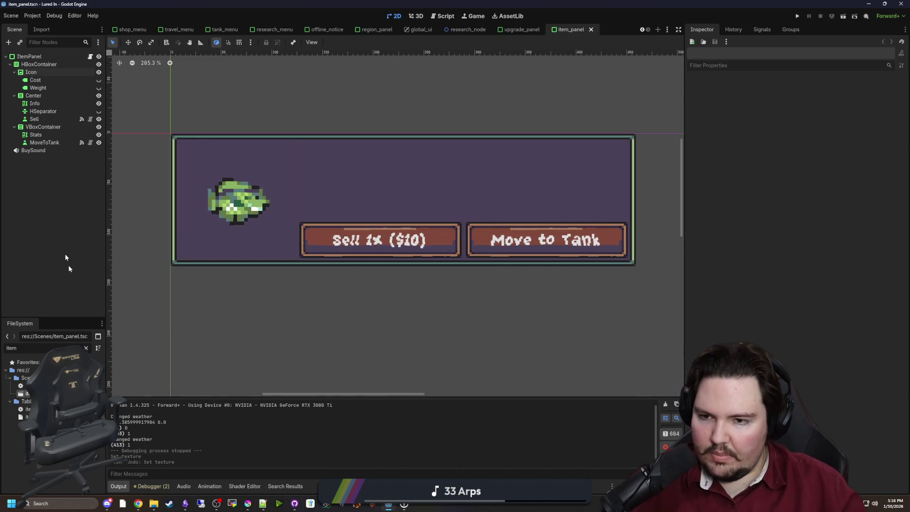
click(86, 348)
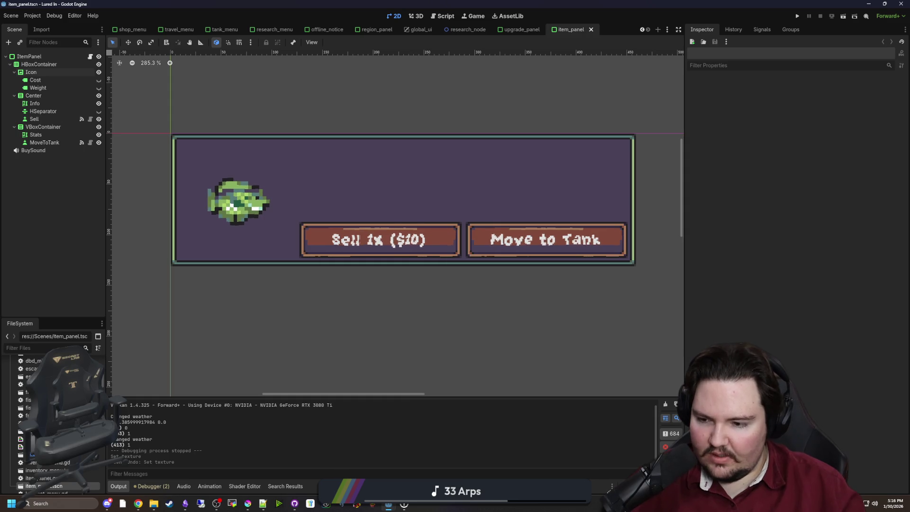
Filter files for 'keep' and open keepnet_menu.tscn along with its script.
text(keep)
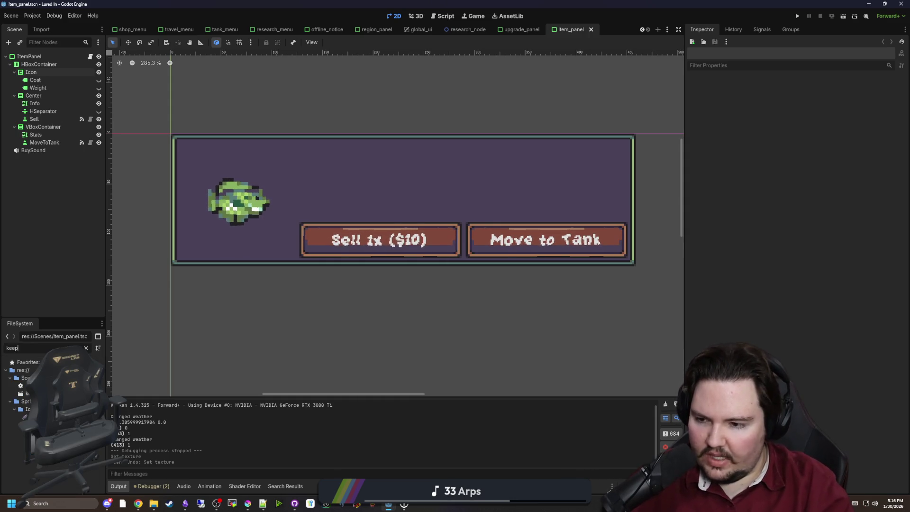
double_click(28, 393)
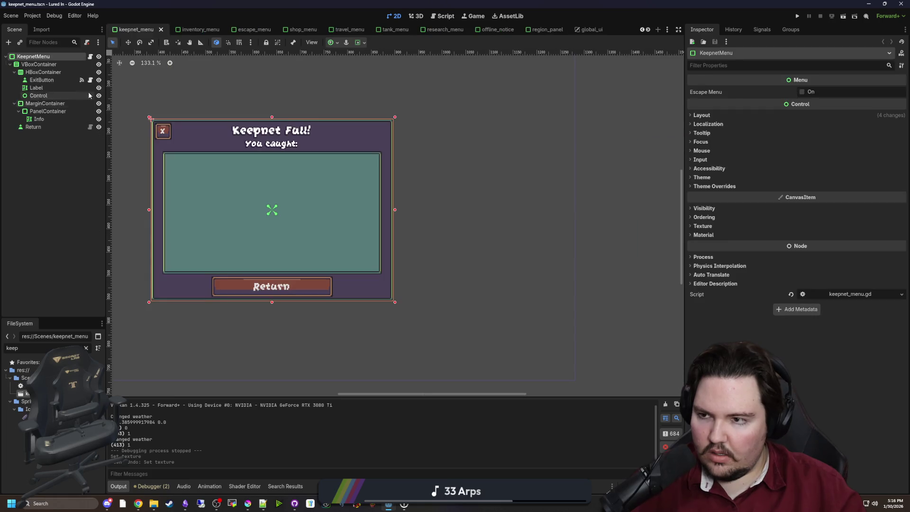
click(91, 56)
Change [img] to [img=32x32] in the fish entry append_text line 22.
click(421, 248)
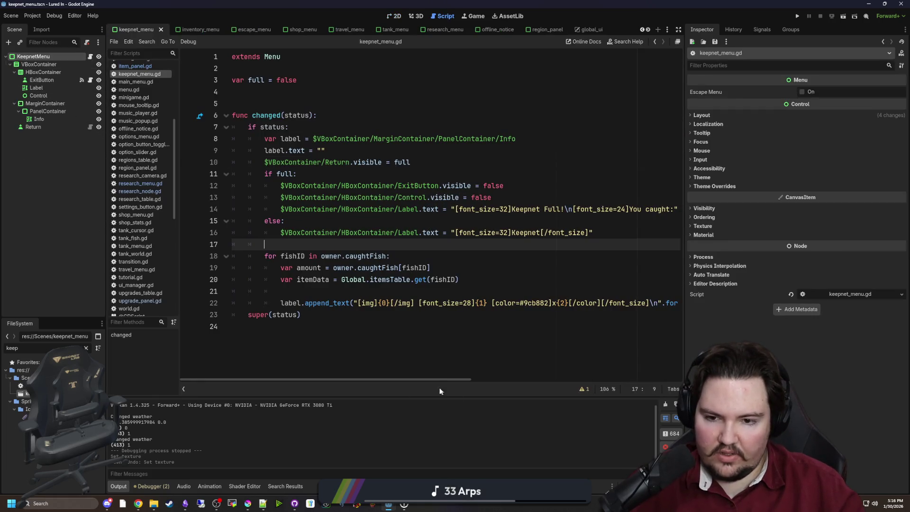
mouse_move(439, 382)
mouse_down()
mouse_move(654, 382)
mouse_move(384, 375)
mouse_up()
click(408, 315)
click(439, 303)
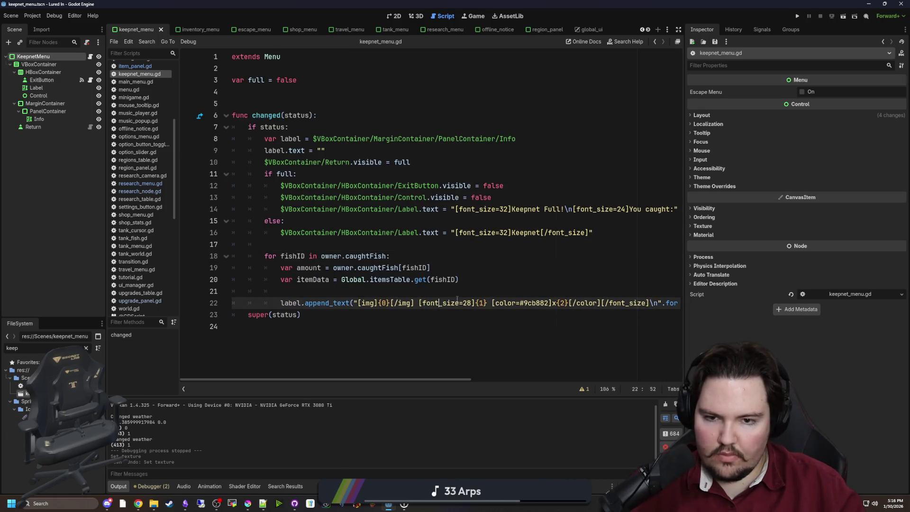
click(491, 291)
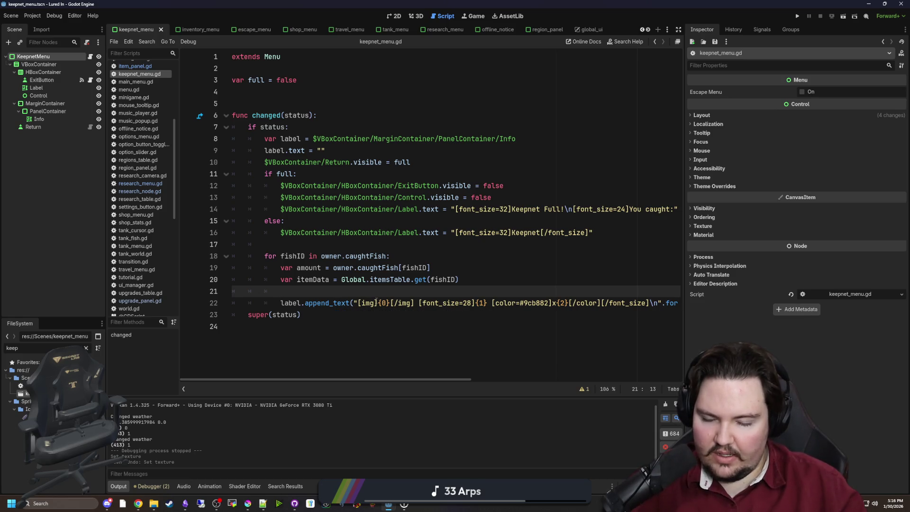
mouse_move(451, 381)
mouse_down()
mouse_move(673, 365)
mouse_move(392, 355)
mouse_up()
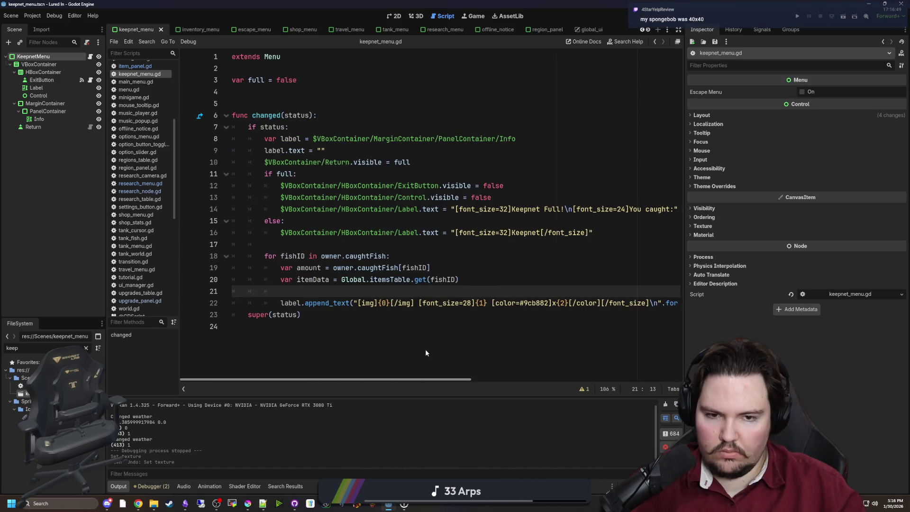
scroll(435, 355, right, 1)
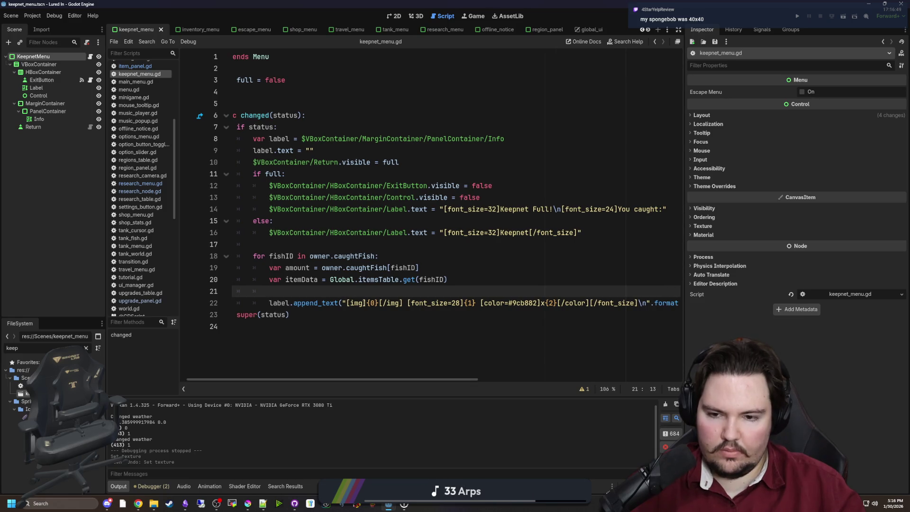
mouse_move(454, 382)
mouse_down()
mouse_move(584, 382)
mouse_move(446, 382)
mouse_up()
click(374, 303)
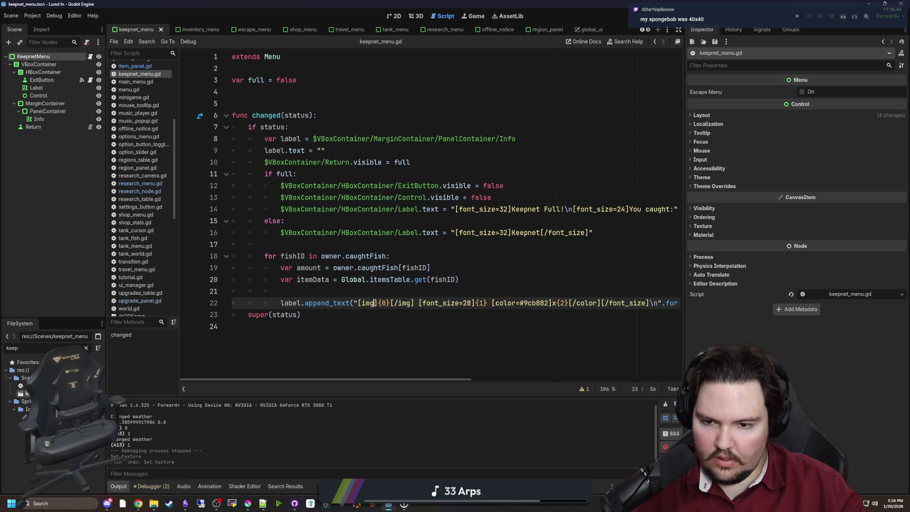
text(=32x32)
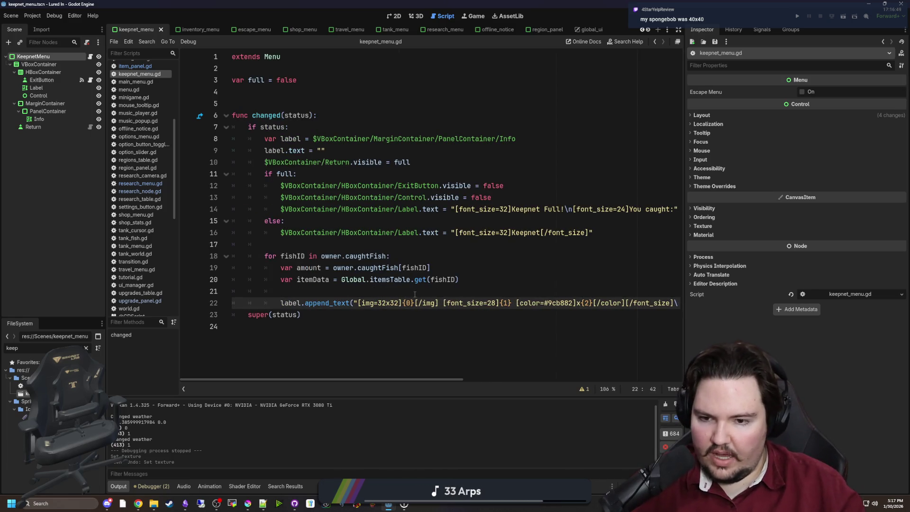
click(400, 325)
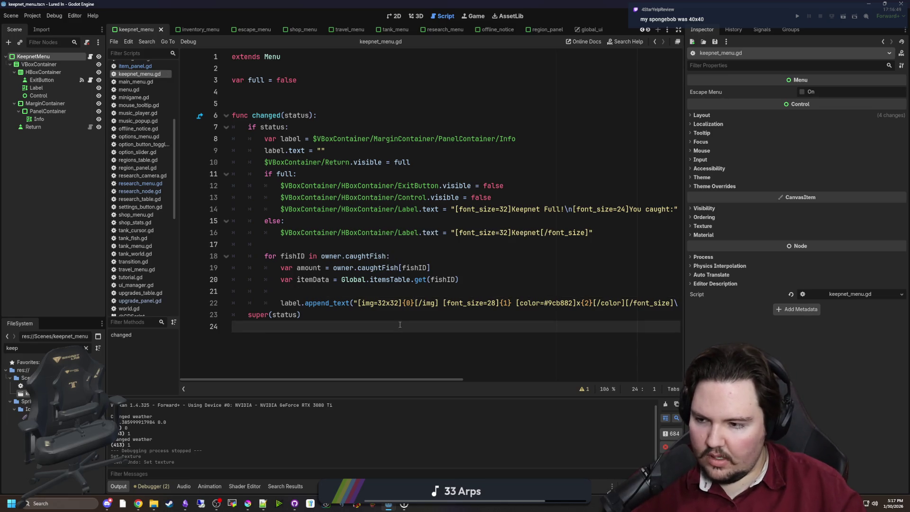
Check the keepnet menu in the Game and 2D views, then switch back to Krita.
click(467, 18)
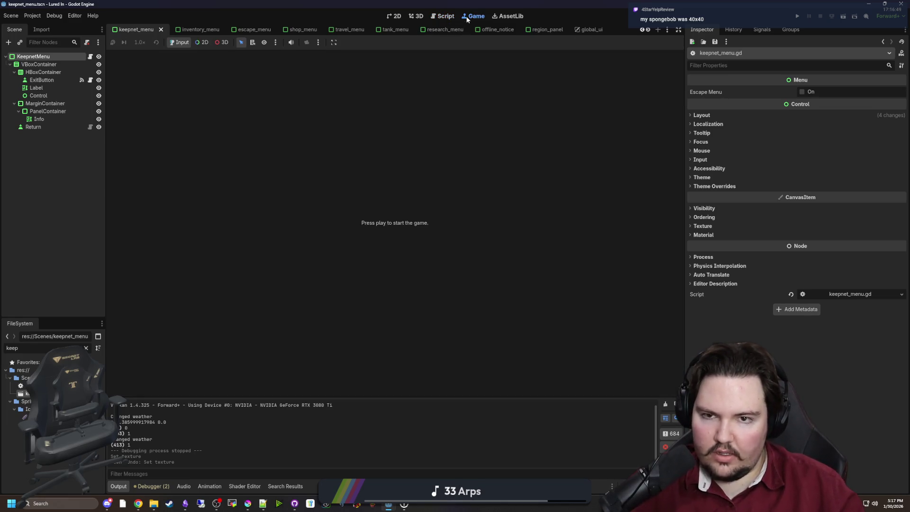
click(394, 16)
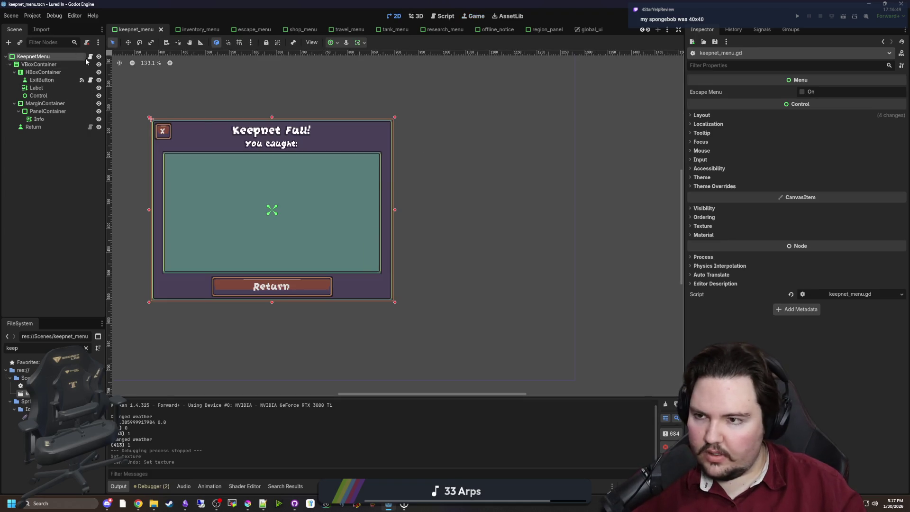
click(90, 56)
click(248, 504)
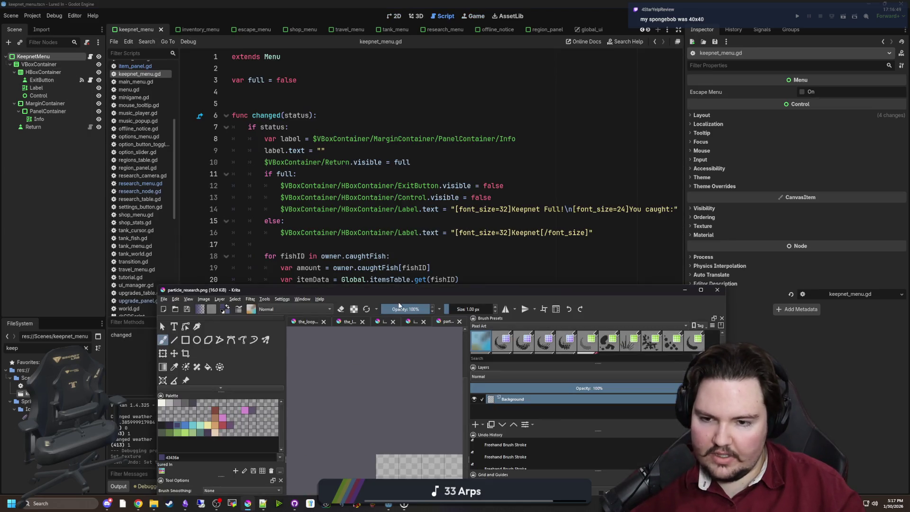
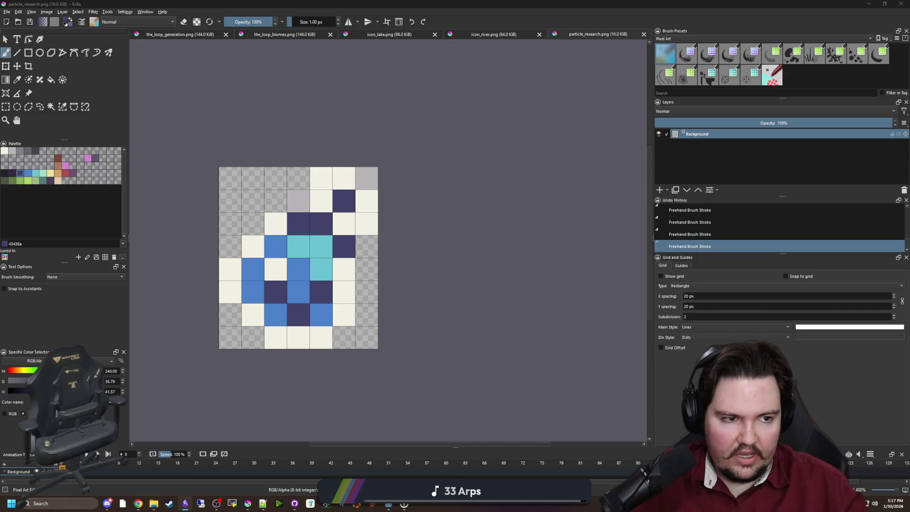
Switch from the Krita sprite canvas to the Deadlift changelog in Obsidian.
key(alt+Tab)
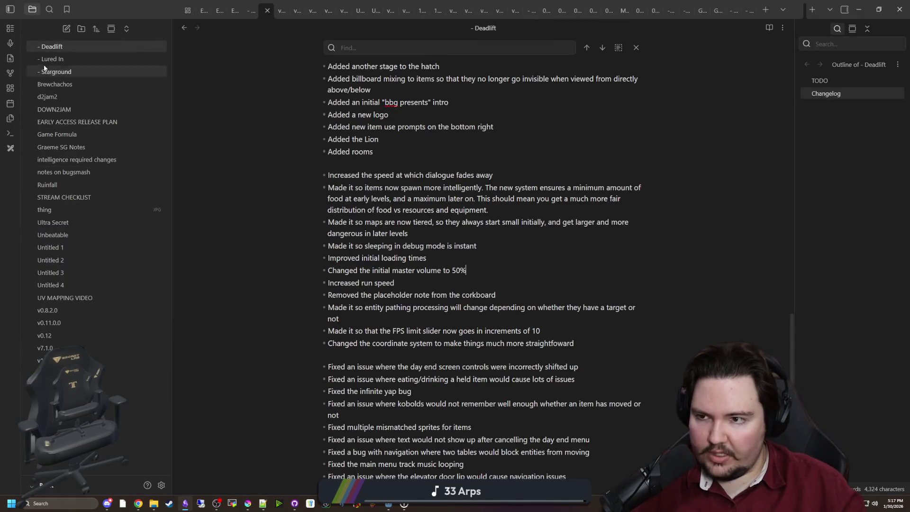
Open the Lured In note and scroll to its cheap fish checklist.
click(55, 61)
scroll(401, 304, down, 4)
scroll(401, 303, down, 15)
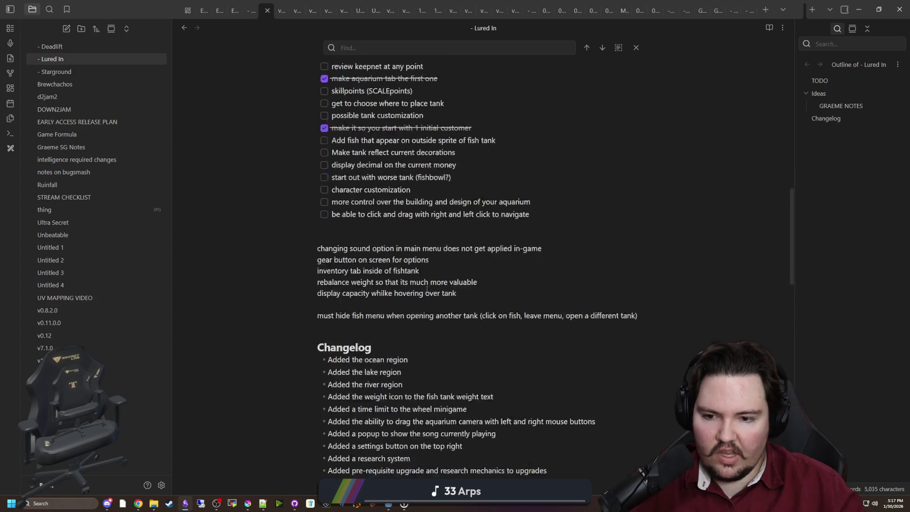
scroll(422, 331, up, 2)
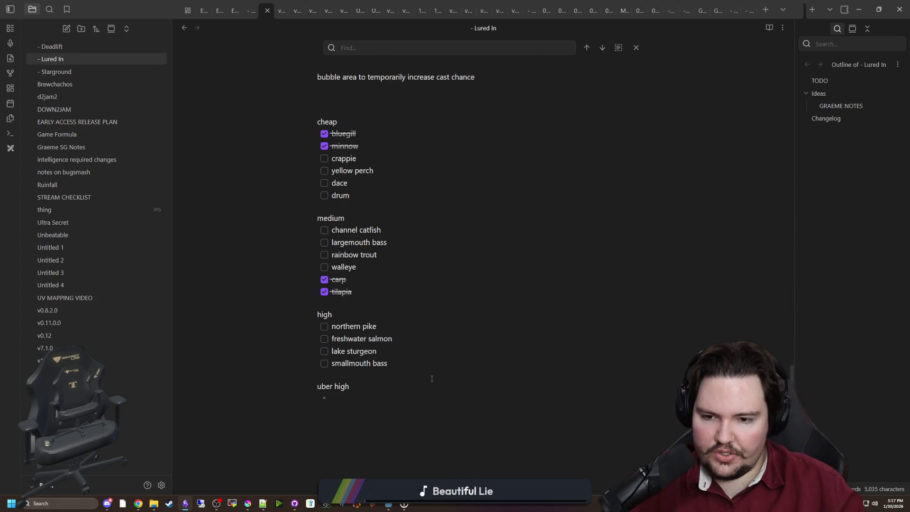
drag(398, 364, 262, 107)
click(420, 211)
scroll(420, 211, up, 2)
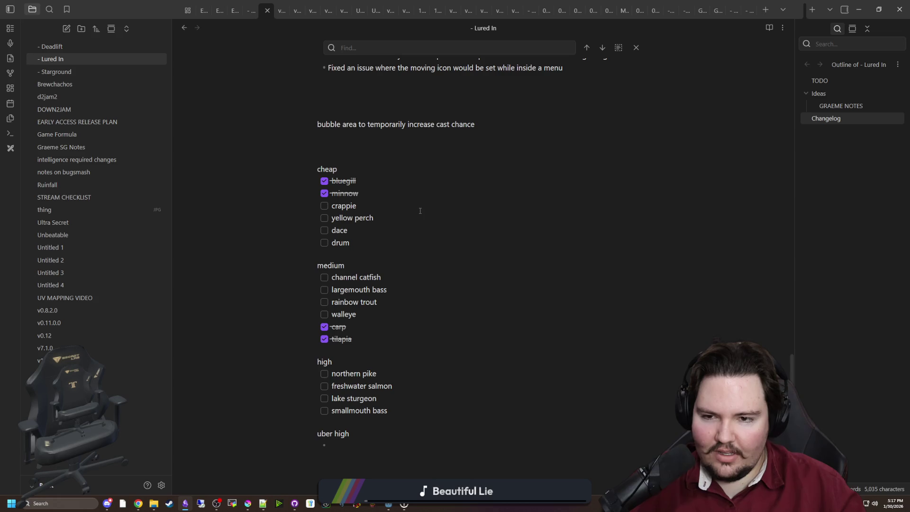
Add an unchecked 'goldfish' item below minnow in the cheap list.
click(378, 196)
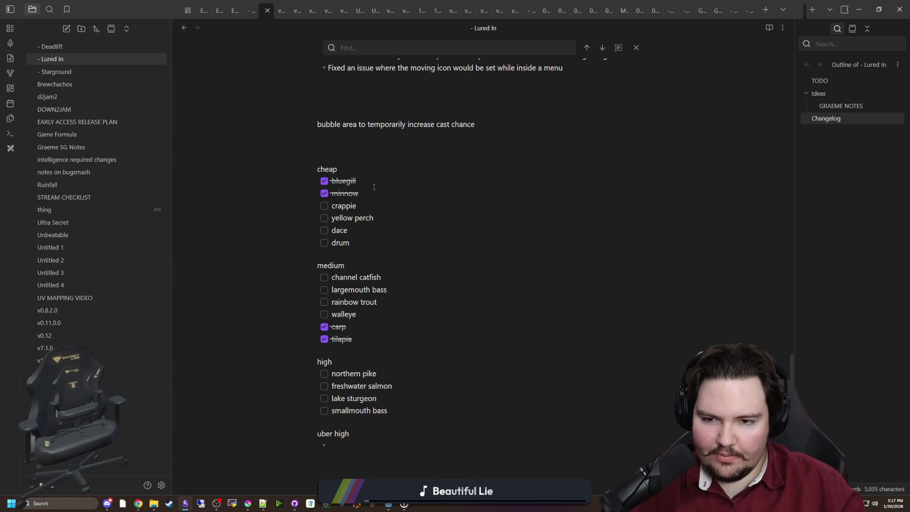
key(Return)
key(Return)
key(Return)
key(Return)
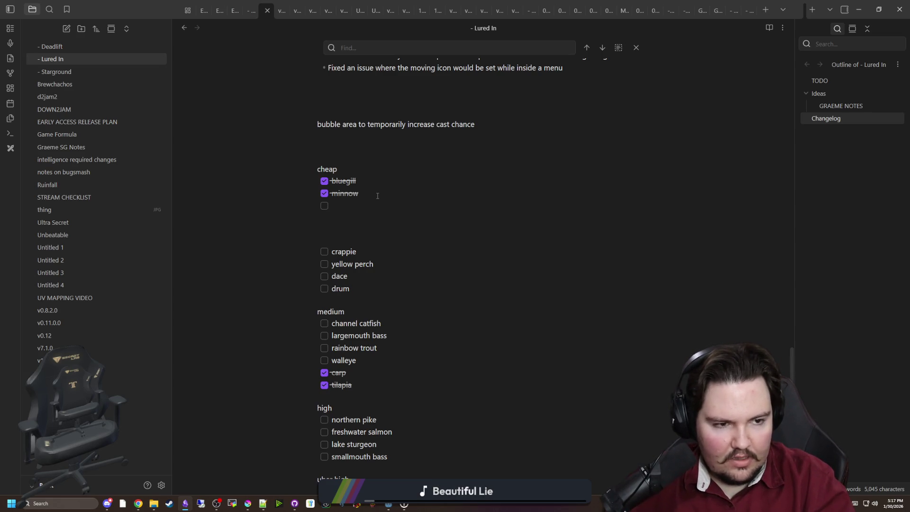
text(golfish)
key(Return)
key(BackSpace)
key(BackSpace)
key(BackSpace)
key(BackSpace)
text(dfish)
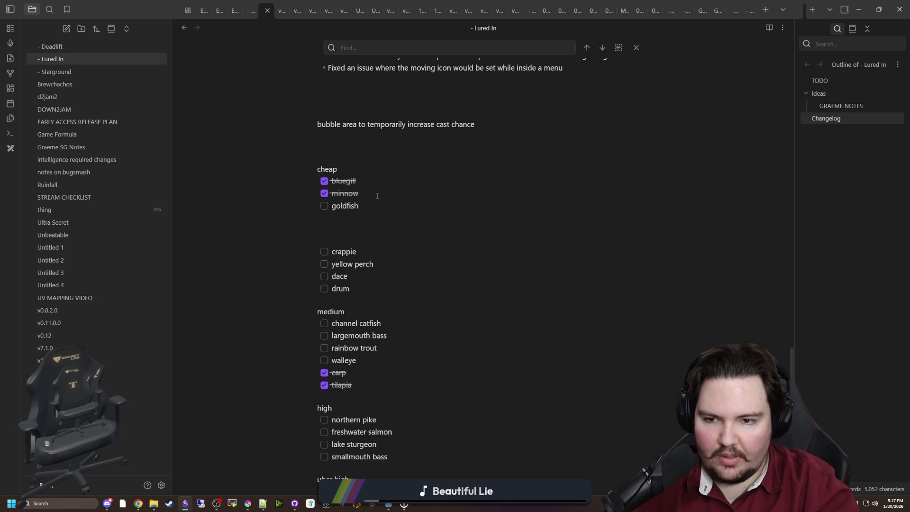
key(Return)
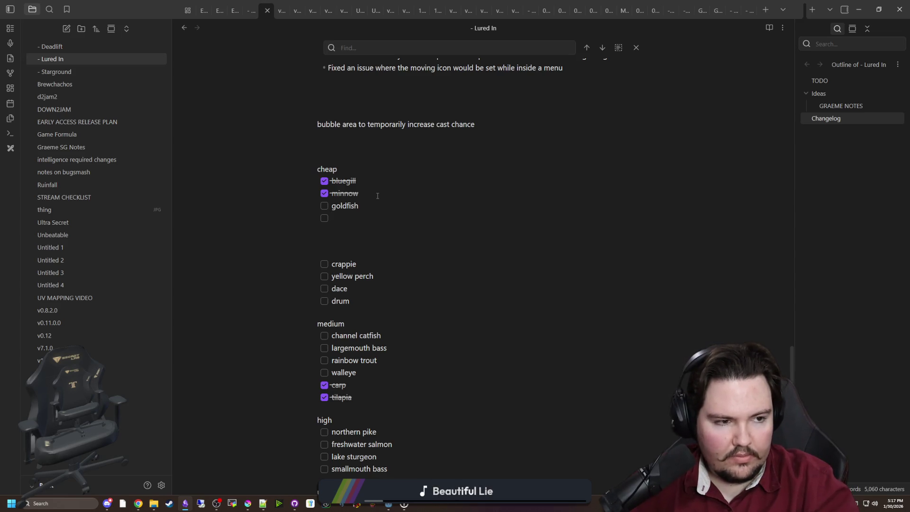
Rename the cheap, medium and high headings to pond, lake and river.
double_click(329, 169)
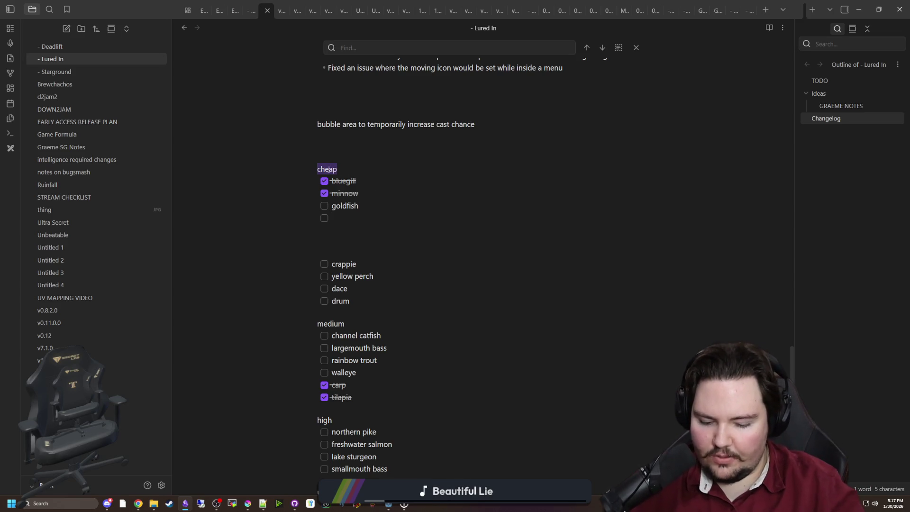
text(pond)
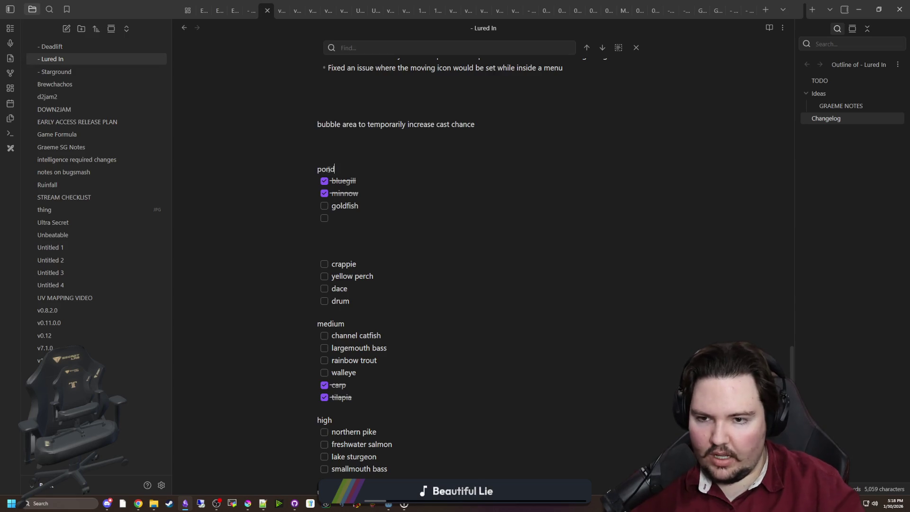
double_click(329, 323)
text(lake)
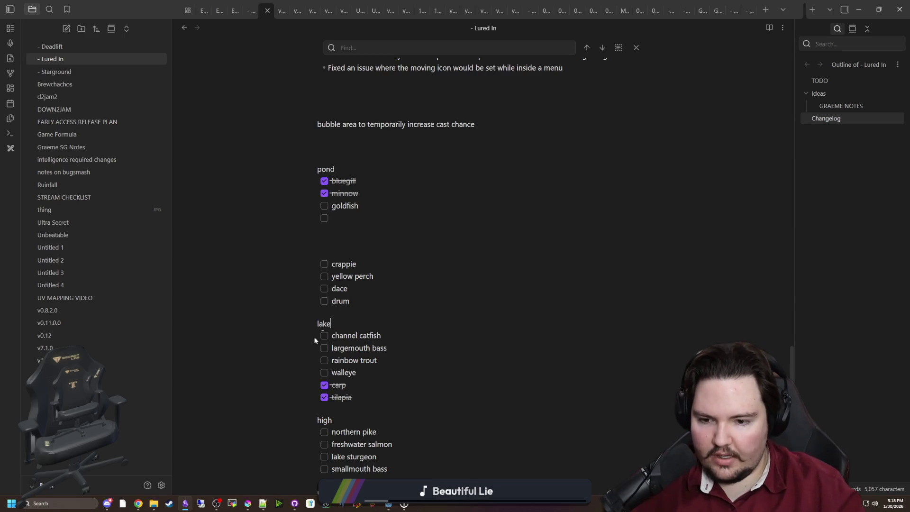
double_click(322, 418)
text(river)
Insert blank lines above uber high and above the pond list.
scroll(321, 417, down, 2)
click(332, 385)
key(Return)
key(Return)
key(Return)
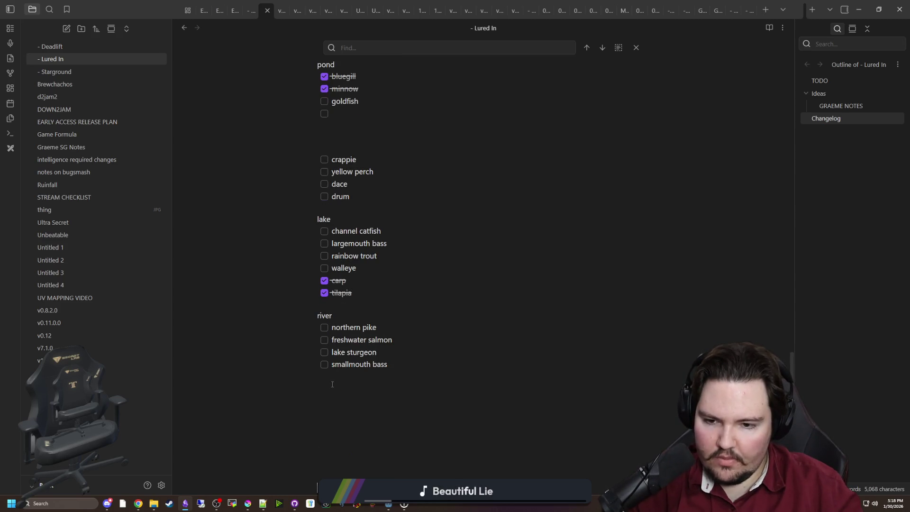
scroll(334, 341, up, 3)
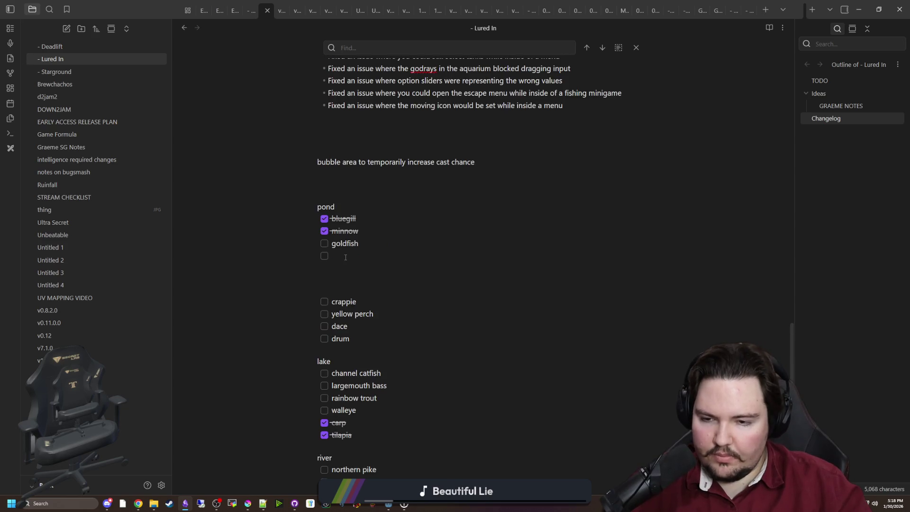
key(Return)
key(Return)
key(Return)
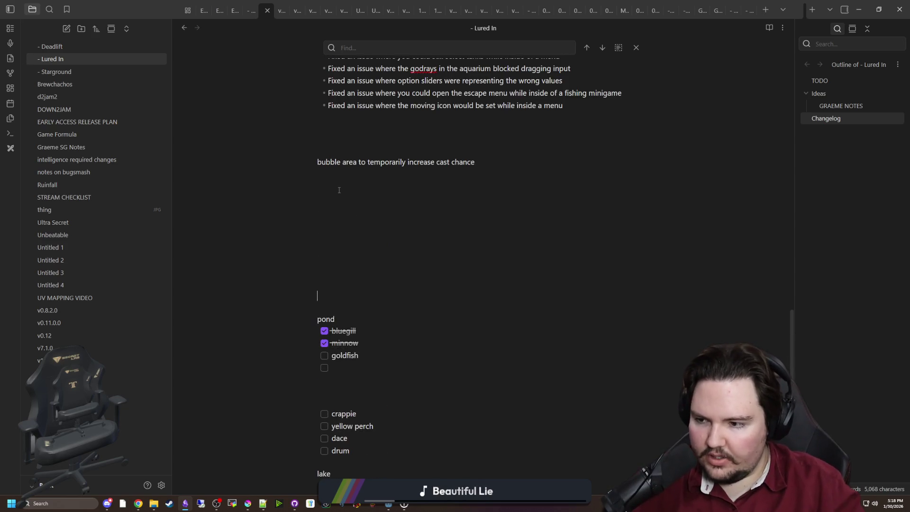
Add a 'final:' section with a pond heading and a first checklist item, bluegill.
key(Up)
key(Up)
key(Up)
text(final:)
key(Return)
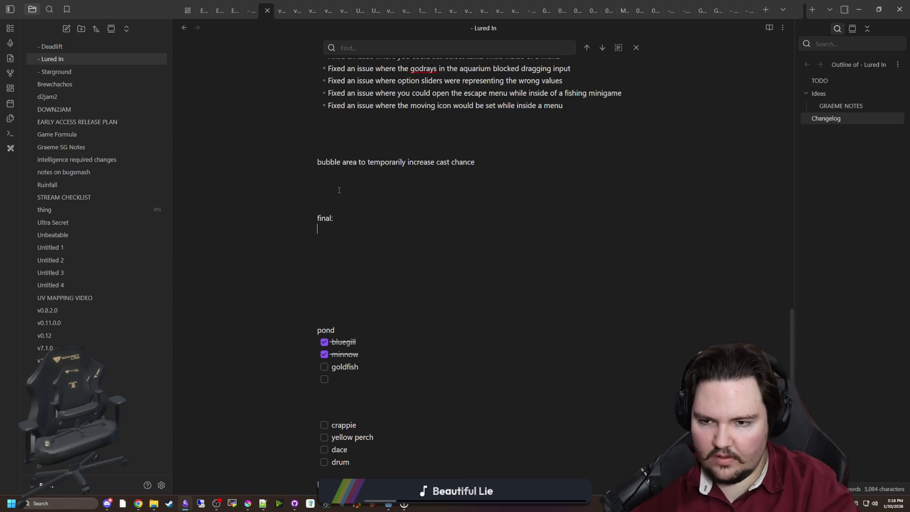
text(nd)
key(Return)
key(ctrl+l)
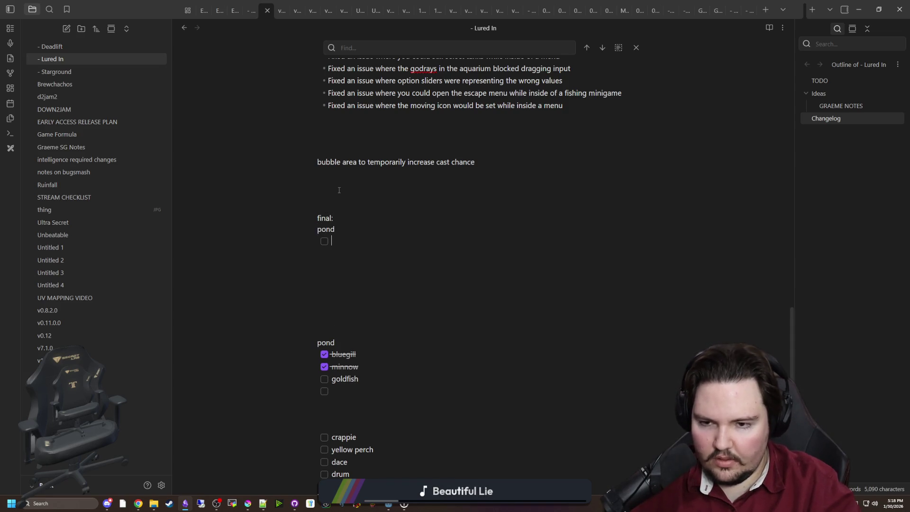
text(bluegill)
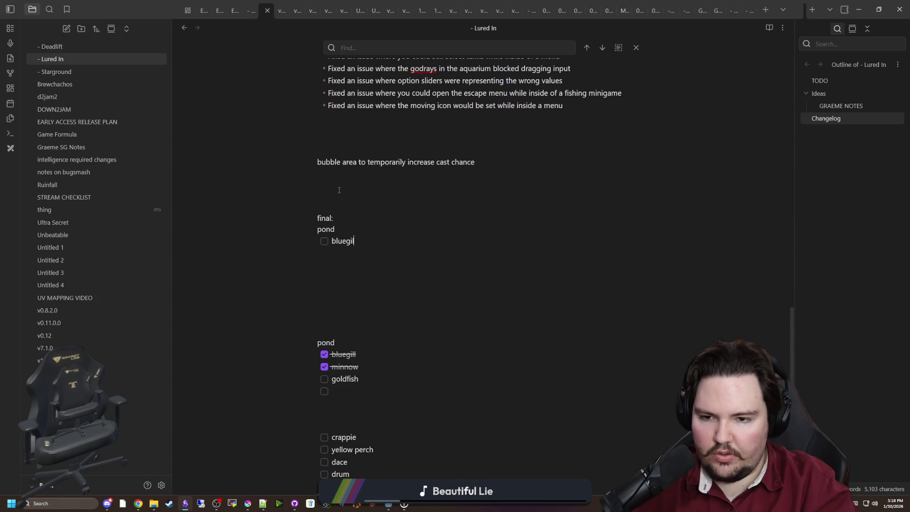
key(Return)
Add minnow, goldfish, koi and carp to the pond checklist, then switch to the dogfish results.
text(minnow)
key(Return)
text(goldfis)
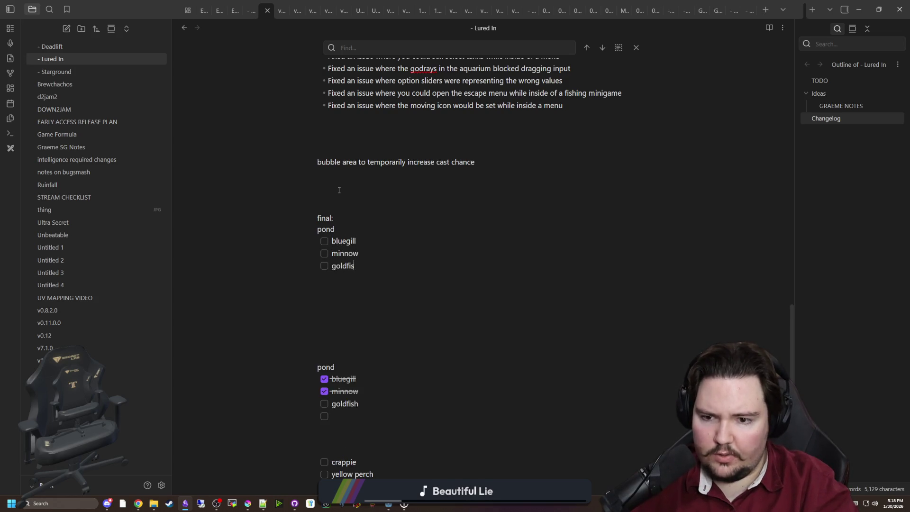
text(h)
key(Return)
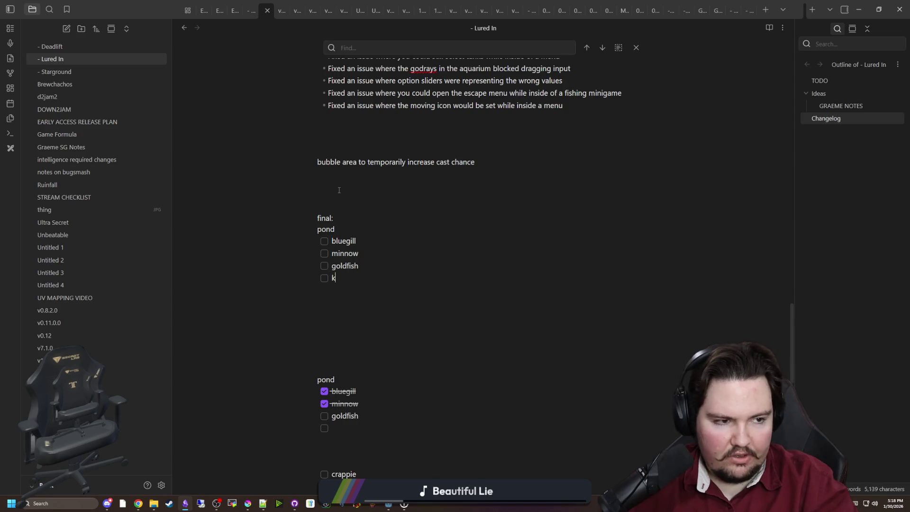
text(oi)
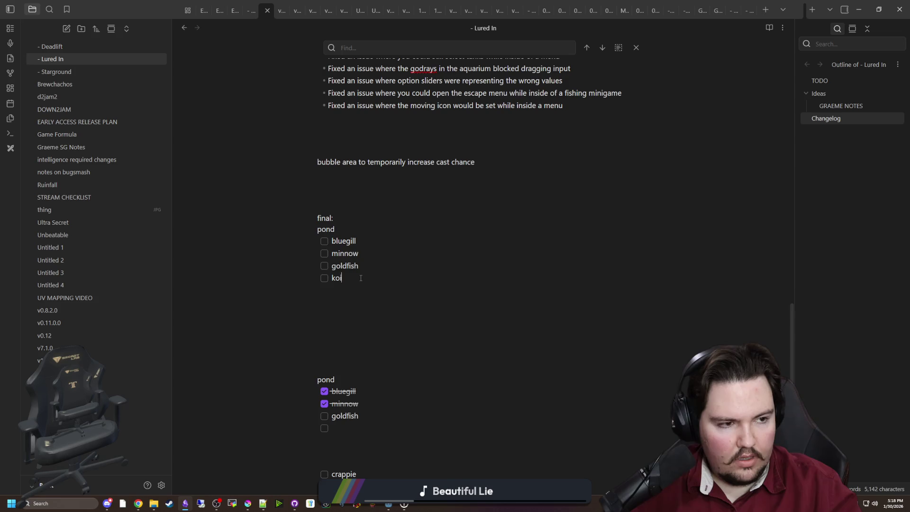
key(Return)
text(carp)
key(Return)
key(BackSpace)
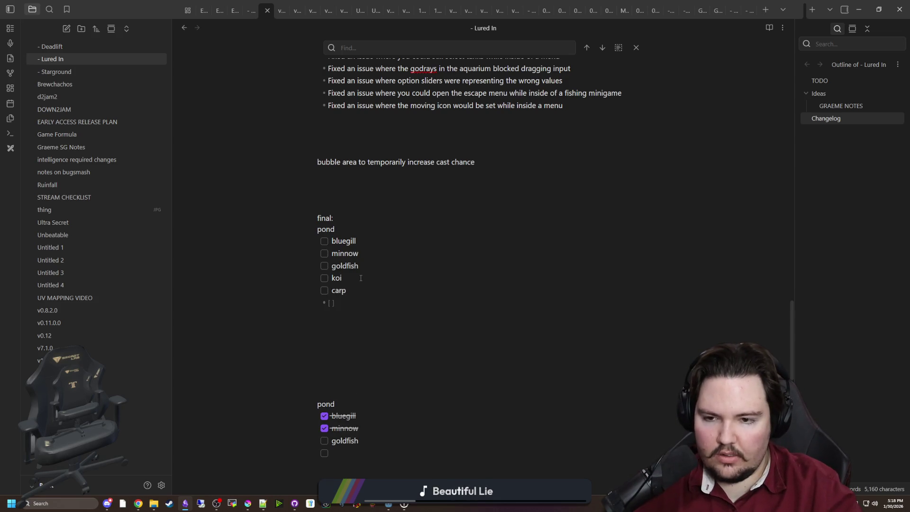
key(BackSpace)
key(BackSpace)
key(BackSpace)
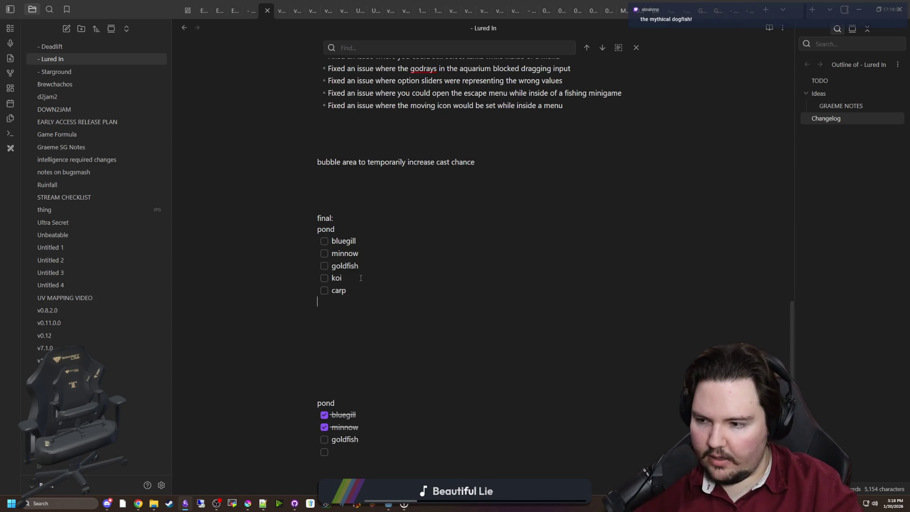
key(Return)
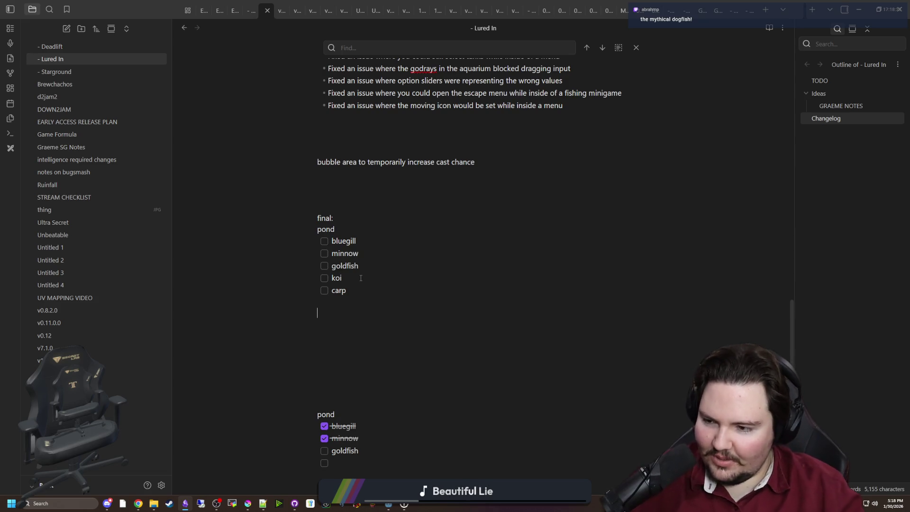
mouse_move(142, 507)
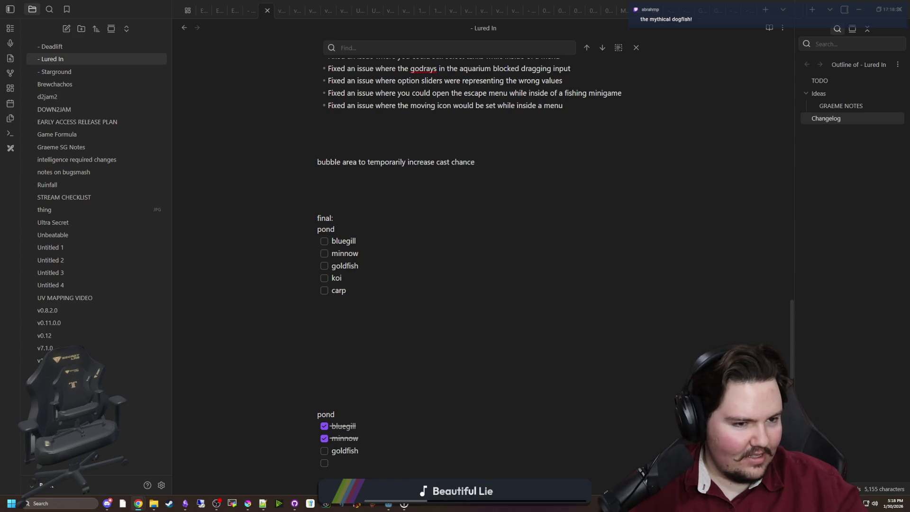
key(alt+Tab)
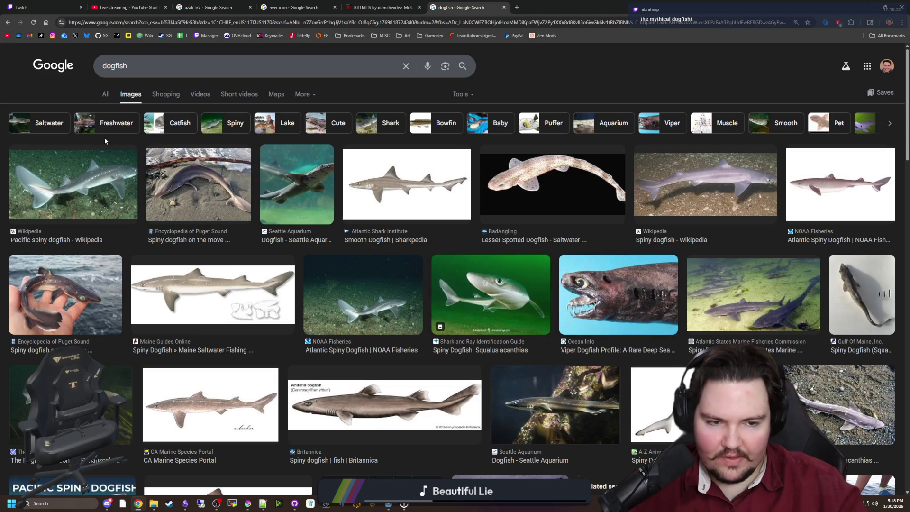
View the general Google results for dogfish.
click(106, 94)
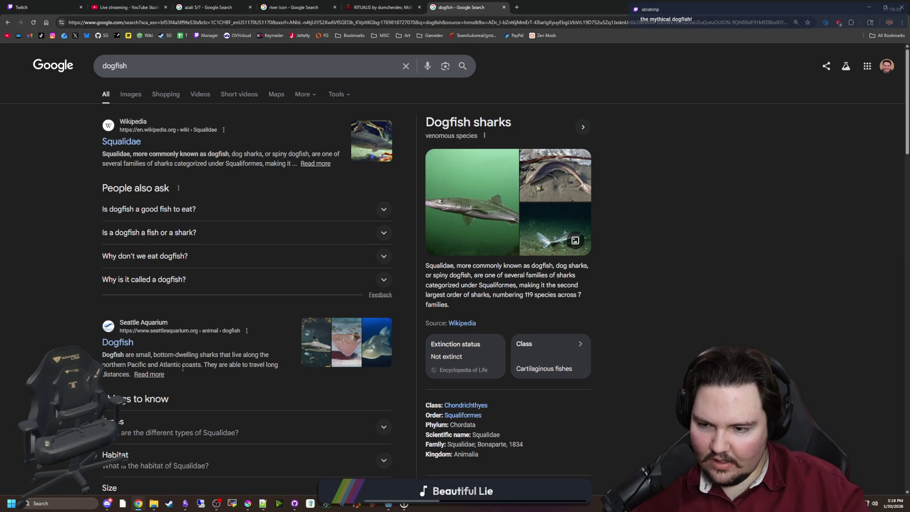
drag(152, 365, 251, 374)
click(251, 374)
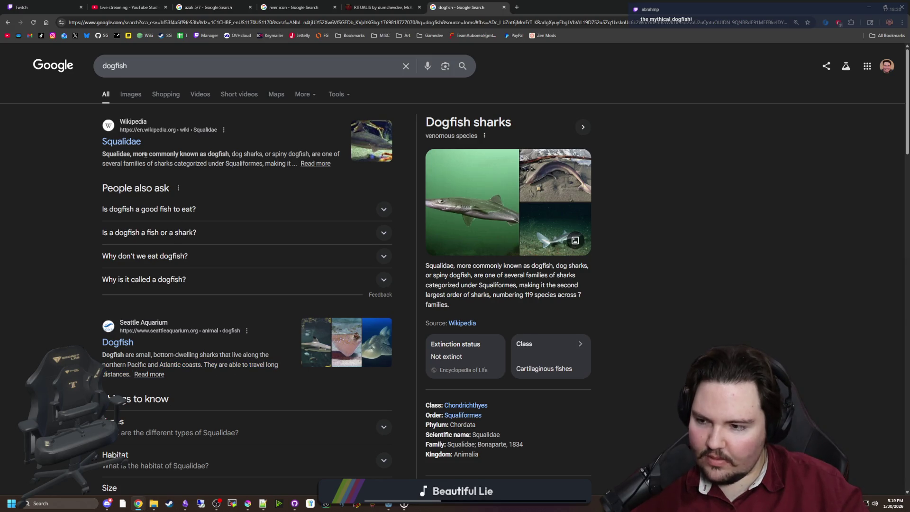
Search 'dogfish webfishing', preview the Unidentified Fish Object image, and return to Obsidian.
click(161, 64)
text(webfish)
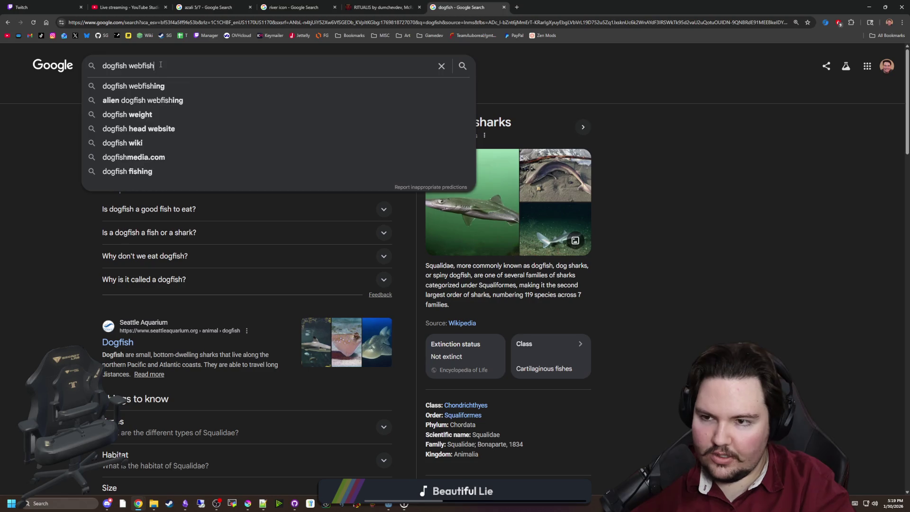
text(ing)
key(Return)
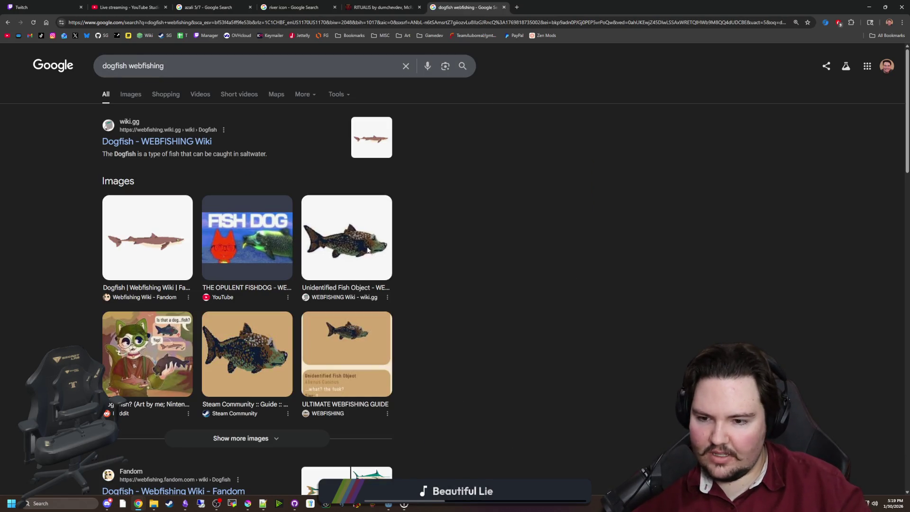
click(368, 251)
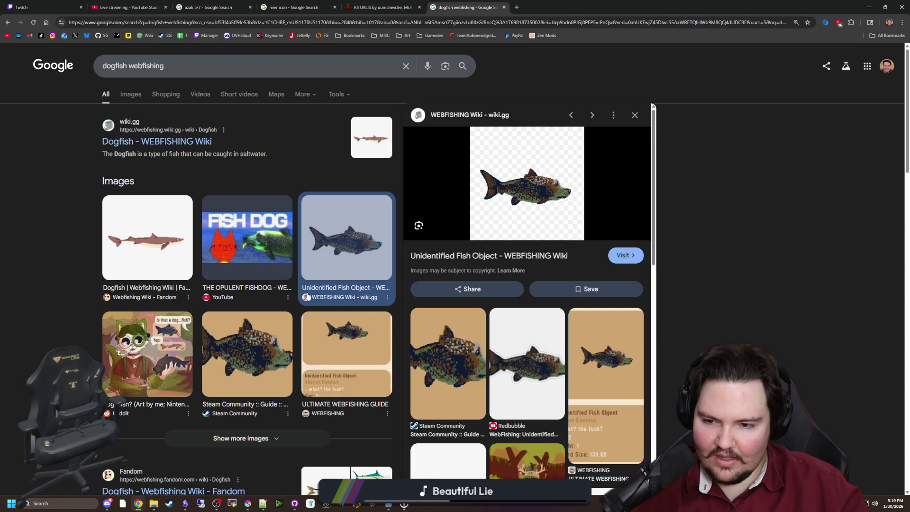
key(alt+Tab)
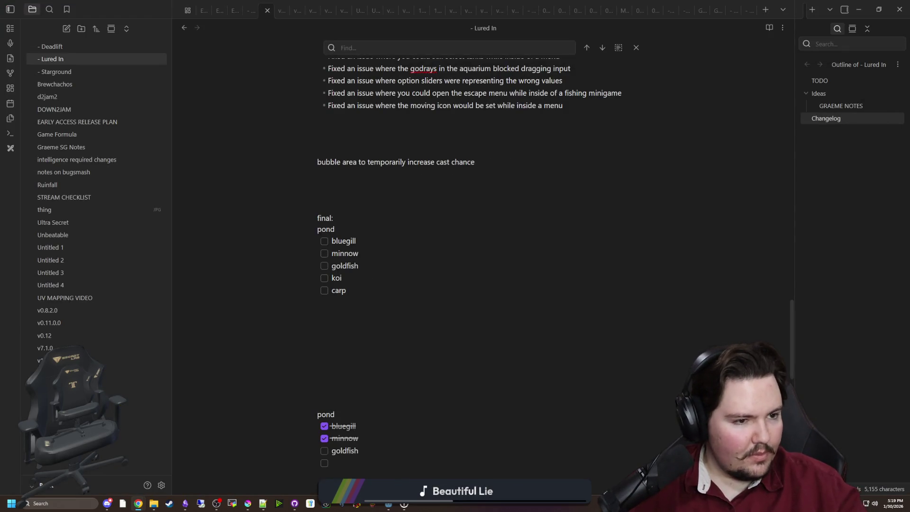
Mark carp as '(rare)' and add a 'lake' heading below the pond list.
click(547, 214)
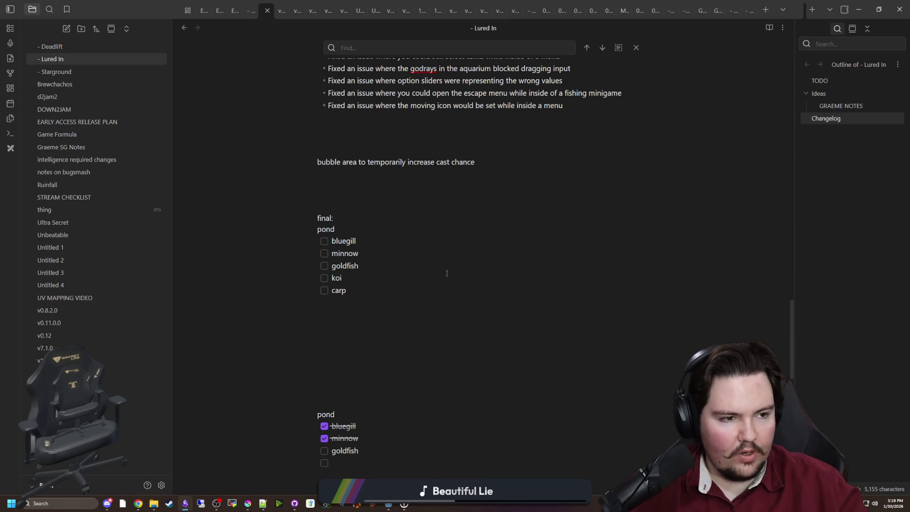
click(354, 294)
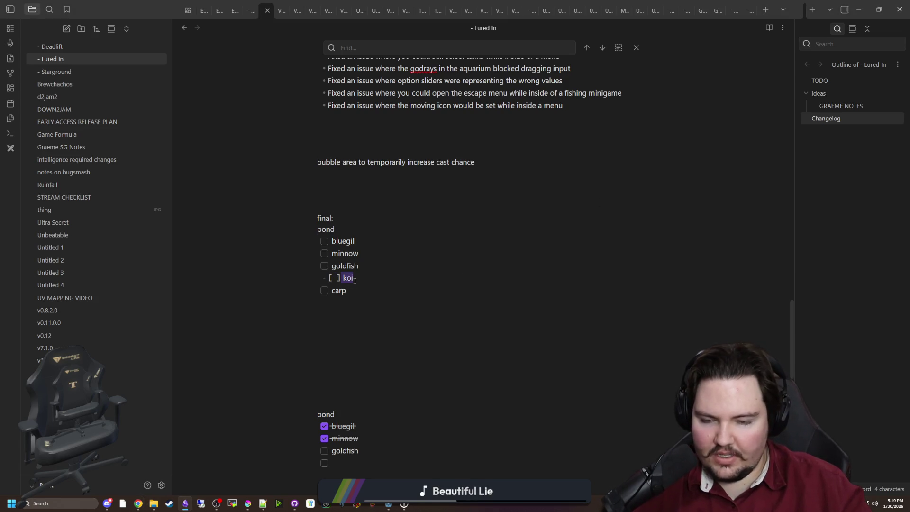
text((rare))
key(Return)
key(Return)
text(lake)
key(Return)
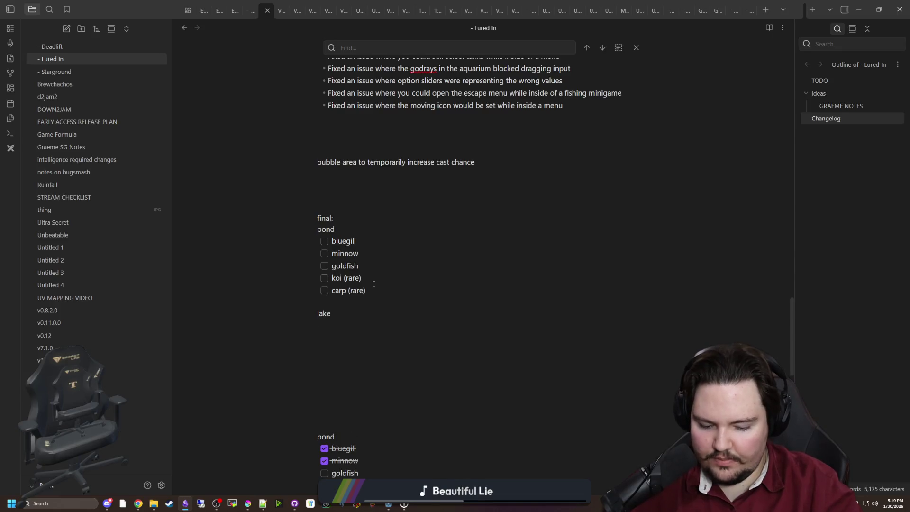
Fill the lake checklist with carp, tilapia and eel (rare).
key(ctrl+Home)
scroll(374, 327, down, 15)
scroll(374, 327, up, 15)
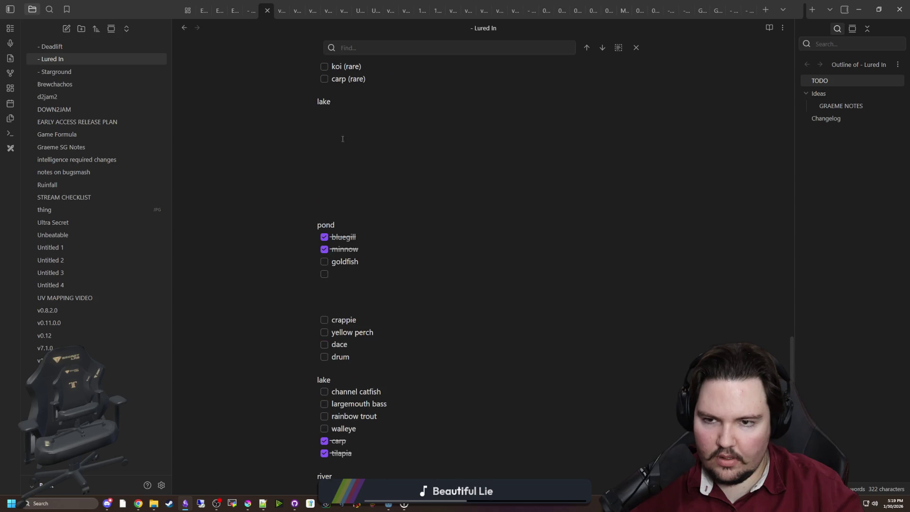
text(- [ ])
scroll(378, 172, up, 1)
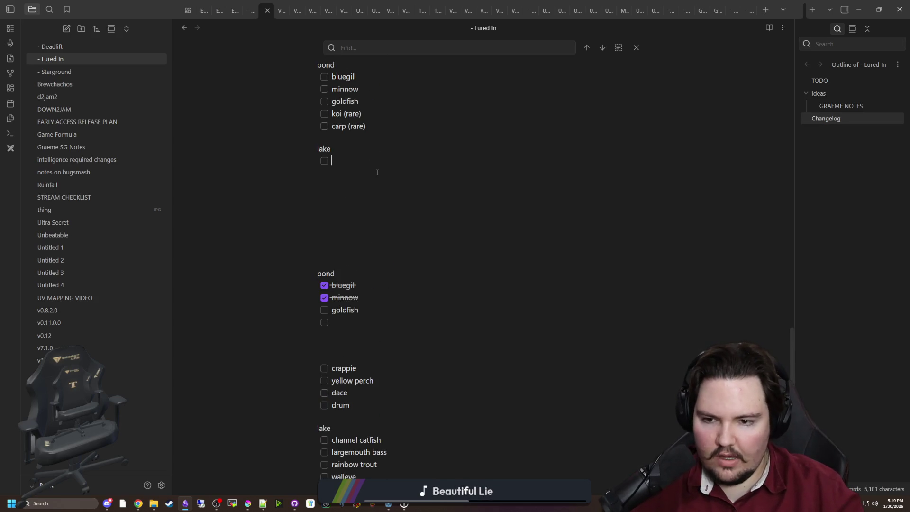
scroll(378, 172, down, 3)
text(carp)
key(Return)
text(tilapia)
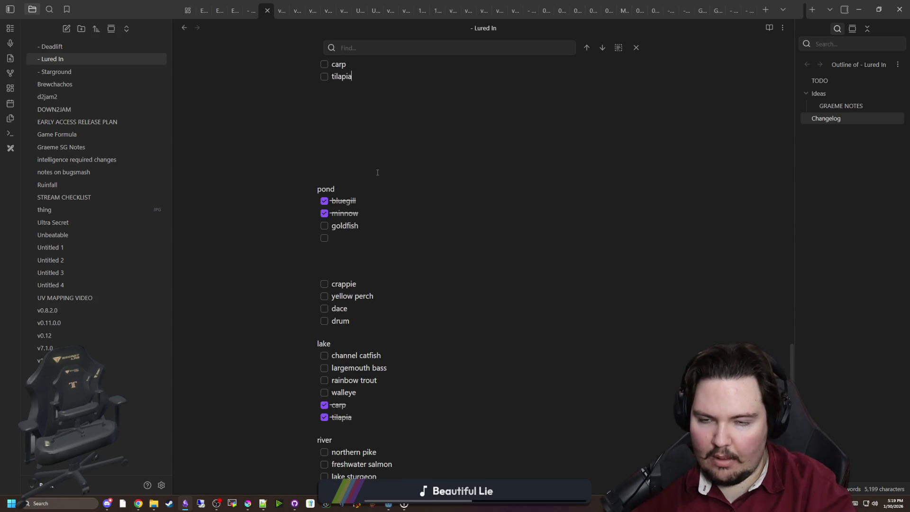
scroll(333, 204, down, 3)
scroll(433, 264, up, 6)
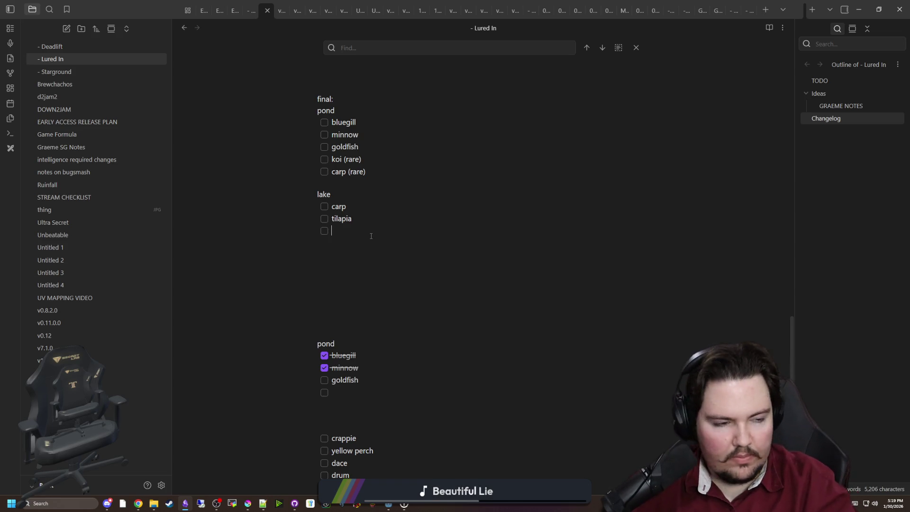
text(eel (rare))
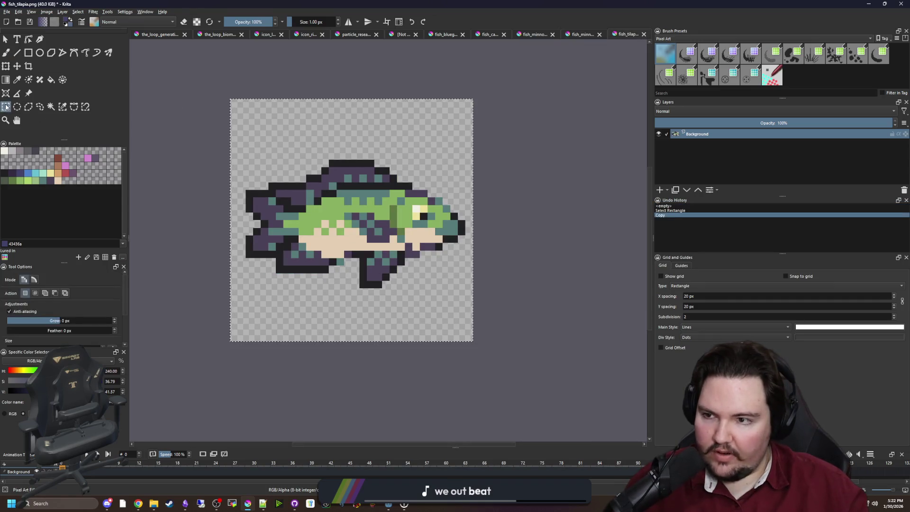
Review the bluegill, carp, minnow and tilapia documents and close the duplicate minnow document.
click(402, 34)
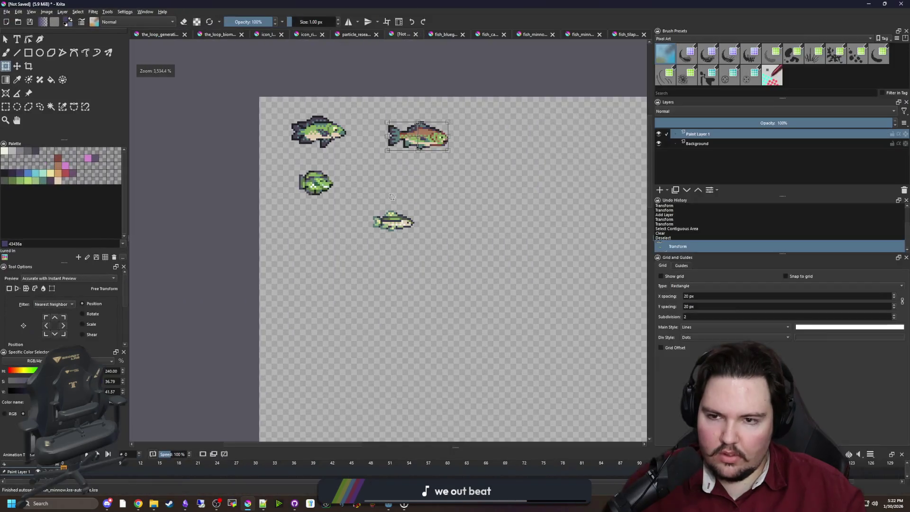
scroll(418, 118, up, 3)
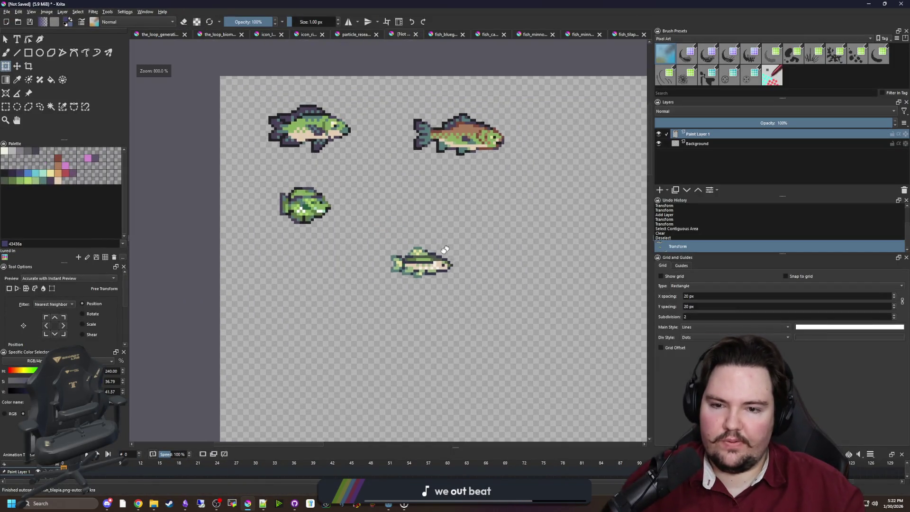
click(445, 34)
click(488, 34)
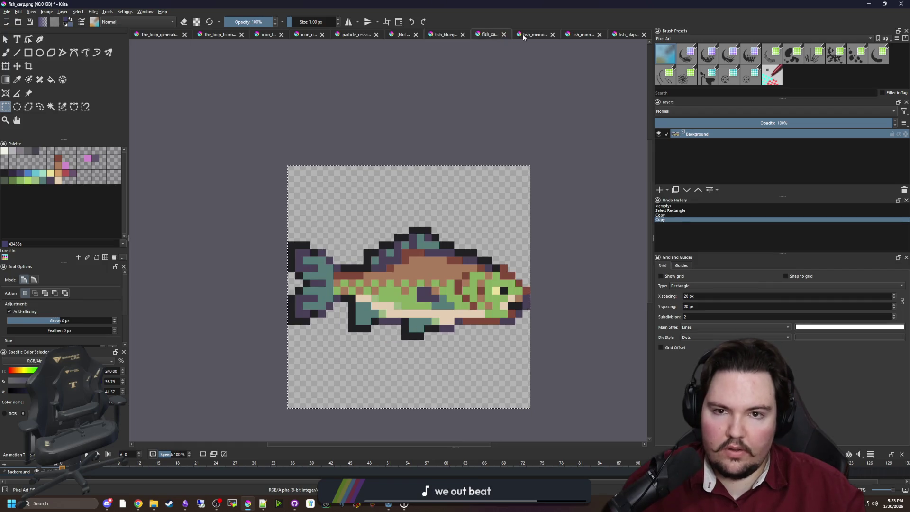
click(525, 35)
click(583, 34)
click(624, 34)
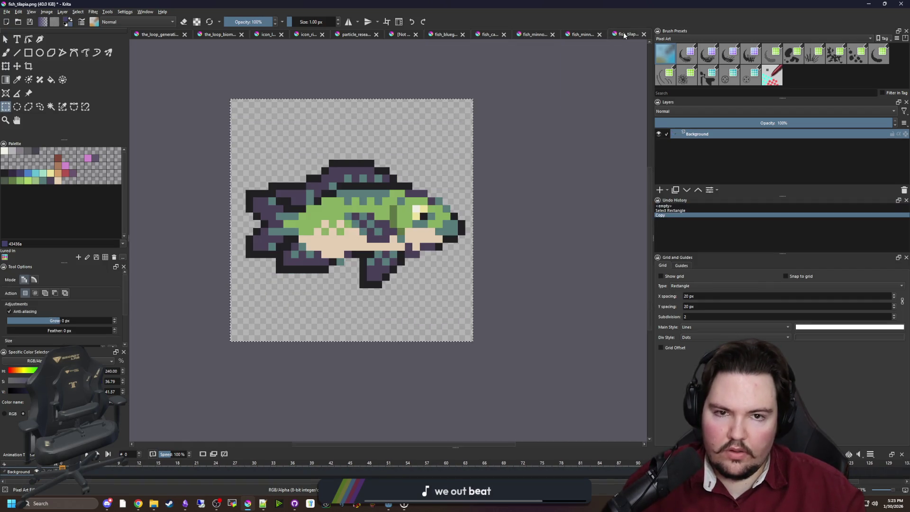
click(599, 34)
click(429, 34)
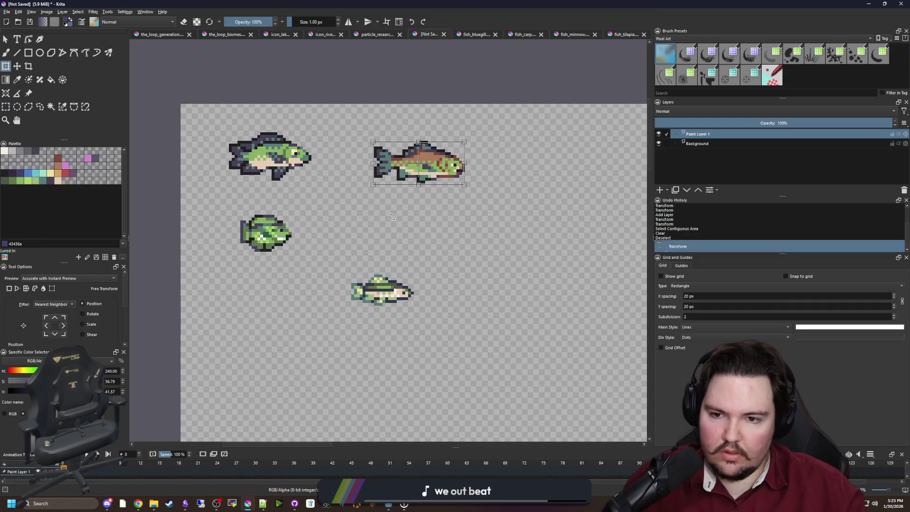
Apply the carp sprite's move on the unsaved sheet and clear the selection.
key(Return)
key(ctrl+r)
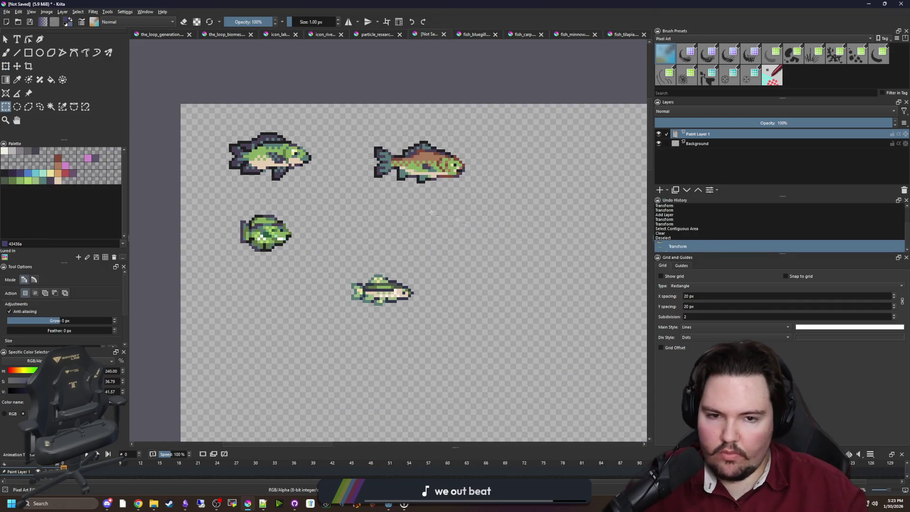
click(700, 295)
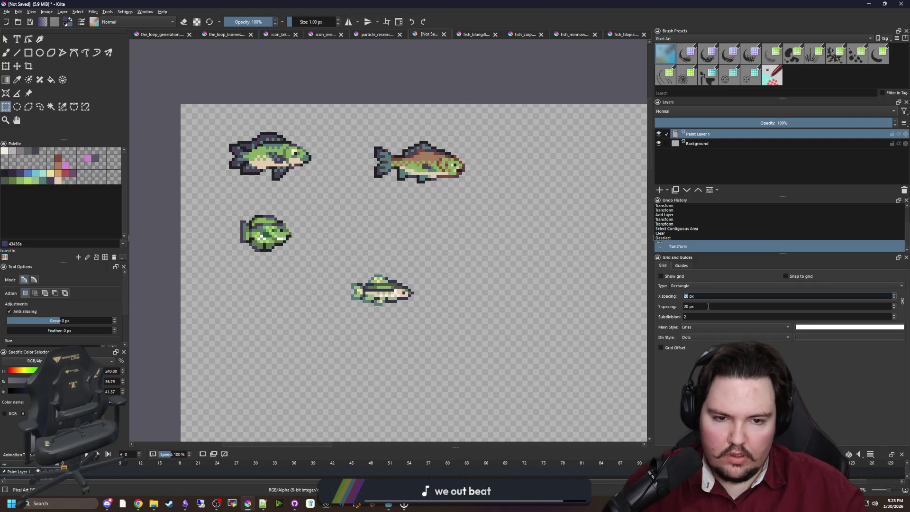
click(354, 209)
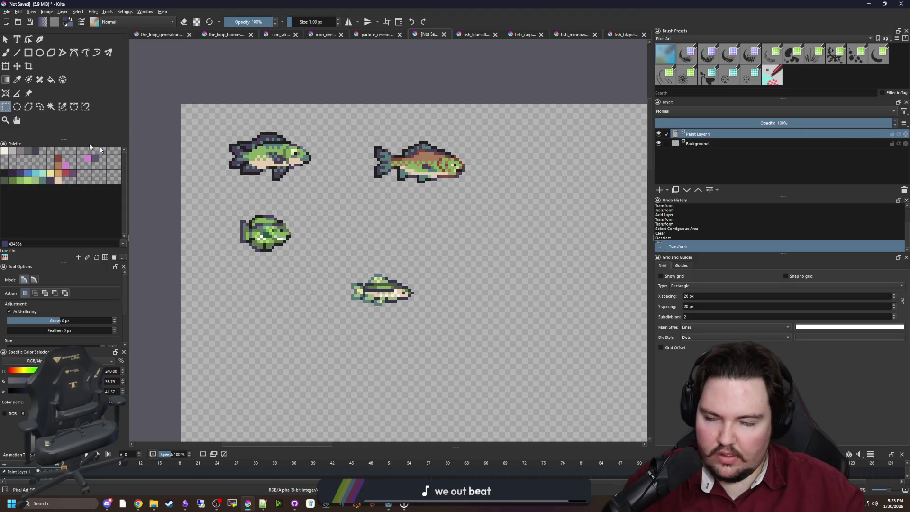
click(315, 217)
scroll(263, 221, up, 2)
scroll(268, 210, down, 3)
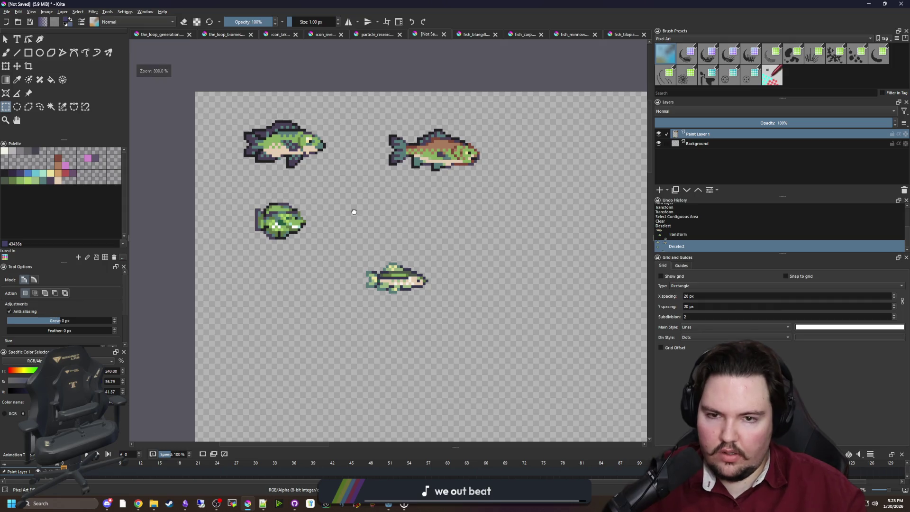
drag(354, 211, 342, 216)
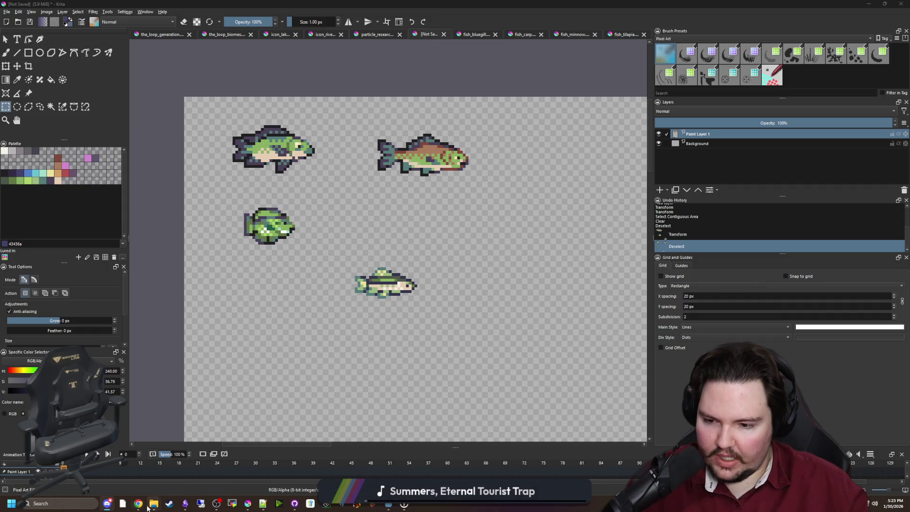
mouse_move(145, 506)
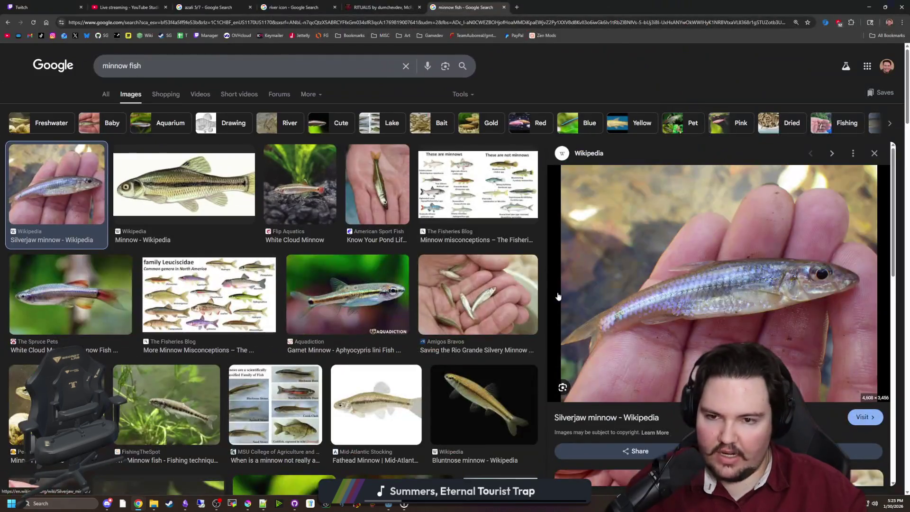
Preview the photo of a handful of silvery minnows, then return to the Krita sheet.
click(478, 294)
key(alt+Tab)
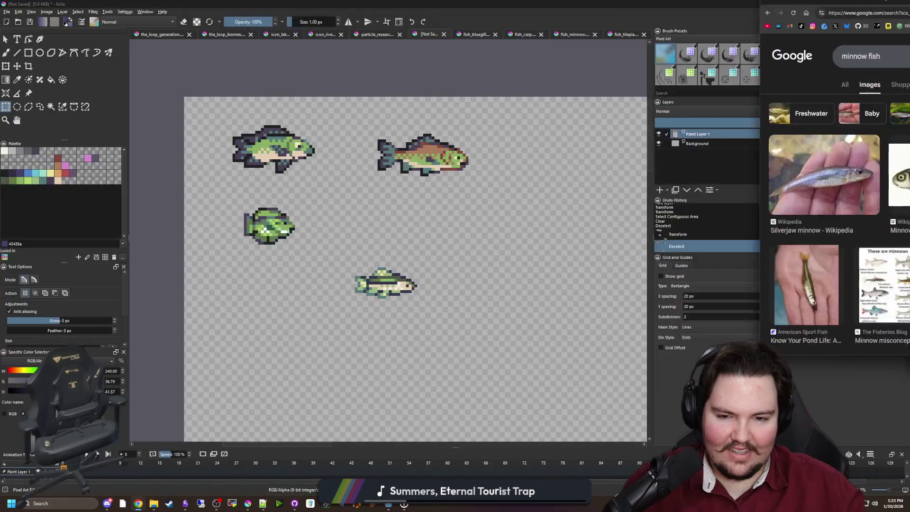
scroll(397, 274, up, 5)
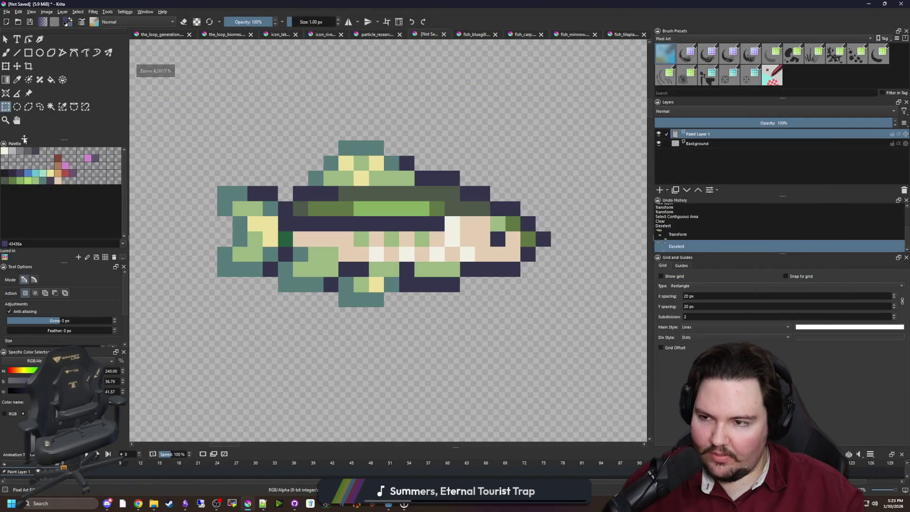
Copy the small green fish and place the copy on the right side of the sheet.
scroll(223, 307, down, 1)
drag(223, 307, 469, 182)
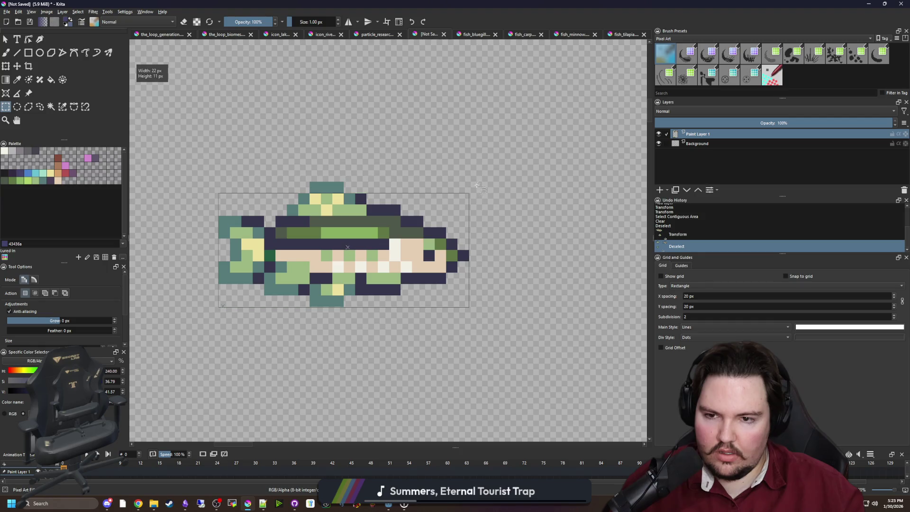
key(ctrl+c)
scroll(407, 223, down, 4)
key(ctrl+t)
drag(407, 223, 485, 132)
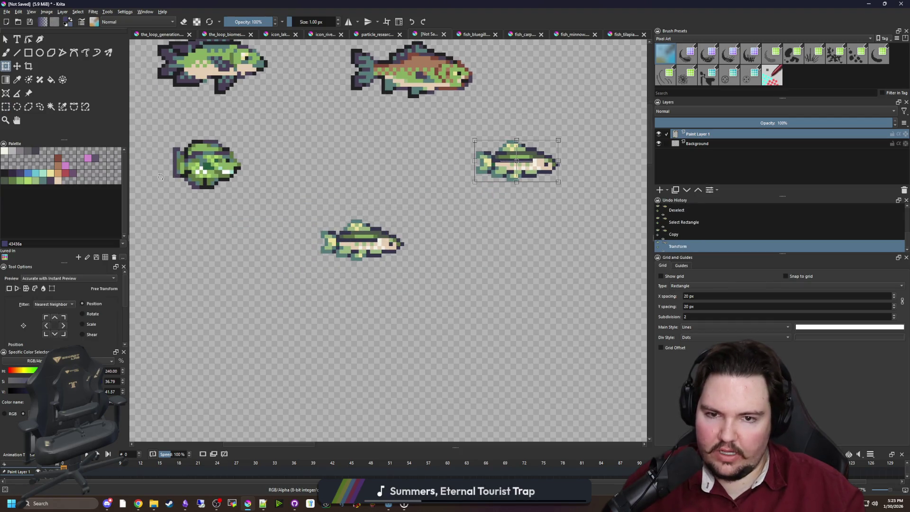
key(ctrl+r)
click(378, 255)
scroll(378, 255, up, 2)
scroll(378, 255, up, 3)
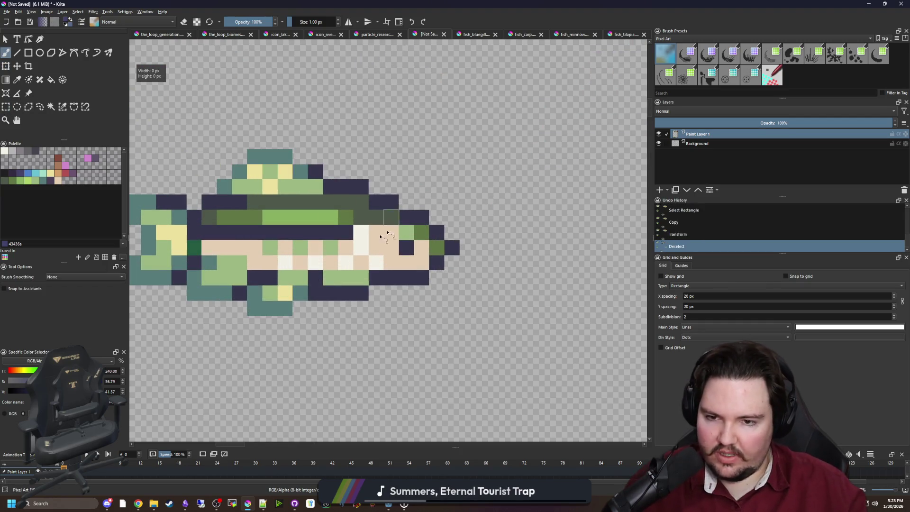
Narrow the original green fish's body with a transform and deselect.
key(p)
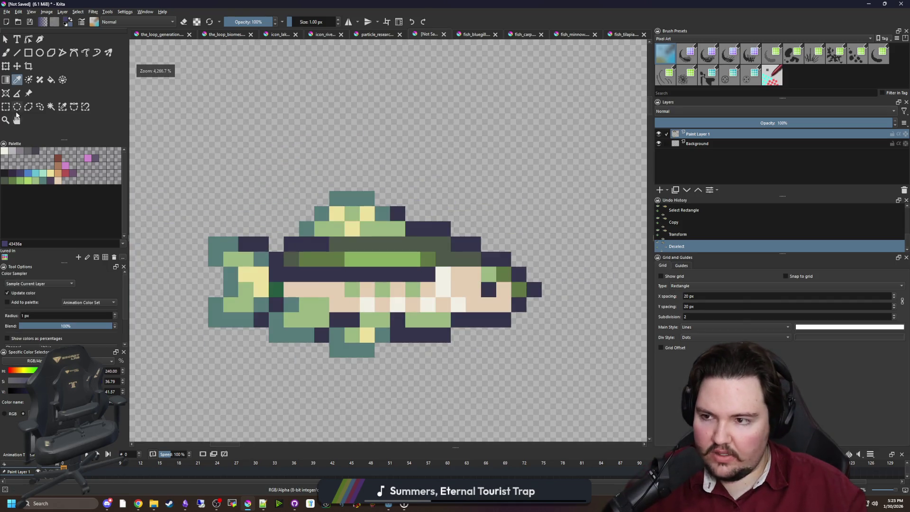
key(ctrl+r)
mouse_move(207, 191)
mouse_down()
mouse_move(556, 371)
mouse_move(542, 373)
mouse_move(443, 316)
mouse_move(440, 302)
mouse_move(448, 314)
mouse_up()
key(ctrl+t)
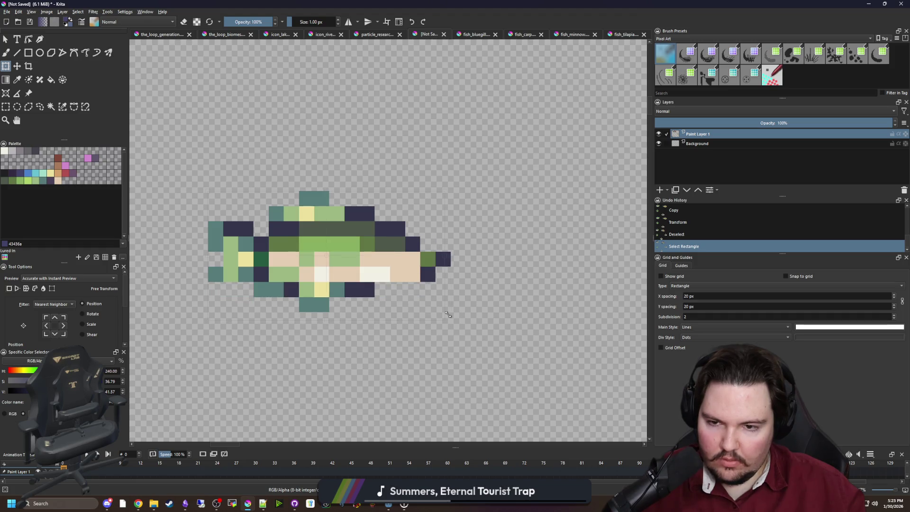
key(Return)
key(ctrl+shift+a)
scroll(316, 278, up, 1)
Redraw the fish's dark outline along belly, snout and top edge, erasing stray pixels.
key(b)
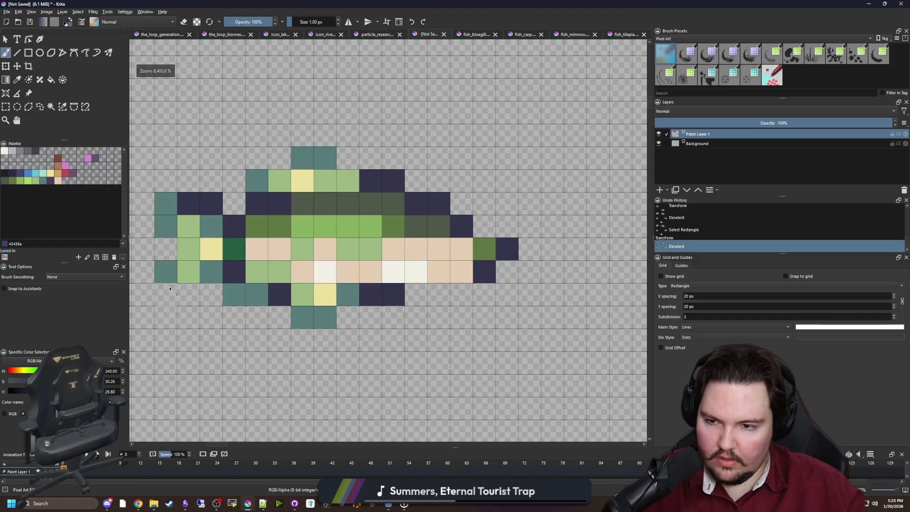
drag(170, 289, 214, 293)
key(e)
click(231, 294)
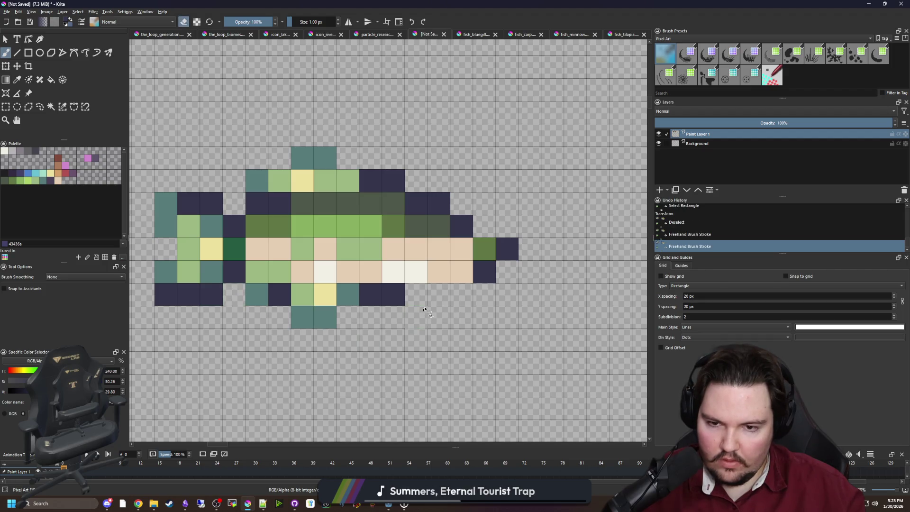
drag(417, 294, 462, 294)
click(484, 249)
key(e)
click(507, 249)
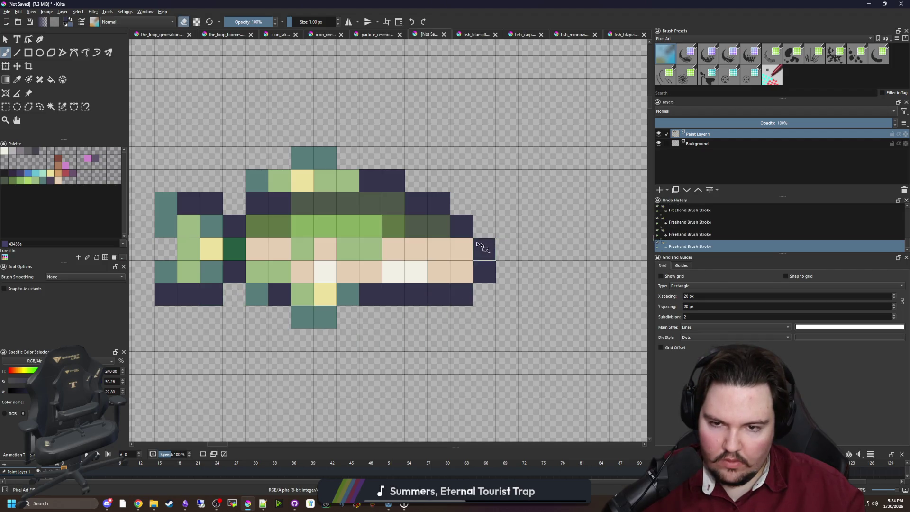
key(e)
mouse_move(259, 180)
mouse_down()
mouse_move(321, 154)
mouse_move(356, 174)
mouse_up()
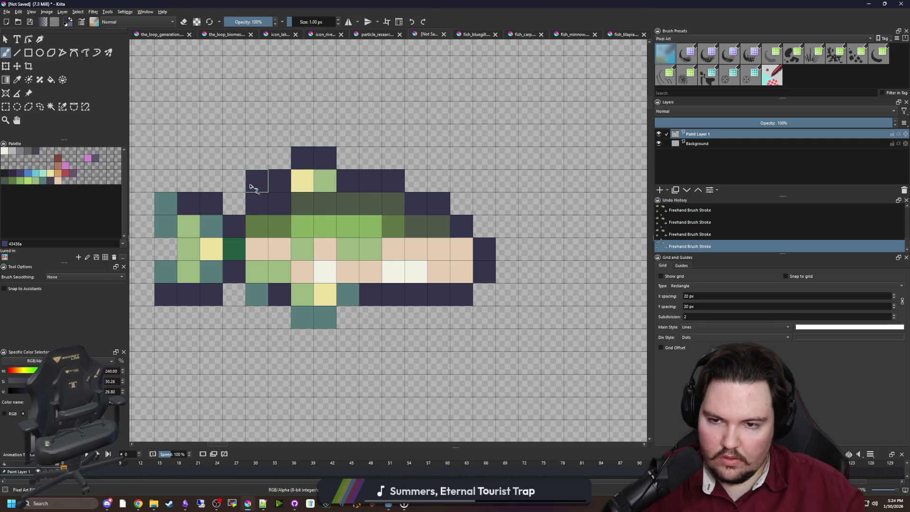
click(438, 255)
Paint the small fish's middle row peach, then run a dark navy stripe along it.
scroll(431, 305, down, 6)
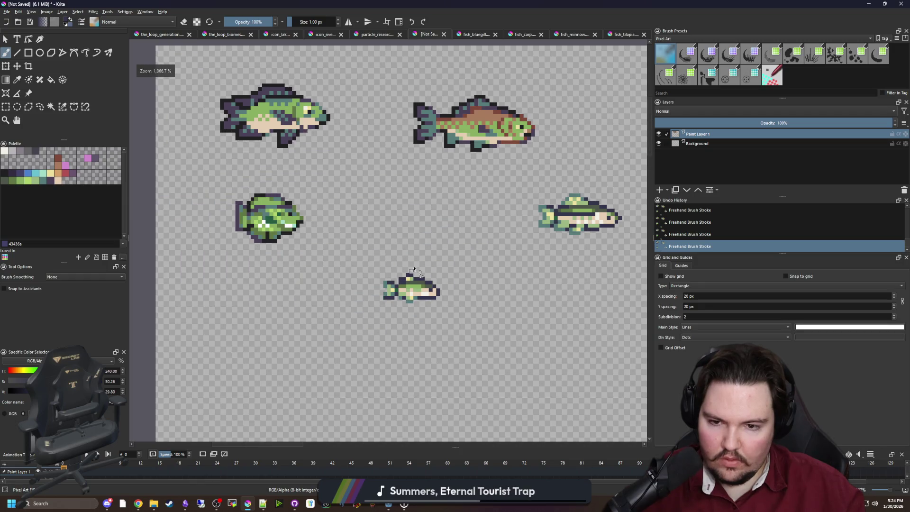
scroll(432, 286, up, 6)
ctrl+click(421, 287)
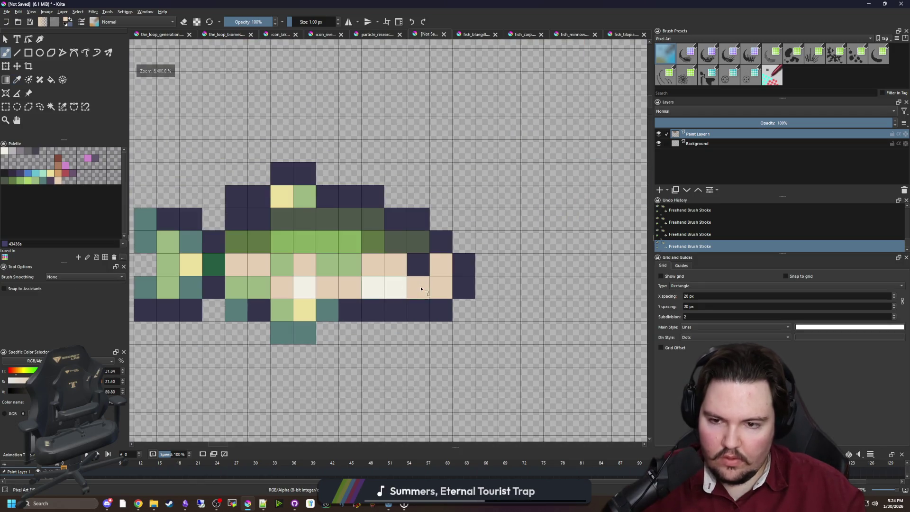
drag(353, 268, 282, 265)
click(304, 288)
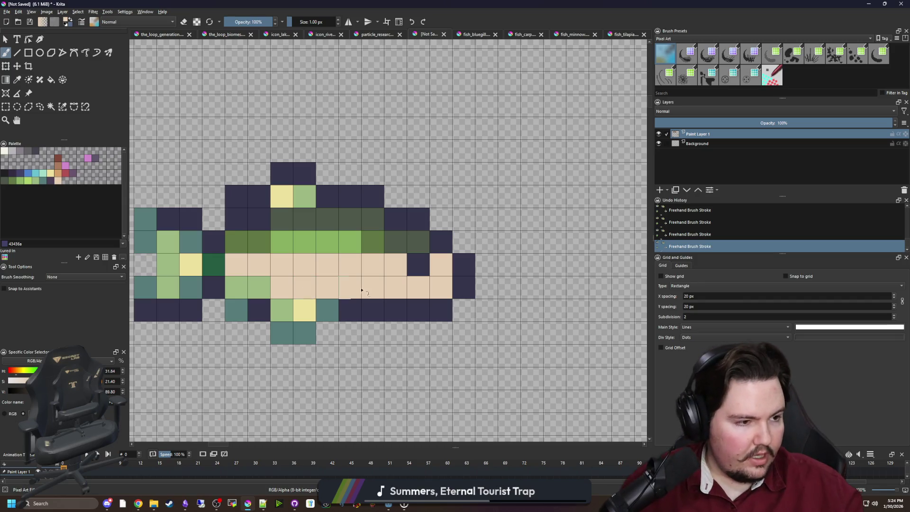
ctrl+click(360, 307)
mouse_move(234, 265)
mouse_down()
mouse_move(359, 275)
mouse_move(410, 257)
mouse_up()
Recolour the lower fin: yellow pixel to light green, teal and nearby pixels to navy, belly kept peach.
key(p)
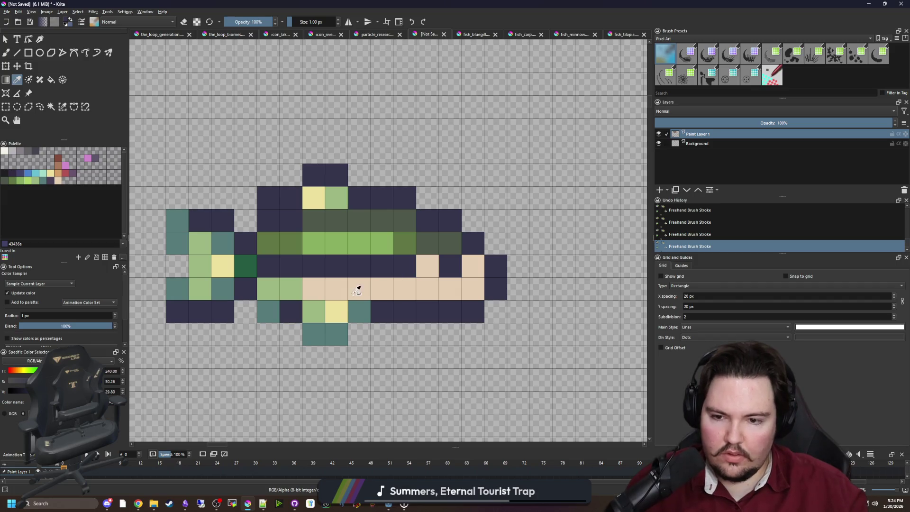
click(320, 310)
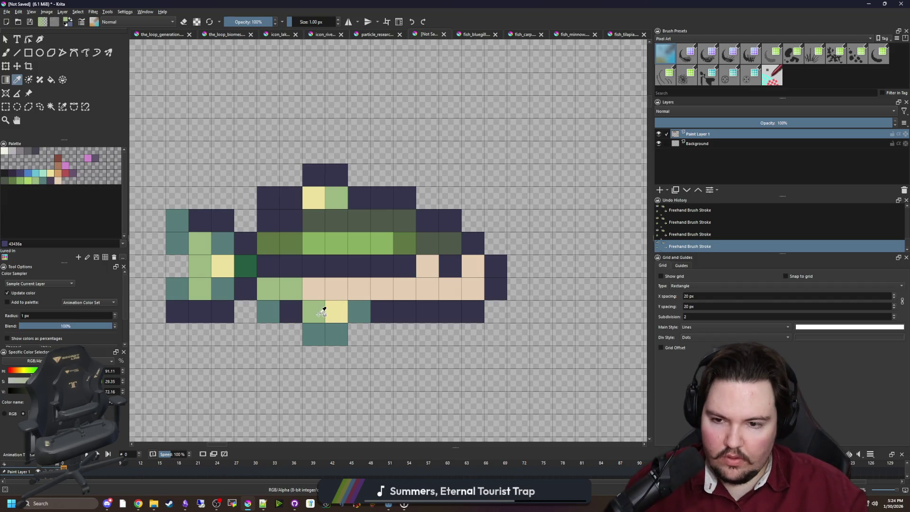
key(b)
click(329, 315)
ctrl+click(294, 310)
drag(314, 289, 311, 317)
click(312, 332)
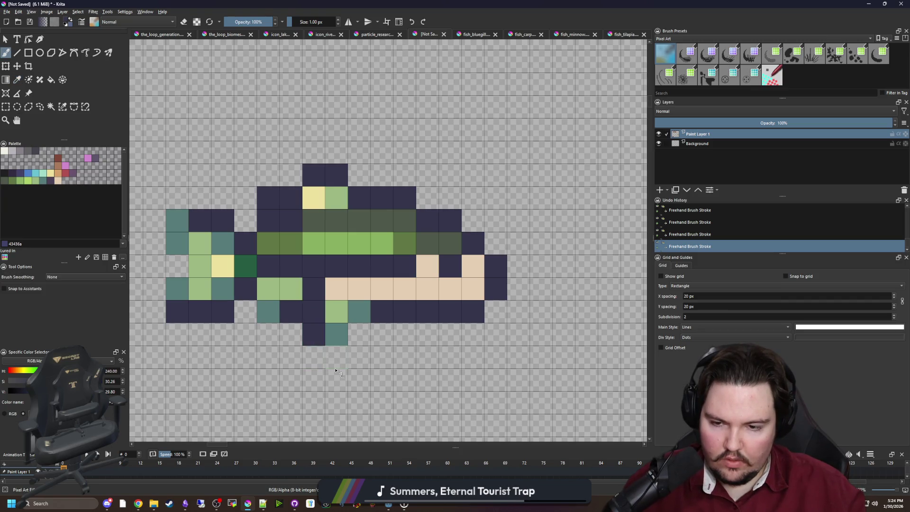
ctrl+click(352, 286)
click(317, 297)
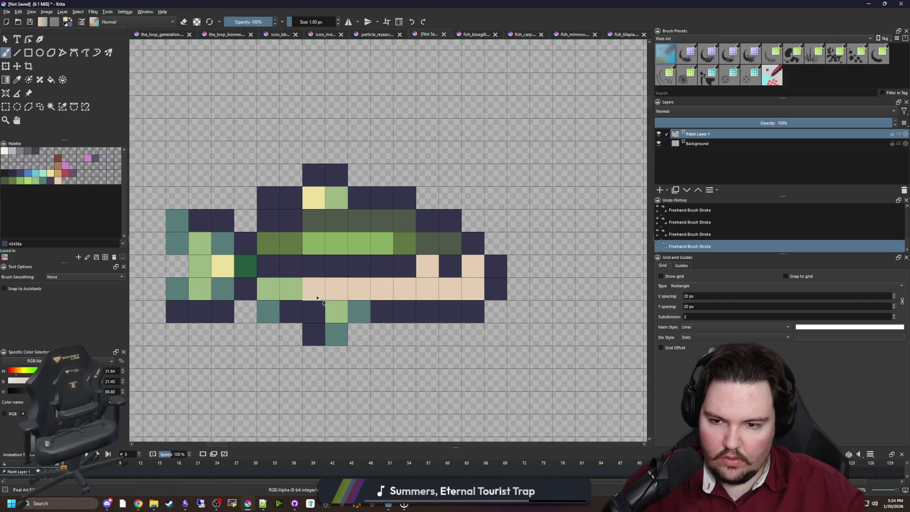
ctrl+click(291, 310)
drag(291, 311, 268, 312)
scroll(338, 302, down, 5)
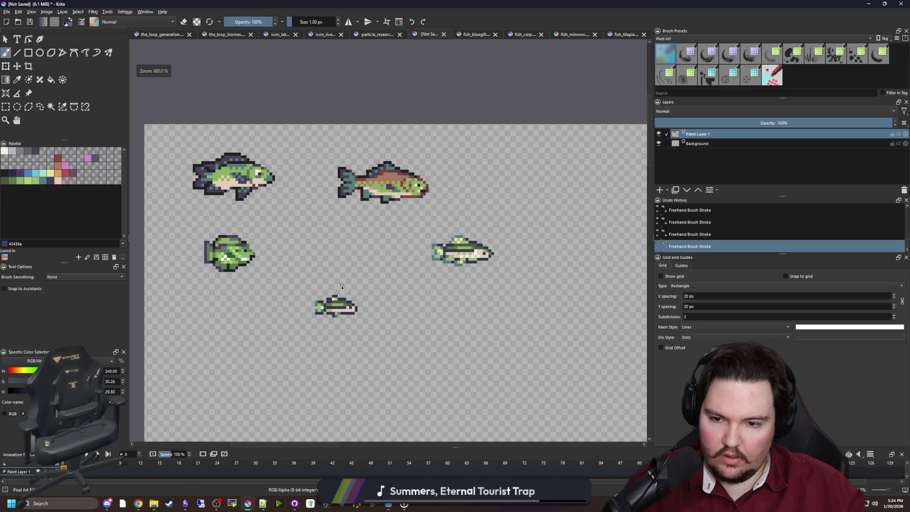
scroll(338, 306, up, 6)
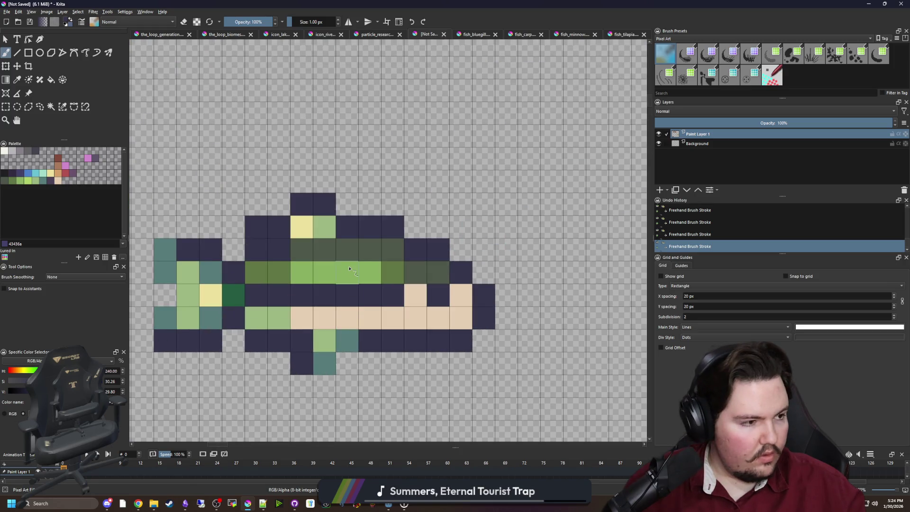
Paint the upper back and dorsal fin rows navy, erasing stray navy above the body.
click(441, 268)
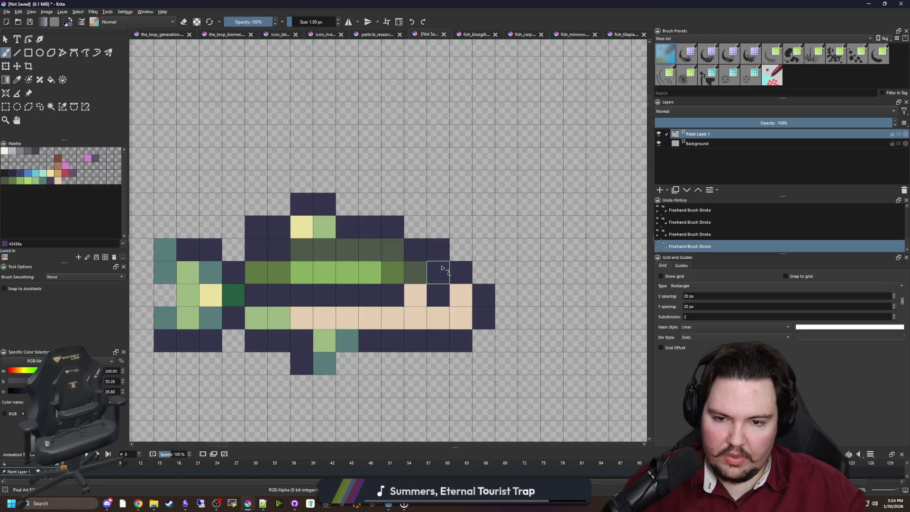
drag(419, 254, 306, 256)
mouse_move(264, 226)
mouse_down()
mouse_move(300, 215)
mouse_move(374, 243)
mouse_up()
key(p)
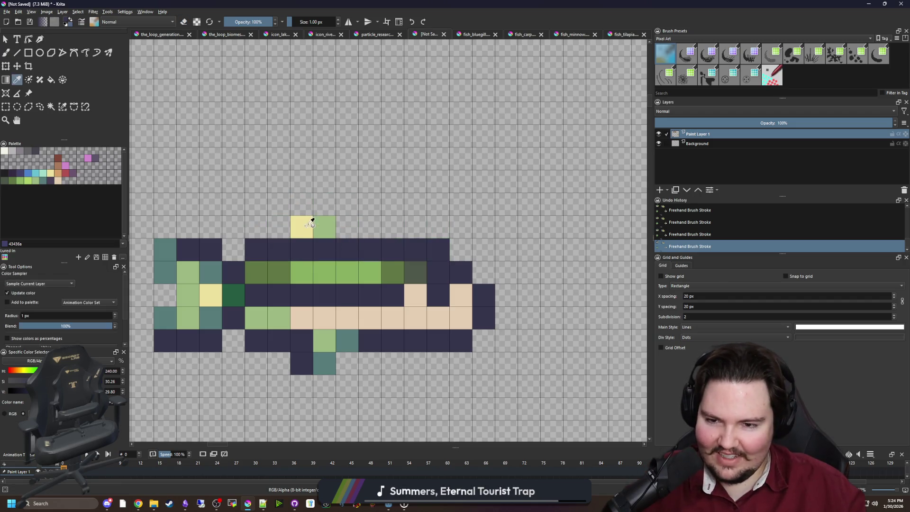
key(b)
drag(325, 230, 279, 229)
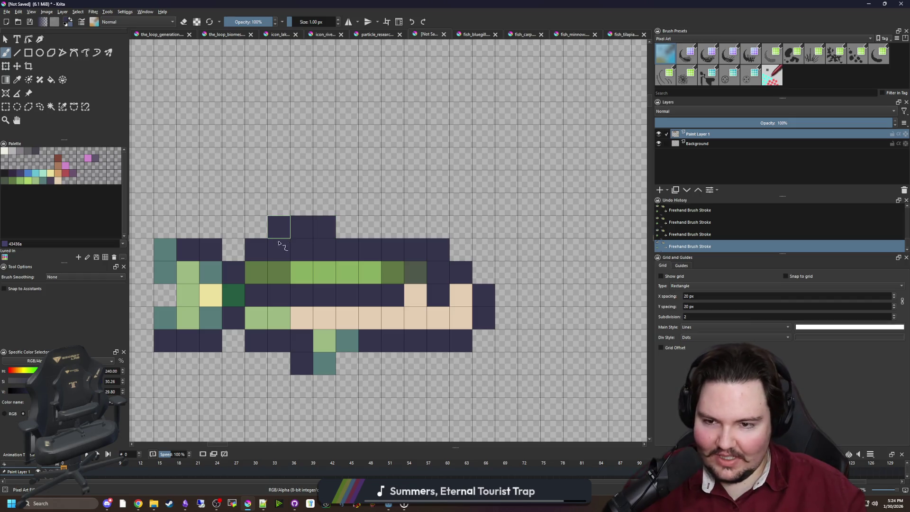
key(p)
click(317, 333)
key(b)
mouse_move(326, 248)
mouse_down()
mouse_move(302, 249)
mouse_move(295, 276)
mouse_up()
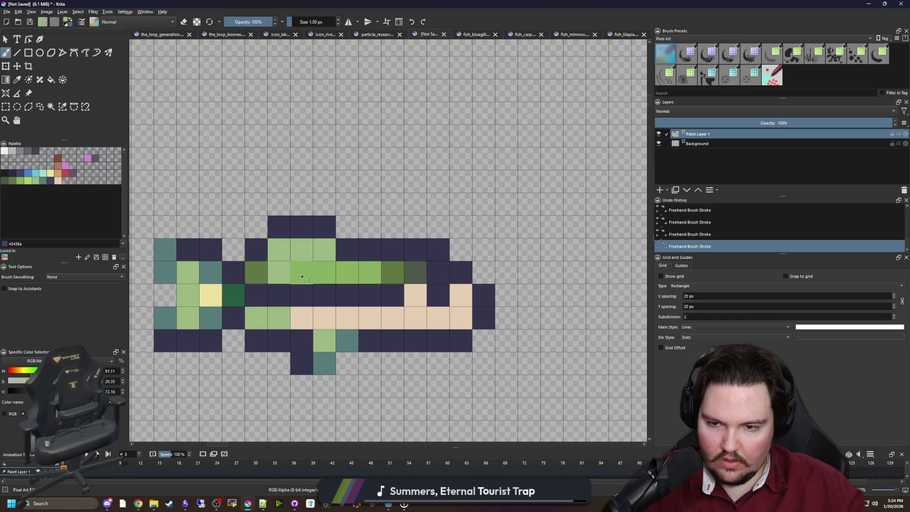
key(ctrl+z)
Erase a stray pixel and outline the tail's left edge in dark navy.
scroll(322, 247, down, 5)
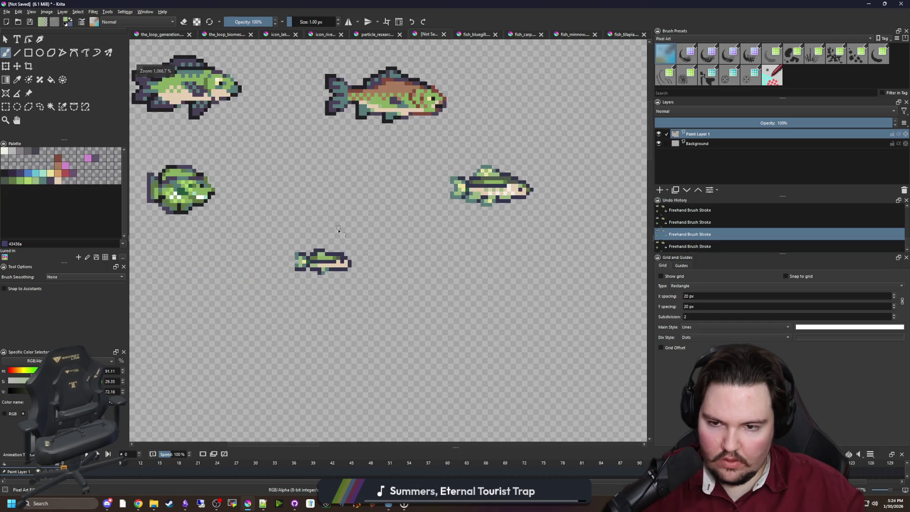
scroll(333, 231, up, 4)
key(e)
click(392, 319)
scroll(391, 315, up, 2)
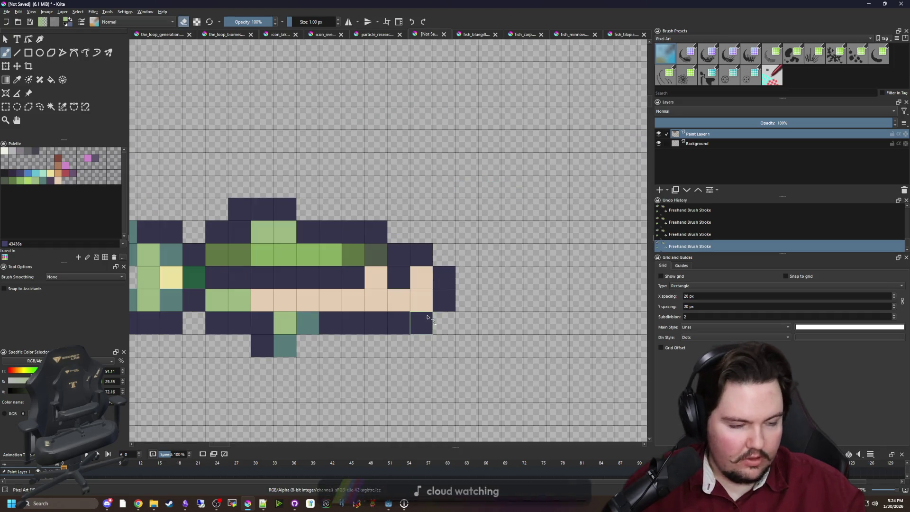
key(p)
click(441, 302)
key(b)
scroll(382, 300, down, 4)
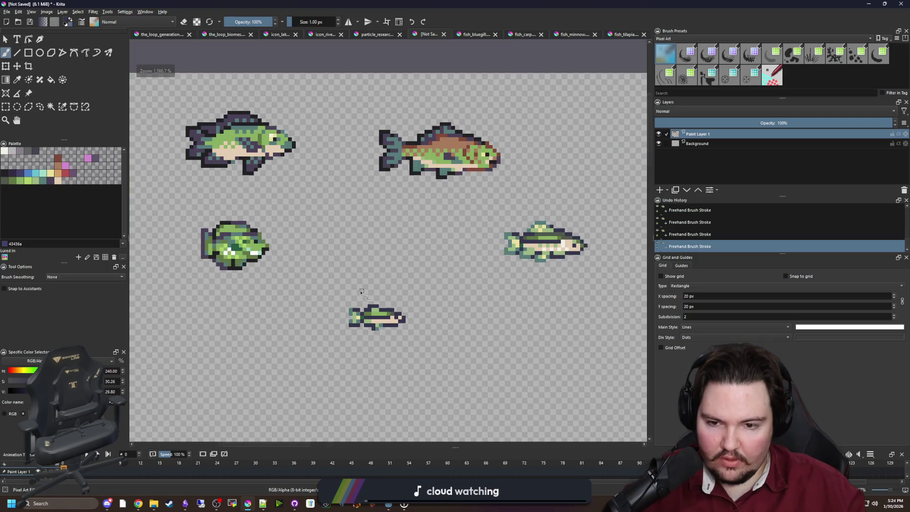
scroll(366, 295, up, 5)
drag(269, 334, 292, 265)
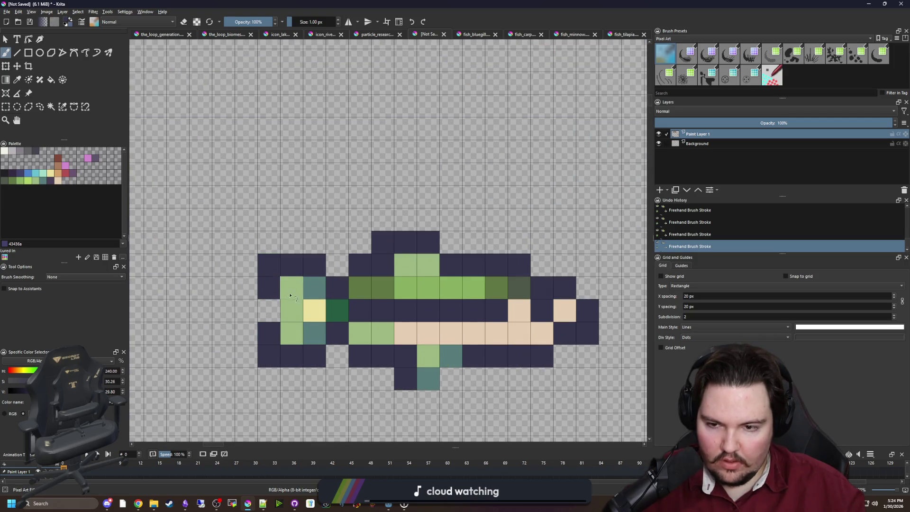
click(291, 309)
Recolour the tail's yellow, teal and dark-green pixels light green.
scroll(290, 309, down, 2)
scroll(287, 303, up, 2)
ctrl+click(286, 318)
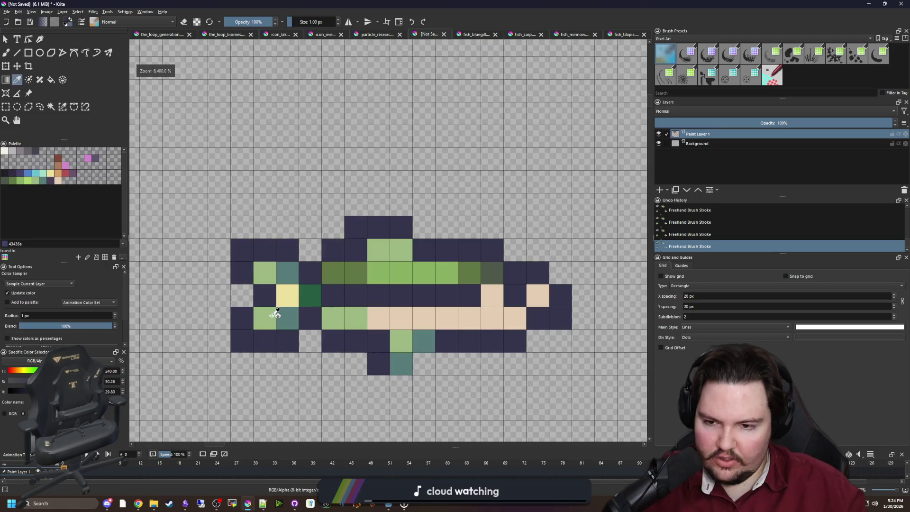
click(284, 296)
click(288, 273)
click(310, 296)
scroll(311, 296, down, 2)
scroll(317, 308, up, 2)
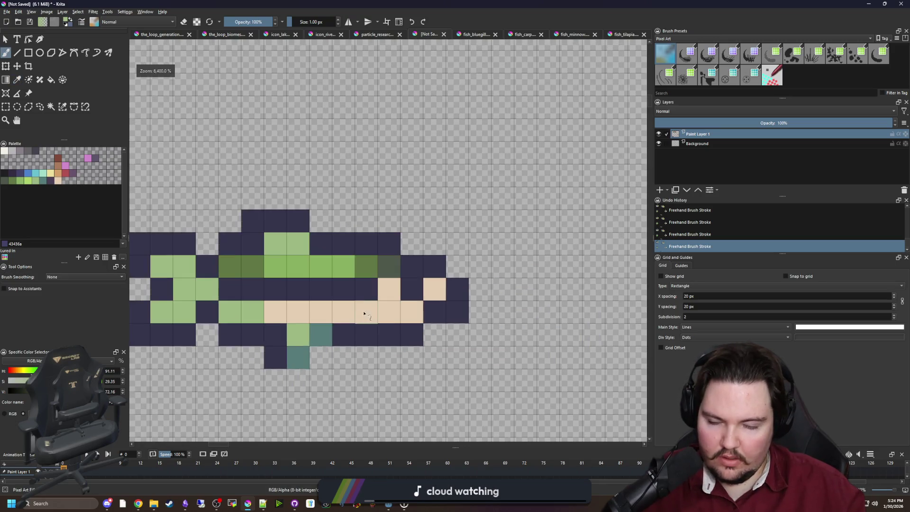
Repaint two tail pixels and the tail's outline dark green.
drag(317, 307, 330, 309)
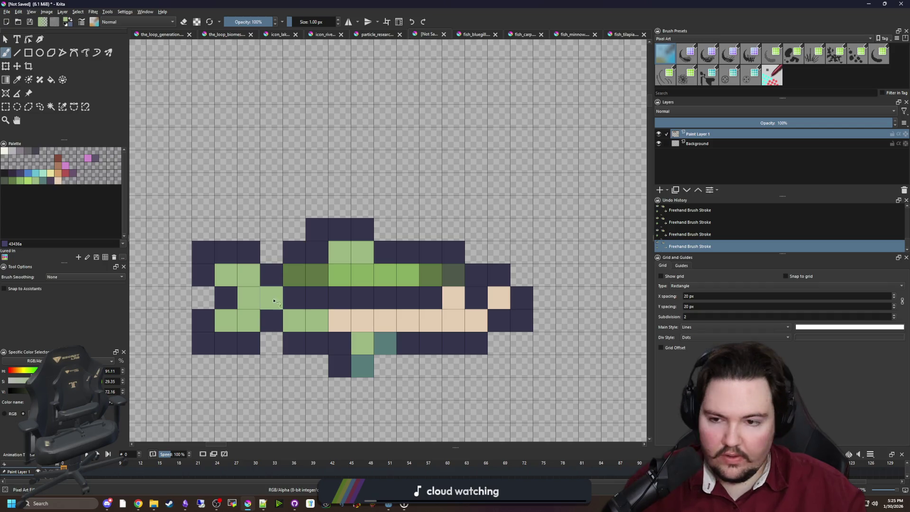
ctrl+click(305, 282)
click(271, 298)
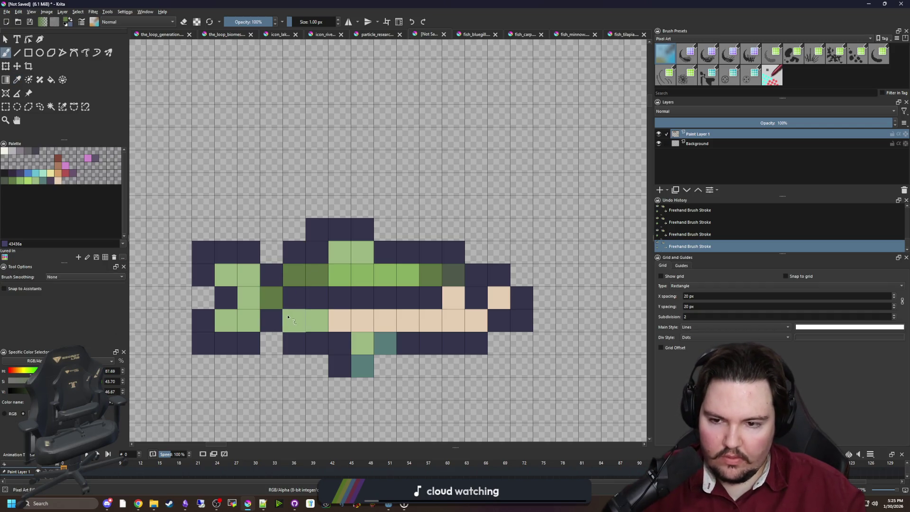
click(294, 320)
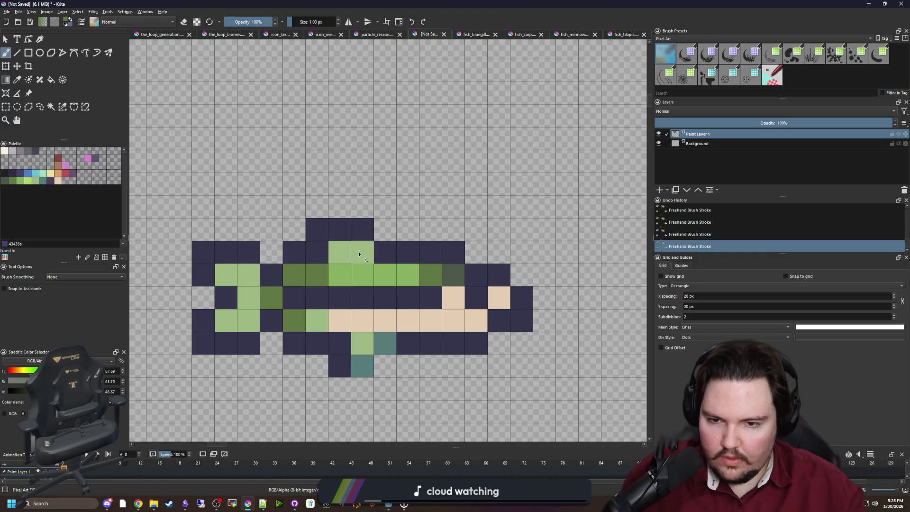
drag(225, 260, 225, 348)
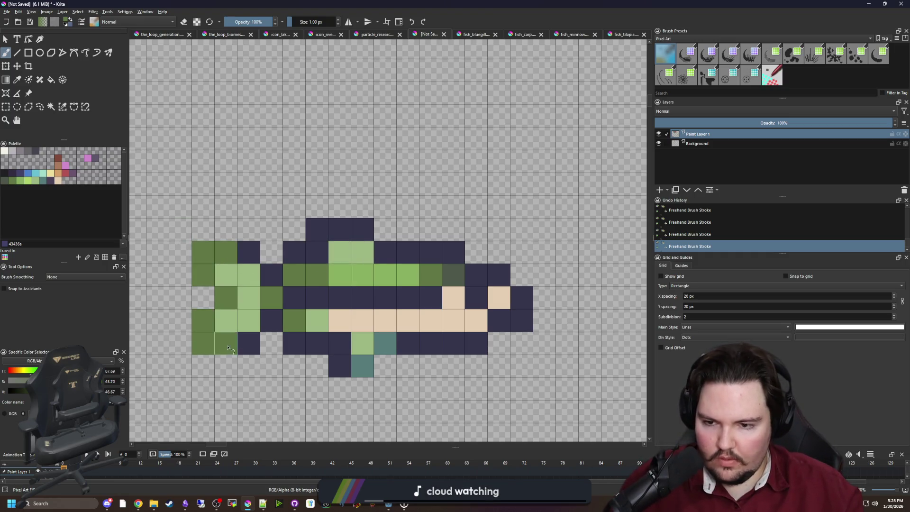
Paint the tail's corners and edge and the dorsal fin teal.
ctrl+click(363, 362)
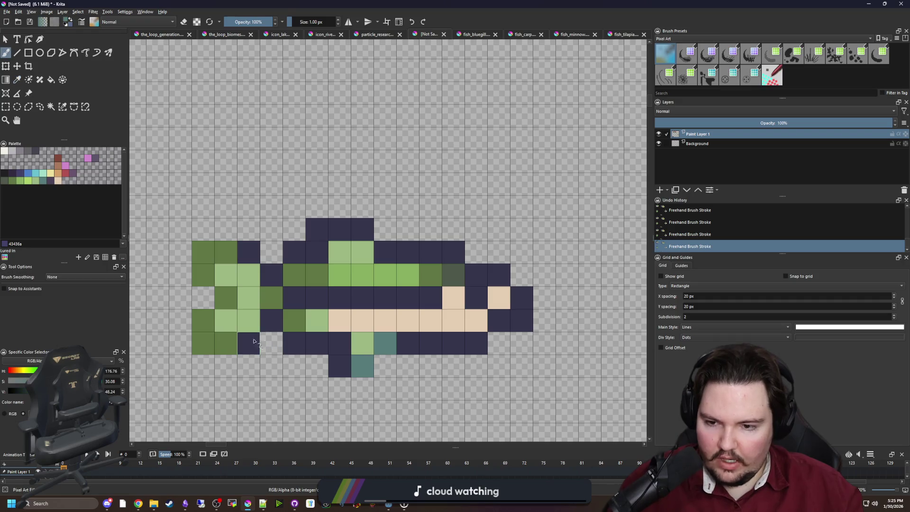
click(248, 343)
click(248, 251)
key(ctrl+z)
click(225, 252)
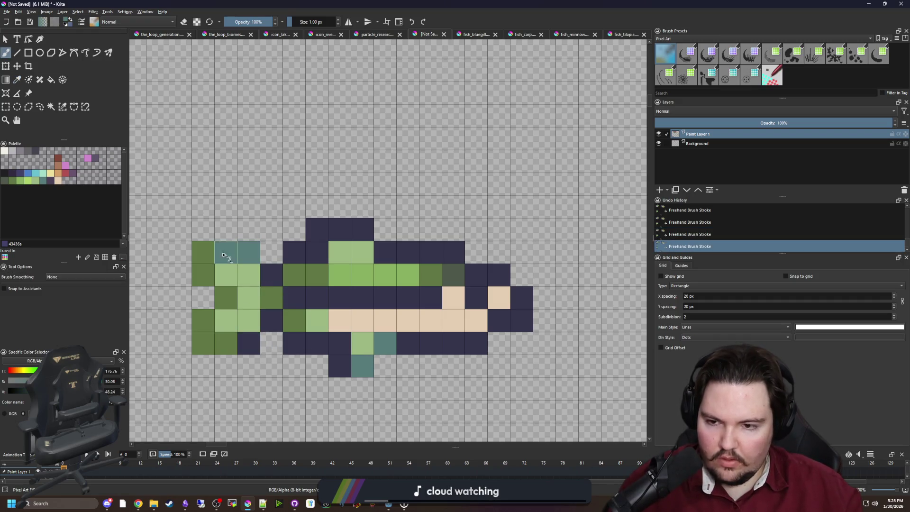
mouse_move(206, 326)
mouse_down()
mouse_move(248, 343)
mouse_move(271, 320)
mouse_up()
click(271, 274)
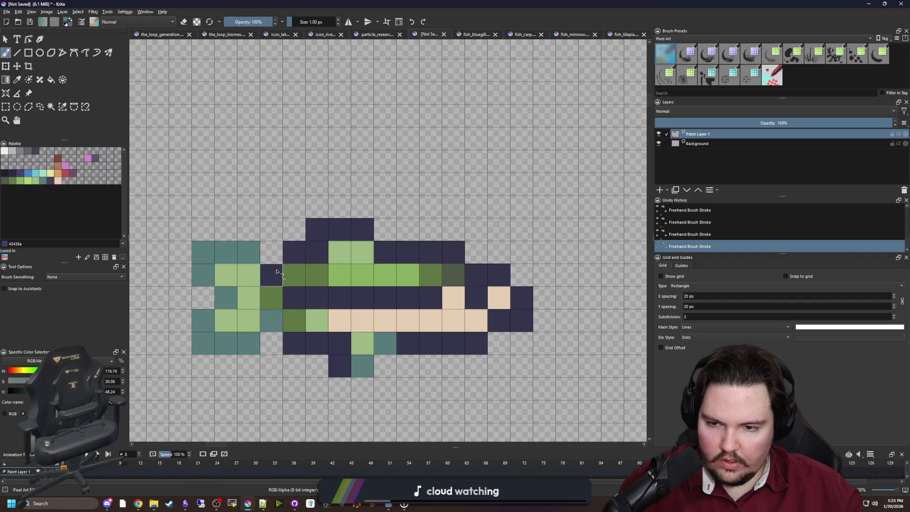
drag(322, 250, 357, 231)
Paint a lower fin cell teal and add an orange patch from the lower front toward the head.
drag(372, 300, 322, 269)
click(368, 315)
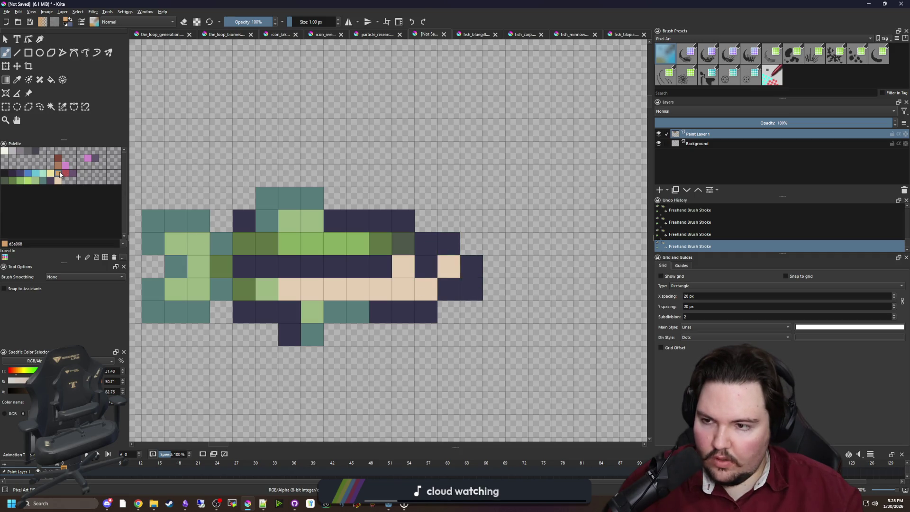
mouse_move(445, 286)
mouse_down()
mouse_move(427, 312)
mouse_move(389, 312)
mouse_up()
key(ctrl+z)
mouse_move(482, 268)
mouse_down()
mouse_move(443, 240)
mouse_move(434, 245)
mouse_up()
Try a navy stroke beside the dorsal fin, undo it, and sample the dark green.
scroll(311, 277, down, 5)
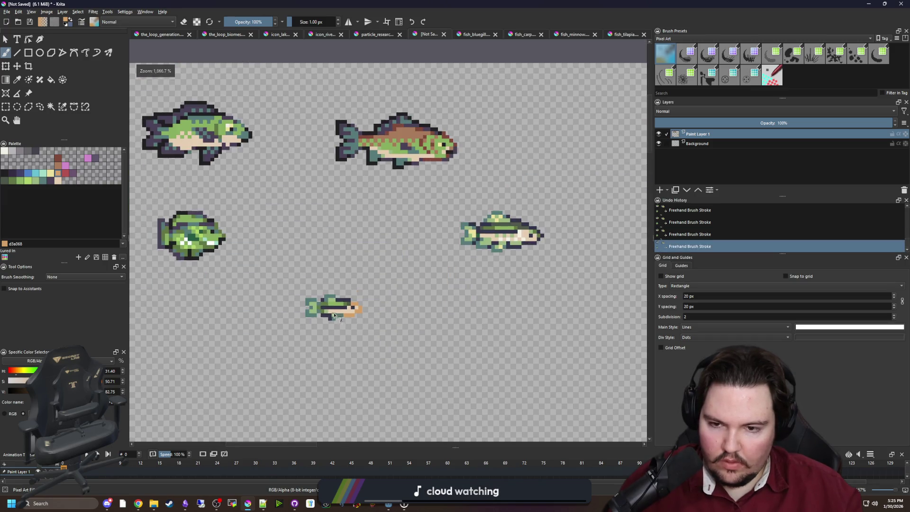
scroll(313, 292, up, 5)
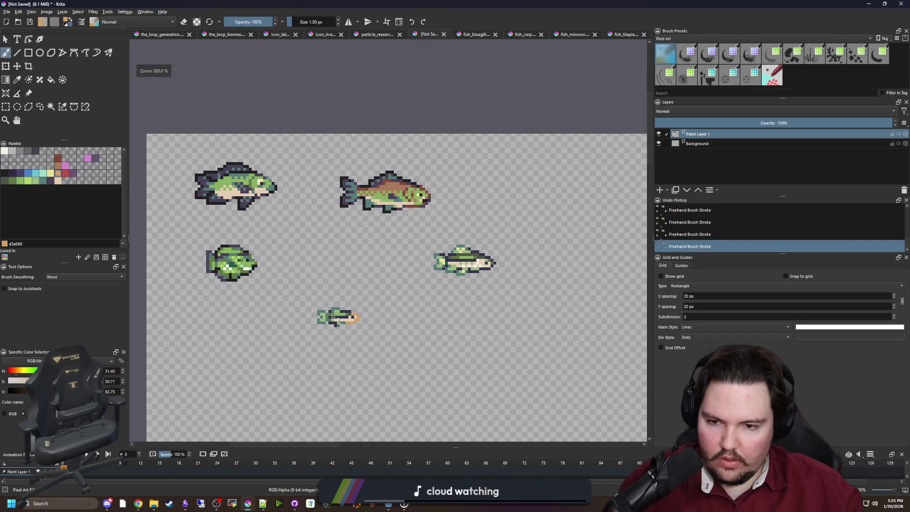
scroll(313, 291, down, 5)
scroll(314, 247, up, 5)
scroll(313, 247, up, 1)
ctrl+click(300, 240)
mouse_move(300, 262)
mouse_down()
mouse_move(277, 262)
mouse_move(300, 263)
mouse_up()
key(ctrl+z)
ctrl+click(450, 268)
scroll(335, 332, down, 4)
scroll(335, 332, down, 4)
scroll(340, 334, up, 4)
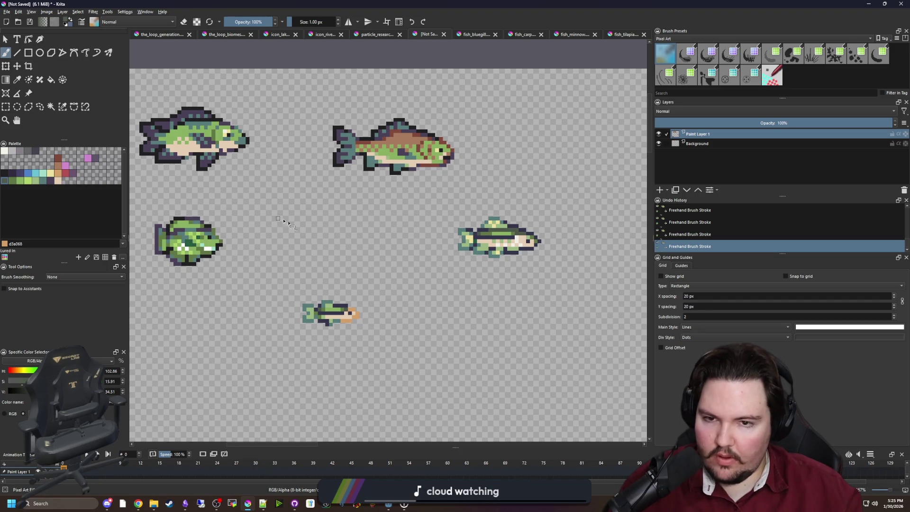
scroll(350, 313, up, 2)
scroll(351, 316, down, 3)
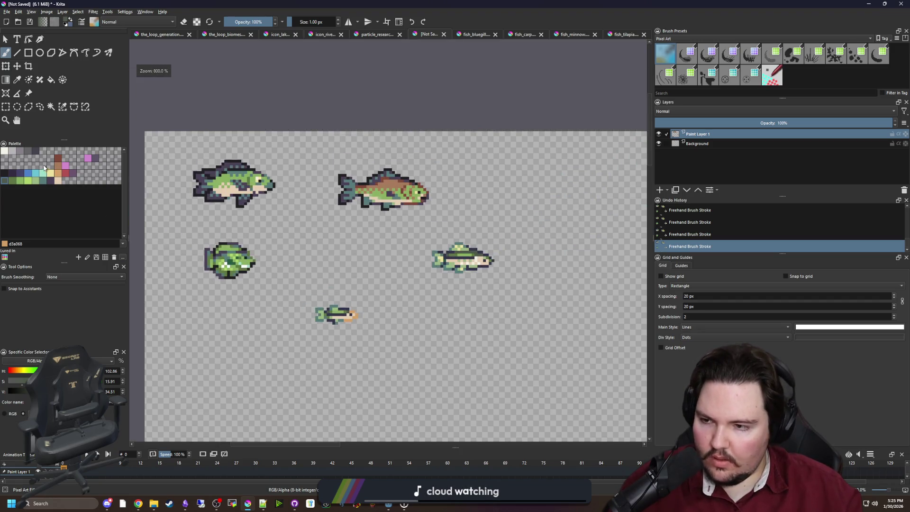
Select the small fish with a rectangular selection and shift it left.
click(6, 107)
mouse_move(303, 339)
mouse_down()
mouse_move(369, 290)
mouse_move(228, 300)
mouse_up()
click(16, 66)
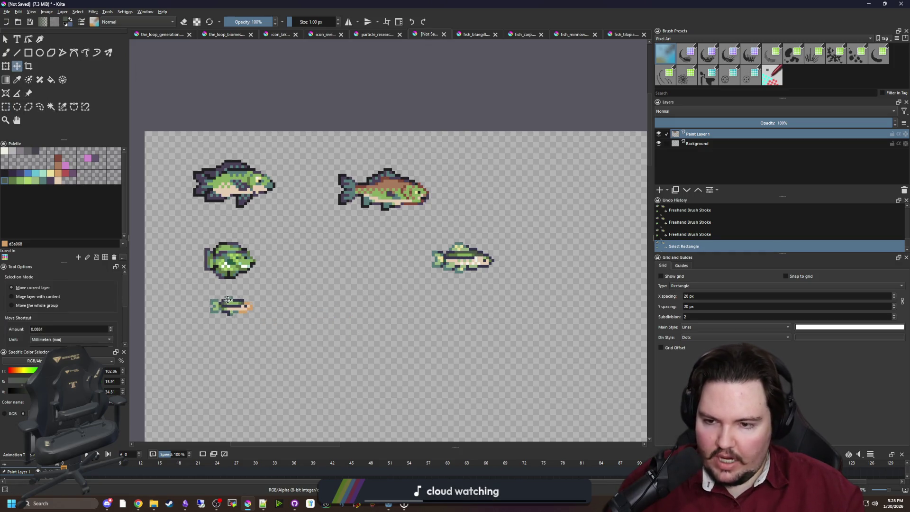
Select the carp sprite and move it to the lower left of the sheet.
click(6, 106)
drag(327, 161, 463, 219)
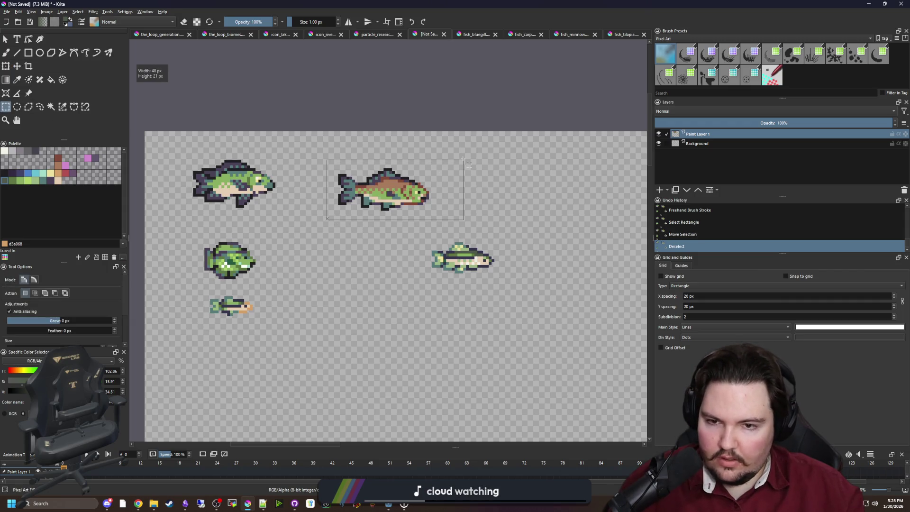
click(17, 66)
mouse_move(403, 186)
mouse_down()
mouse_move(263, 353)
mouse_move(252, 351)
mouse_up()
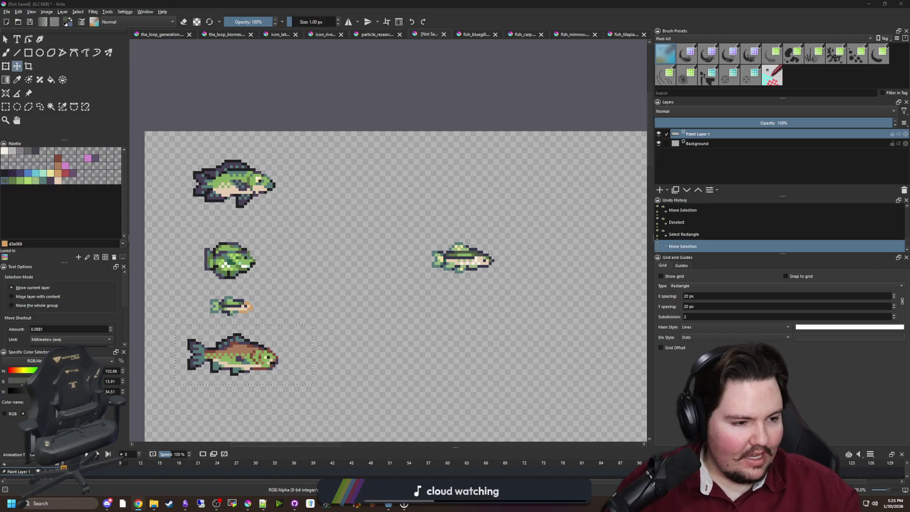
key(alt+Tab)
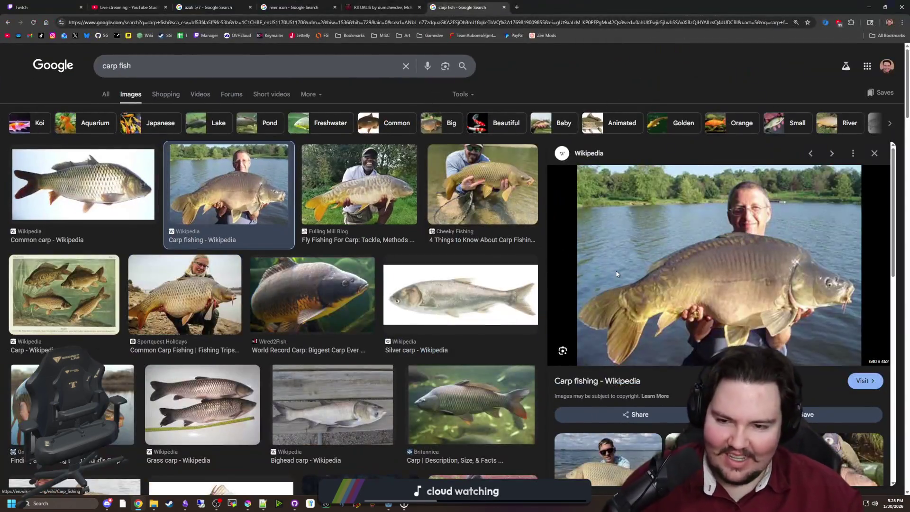
Preview fly fishing, bighead, silver and common carp photos, then minimise Chrome to show Krita.
key(Down)
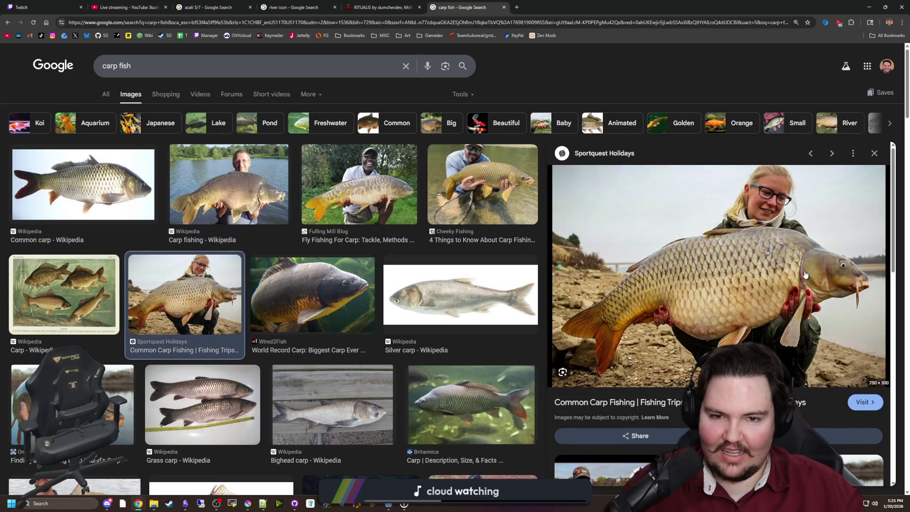
click(397, 195)
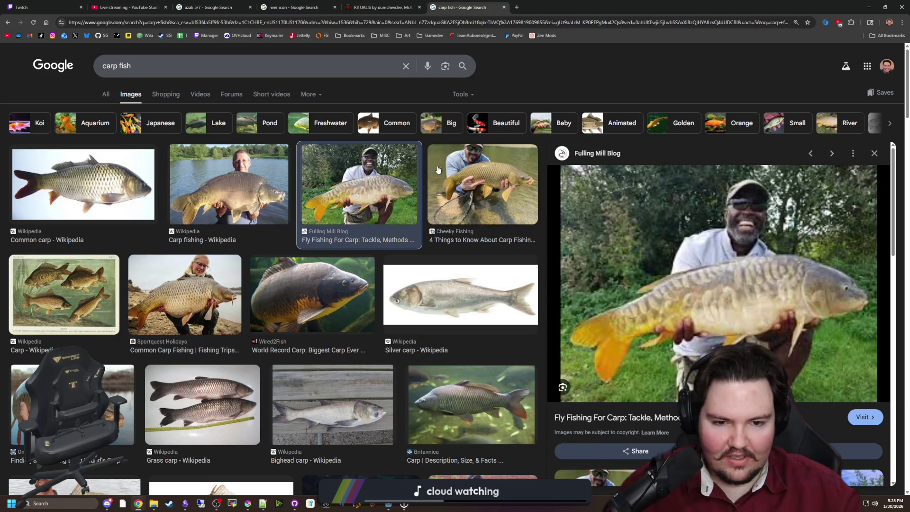
click(185, 274)
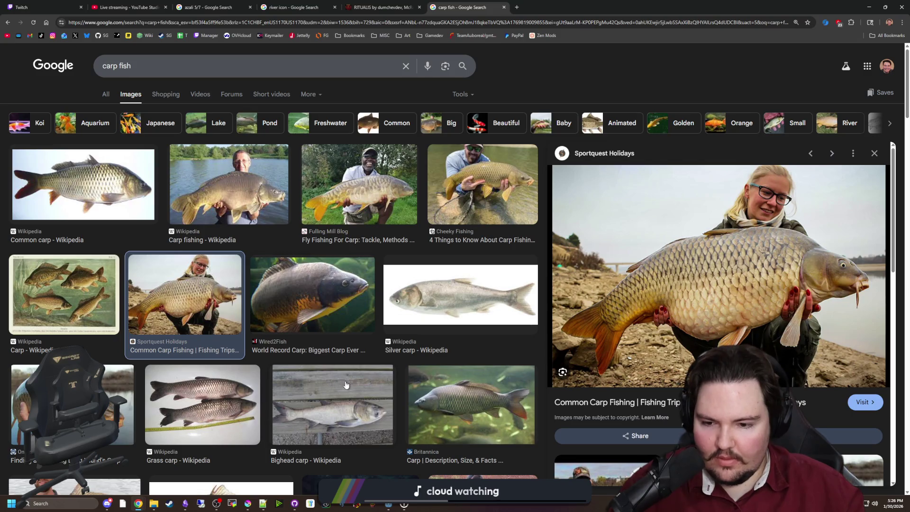
click(361, 391)
click(447, 285)
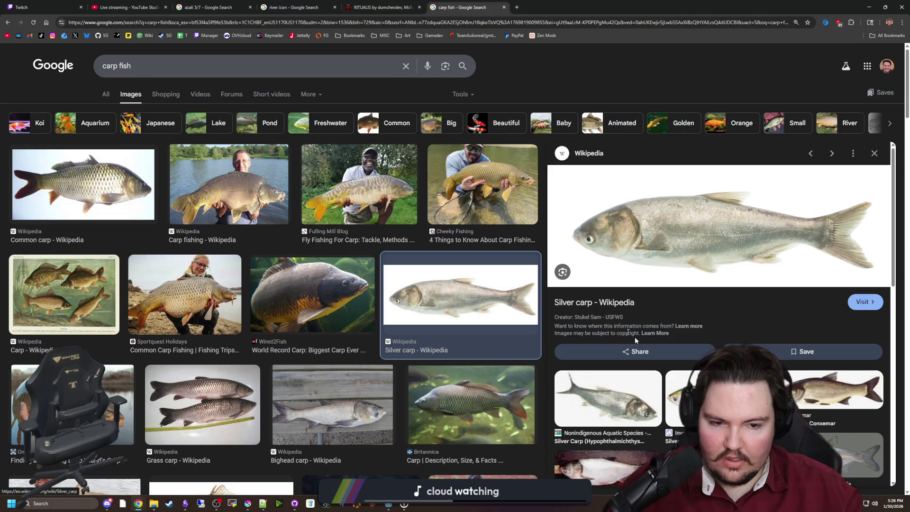
click(83, 185)
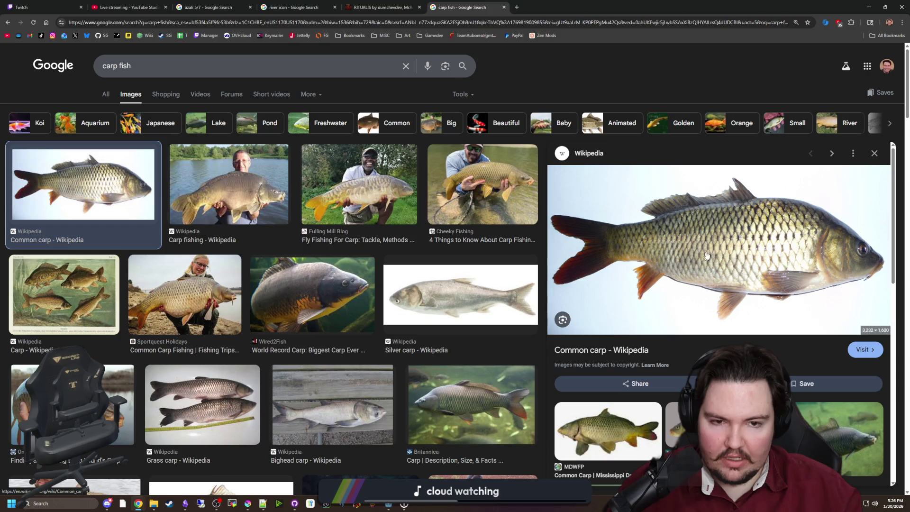
click(138, 504)
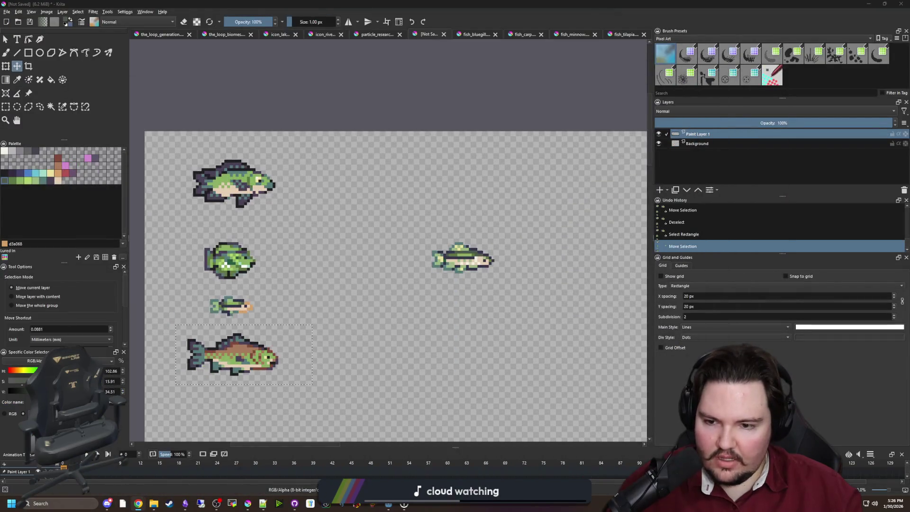
Zoom in on the bottom fish and paint its top edge cells brown.
click(138, 504)
key(super+shift+Right)
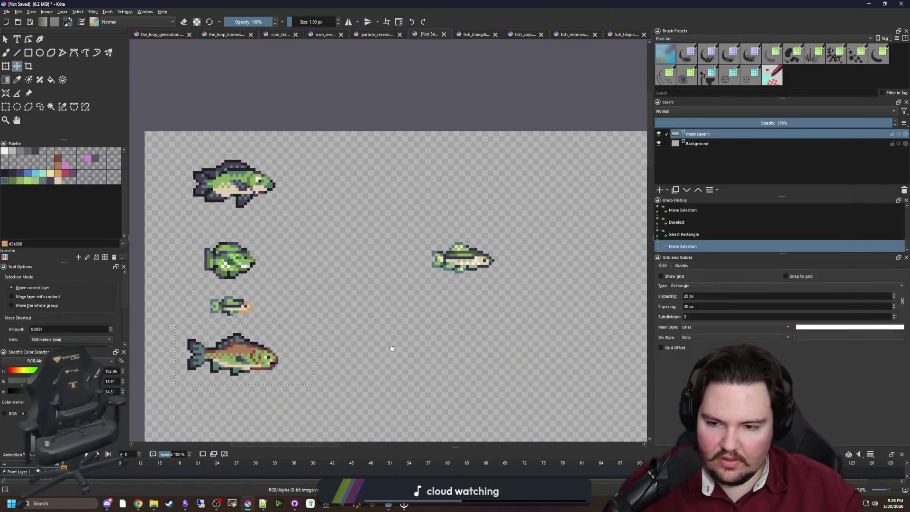
scroll(243, 356, up, 4)
key(p)
drag(280, 358, 342, 327)
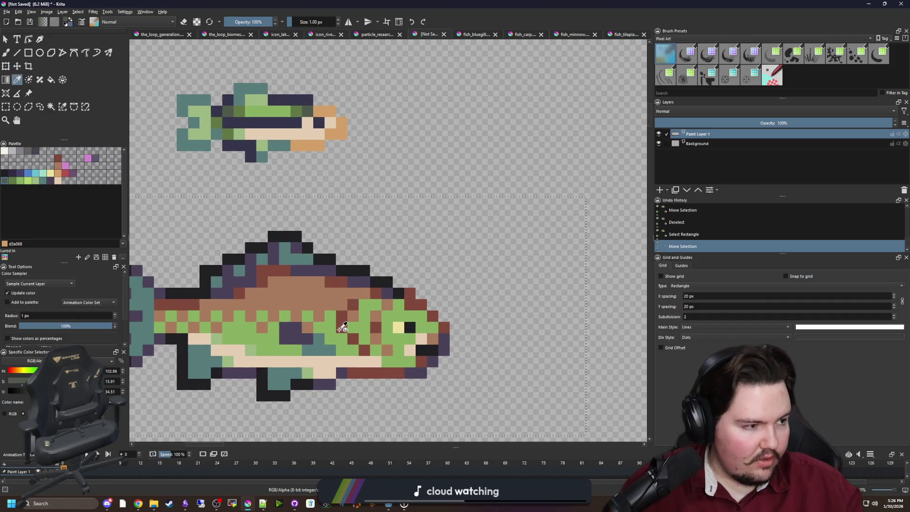
scroll(343, 327, up, 2)
click(315, 281)
key(b)
scroll(315, 280, up, 2)
mouse_move(331, 232)
mouse_down()
mouse_move(408, 217)
mouse_move(434, 239)
mouse_move(365, 193)
mouse_move(275, 195)
mouse_up()
Paint a dark outline along the fish's top edge with dark red shading beneath it.
scroll(405, 227, down, 2)
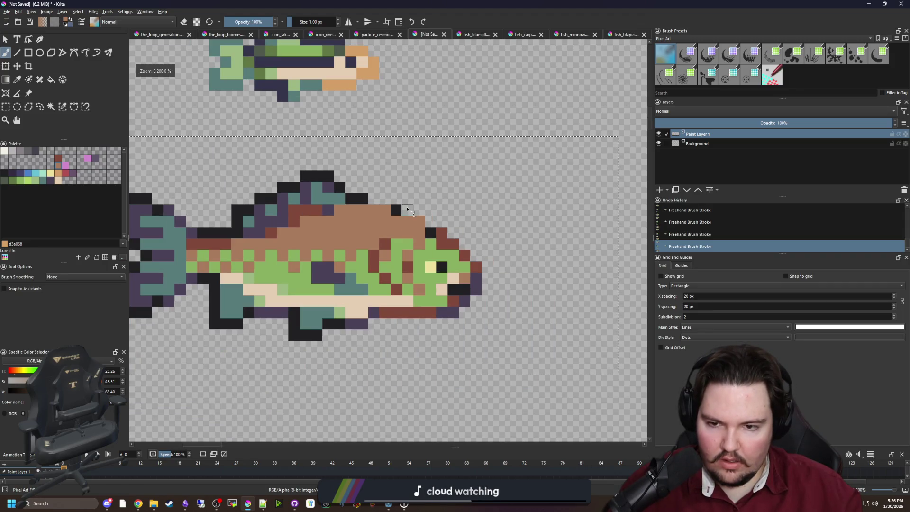
scroll(408, 209, up, 1)
scroll(442, 233, up, 1)
click(450, 237)
mouse_move(450, 237)
mouse_down()
mouse_move(408, 191)
mouse_move(316, 167)
mouse_up()
key(p)
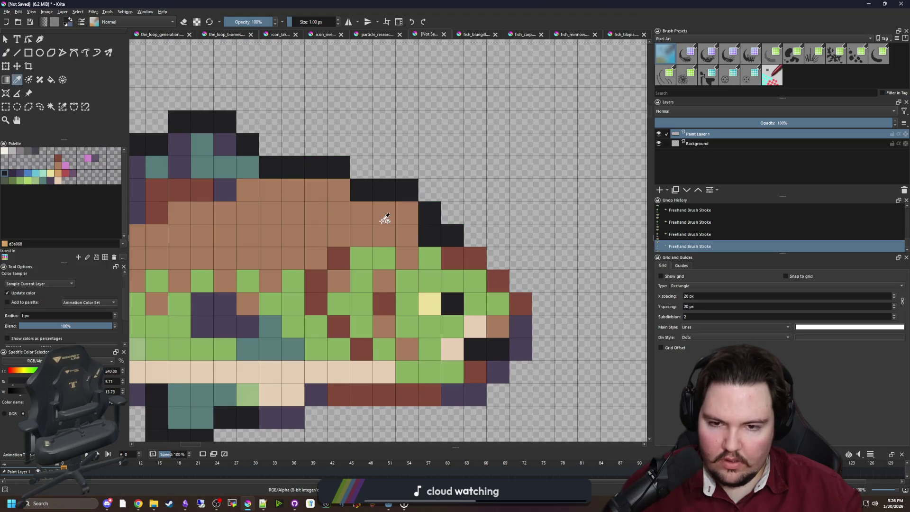
click(451, 251)
key(b)
drag(430, 235, 406, 213)
drag(339, 190, 299, 194)
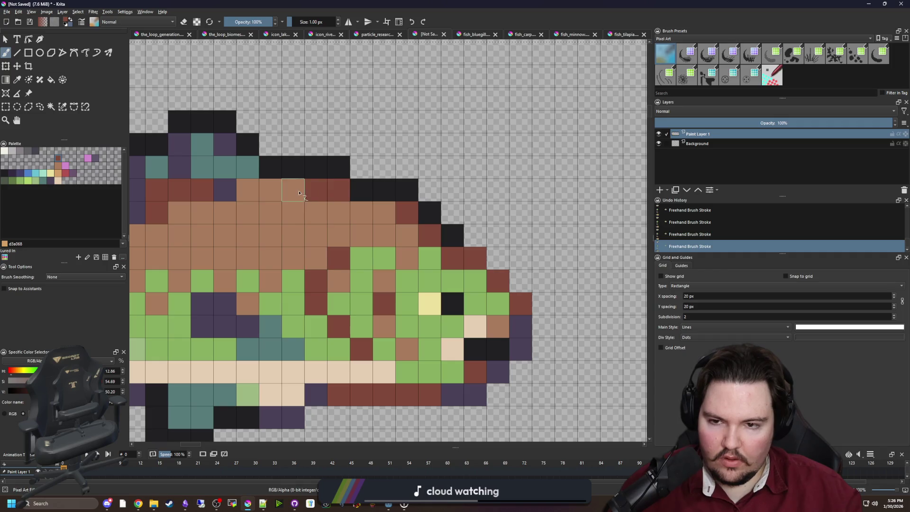
Move the eye's black pupil one pixel up-right, refilling the old pupil pixel pale yellow.
scroll(300, 194, down, 1)
scroll(320, 281, down, 3)
scroll(320, 281, down, 4)
scroll(326, 274, up, 5)
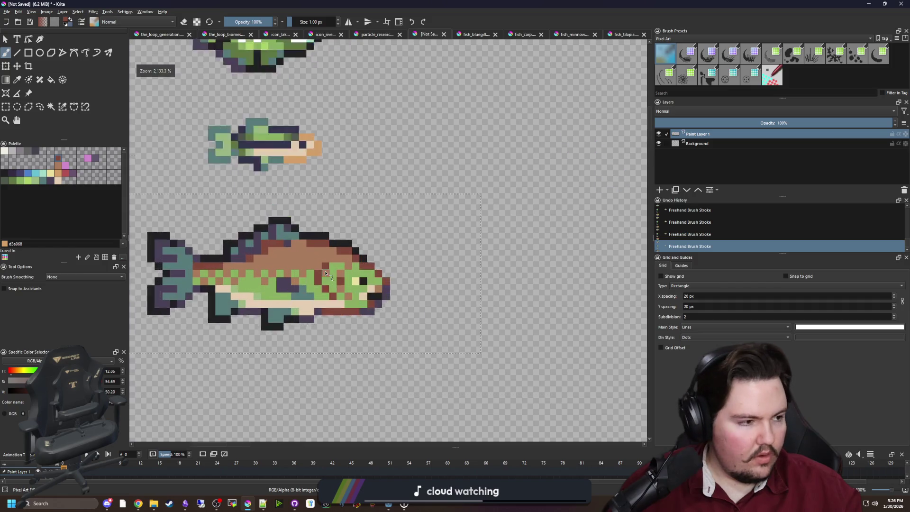
scroll(326, 274, up, 3)
scroll(392, 288, down, 1)
ctrl+click(365, 284)
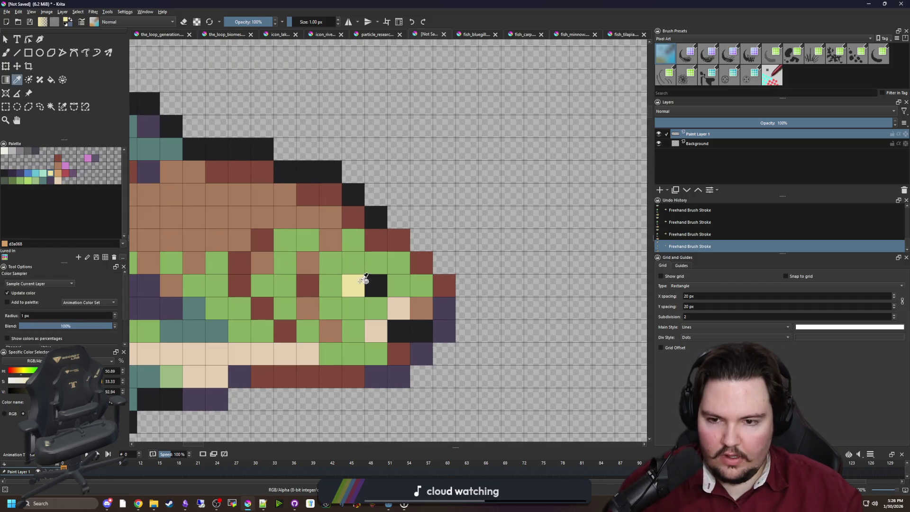
scroll(351, 221, down, 3)
scroll(364, 274, up, 4)
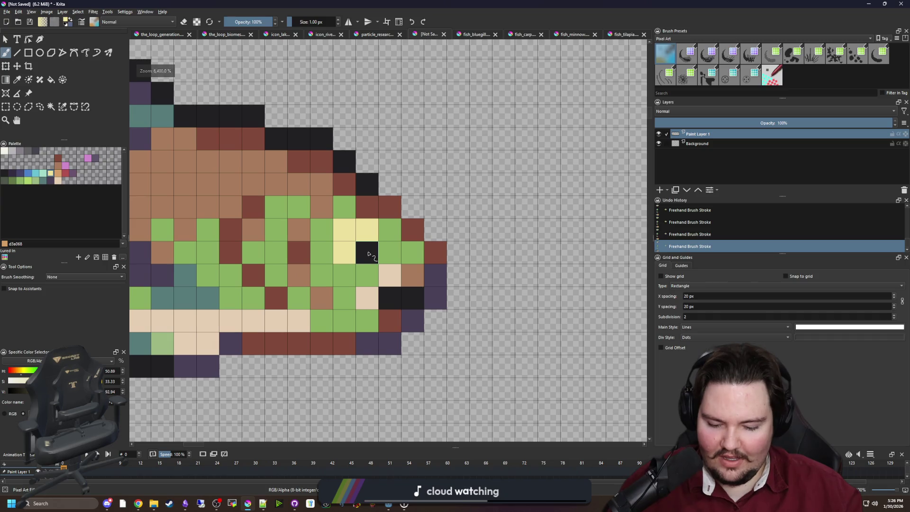
ctrl+click(368, 255)
click(369, 232)
ctrl+click(346, 254)
click(369, 254)
Reshape the jaw: add a dark red pixel, erase lower-right pixels, blacken two mouth pixels.
scroll(354, 308, down, 2)
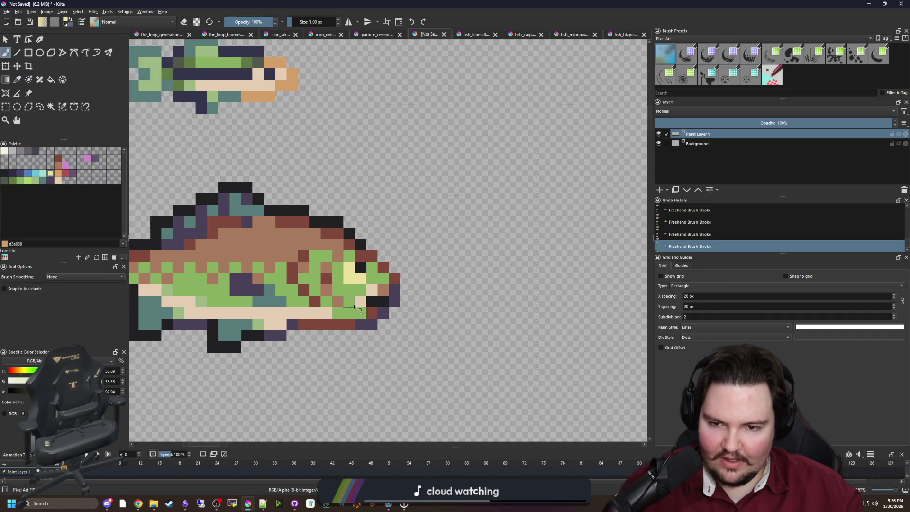
scroll(378, 323, up, 2)
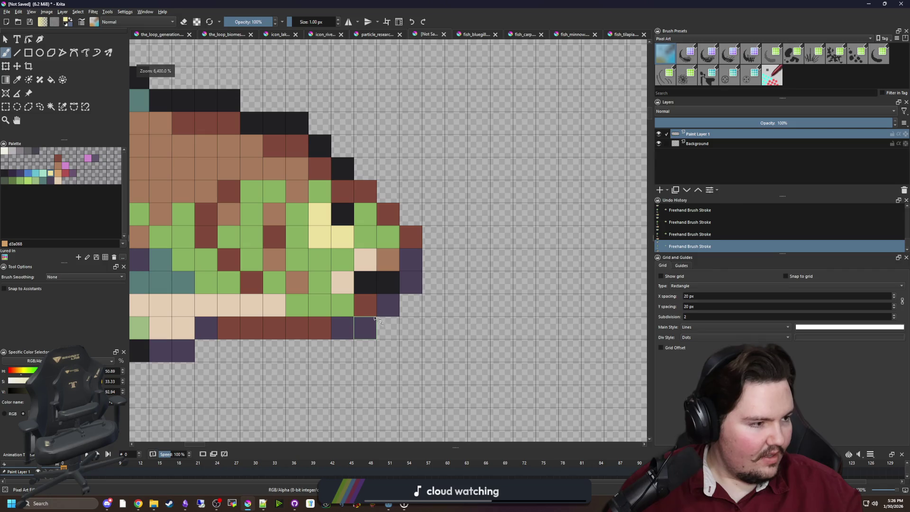
scroll(385, 292, down, 1)
key(p)
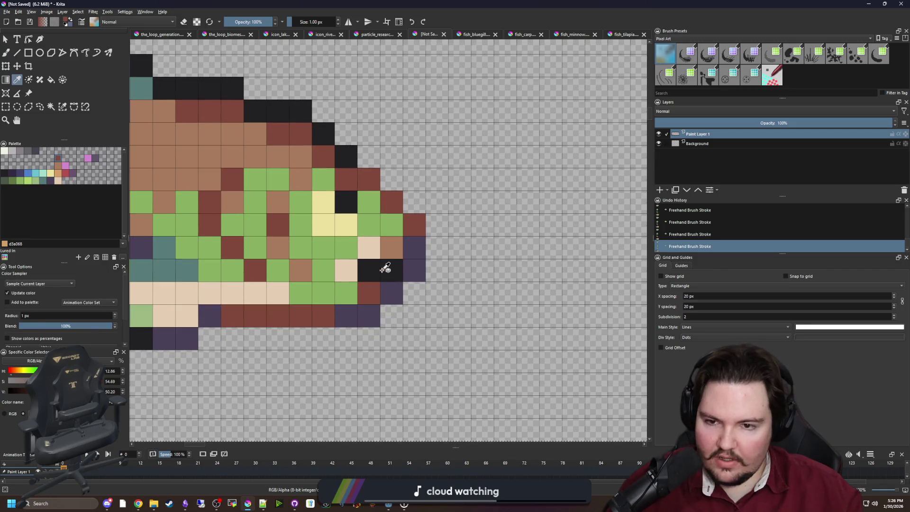
key(b)
click(346, 293)
key(e)
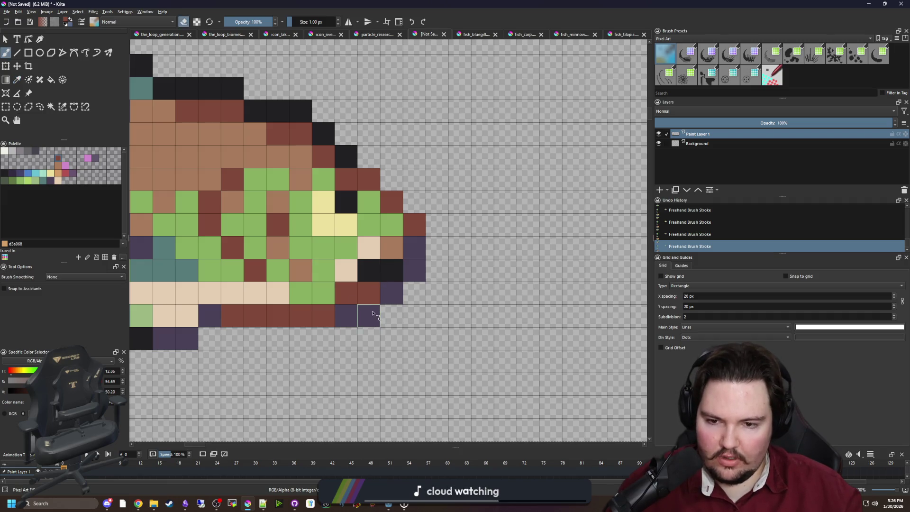
drag(369, 316, 406, 296)
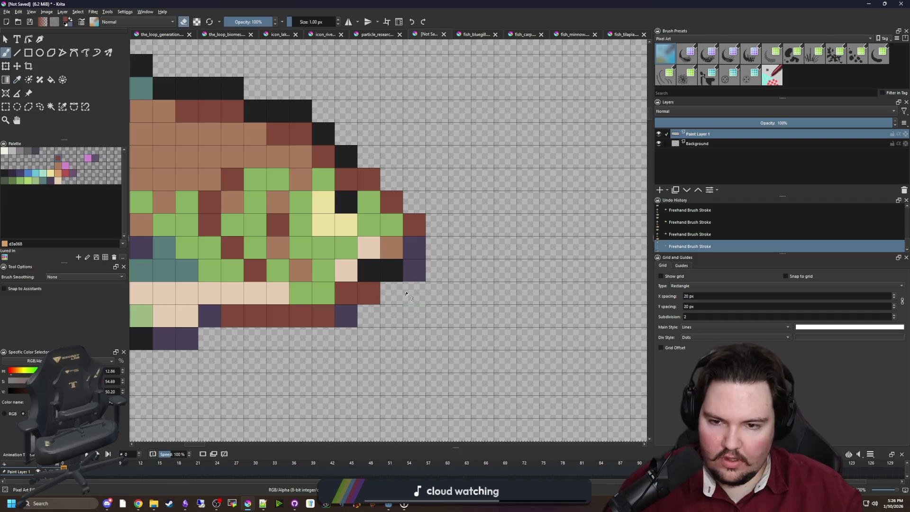
key(p)
click(392, 270)
key(b)
key(e)
mouse_move(392, 246)
mouse_down()
mouse_move(369, 247)
mouse_move(390, 265)
mouse_up()
Turn two head pixels beige, undoing a three-pixel beige column extension.
key(p)
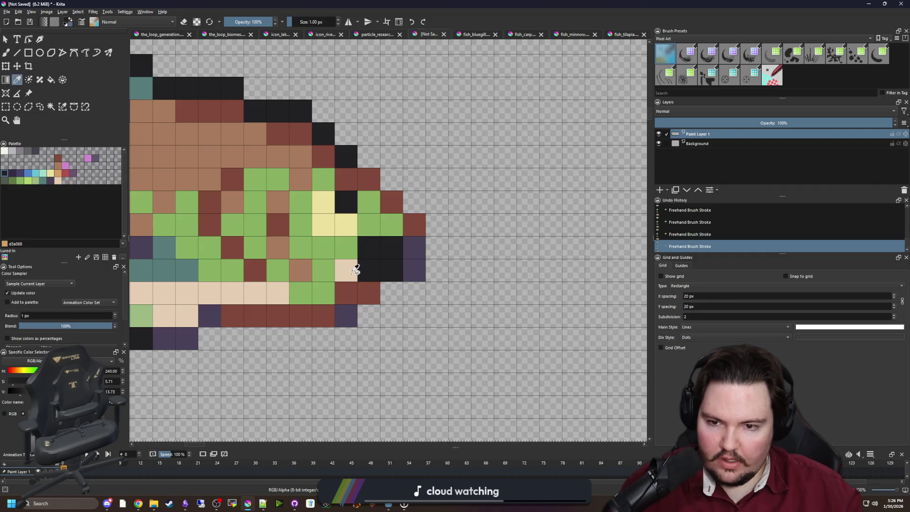
click(356, 269)
key(b)
click(354, 255)
click(369, 225)
drag(350, 283, 348, 331)
key(ctrl+z)
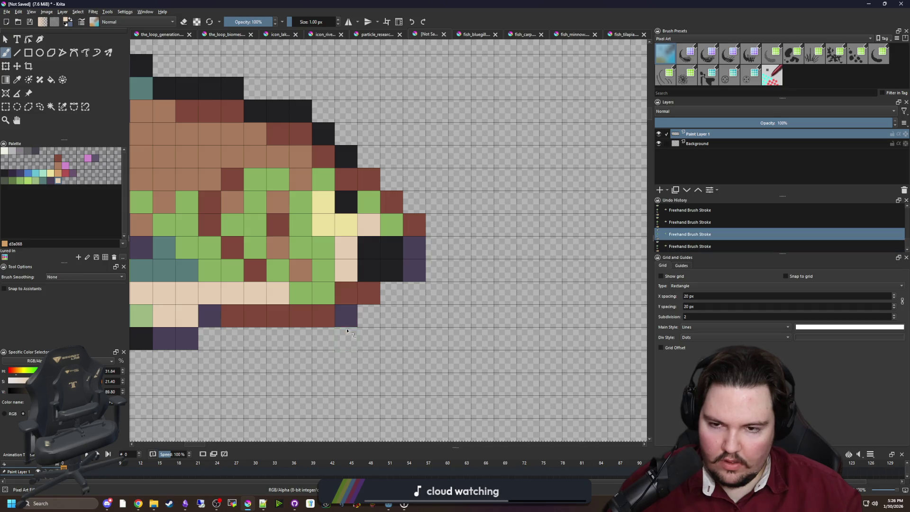
Recolour the red jaw cell green and a green jaw pixel near-black.
ctrl+click(335, 292)
click(367, 294)
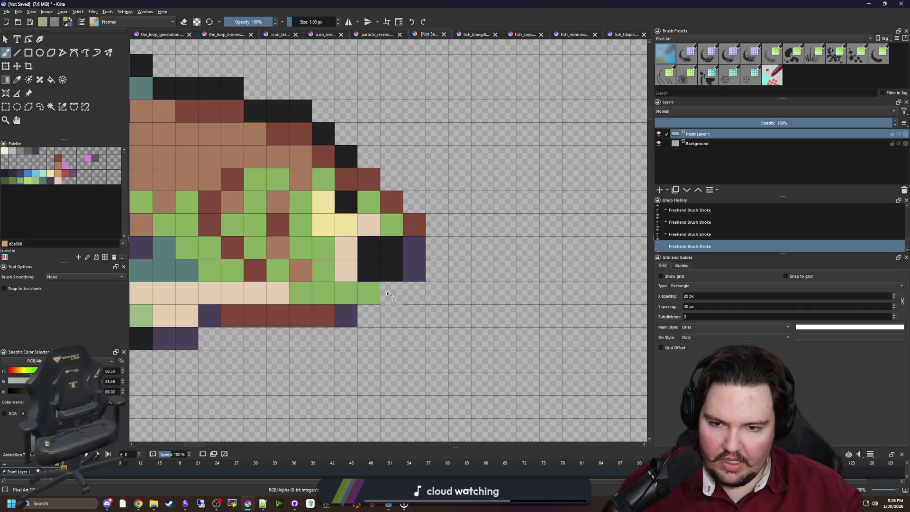
ctrl+click(327, 316)
click(346, 315)
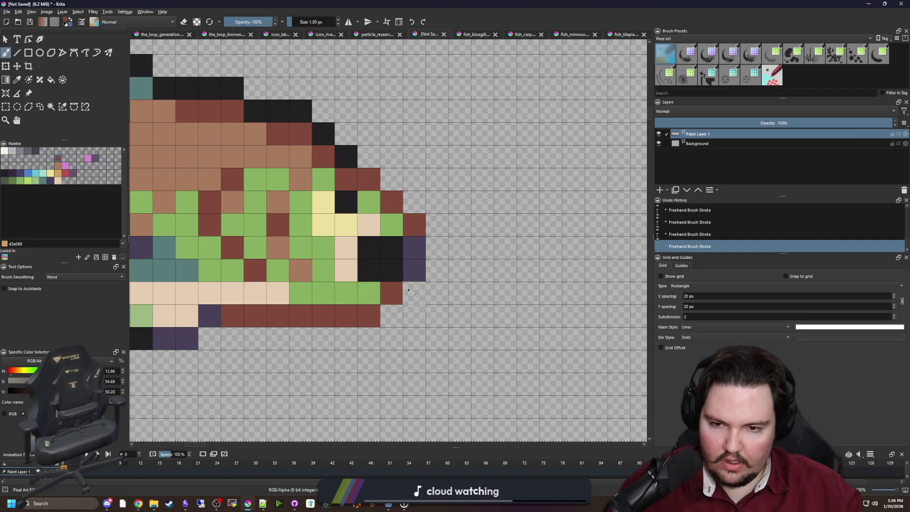
key(ctrl+z)
scroll(401, 294, down, 4)
scroll(401, 295, up, 2)
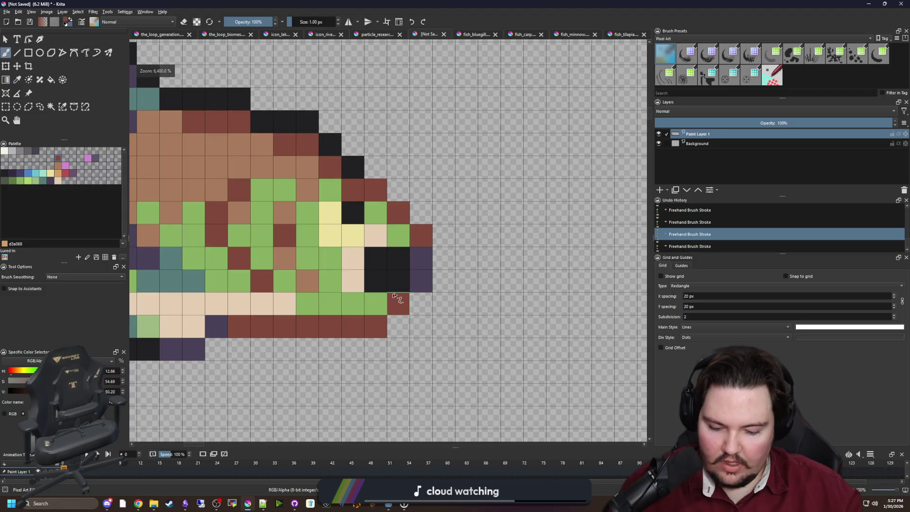
ctrl+click(378, 285)
click(378, 284)
scroll(378, 315, down, 1)
scroll(378, 316, up, 1)
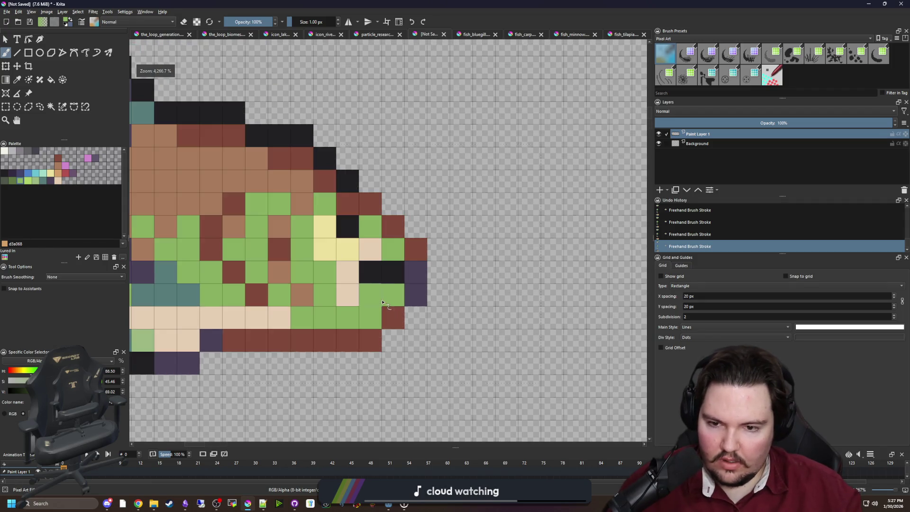
ctrl+click(381, 265)
click(395, 295)
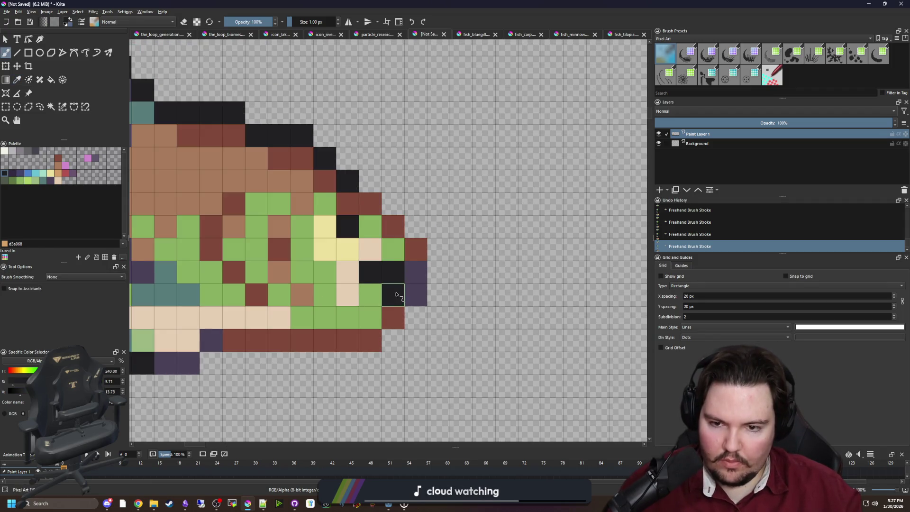
Fill the empty cell beside the head green, turn a mouth cell green and a purple cell black.
ctrl+click(416, 278)
scroll(406, 305, down, 5)
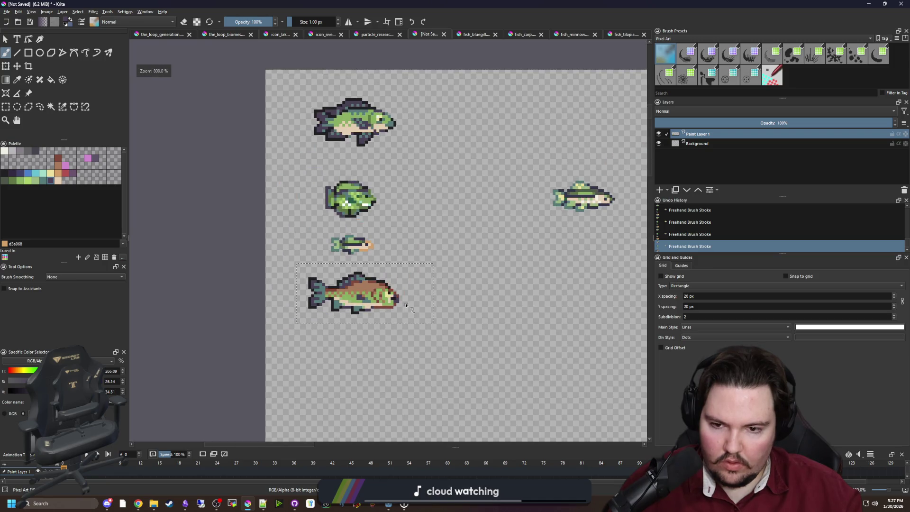
scroll(407, 305, up, 6)
key(e)
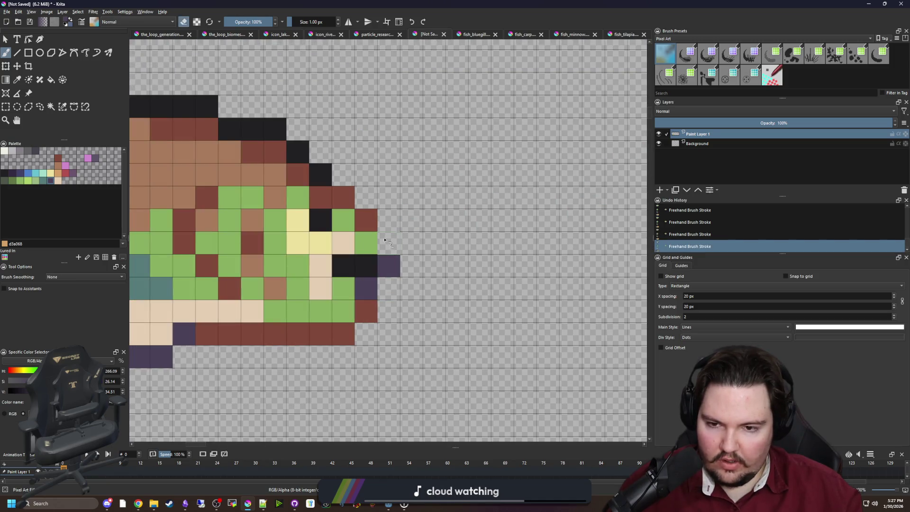
key(e)
ctrl+click(366, 243)
click(389, 243)
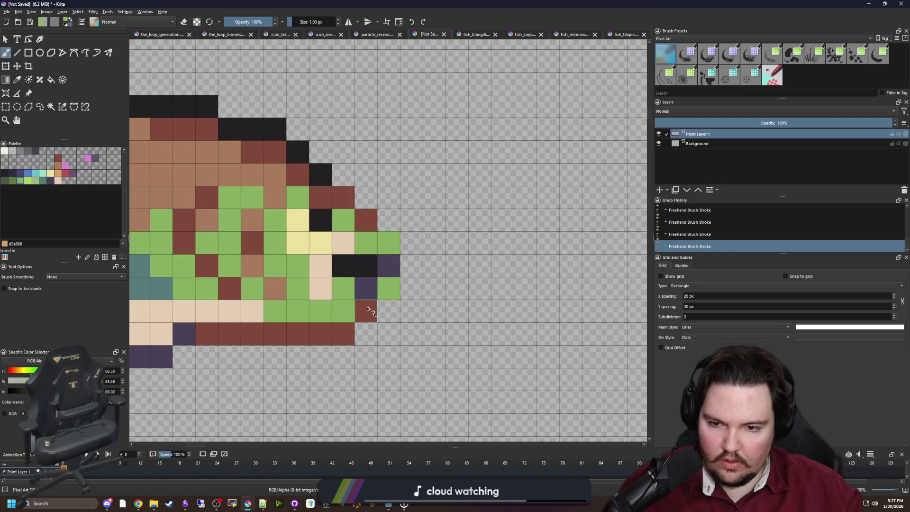
click(343, 265)
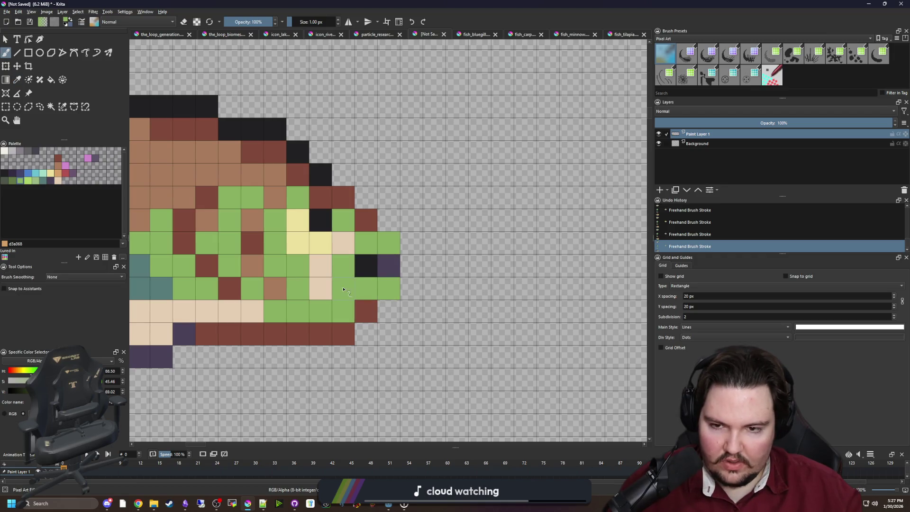
ctrl+click(365, 265)
click(388, 268)
Paint four empty cells to the right of the fish's head dark red.
ctrl+click(366, 308)
click(389, 311)
click(412, 288)
click(412, 243)
click(388, 220)
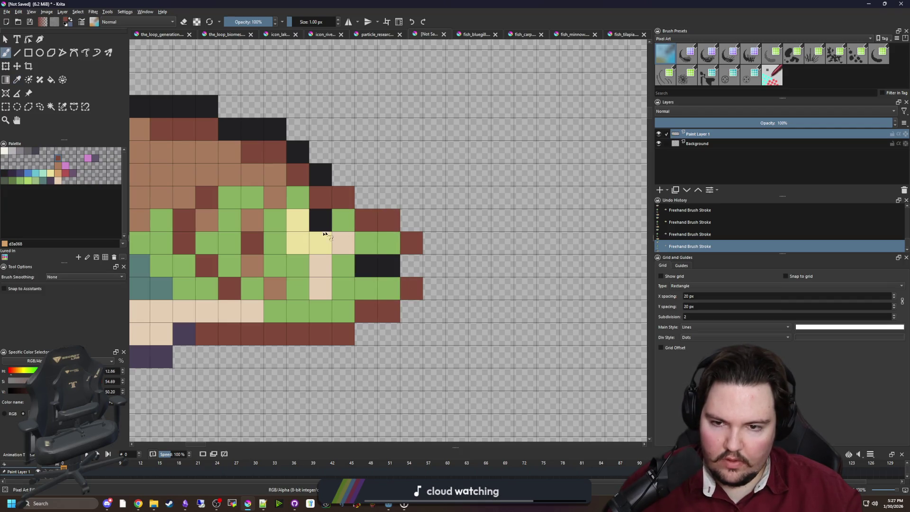
Paint a mouth cell dark red and erase outer pixels around the mouth, then clear the selection.
scroll(331, 232, down, 6)
scroll(331, 209, up, 6)
drag(331, 209, 361, 275)
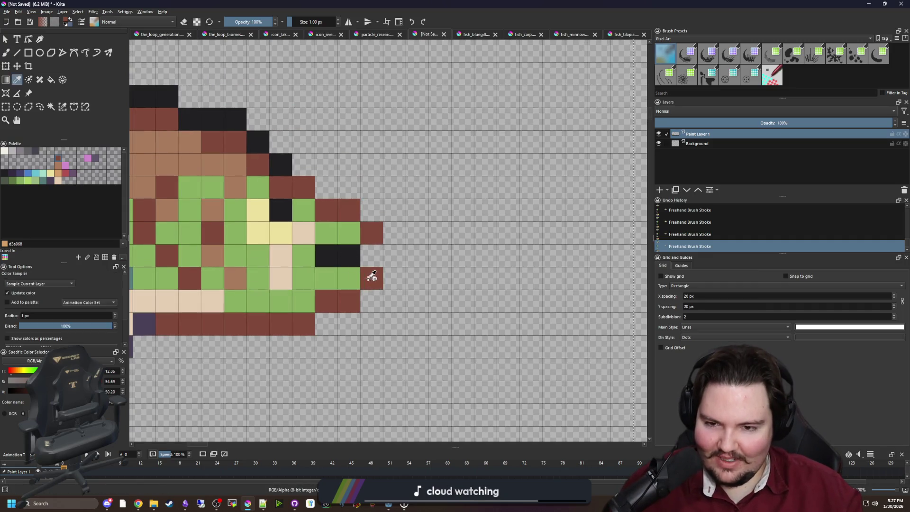
click(349, 278)
click(349, 233)
key(e)
click(371, 233)
click(349, 211)
click(349, 302)
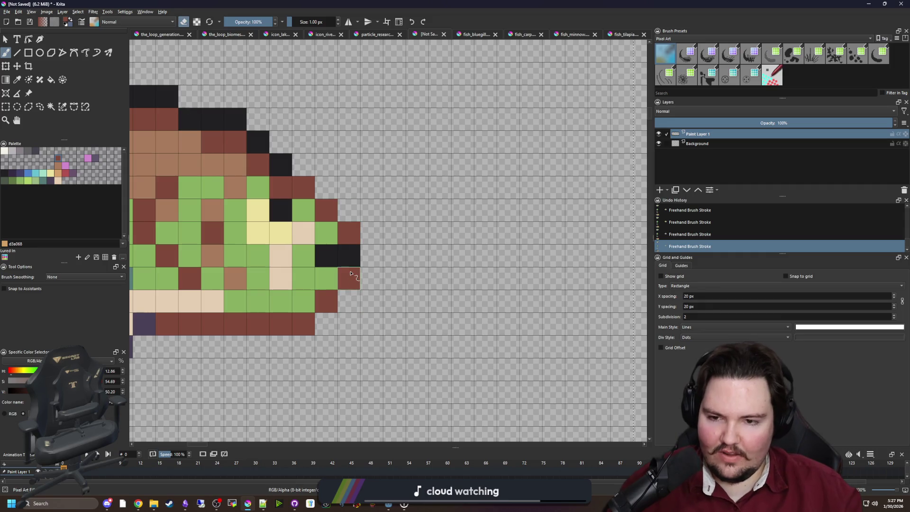
scroll(375, 289, down, 5)
key(ctrl+z)
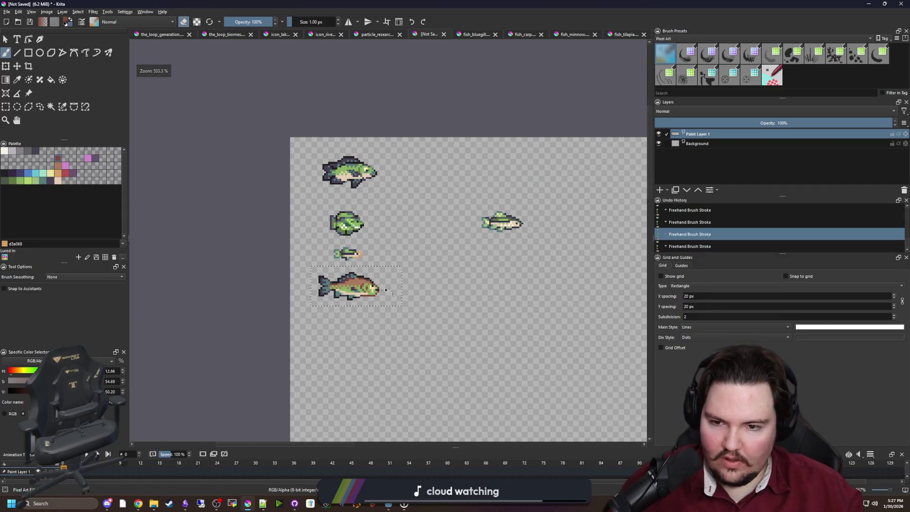
scroll(376, 288, up, 5)
key(ctrl+shift+a)
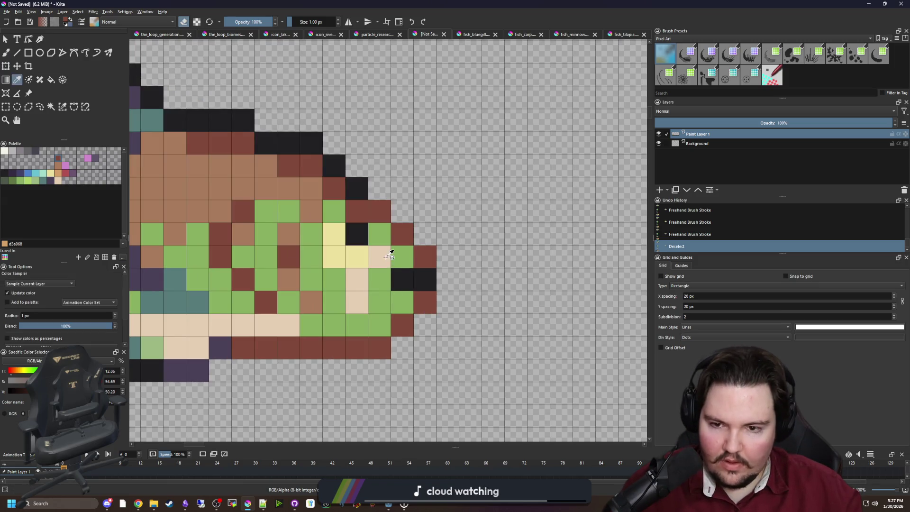
Paint two cells near the mouth peach and two head cells green.
ctrl+click(377, 256)
key(e)
click(402, 256)
click(379, 282)
ctrl+click(372, 299)
click(357, 280)
click(377, 259)
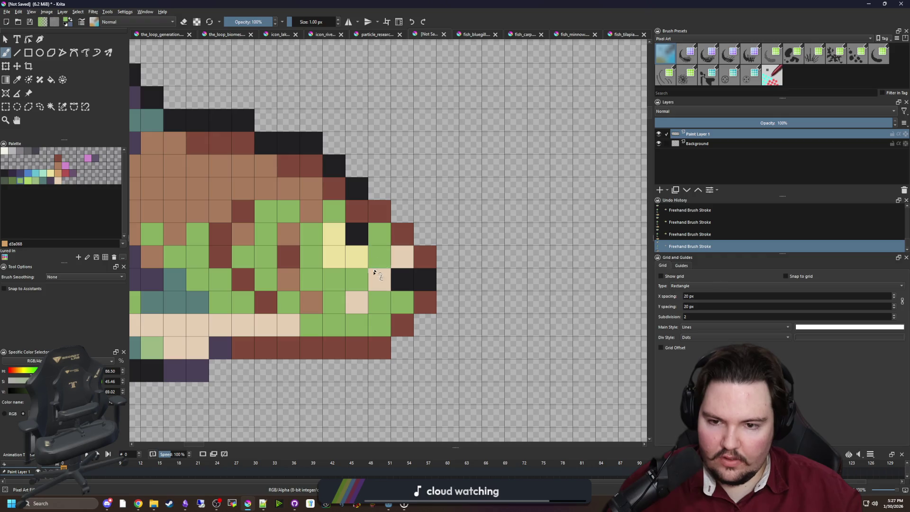
Paint a yellow eye cell black.
scroll(372, 311, down, 5)
scroll(332, 299, up, 1)
scroll(292, 291, down, 1)
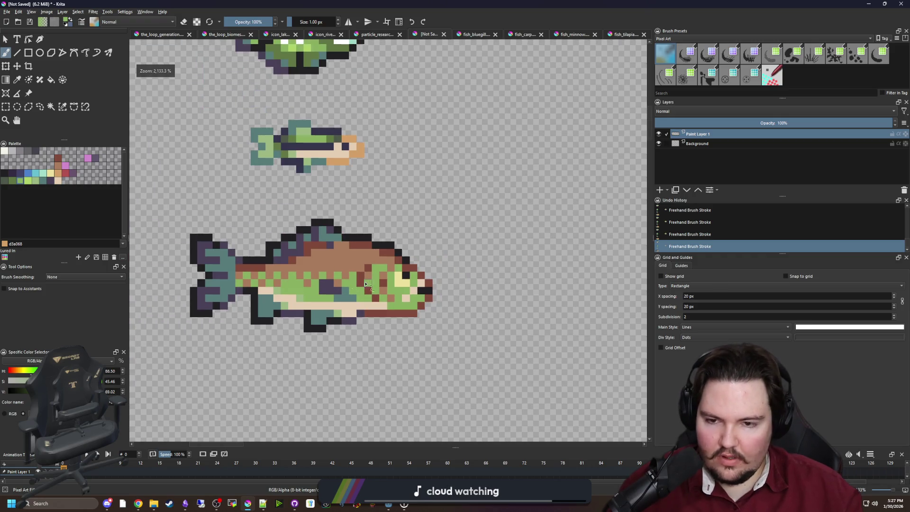
scroll(407, 284, up, 5)
ctrl+click(402, 258)
click(396, 285)
ctrl+click(422, 269)
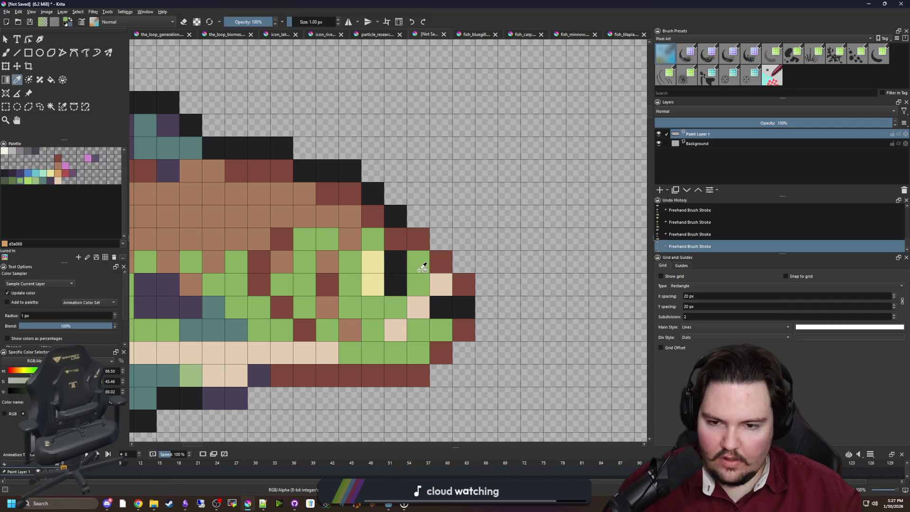
Repaint an eye cell yellow after trying teal and undoing it.
ctrl+click(237, 322)
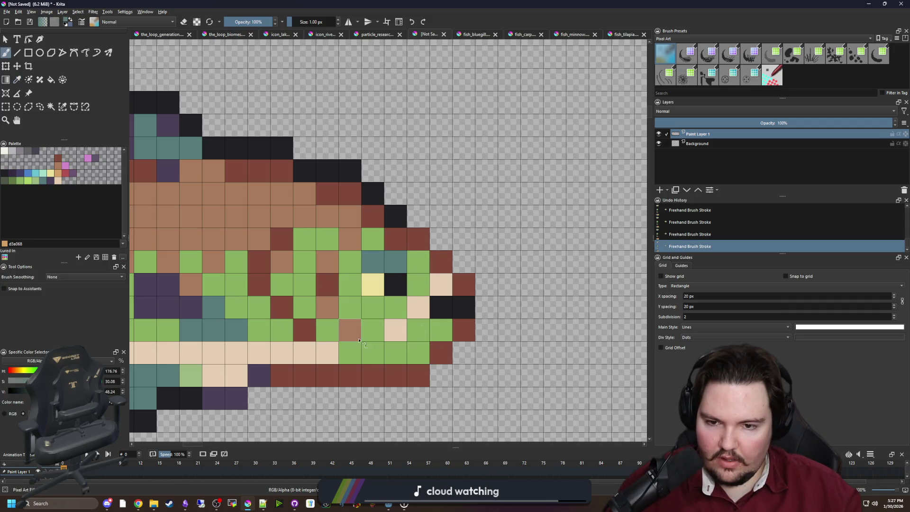
scroll(363, 270, down, 7)
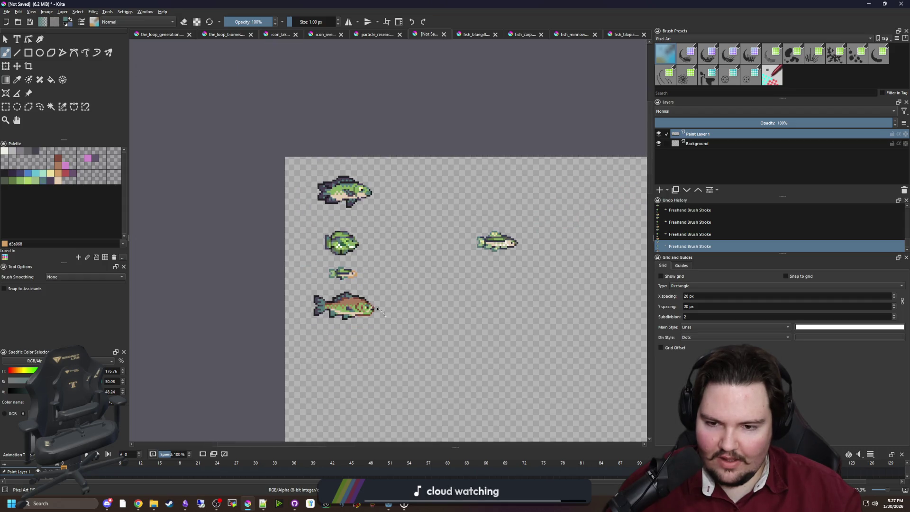
scroll(377, 309, up, 7)
click(304, 300)
scroll(358, 283, down, 5)
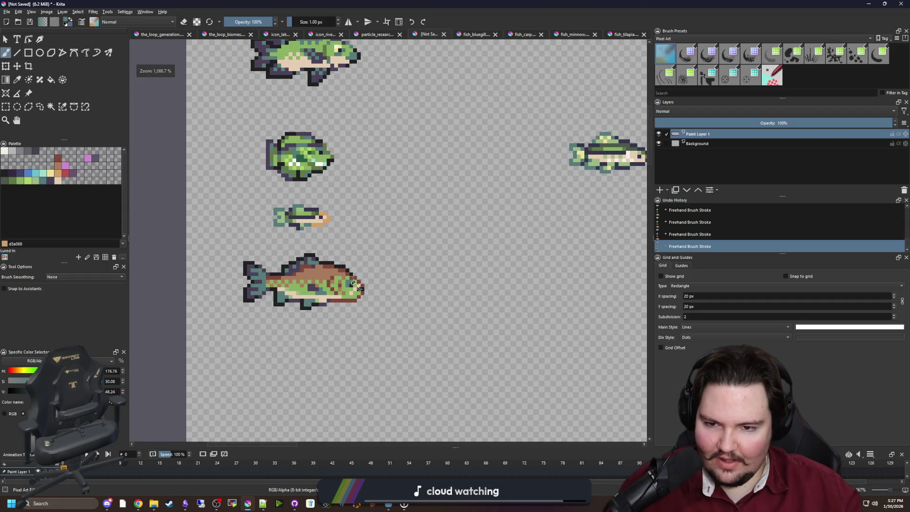
scroll(358, 283, up, 5)
key(ctrl+z)
ctrl+click(332, 284)
click(352, 285)
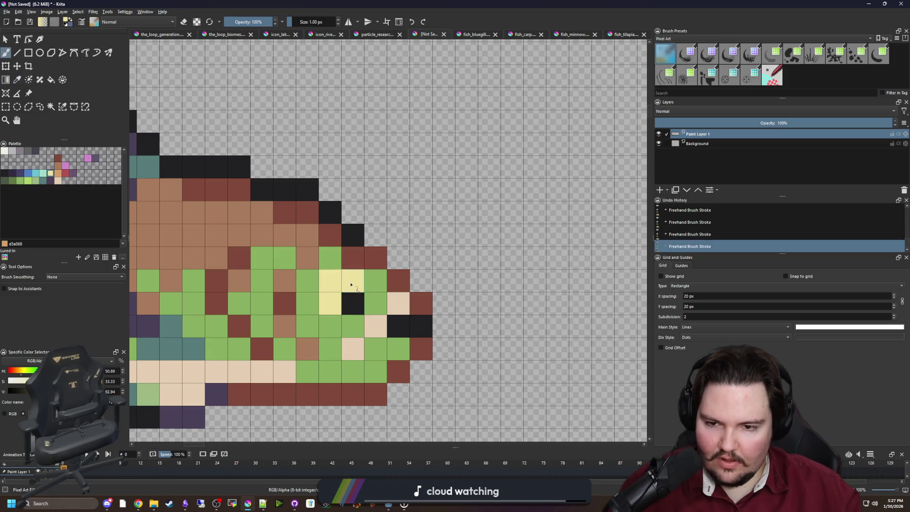
Trim the dorsal fin: blacken its second row and erase its top black row.
scroll(440, 229, down, 4)
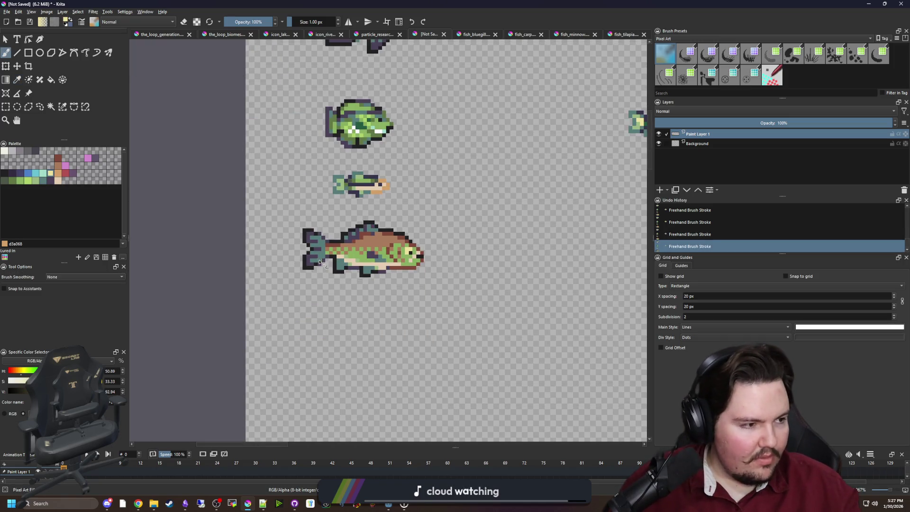
scroll(359, 269, up, 3)
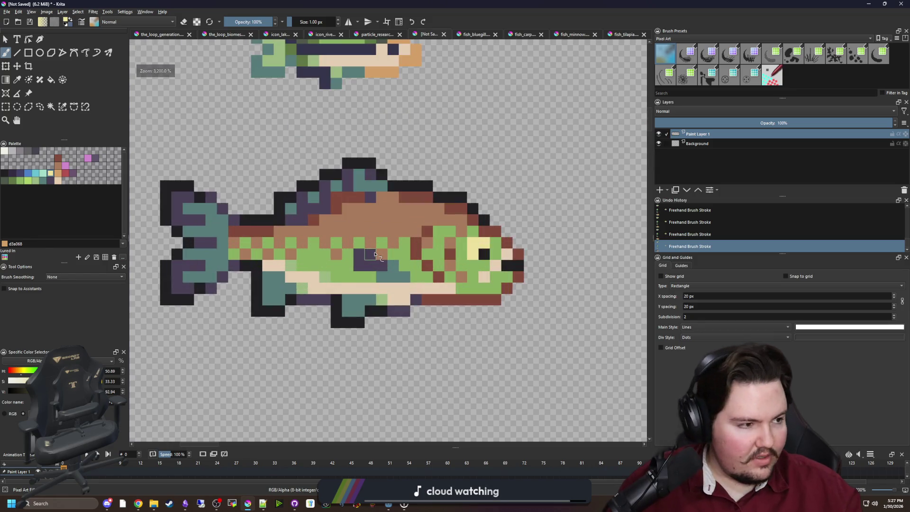
scroll(365, 175, up, 2)
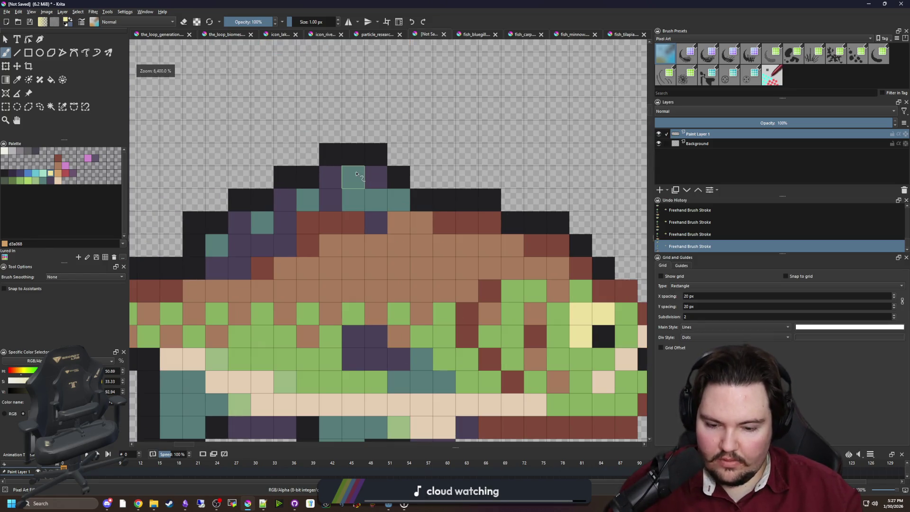
ctrl+click(374, 154)
drag(374, 175, 330, 178)
key(e)
drag(379, 154, 327, 154)
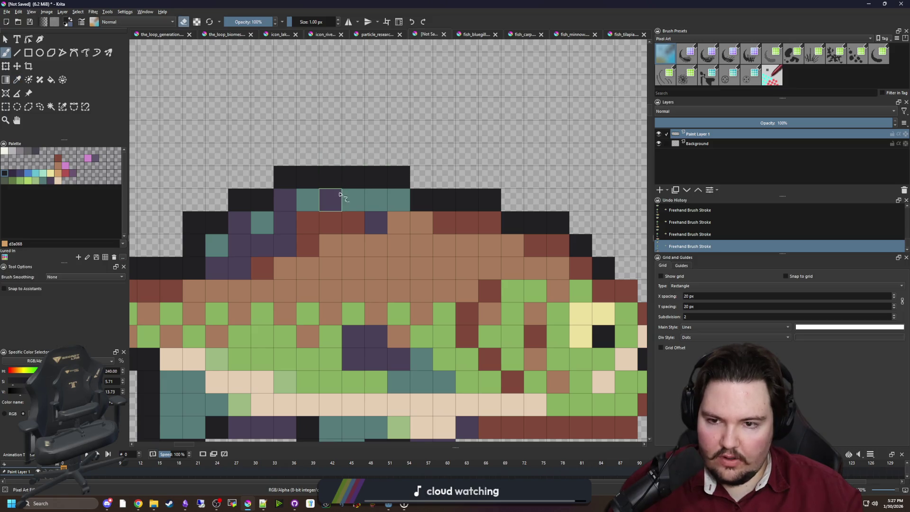
scroll(340, 195, down, 2)
key(e)
scroll(316, 243, down, 2)
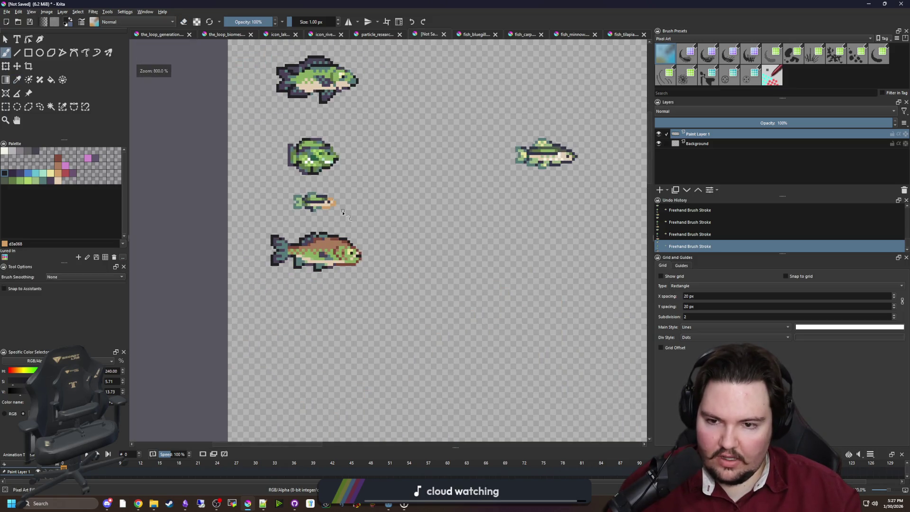
scroll(346, 240, up, 2)
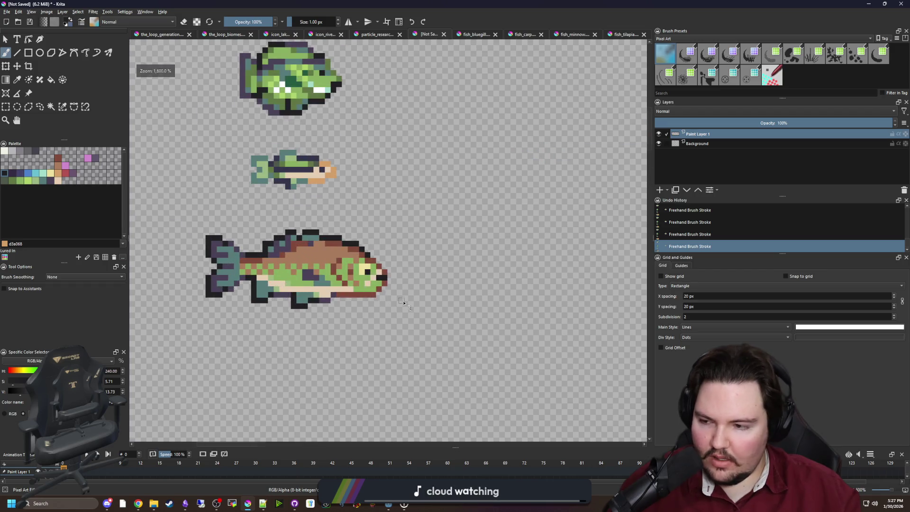
scroll(404, 299, up, 2)
Sample the head's green, recentre on the fish body, and pick a light green from the palette.
key(p)
click(274, 228)
key(b)
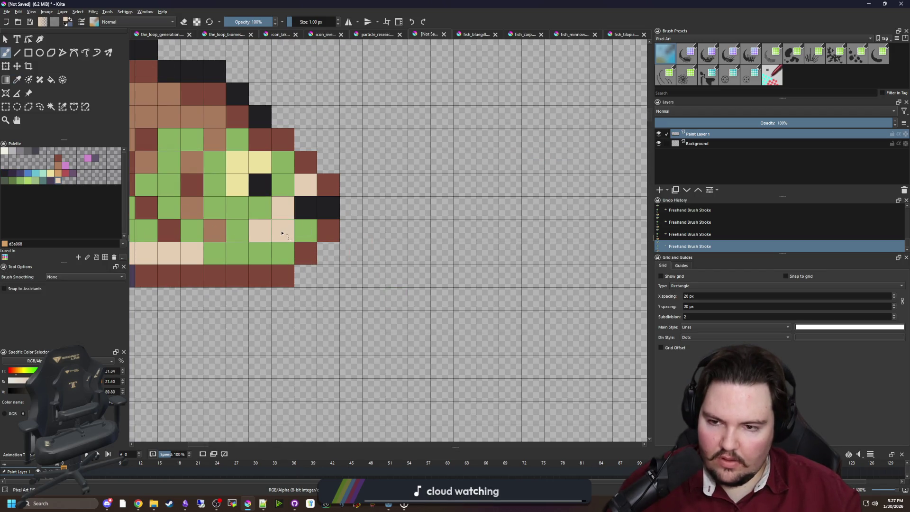
scroll(436, 297, down, 5)
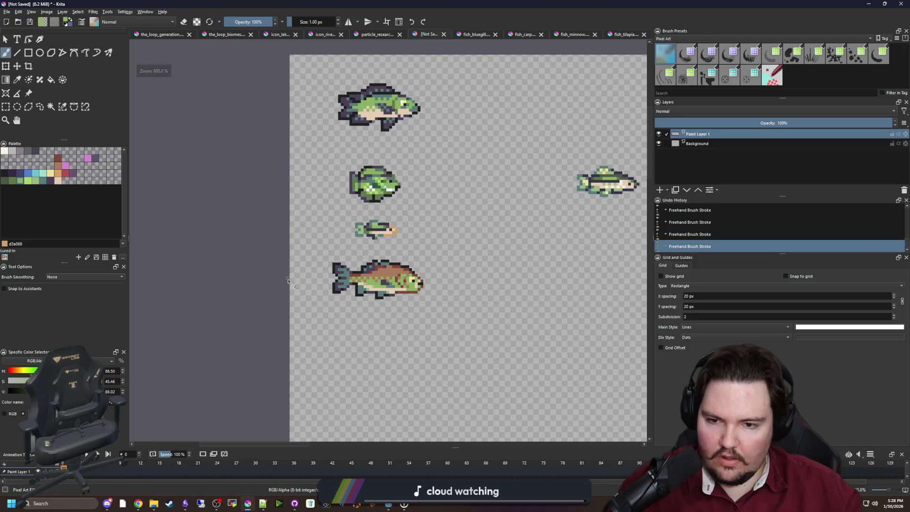
scroll(414, 288, up, 3)
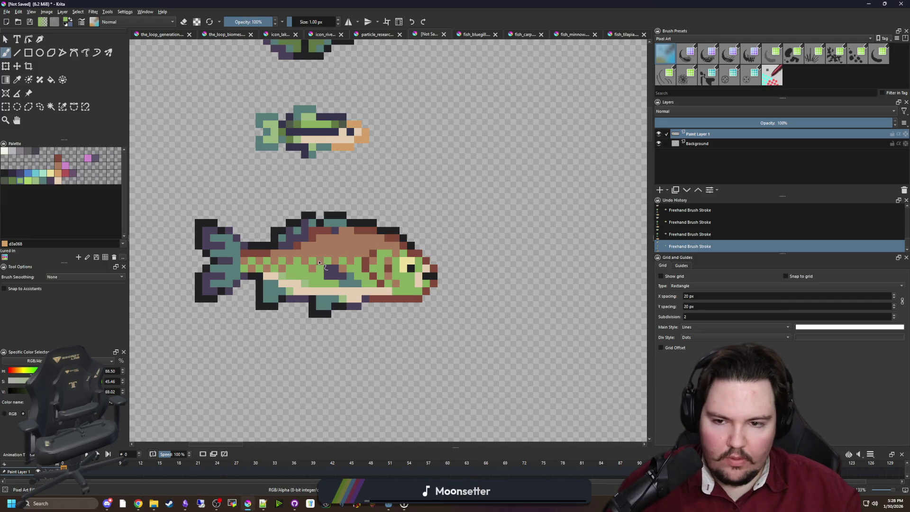
scroll(313, 260, up, 1)
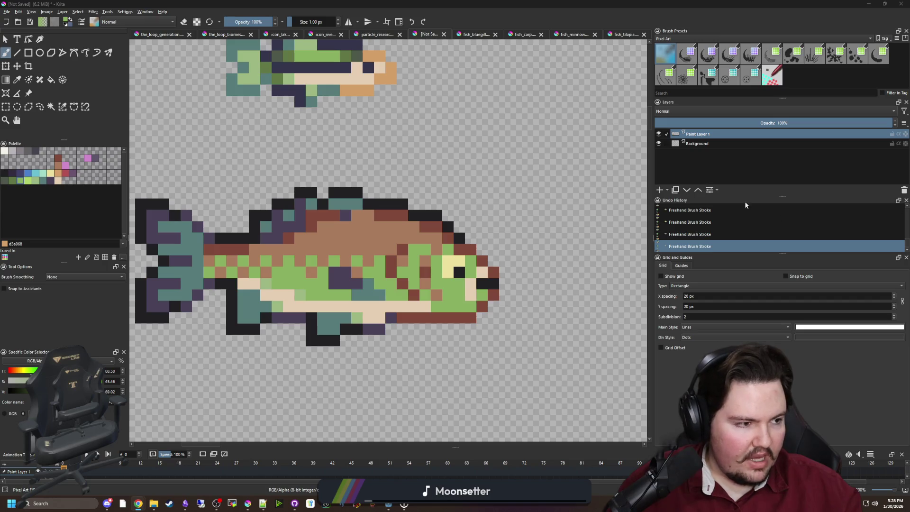
scroll(294, 284, up, 2)
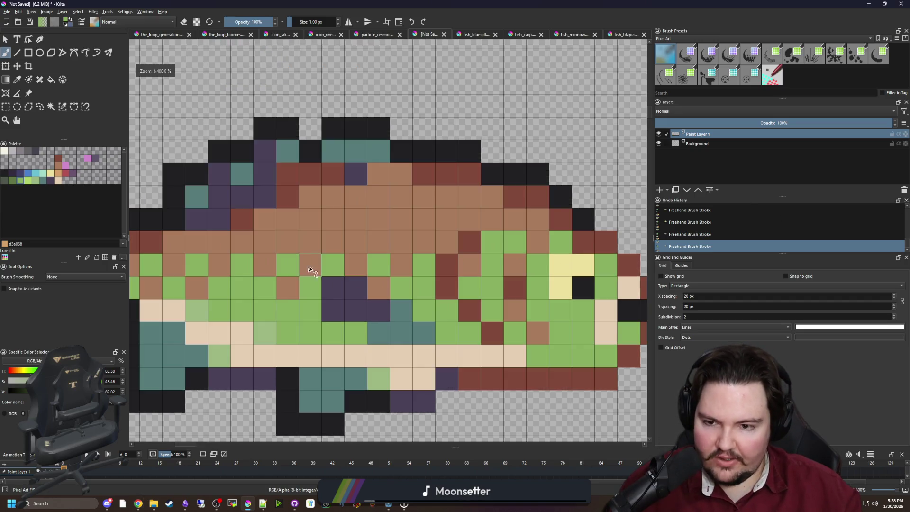
key(p)
drag(258, 299, 289, 288)
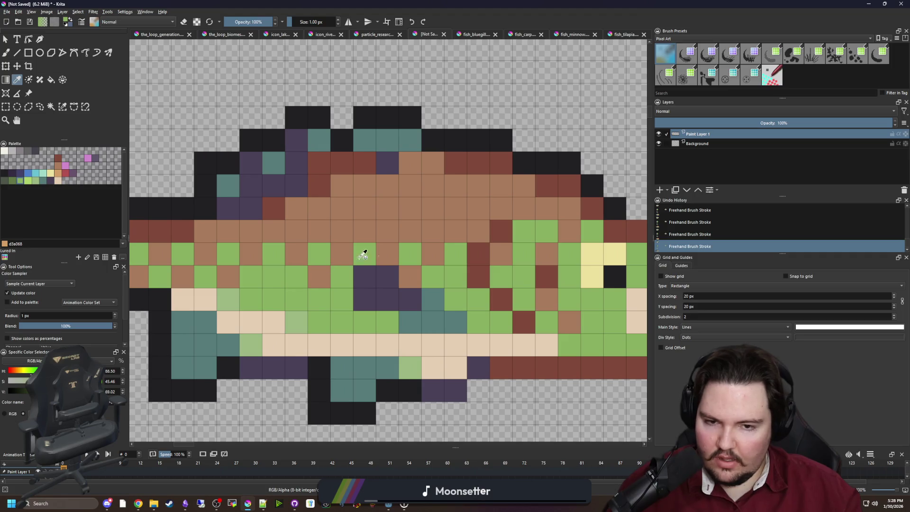
scroll(396, 253, down, 1)
scroll(394, 273, up, 1)
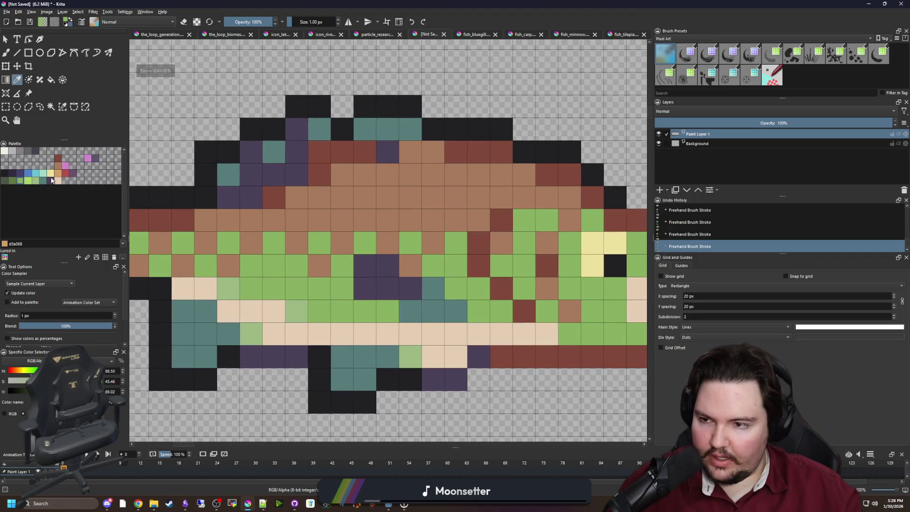
click(295, 268)
Paint the fish's lower and upper body cells light and bright green.
key(b)
drag(295, 268, 275, 259)
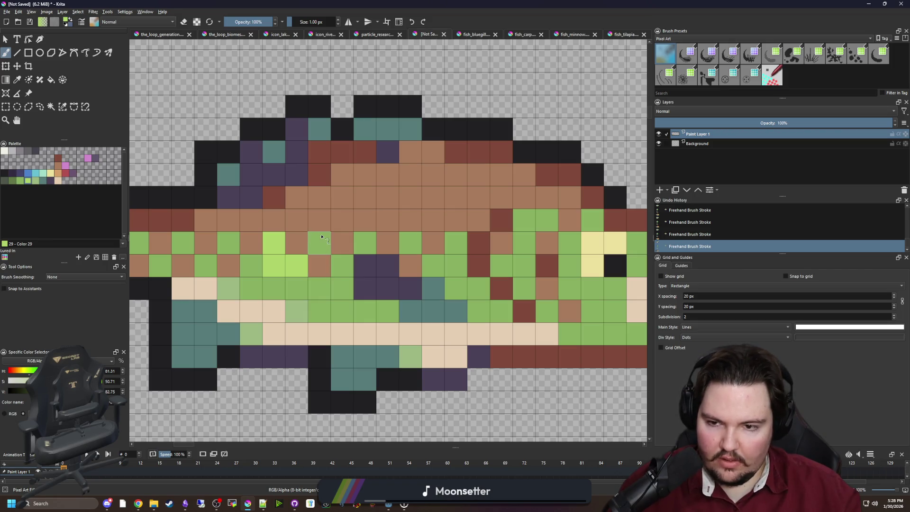
drag(343, 242, 319, 228)
mouse_move(385, 227)
mouse_down()
mouse_move(362, 219)
mouse_move(366, 199)
mouse_up()
scroll(305, 223, down, 5)
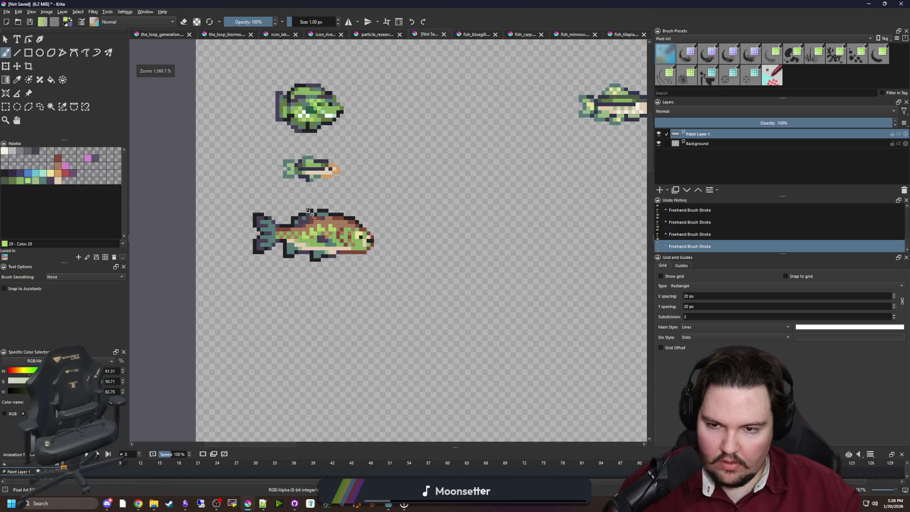
scroll(305, 223, up, 1)
scroll(305, 224, up, 5)
mouse_move(381, 279)
mouse_down()
mouse_move(354, 260)
mouse_move(285, 270)
mouse_up()
Sample brown for one body cell, then sampled green for several more body cells.
ctrl+click(297, 240)
click(266, 269)
mouse_move(216, 250)
mouse_down()
mouse_move(283, 256)
mouse_move(221, 246)
mouse_up()
ctrl+click(282, 257)
mouse_move(221, 250)
mouse_down()
mouse_move(253, 257)
mouse_move(206, 237)
mouse_up()
scroll(233, 185, down, 8)
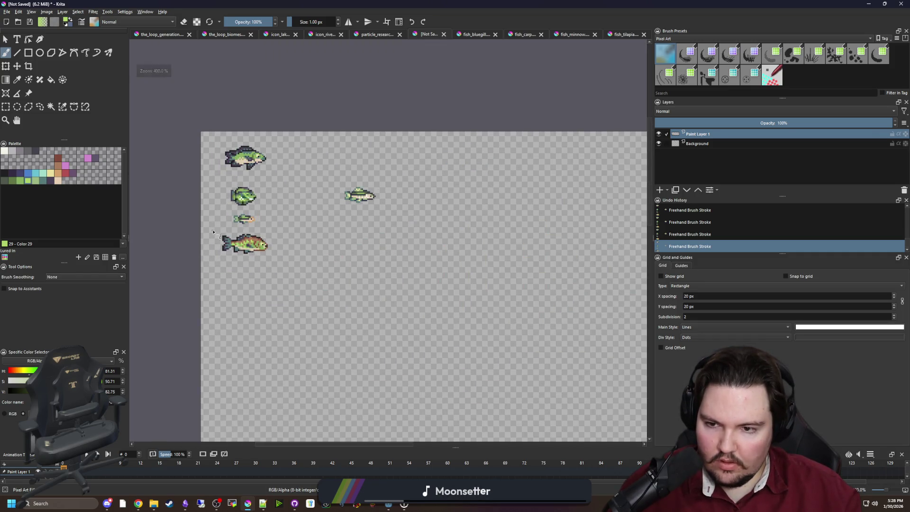
scroll(247, 244, up, 8)
Recolour the brown body and head cells with green sampled from the large fish.
ctrl+click(294, 330)
click(317, 296)
click(293, 268)
click(361, 268)
click(338, 245)
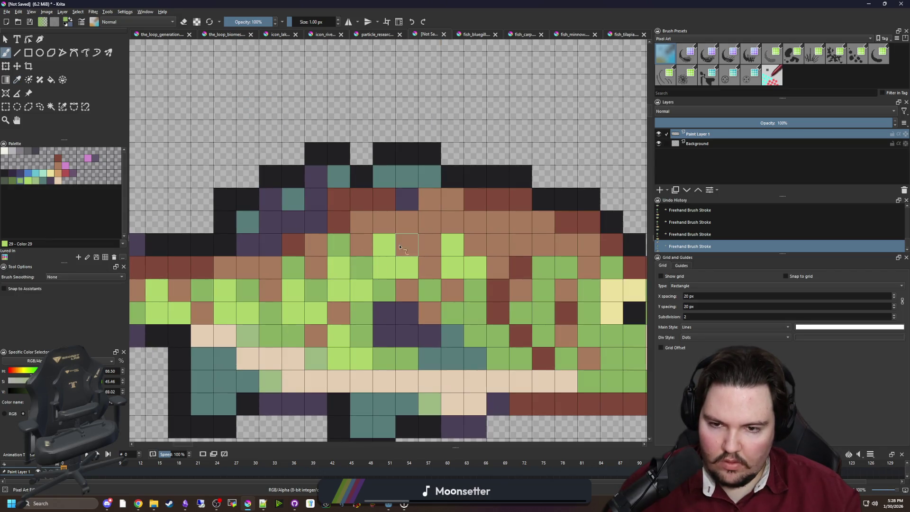
click(407, 244)
click(384, 222)
click(472, 249)
click(452, 222)
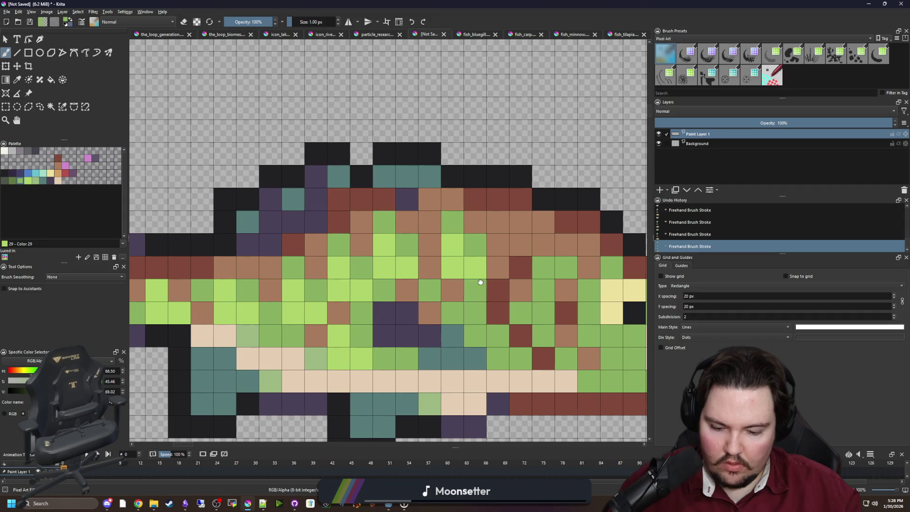
Repaint several tan and green belly cells maroon sampled from the fish body.
ctrl+click(482, 275)
click(407, 261)
click(385, 283)
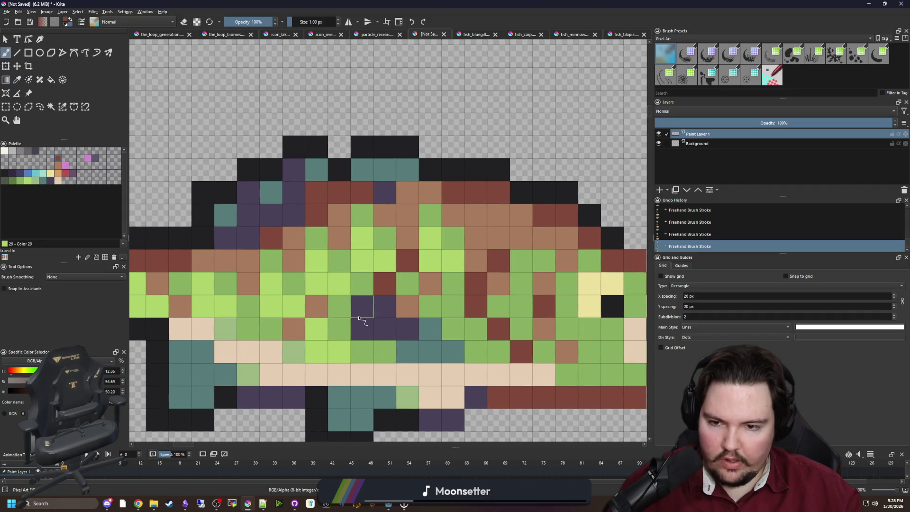
click(299, 289)
click(315, 306)
click(186, 304)
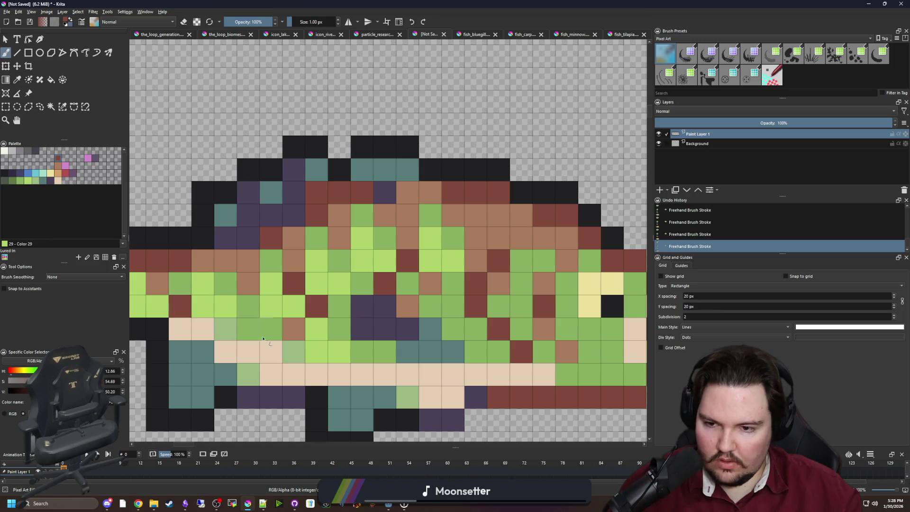
click(251, 308)
click(249, 328)
key(ctrl+z)
click(226, 329)
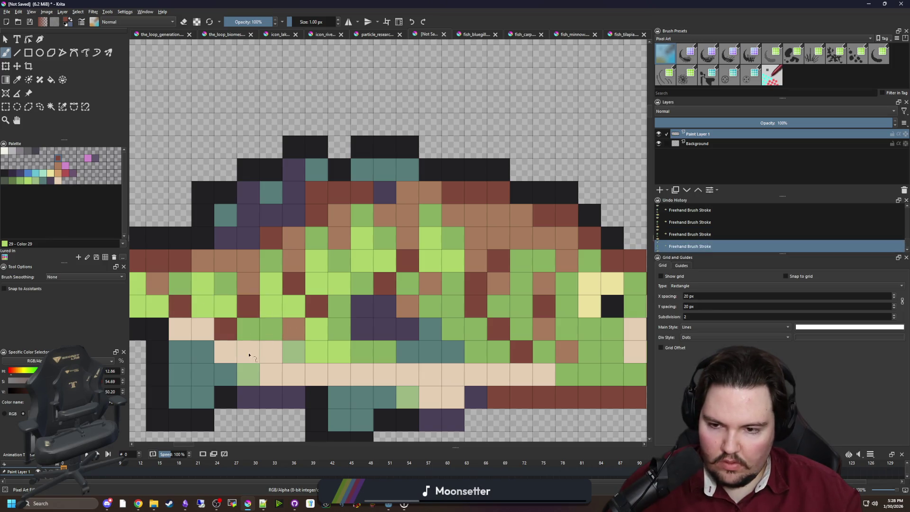
Undo a stray stroke and paint light-green pixels across the bottom fish.
scroll(261, 329, down, 5)
scroll(300, 300, down, 3)
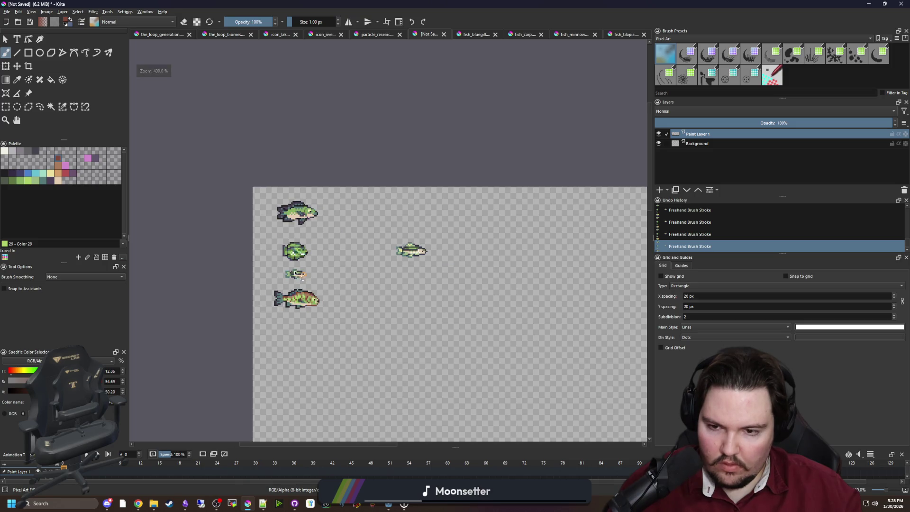
scroll(294, 312, up, 4)
scroll(299, 285, down, 3)
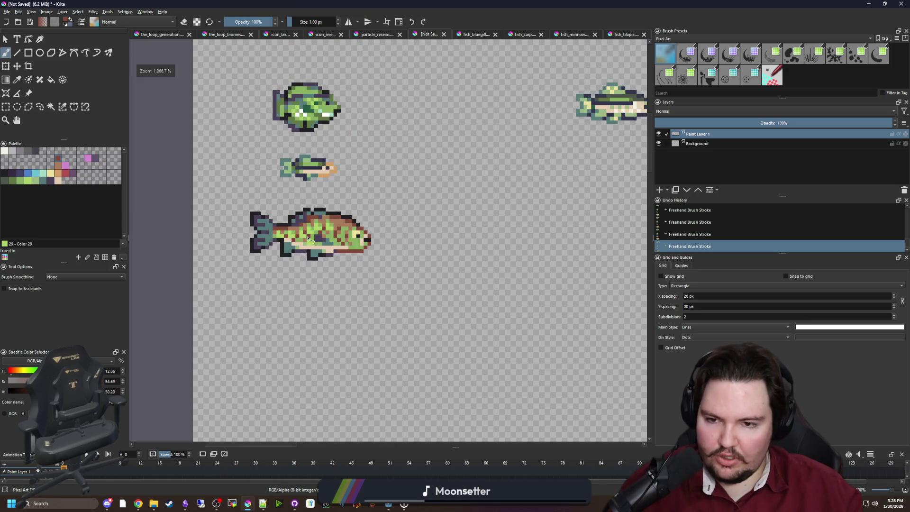
scroll(309, 239, up, 5)
key(ctrl+z)
key(ctrl+z)
key(ctrl+z)
key(ctrl+z)
scroll(314, 285, down, 5)
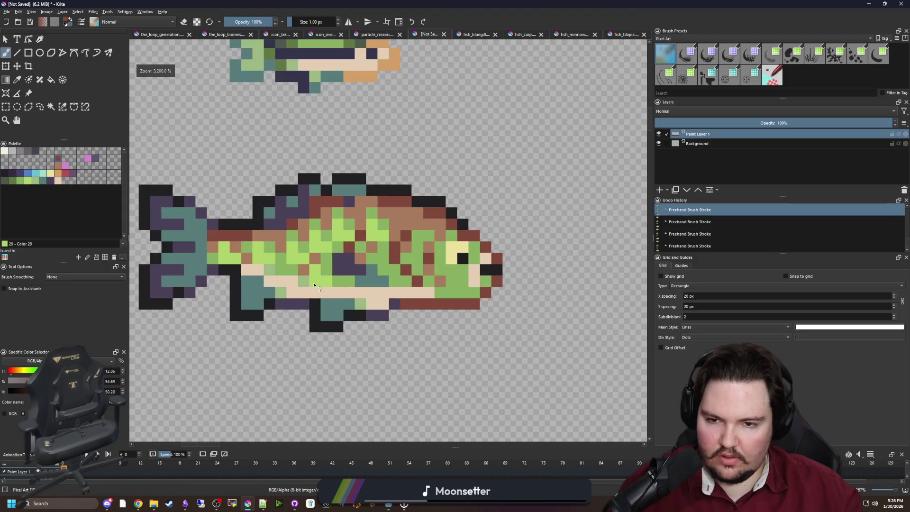
scroll(314, 285, down, 3)
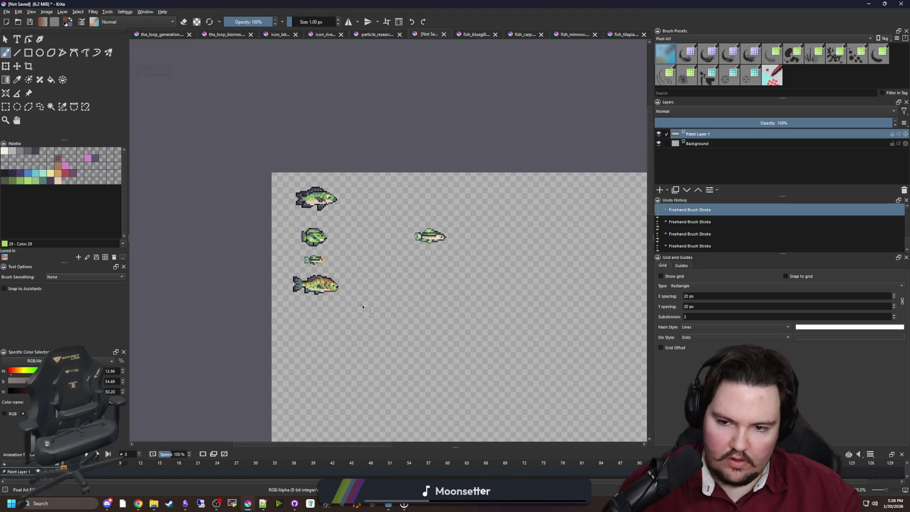
scroll(363, 307, up, 4)
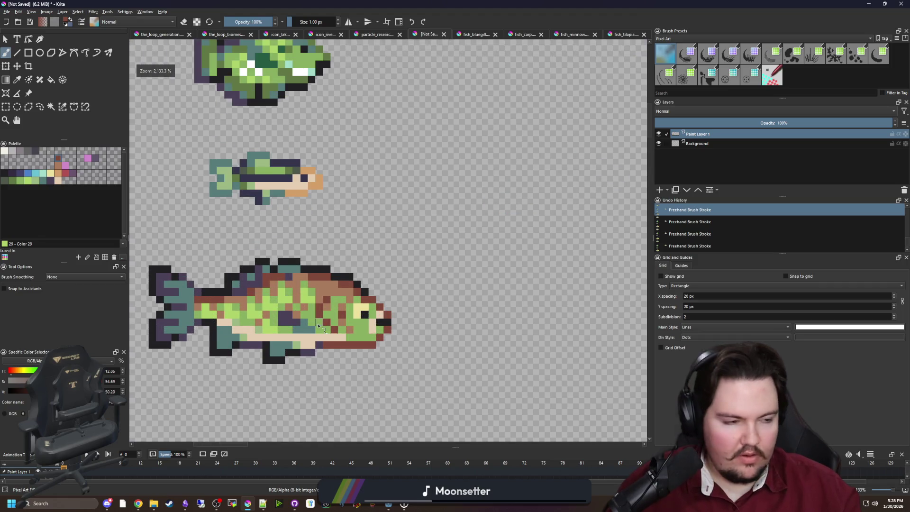
scroll(318, 327, up, 3)
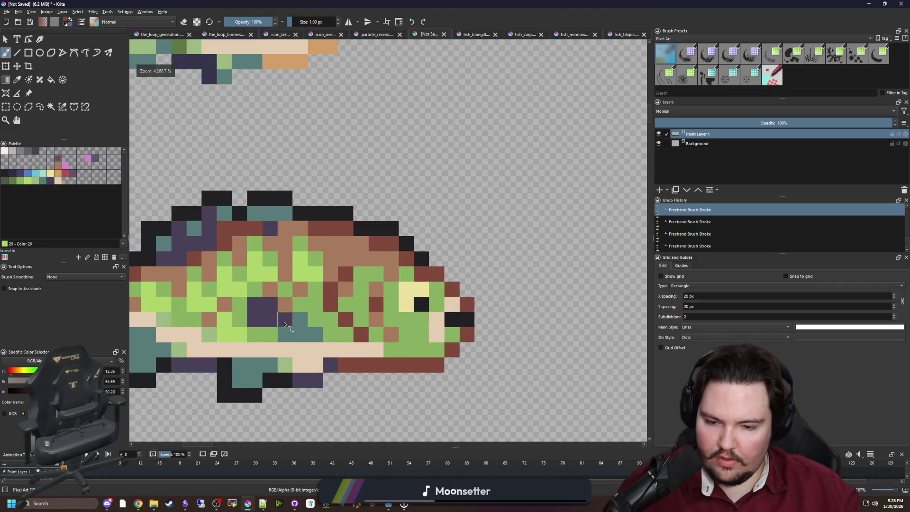
scroll(284, 324, up, 2)
ctrl+click(297, 269)
drag(374, 342, 352, 326)
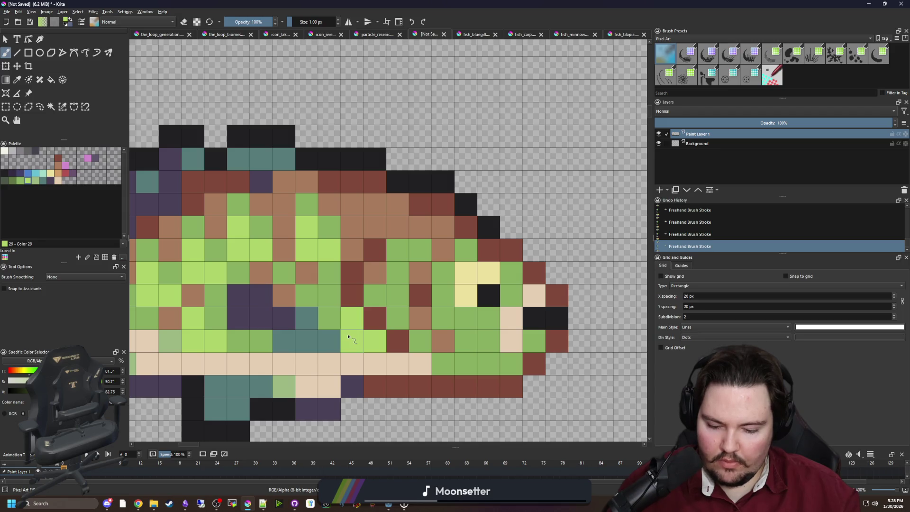
Repaint the belly's green pixels and a stray red pixel with the sampled tan.
ctrl+click(429, 319)
scroll(375, 281, down, 6)
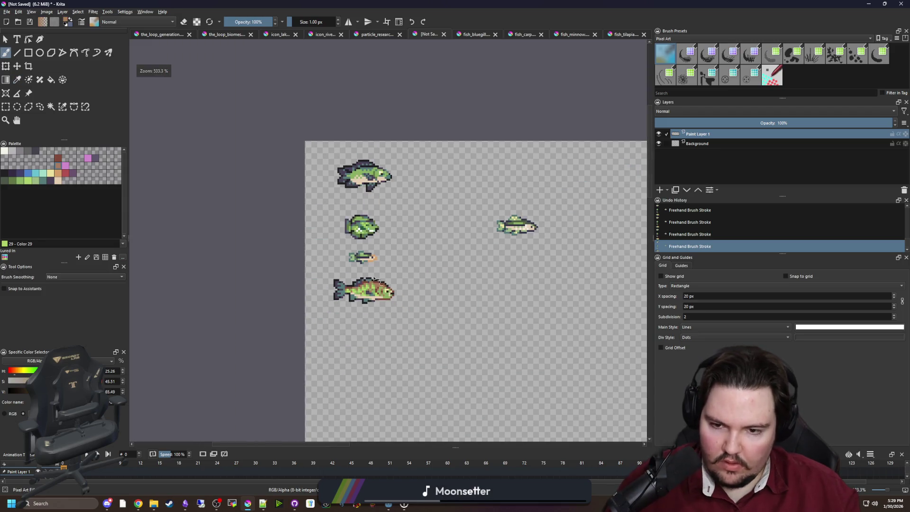
scroll(376, 282, up, 7)
mouse_move(362, 331)
mouse_down()
mouse_move(384, 334)
mouse_move(334, 334)
mouse_move(384, 266)
mouse_move(384, 242)
mouse_up()
click(407, 311)
scroll(372, 283, down, 3)
scroll(372, 283, down, 5)
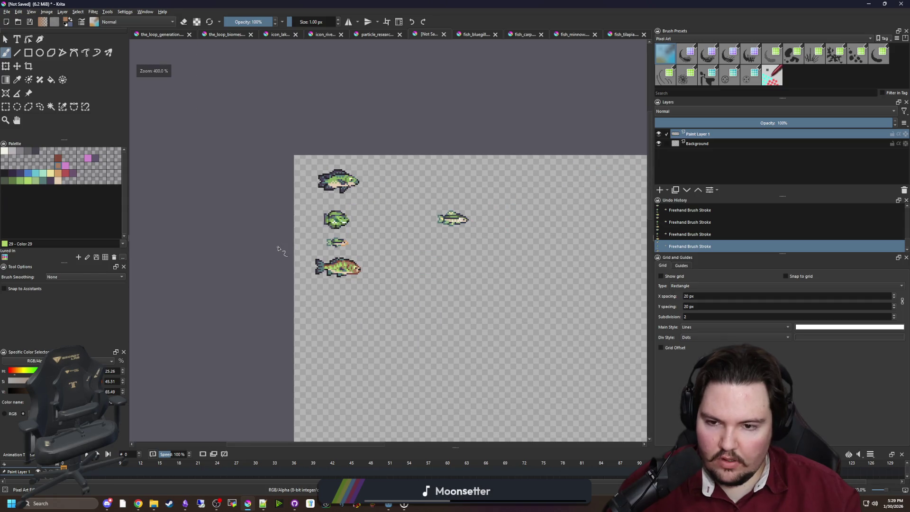
scroll(385, 236, up, 2)
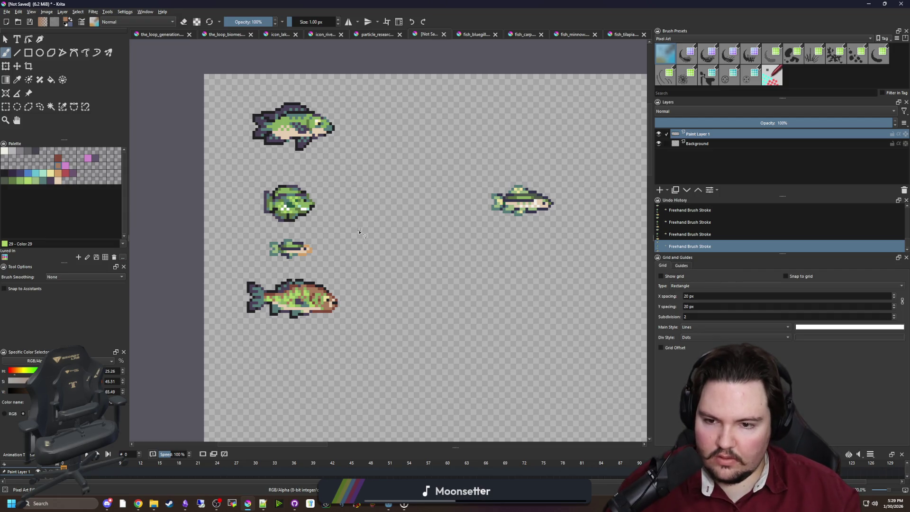
scroll(359, 232, up, 2)
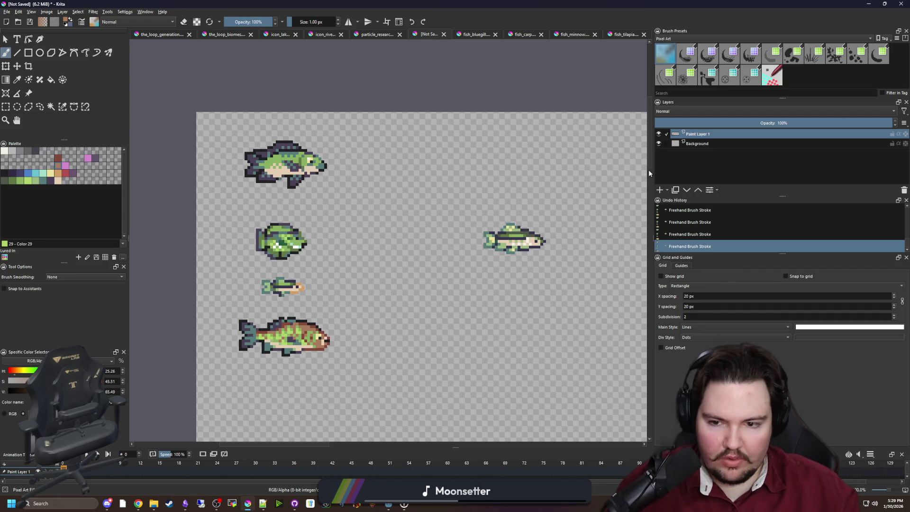
scroll(325, 338, up, 4)
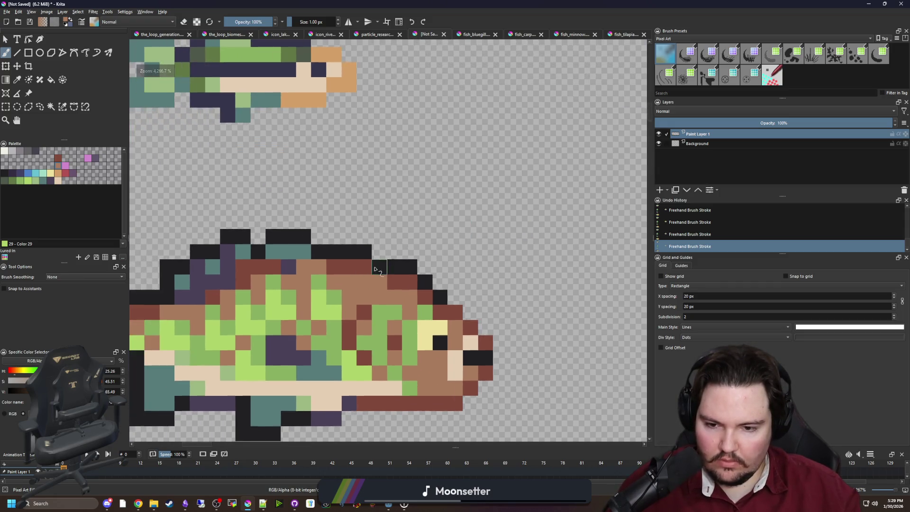
scroll(375, 269, down, 8)
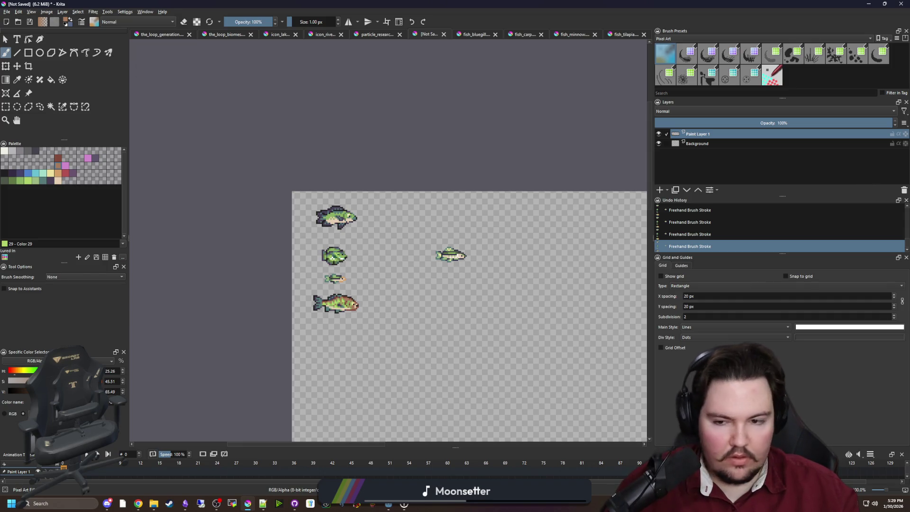
scroll(354, 310, up, 8)
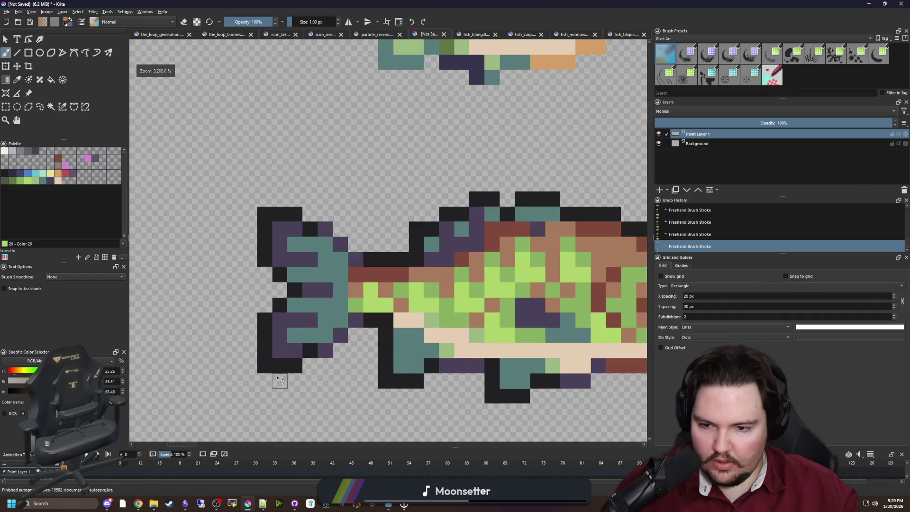
Outline the tail fin with near-black pixels and erase stray pixels around it.
key(p)
click(254, 325)
key(b)
mouse_move(270, 329)
mouse_down()
mouse_move(293, 306)
mouse_move(293, 261)
mouse_move(269, 237)
mouse_up()
key(e)
drag(293, 283, 266, 305)
scroll(266, 305, down, 2)
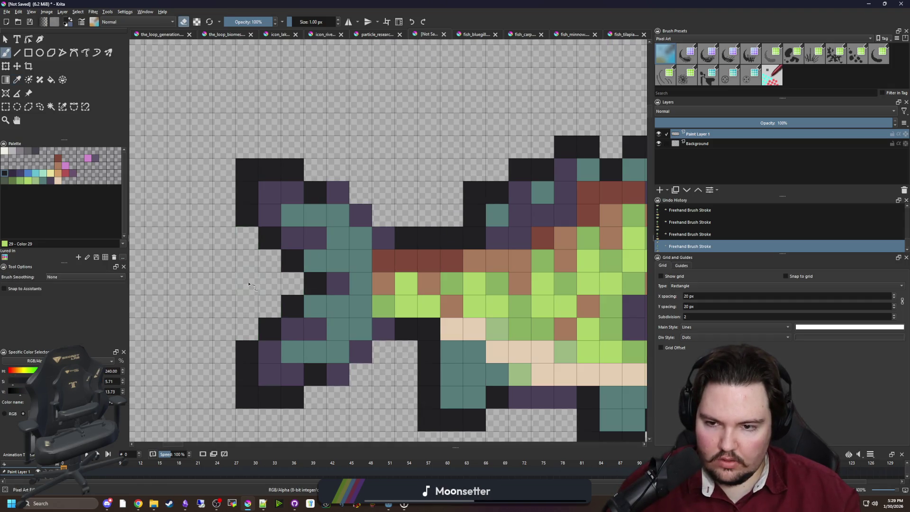
scroll(264, 260, down, 5)
scroll(245, 257, down, 1)
Check the tilapia image search in Chrome for reference, then return to the drawing.
key(alt+Tab)
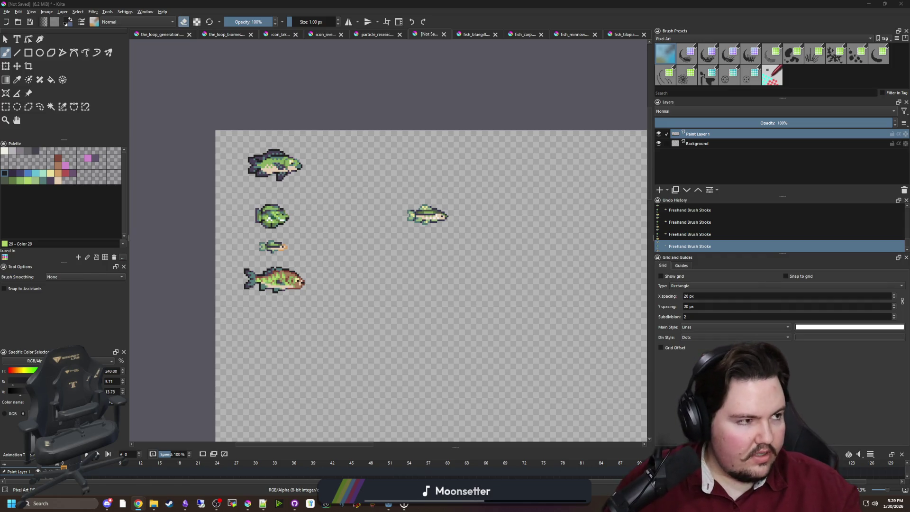
key(alt+Tab)
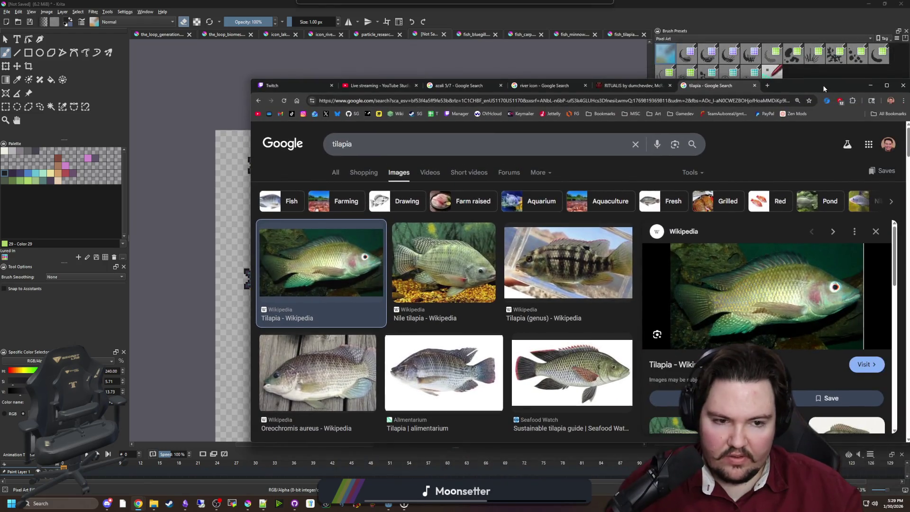
key(alt+Tab)
scroll(298, 201, up, 5)
scroll(378, 285, up, 2)
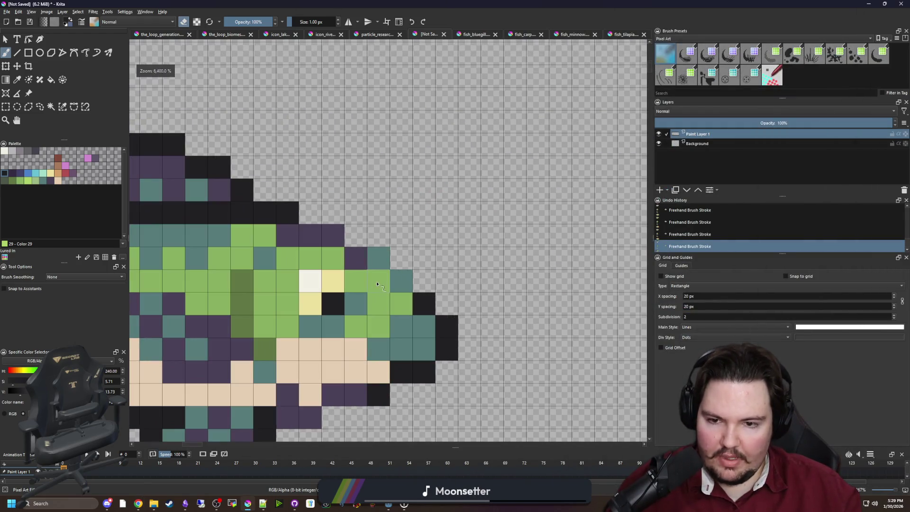
Cycle through the colour picker, brush and eraser while inspecting the sprites.
key(p)
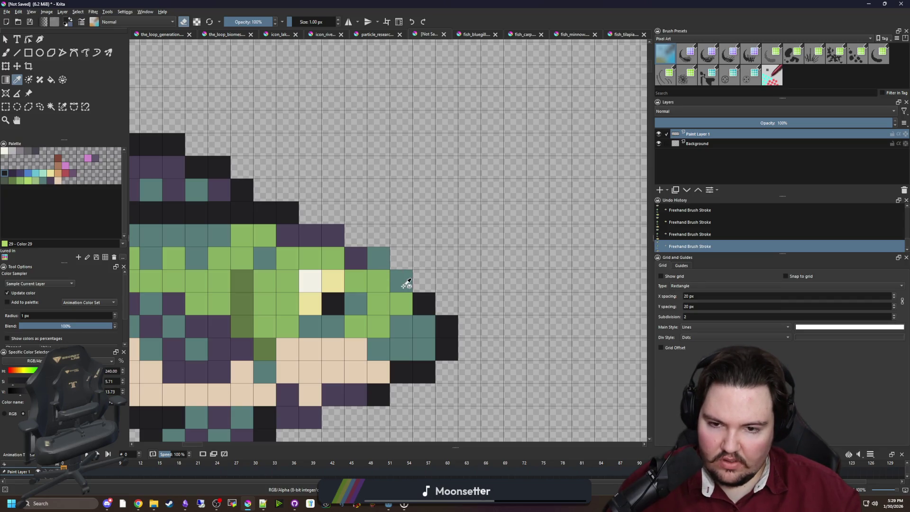
key(b)
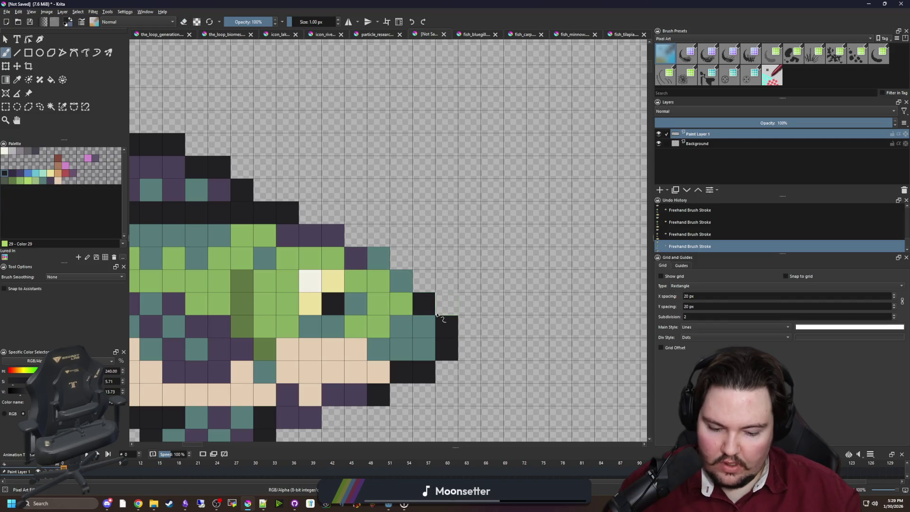
key(e)
scroll(369, 251, down, 3)
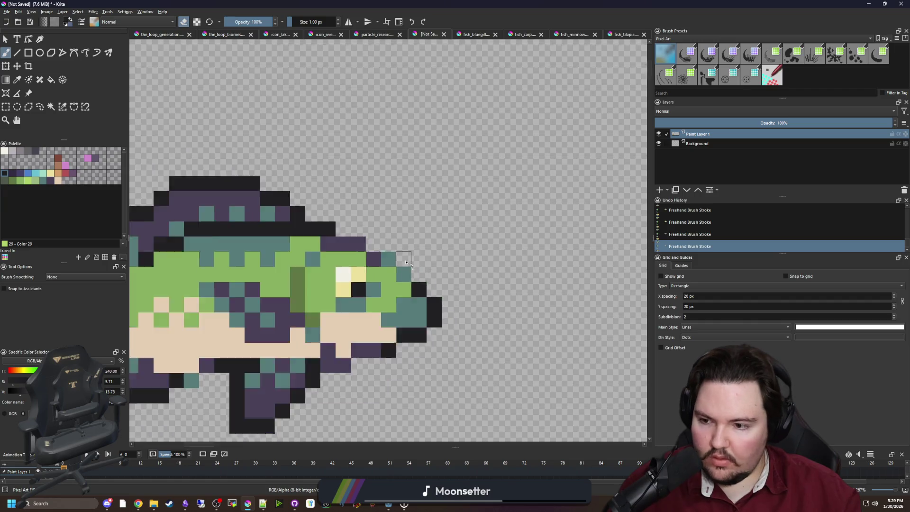
scroll(369, 251, up, 2)
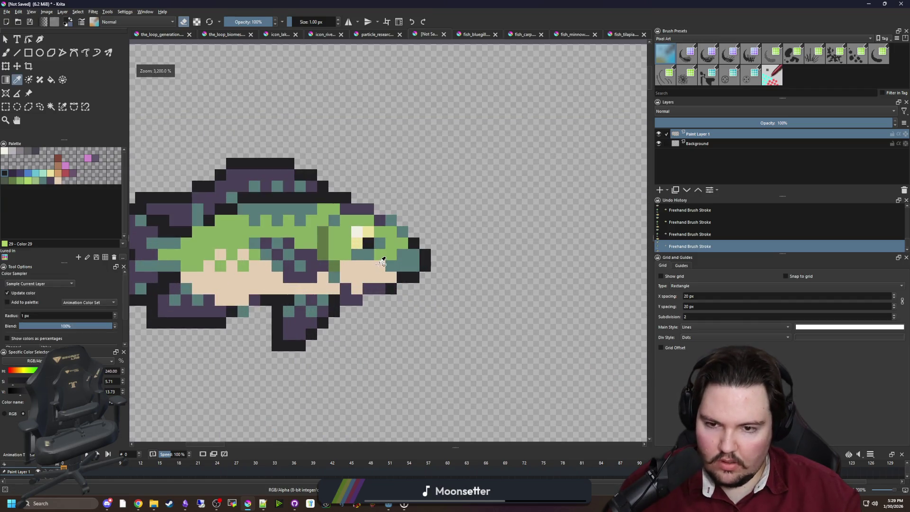
scroll(388, 317, down, 4)
scroll(388, 317, up, 2)
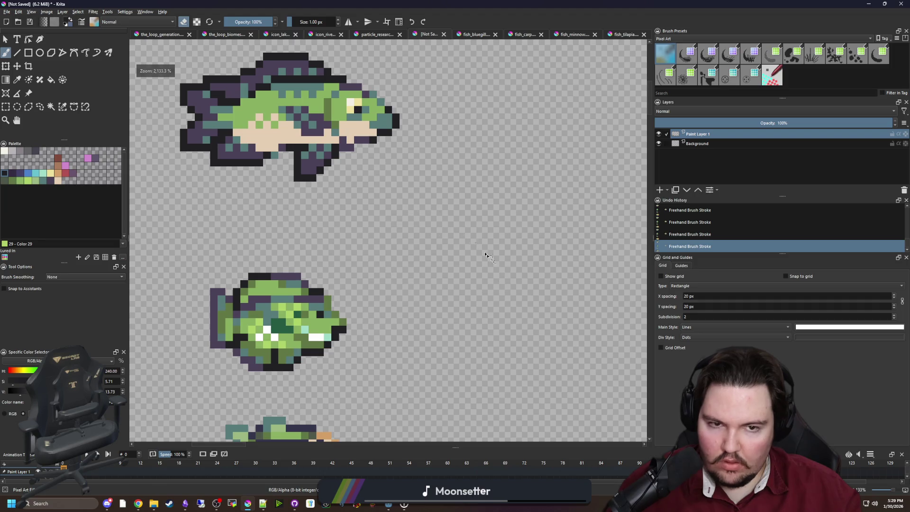
scroll(473, 242, down, 3)
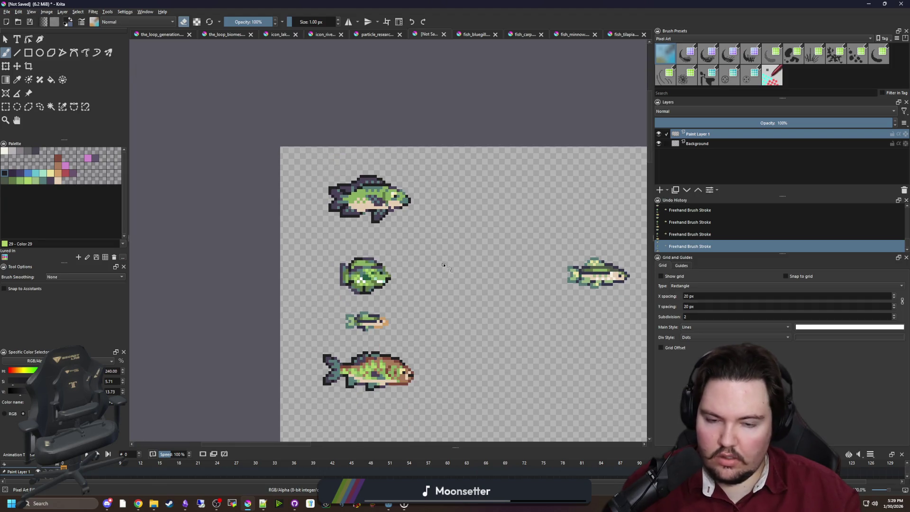
Try and undo a 3 px pale yellow ede19e stroke, restore 1 px, open Paint Layer 1's menu.
key(bracketright)
key(bracketright)
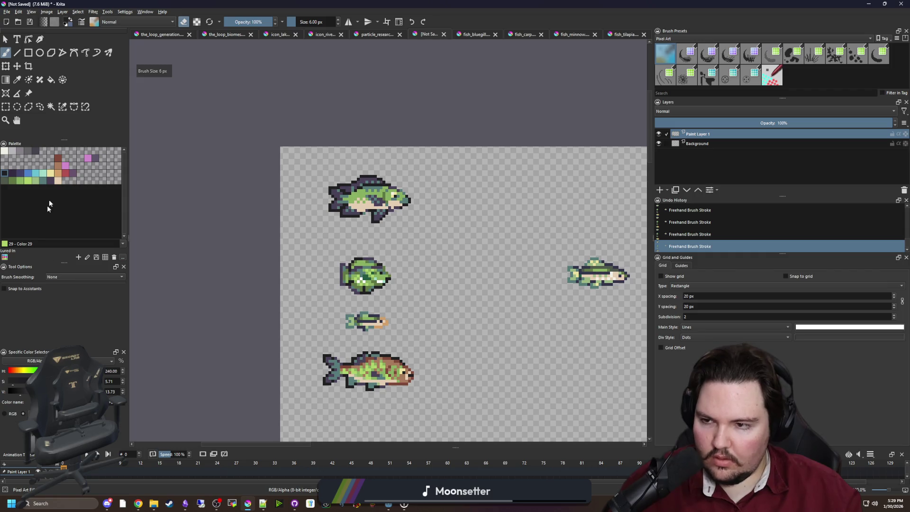
click(50, 173)
drag(422, 284, 488, 209)
key(ctrl+z)
scroll(412, 199, up, 3)
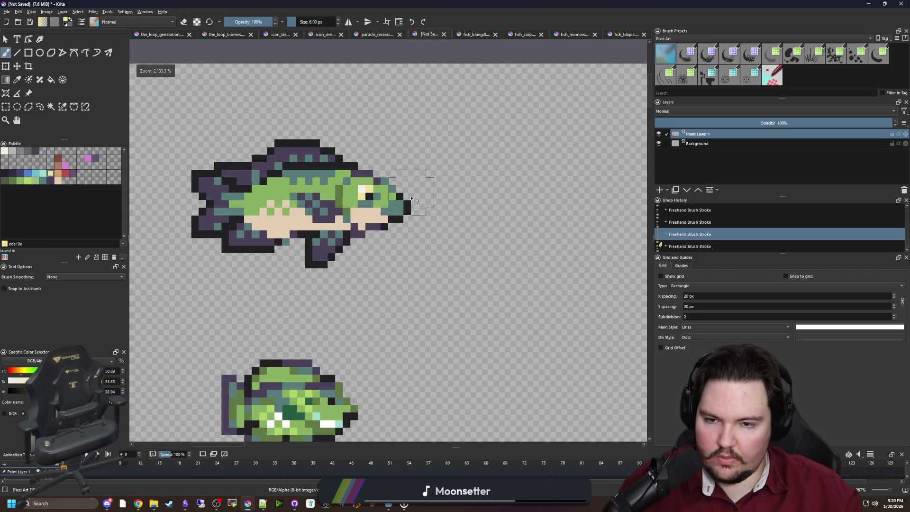
scroll(412, 199, up, 3)
key(bracketleft)
key(bracketleft)
key(bracketleft)
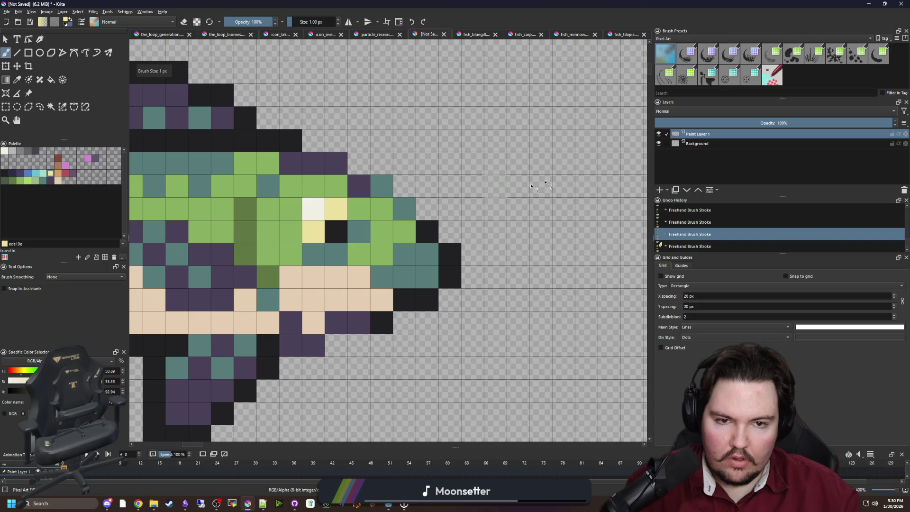
right_click(703, 134)
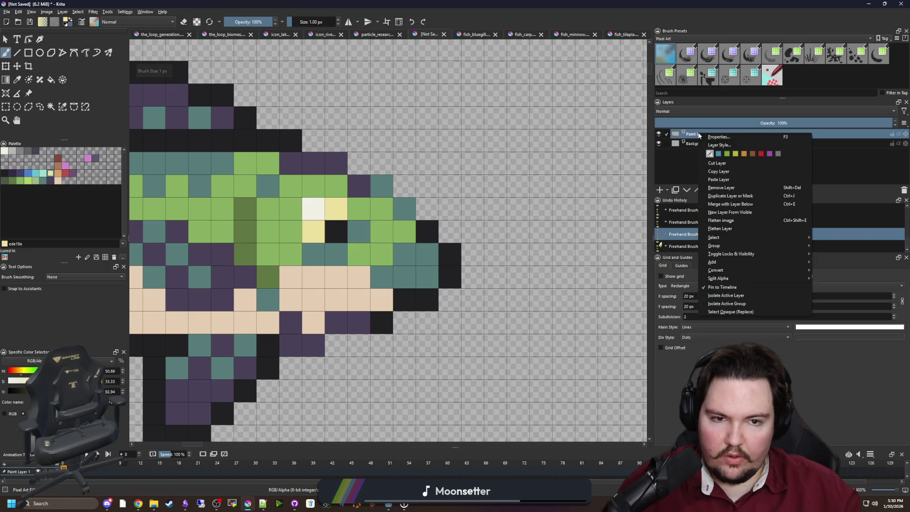
Merge Paint Layer 1 down into Background and paint teal pixels at the bass's nose.
click(740, 203)
scroll(408, 227, up, 1)
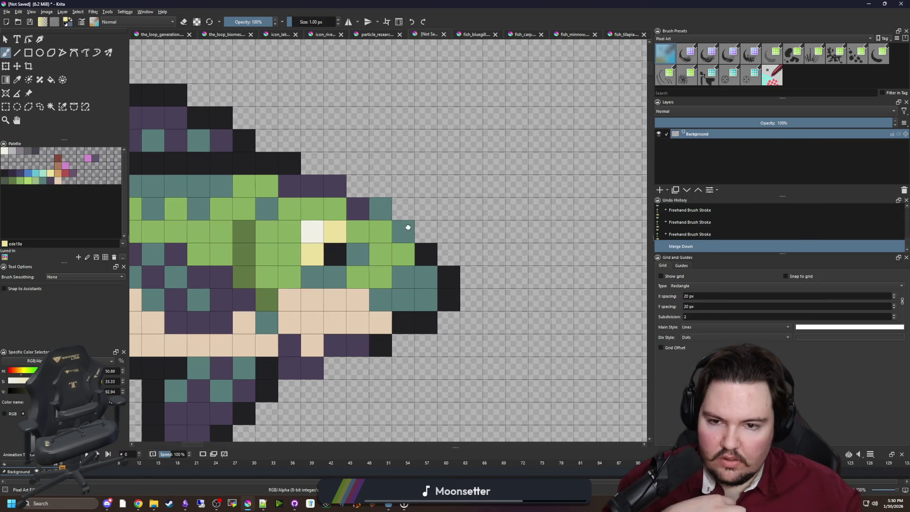
ctrl+click(432, 275)
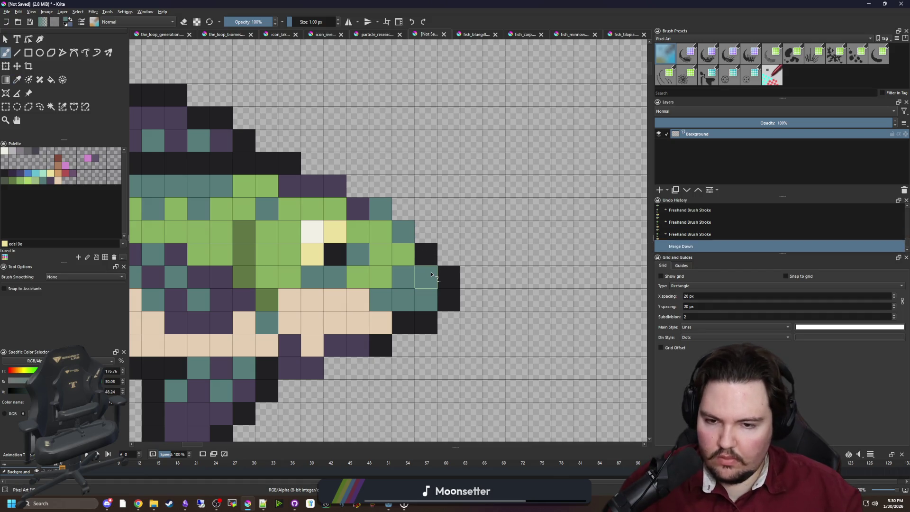
mouse_move(411, 266)
mouse_down()
mouse_move(381, 209)
mouse_move(427, 255)
mouse_up()
Paint a dark snout pixel purple and add more teal pixels at the nose.
key(e)
scroll(388, 233, down, 2)
scroll(388, 234, down, 3)
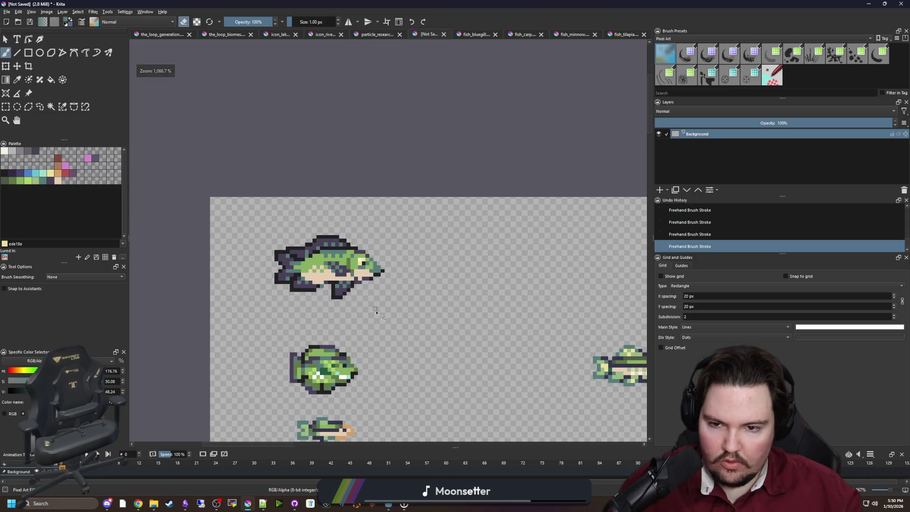
scroll(374, 272, up, 5)
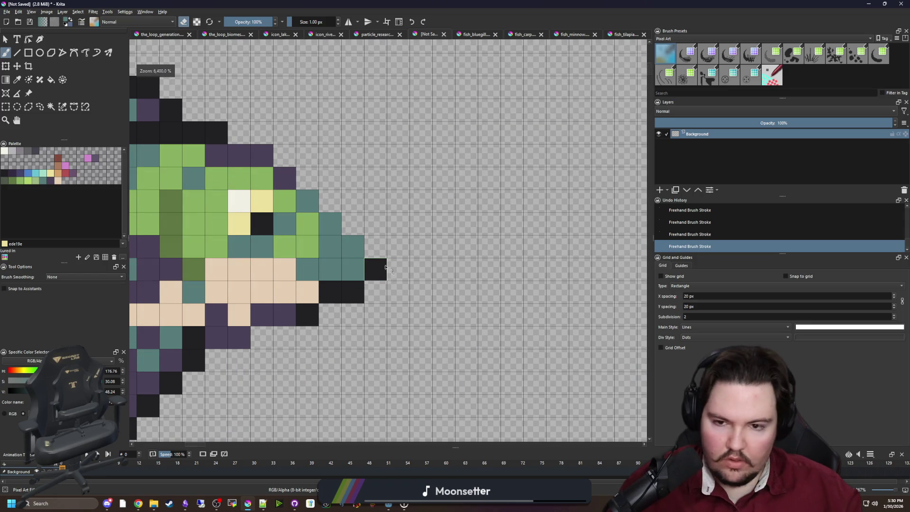
key(p)
scroll(341, 278, down, 3)
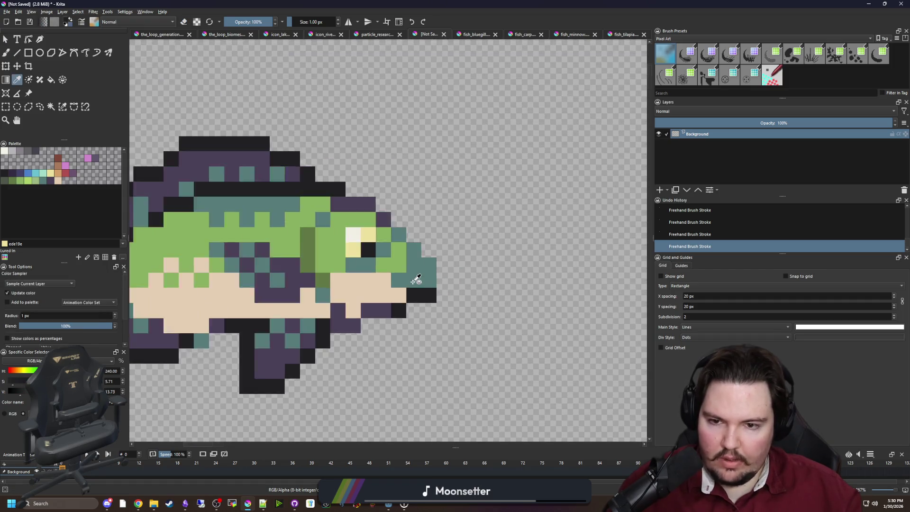
scroll(406, 308, up, 3)
key(b)
click(427, 296)
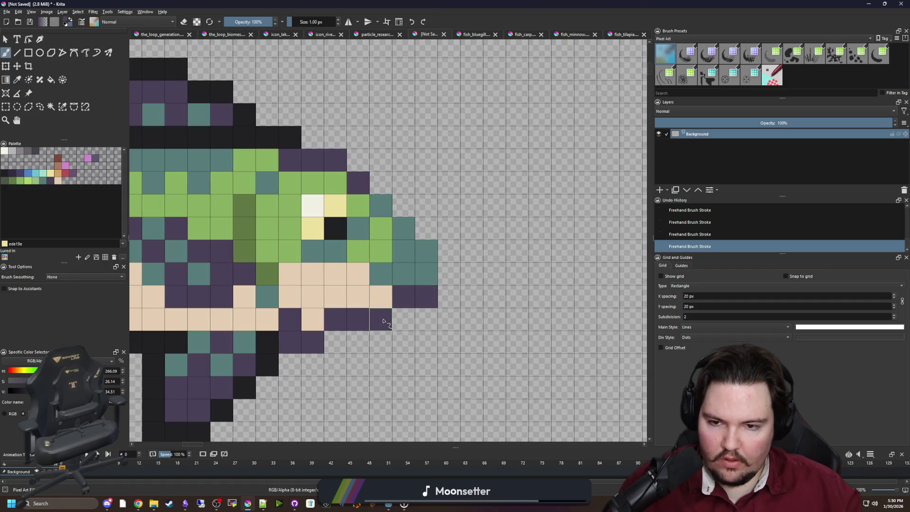
scroll(376, 324, down, 2)
click(426, 269)
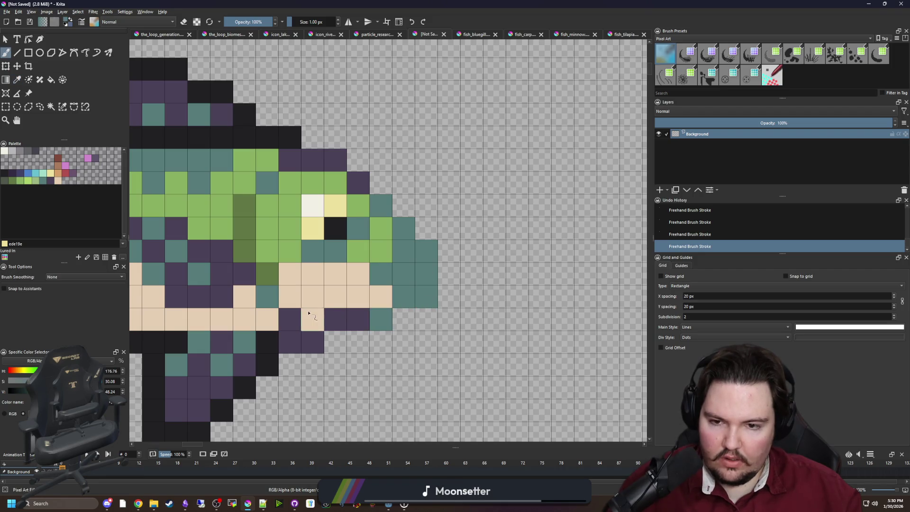
Sample the fish's purple and near-black colours, undoing and redoing the last stroke.
scroll(371, 278, down, 2)
scroll(371, 279, down, 2)
scroll(356, 327, up, 5)
key(p)
click(351, 339)
key(b)
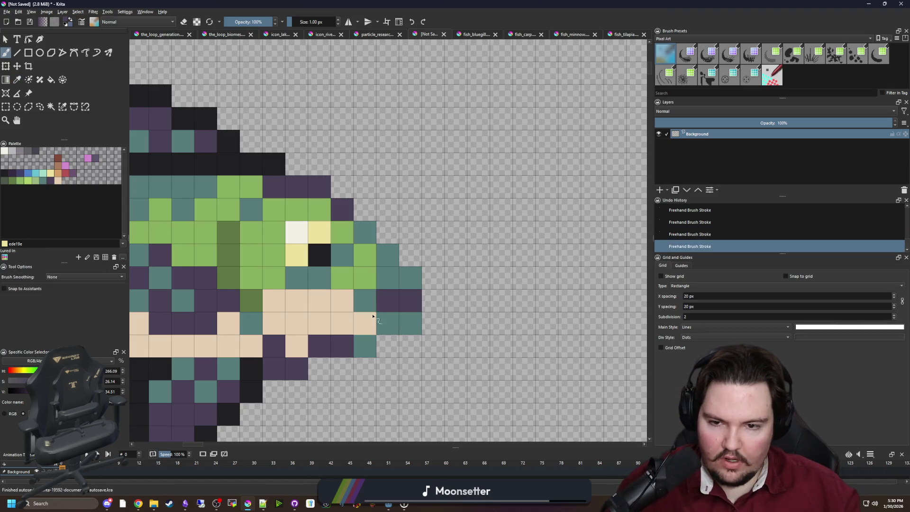
scroll(359, 240, down, 6)
scroll(364, 295, up, 5)
key(ctrl+z)
scroll(396, 257, down, 4)
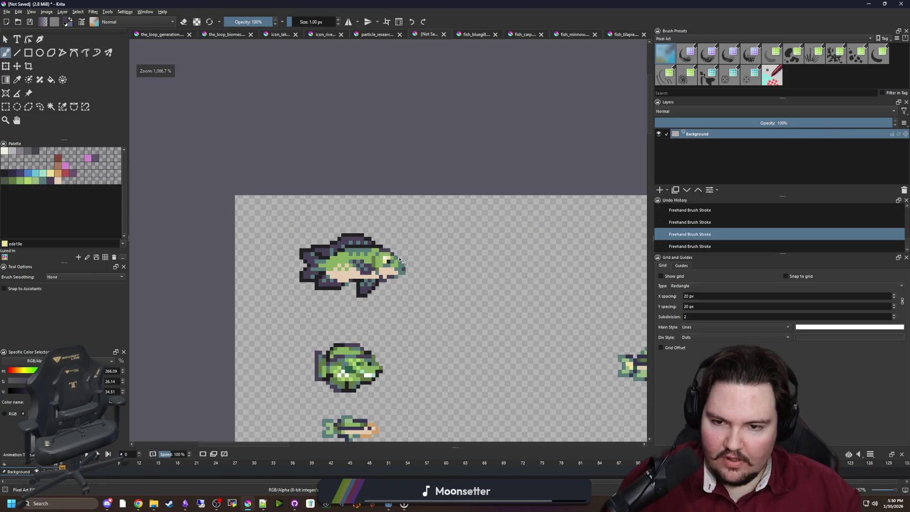
scroll(396, 296, down, 1)
scroll(402, 282, up, 5)
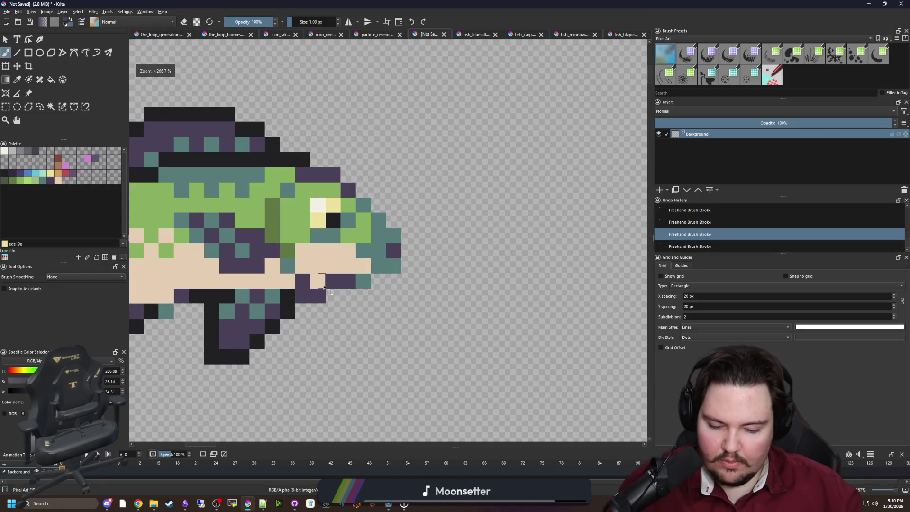
ctrl+click(283, 309)
key(ctrl+shift+z)
Sample the body green and dot six tan belly pixels green in a checker pattern.
scroll(375, 301, down, 4)
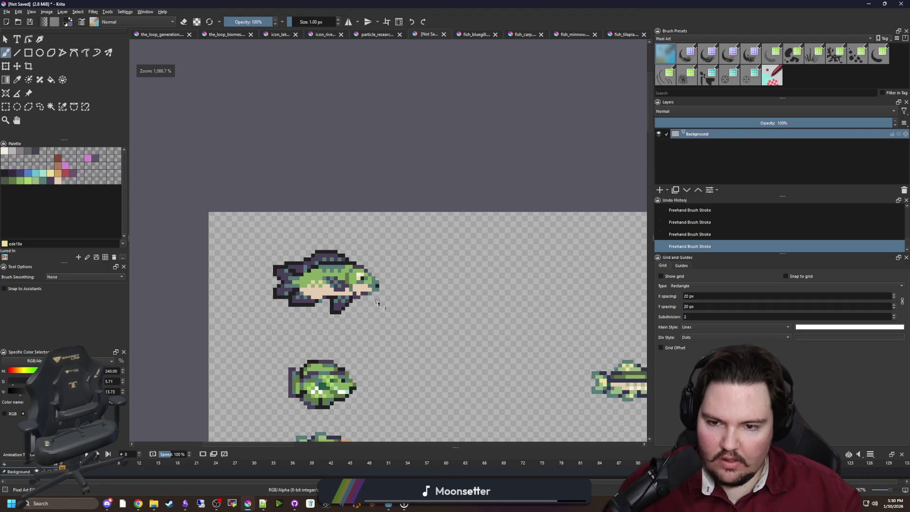
scroll(378, 309, up, 4)
ctrl+click(326, 311)
scroll(384, 272, down, 5)
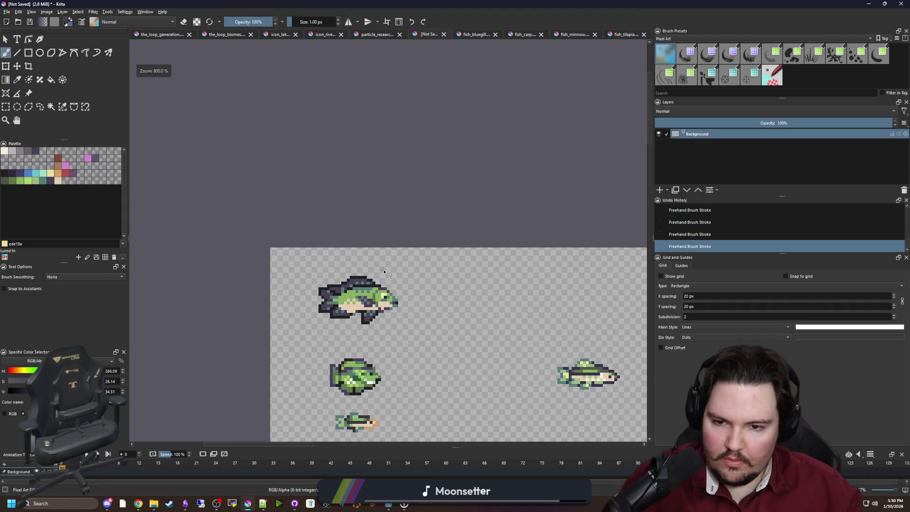
scroll(388, 300, up, 2)
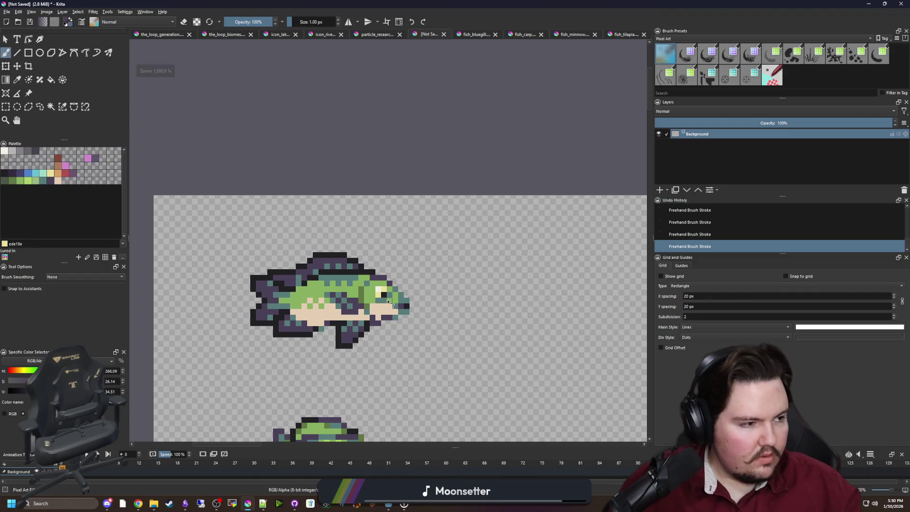
scroll(383, 285, up, 4)
scroll(352, 299, down, 3)
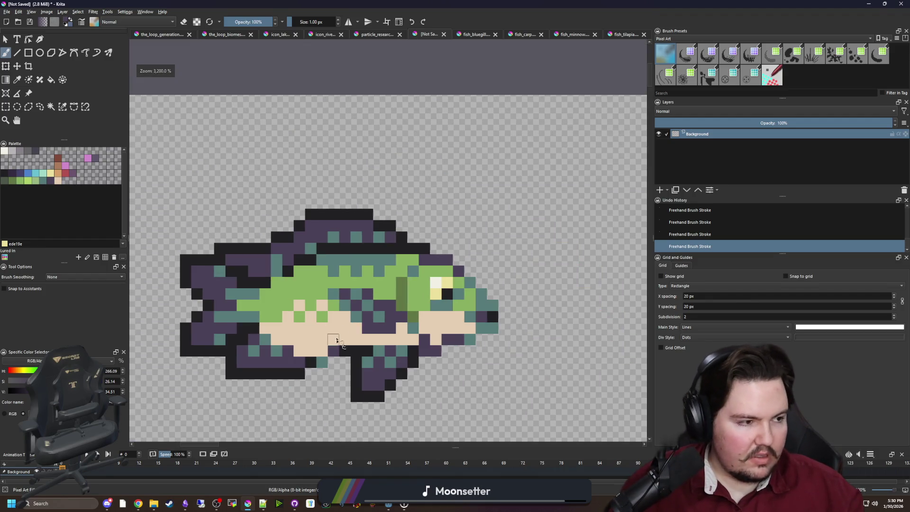
scroll(334, 340, up, 1)
scroll(289, 351, up, 3)
ctrl+click(318, 304)
click(304, 321)
click(259, 321)
click(281, 344)
click(349, 321)
click(327, 343)
click(373, 298)
scroll(384, 323, down, 7)
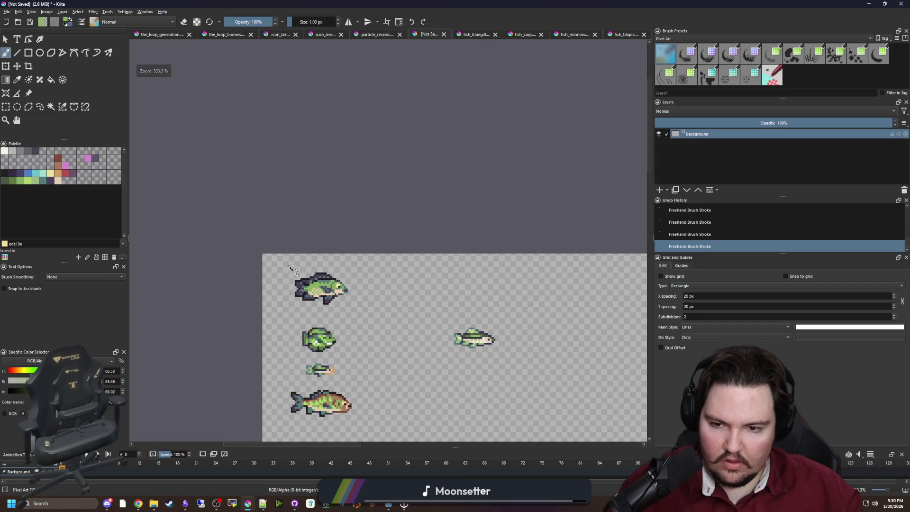
Sample the tan belly colour and repaint two green checker cells in the bass's belly tan.
scroll(311, 289, up, 6)
scroll(294, 279, up, 1)
ctrl+click(358, 305)
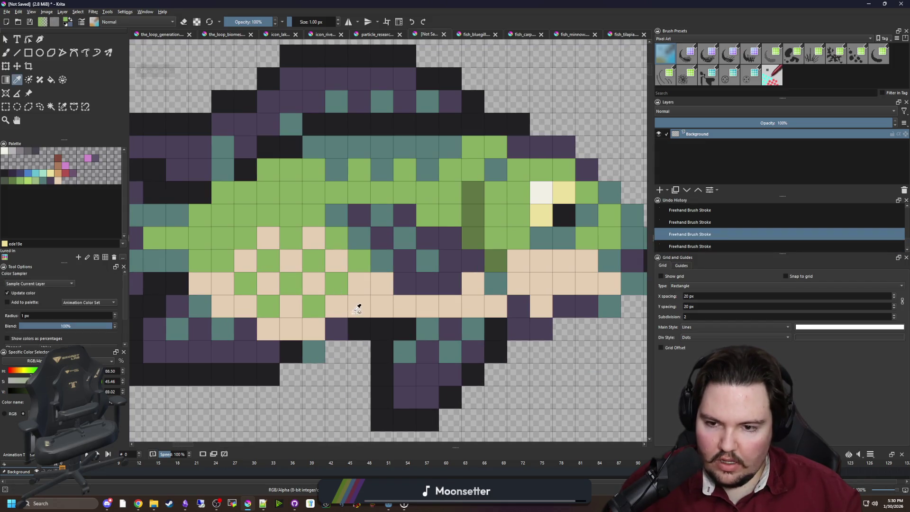
drag(313, 306, 270, 303)
click(245, 214)
click(291, 215)
scroll(325, 298, down, 6)
scroll(297, 309, up, 3)
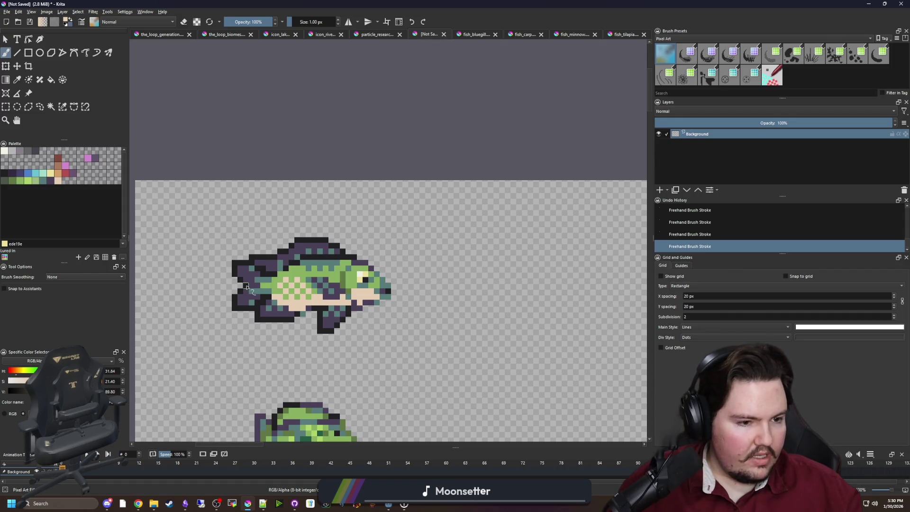
scroll(246, 287, up, 2)
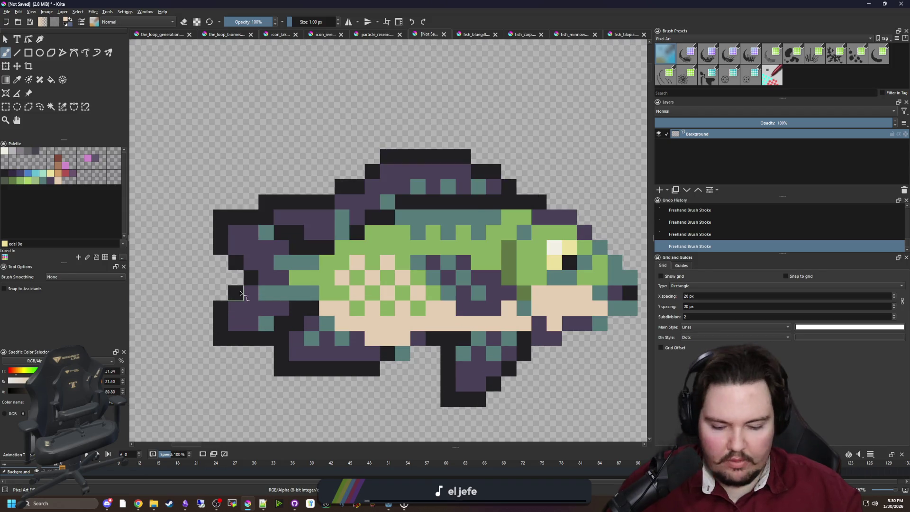
Paint the bass tail's left edge black and fill the gap in the tail with purple.
scroll(236, 299, up, 1)
key(p)
click(244, 249)
key(b)
mouse_move(211, 248)
mouse_down()
mouse_move(211, 271)
mouse_move(234, 294)
mouse_up()
click(234, 270)
key(p)
click(273, 250)
key(b)
Repaint tail cells near-black, blacken the two bottom cells, and recolour one tail cell purple.
key(p)
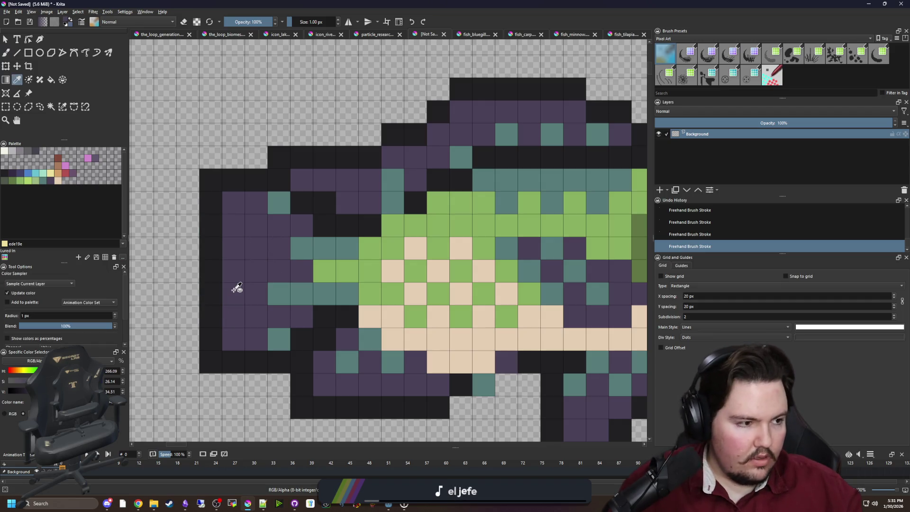
click(324, 316)
key(b)
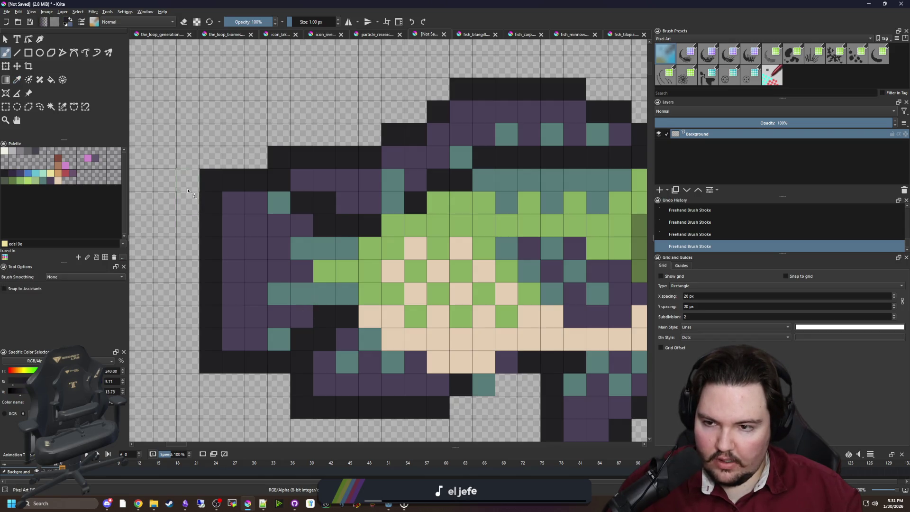
mouse_move(233, 272)
mouse_down()
mouse_move(256, 315)
mouse_move(255, 337)
mouse_move(219, 333)
mouse_move(209, 276)
mouse_up()
key(e)
key(e)
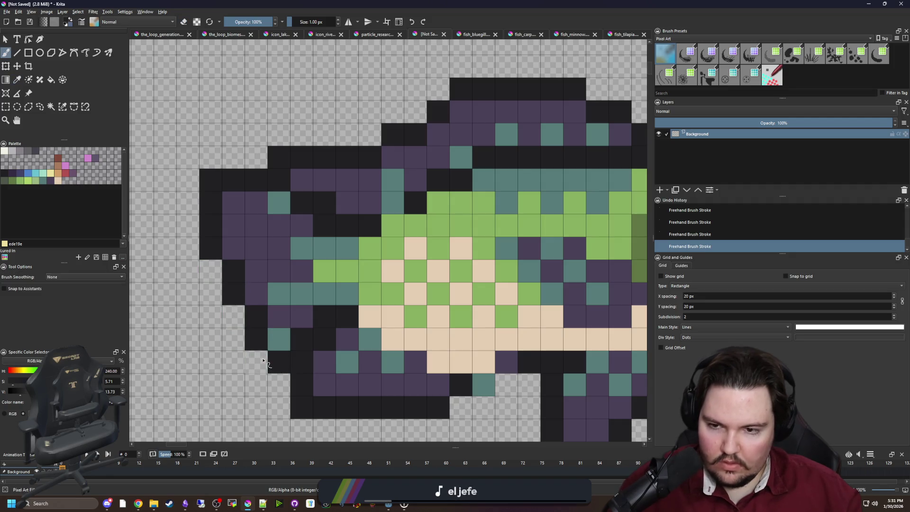
drag(276, 364, 256, 362)
ctrl+click(270, 317)
drag(256, 324, 273, 324)
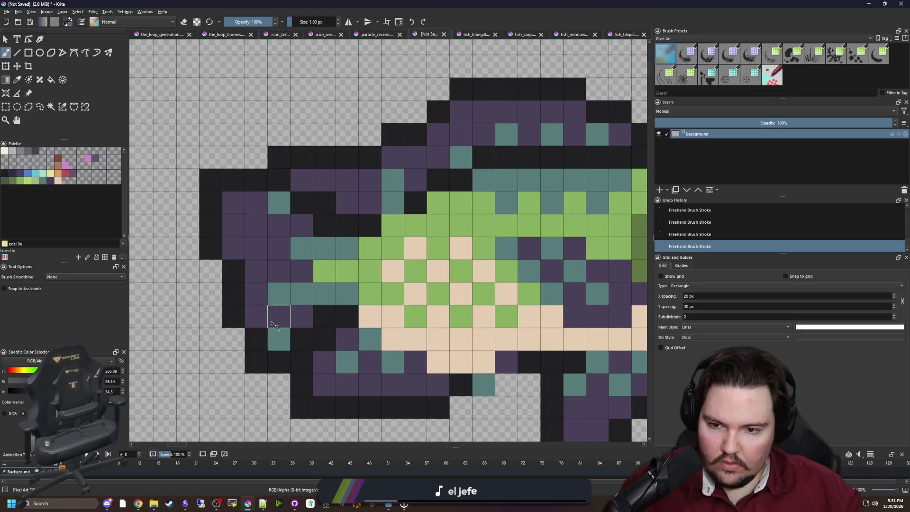
scroll(246, 312, down, 5)
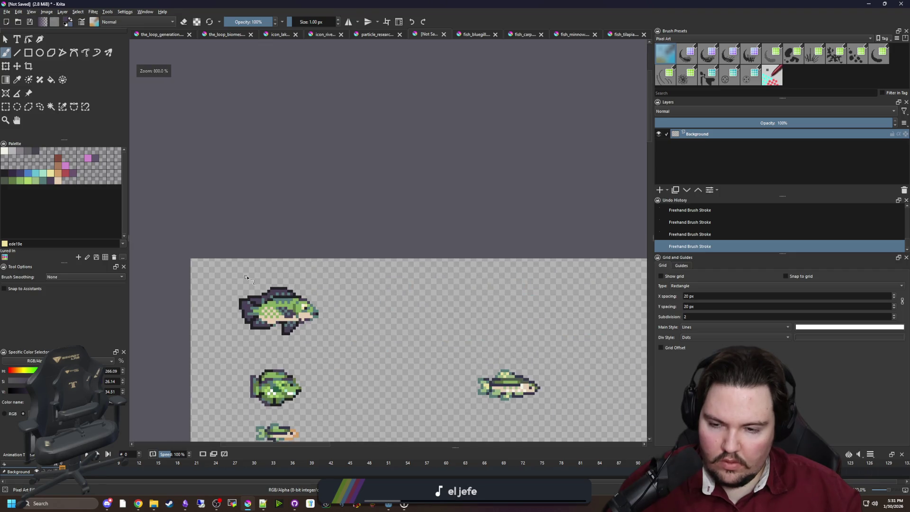
scroll(245, 277, up, 6)
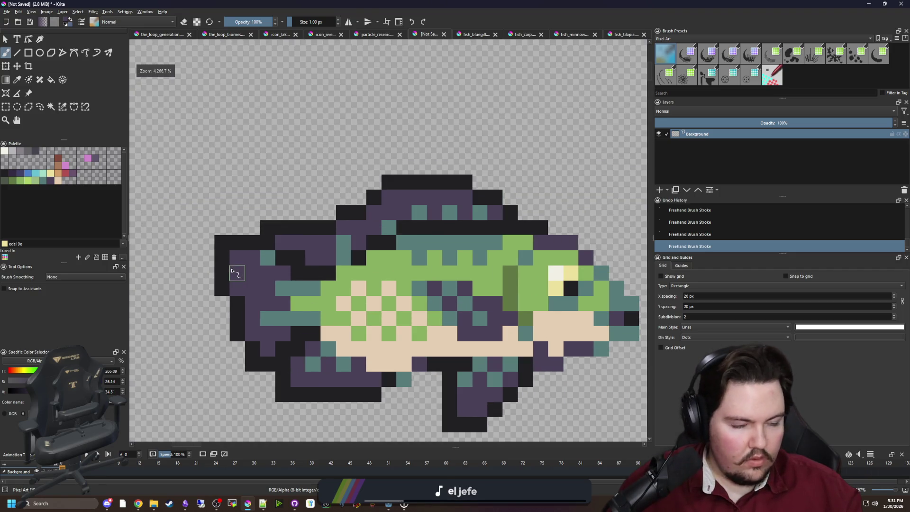
scroll(232, 272, up, 3)
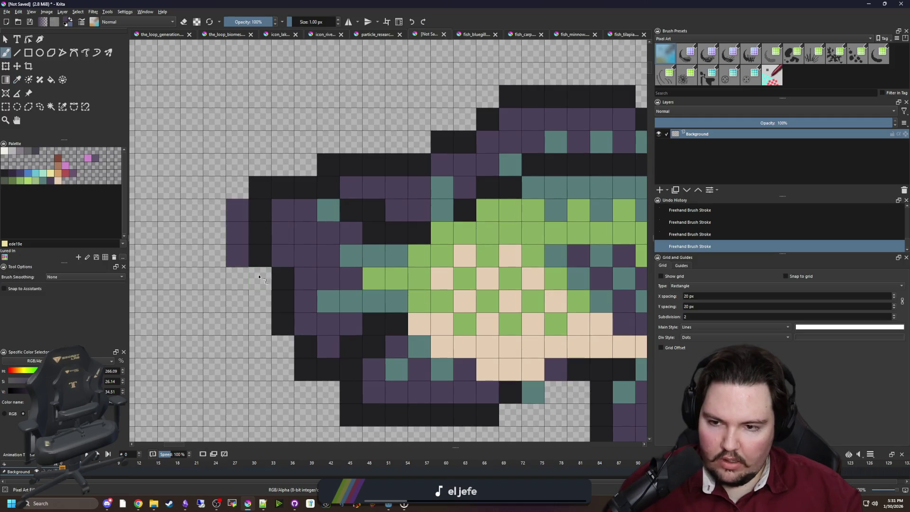
Outline the tail's left edge and top cells in black and fill its left column purple.
ctrl+click(263, 244)
mouse_move(237, 209)
mouse_down()
mouse_move(284, 337)
mouse_move(284, 372)
mouse_up()
ctrl+click(315, 315)
drag(283, 332, 260, 226)
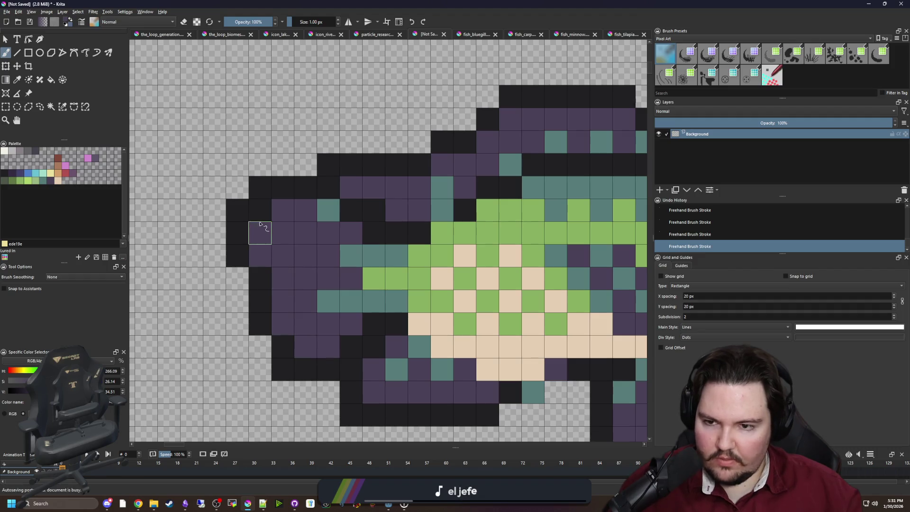
ctrl+click(295, 189)
drag(330, 211, 254, 203)
key(e)
scroll(254, 204, down, 10)
scroll(255, 234, up, 8)
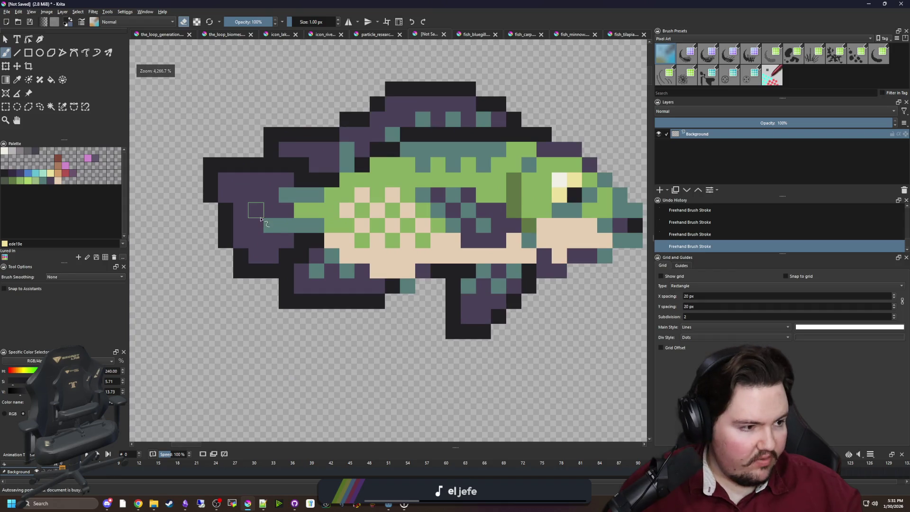
Paint teal stripes from the body across the tail's purple rows.
ctrl+click(284, 225)
key(e)
scroll(279, 237, up, 1)
drag(277, 240, 255, 233)
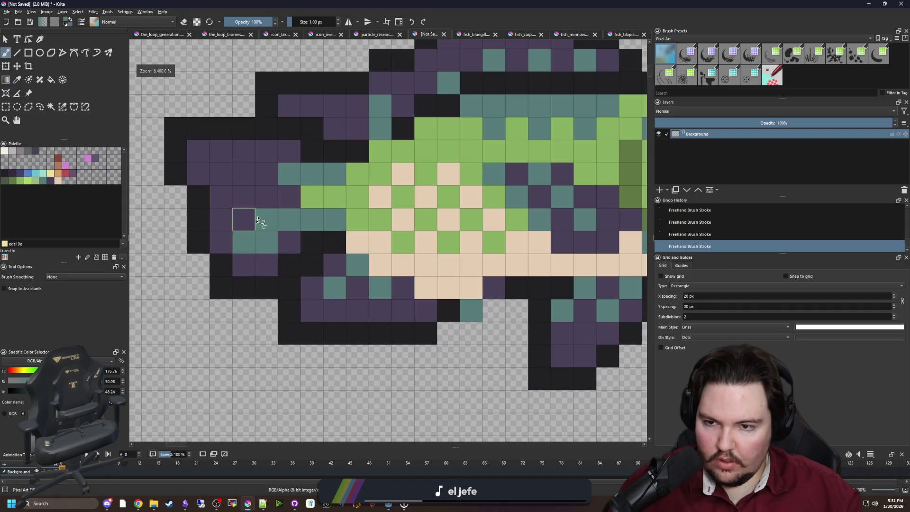
drag(266, 151, 219, 150)
drag(244, 196, 226, 195)
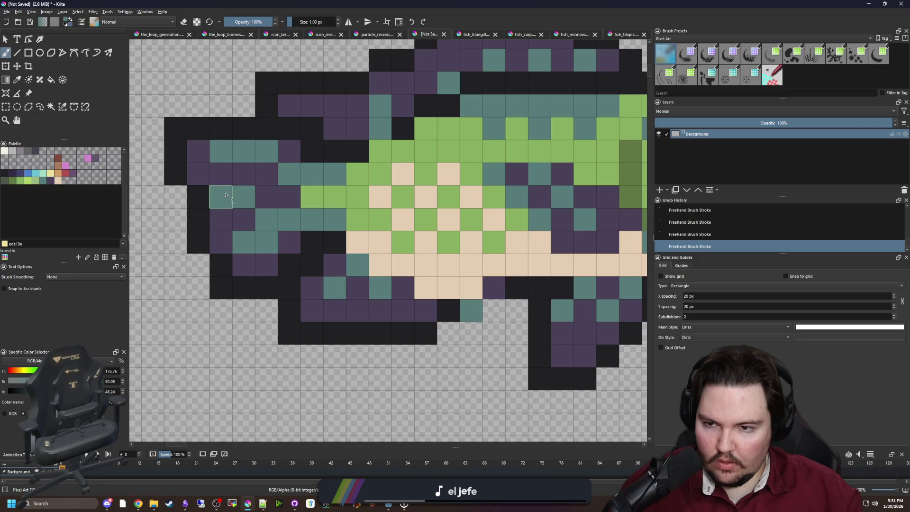
scroll(254, 284, down, 8)
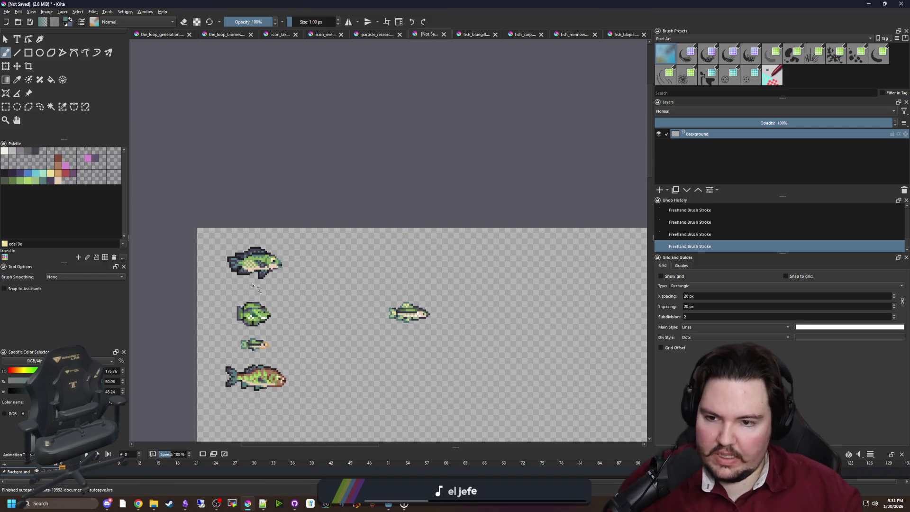
Erase the top row of black pixels on the bass's dorsal fin.
scroll(253, 285, up, 2)
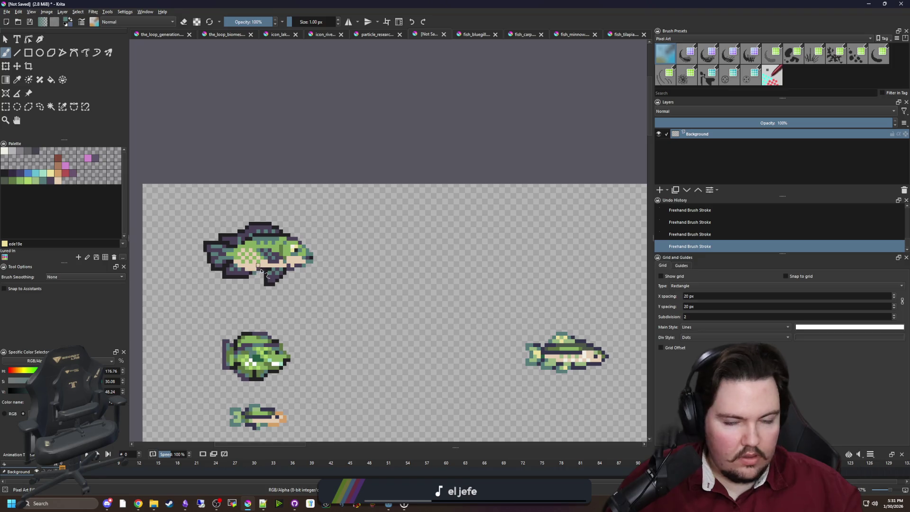
scroll(259, 268, up, 3)
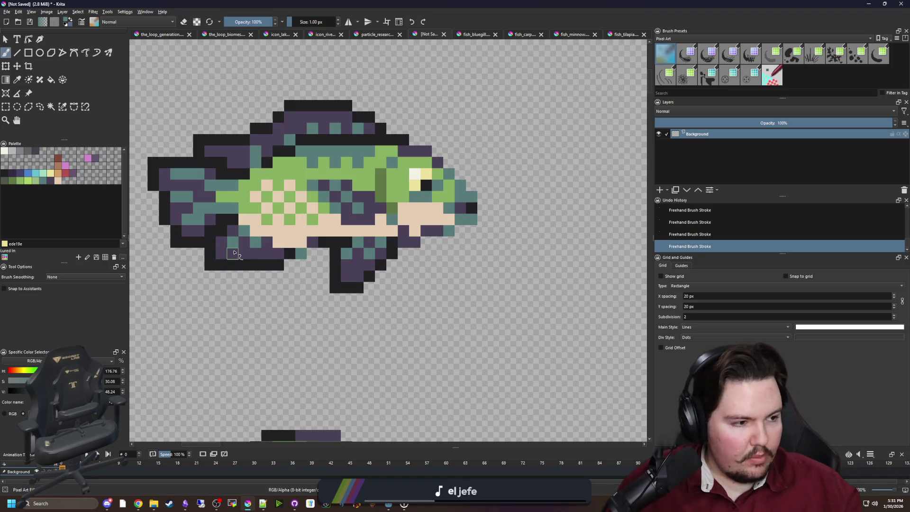
scroll(233, 251, up, 1)
scroll(266, 261, down, 3)
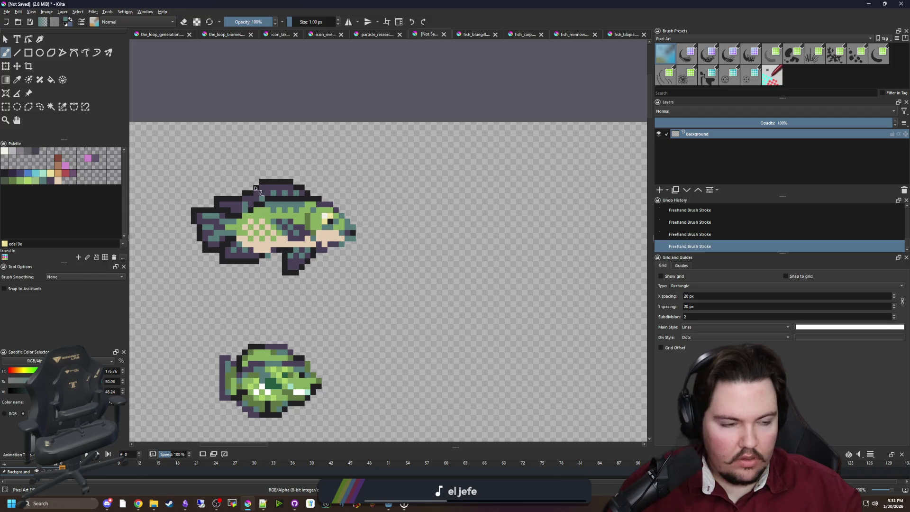
scroll(259, 186, up, 2)
scroll(243, 200, up, 2)
ctrl+click(248, 199)
key(e)
drag(387, 190, 240, 176)
Add four black spike pixels along the dorsal fin's top, then undo the last stroke.
scroll(408, 207, down, 2)
key(e)
scroll(403, 204, down, 4)
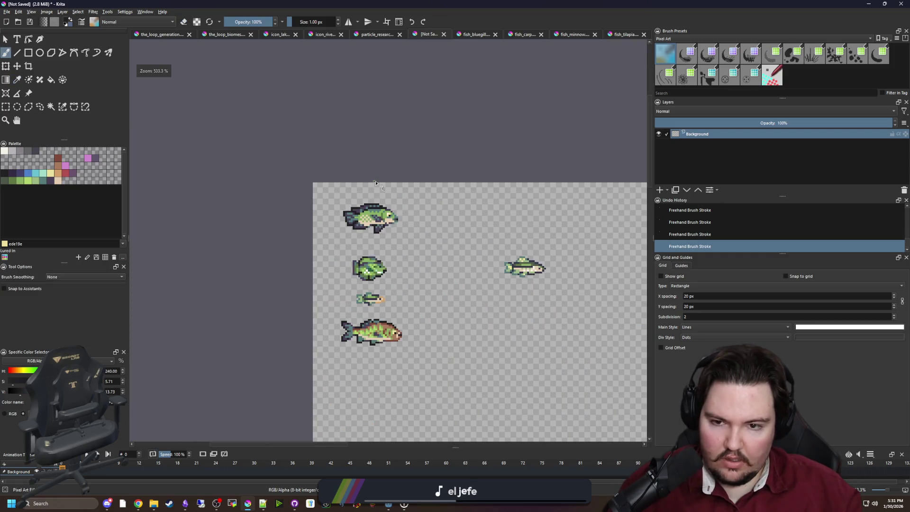
scroll(375, 199, up, 6)
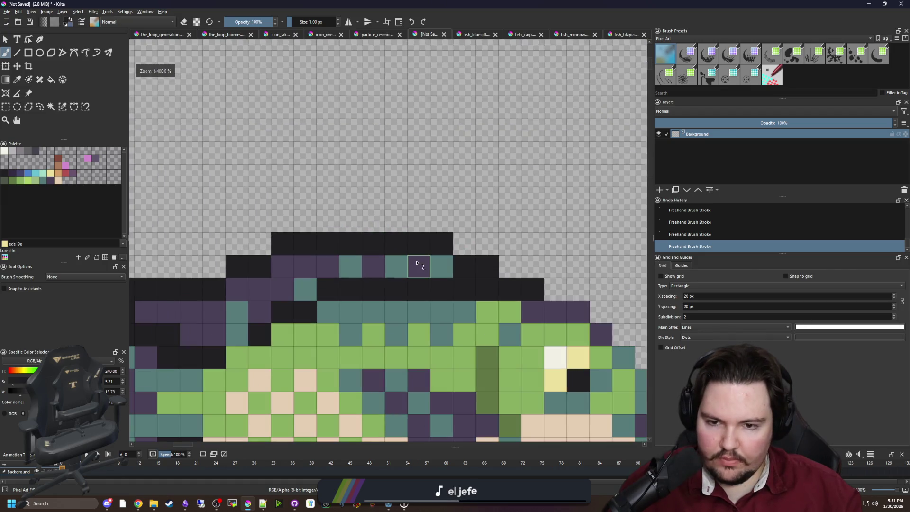
click(419, 221)
click(373, 221)
click(328, 221)
click(283, 220)
scroll(288, 222, down, 6)
scroll(274, 179, up, 4)
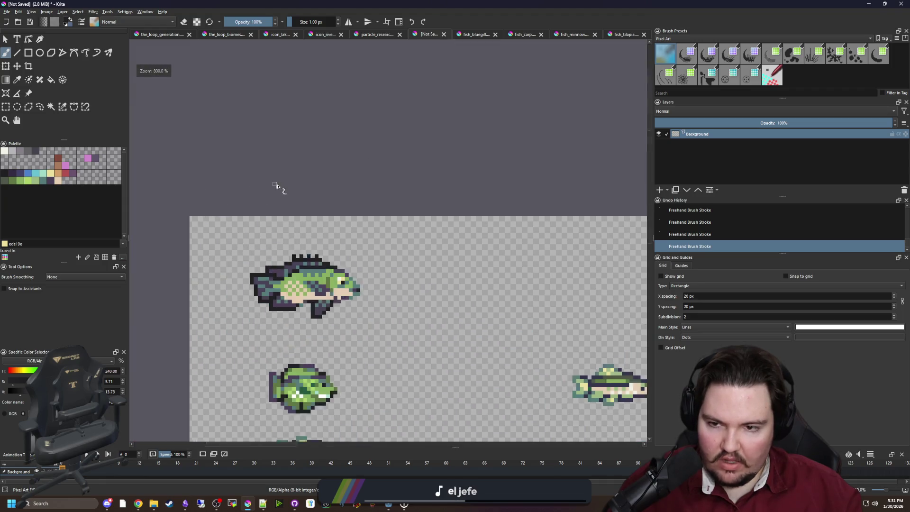
key(ctrl+z)
key(ctrl+z)
key(ctrl+z)
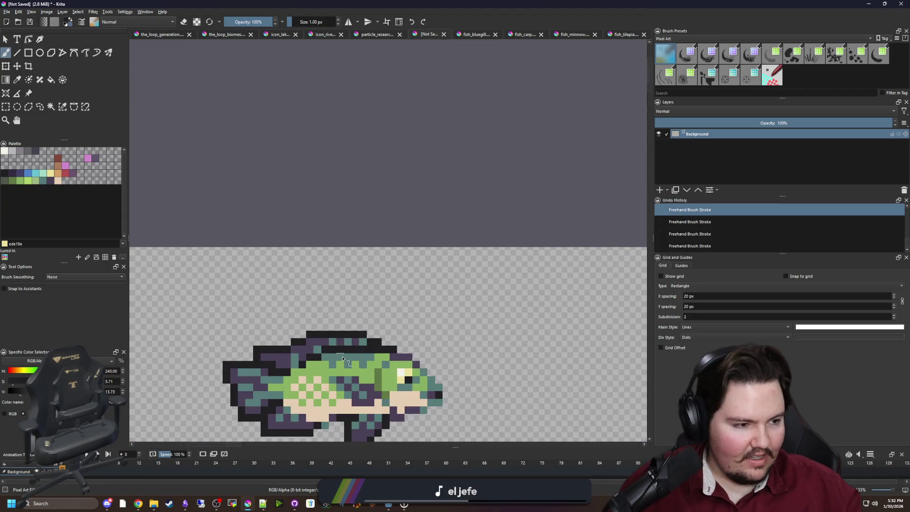
Restore the undone strokes and notch the fin by blackening lower cells and erasing top-row cells.
scroll(344, 359, up, 4)
scroll(345, 237, up, 1)
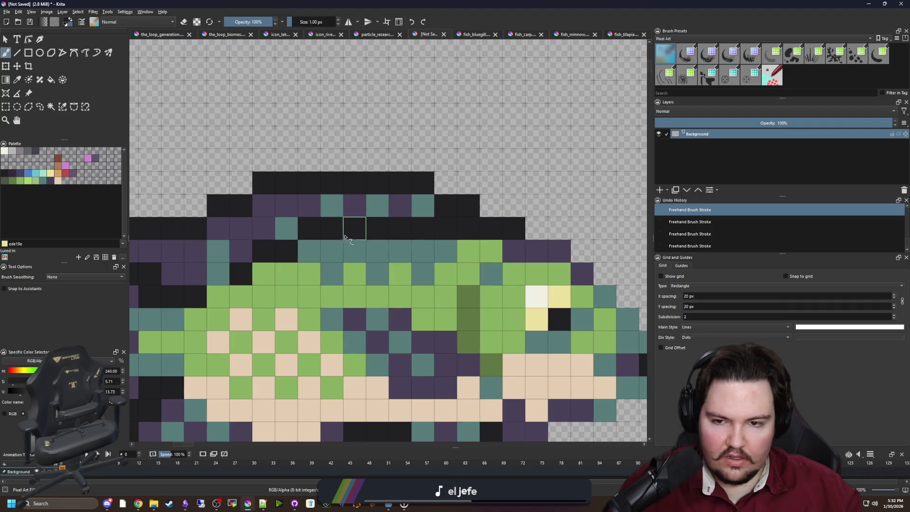
key(ctrl+shift+z)
key(ctrl+shift+z)
key(ctrl+shift+z)
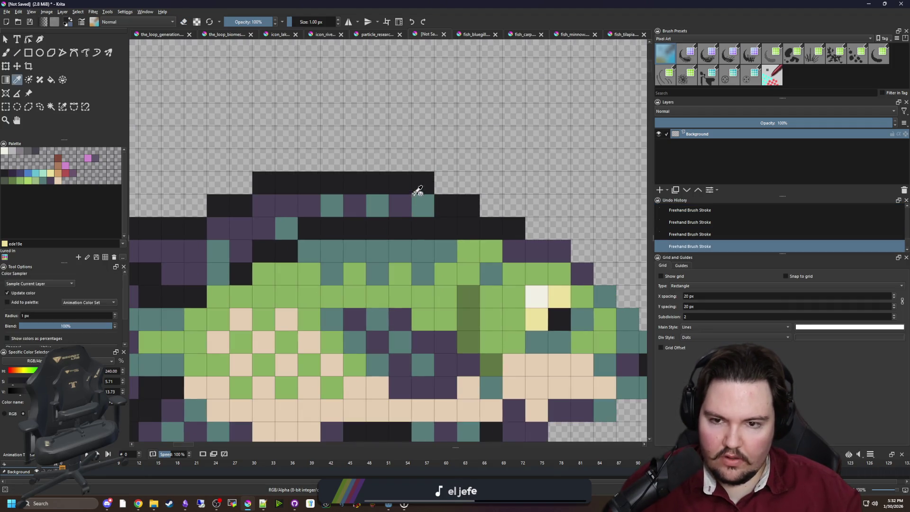
key(b)
click(400, 206)
click(355, 205)
click(309, 205)
key(e)
click(400, 183)
click(354, 182)
click(309, 183)
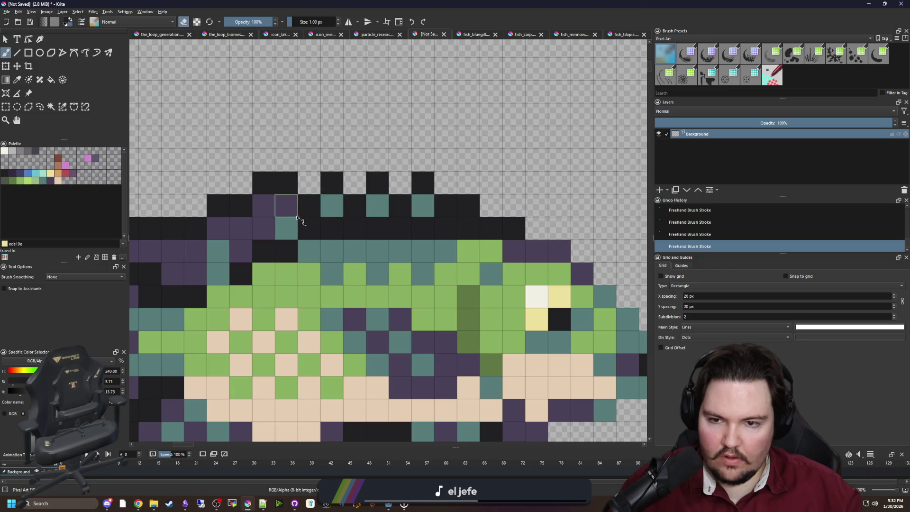
Undo the last three fin strokes to revert the dorsal fin outline.
scroll(297, 216, down, 6)
scroll(297, 199, up, 1)
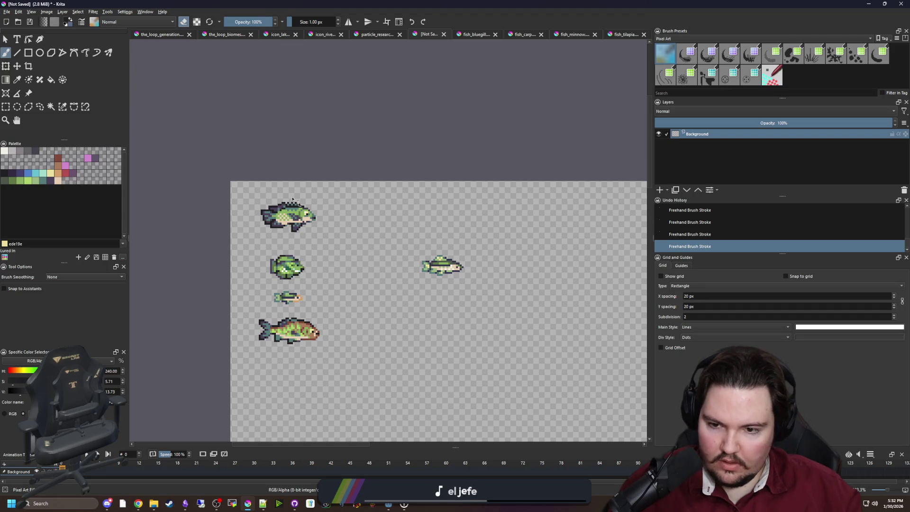
key(ctrl+z)
key(ctrl+z)
key(ctrl+z)
Select the rectangular selection tool and zoom and pan onto the round green fish.
scroll(291, 193, up, 4)
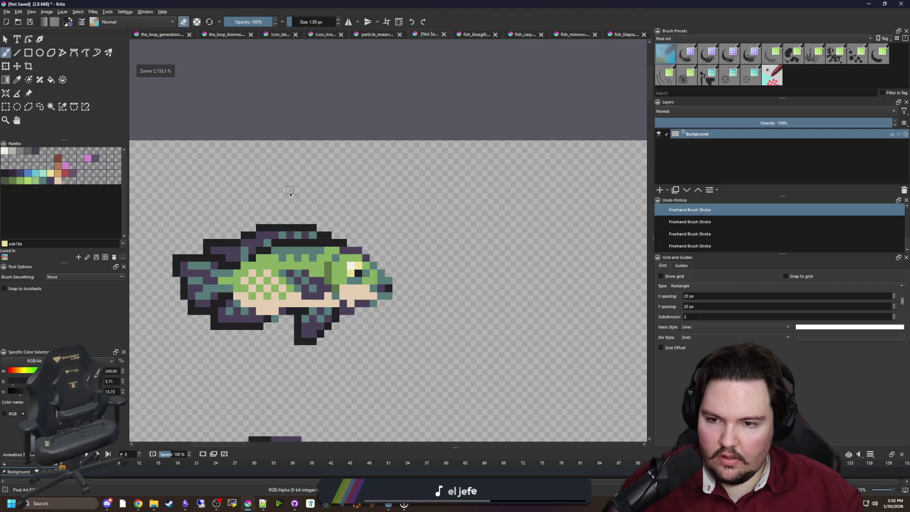
scroll(290, 194, down, 5)
scroll(371, 284, up, 1)
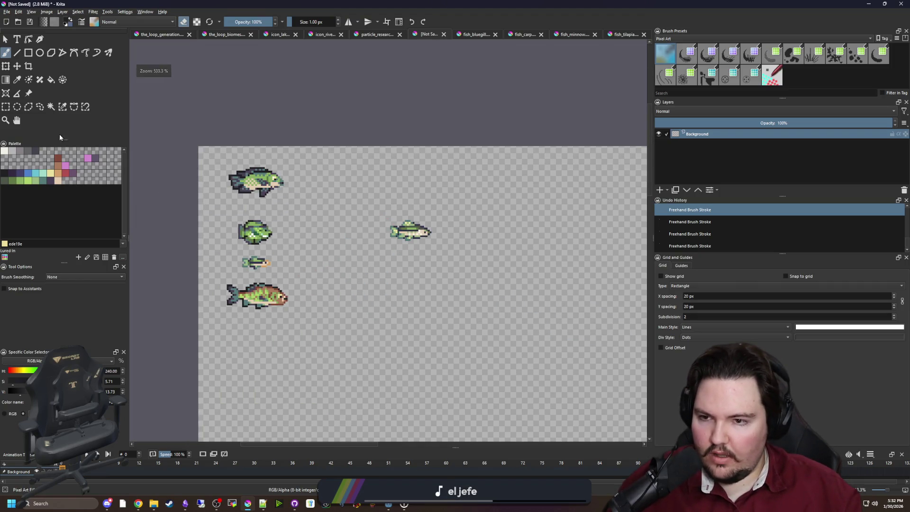
click(6, 107)
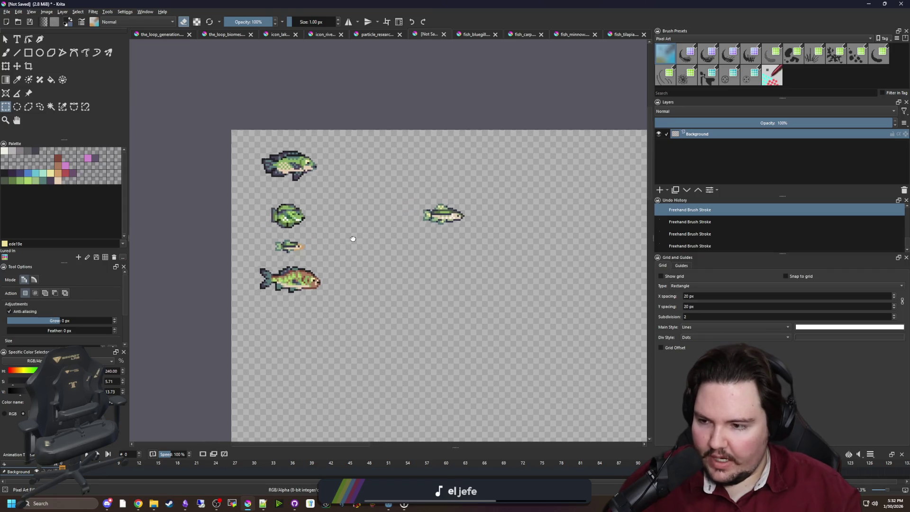
scroll(204, 183, up, 7)
scroll(338, 211, down, 2)
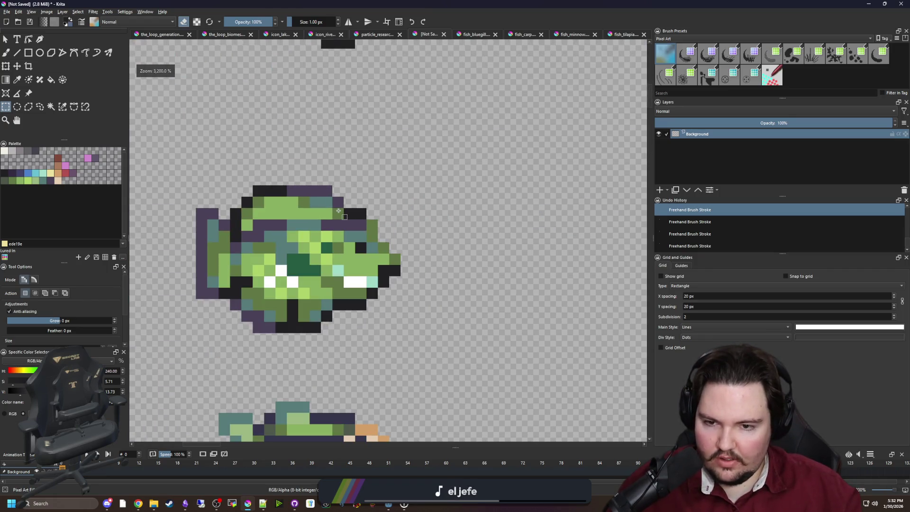
scroll(360, 246, up, 1)
scroll(384, 278, down, 3)
scroll(385, 280, down, 2)
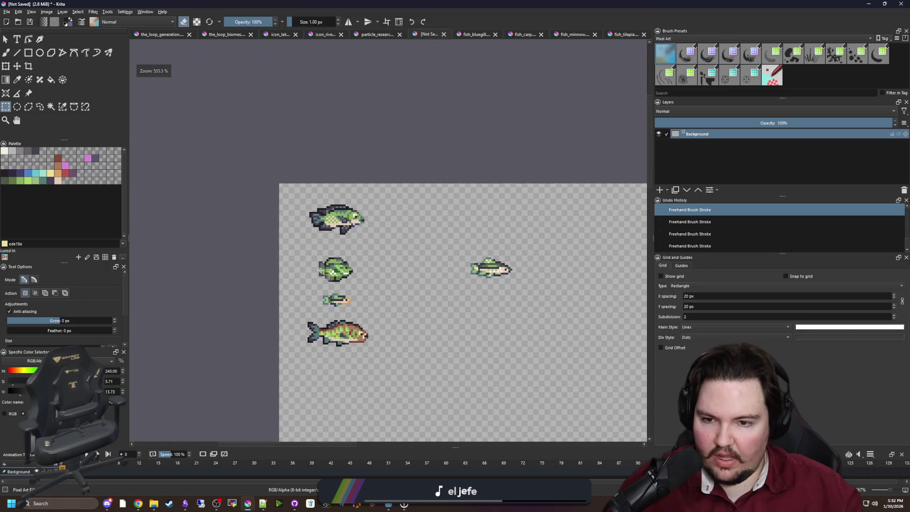
drag(343, 268, 314, 261)
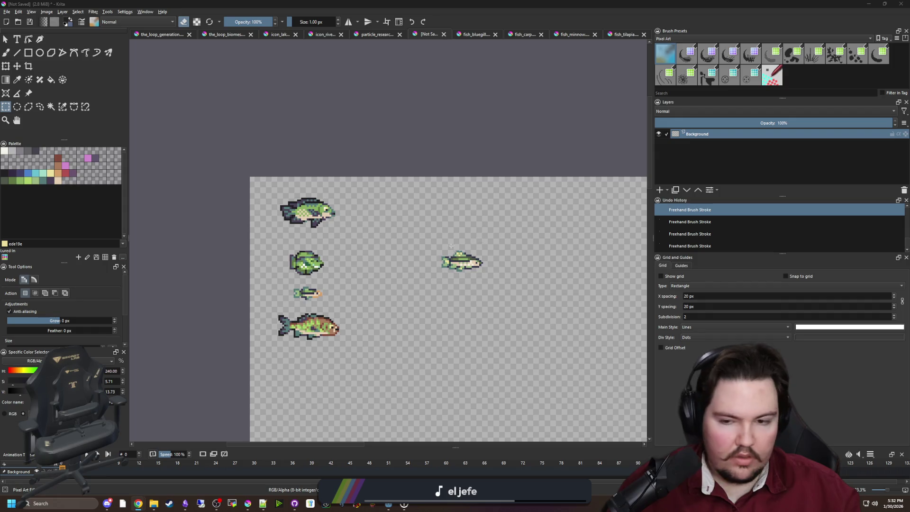
scroll(305, 261, up, 3)
scroll(284, 219, up, 2)
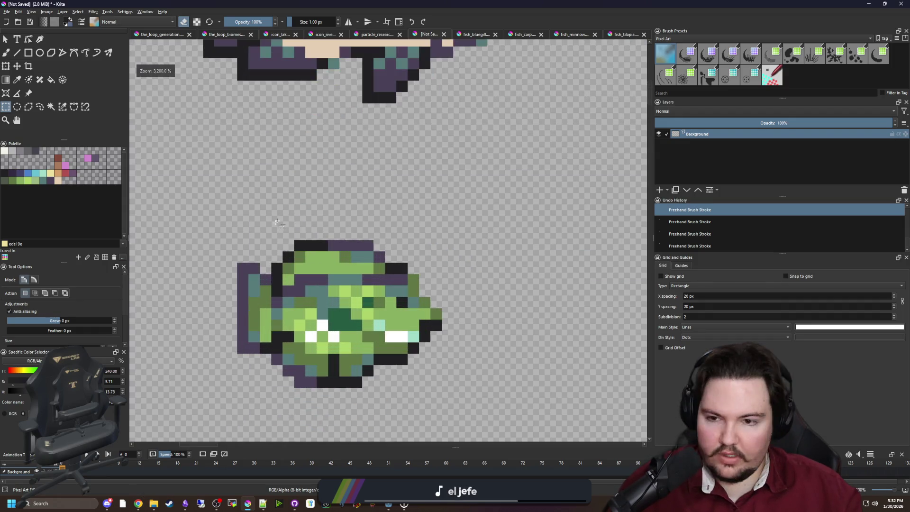
scroll(305, 278, up, 2)
Repaint the round fish's fin edge black, fill cells light green, and erase top-row cells.
key(b)
click(285, 278)
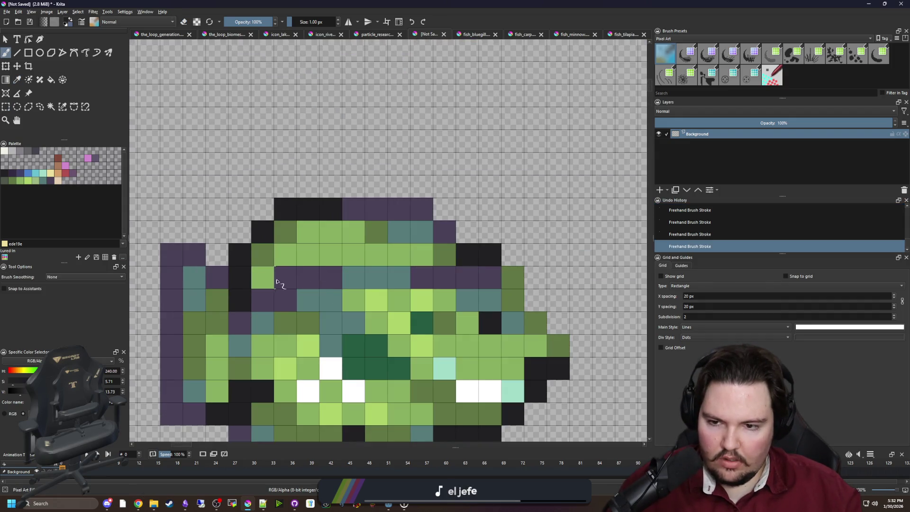
mouse_move(261, 262)
mouse_down()
mouse_move(246, 229)
mouse_move(263, 234)
mouse_move(244, 268)
mouse_move(268, 300)
mouse_up()
key(e)
mouse_move(242, 249)
mouse_down()
mouse_move(272, 271)
mouse_move(263, 237)
mouse_up()
ctrl+click(298, 248)
drag(284, 267, 269, 253)
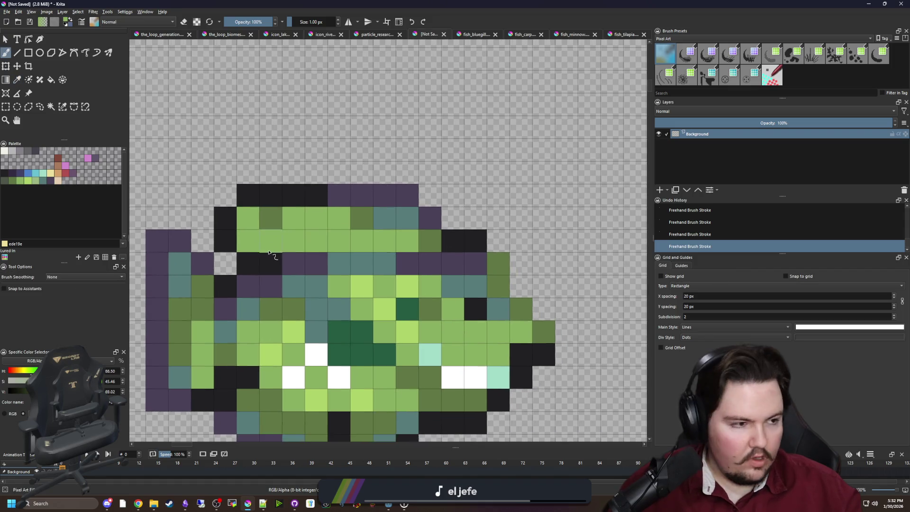
ctrl+click(315, 194)
mouse_move(316, 217)
mouse_down()
mouse_move(333, 213)
mouse_move(315, 195)
mouse_move(362, 196)
mouse_up()
key(e)
key(e)
click(362, 218)
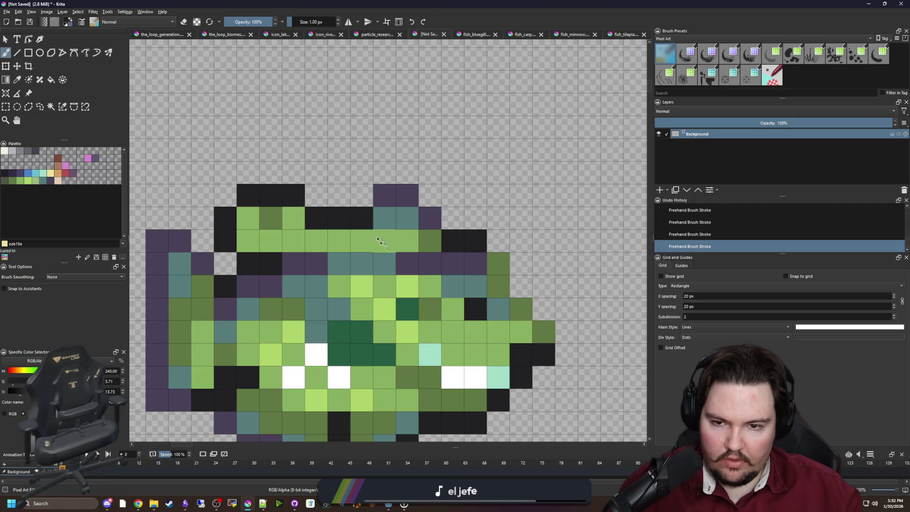
Try a purple stroke across the fin, then undo it.
scroll(303, 217, down, 3)
scroll(341, 237, up, 1)
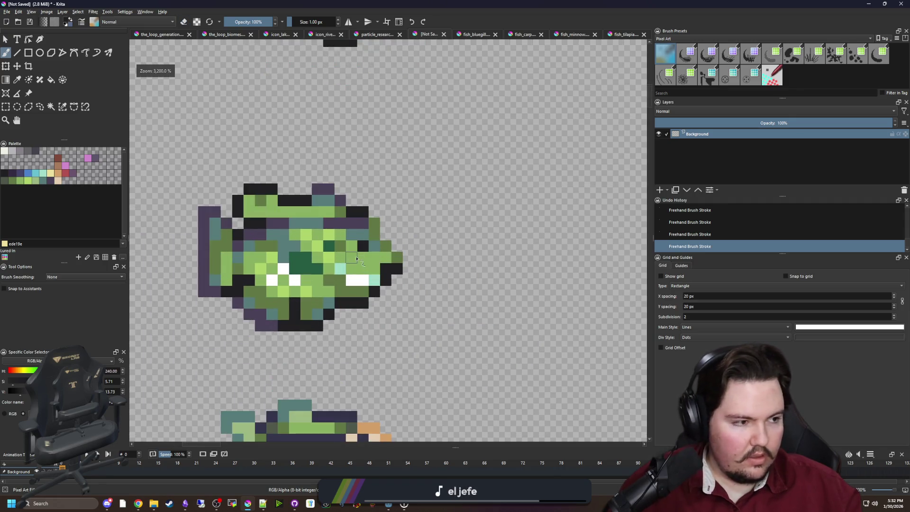
scroll(372, 244, up, 1)
scroll(372, 244, up, 1)
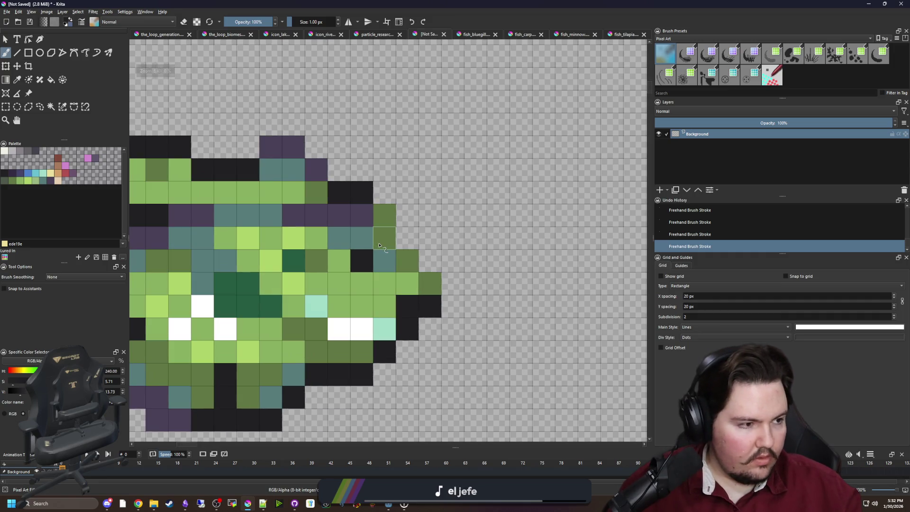
scroll(380, 245, down, 1)
scroll(340, 244, up, 1)
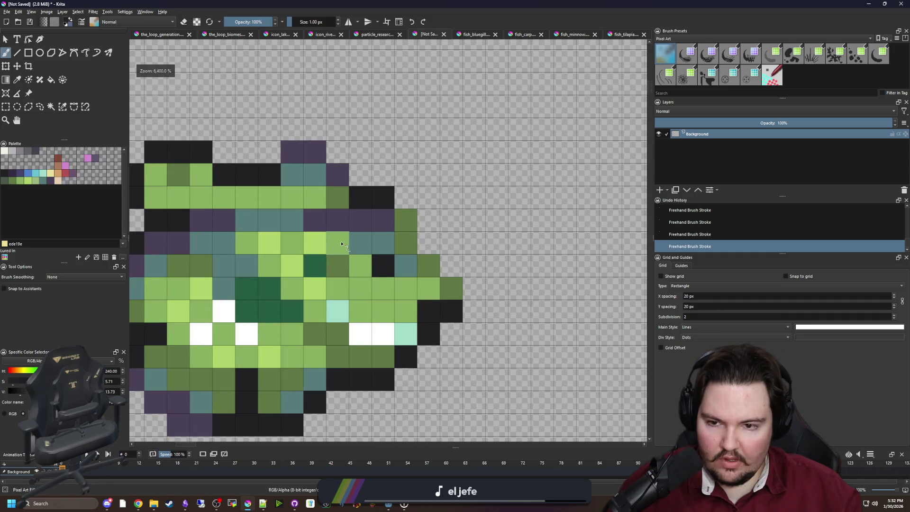
scroll(345, 244, down, 2)
key(p)
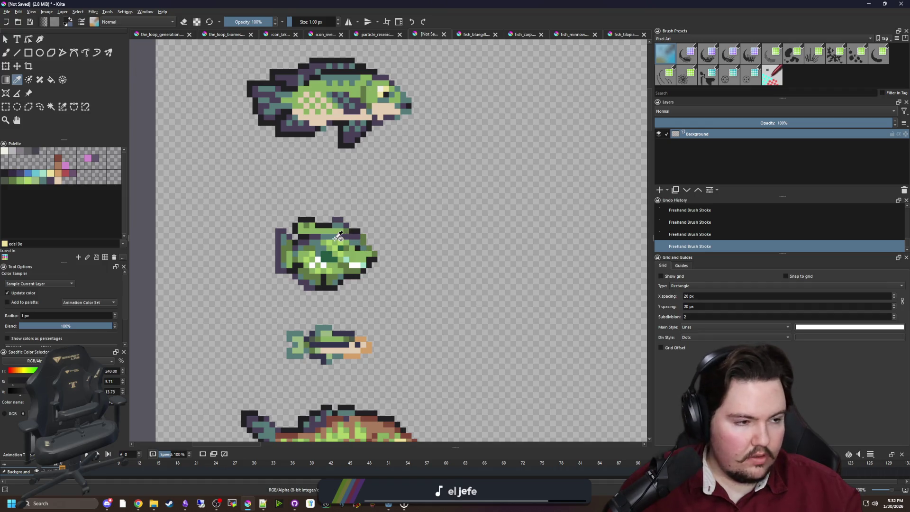
scroll(339, 236, up, 2)
key(b)
drag(304, 250, 393, 250)
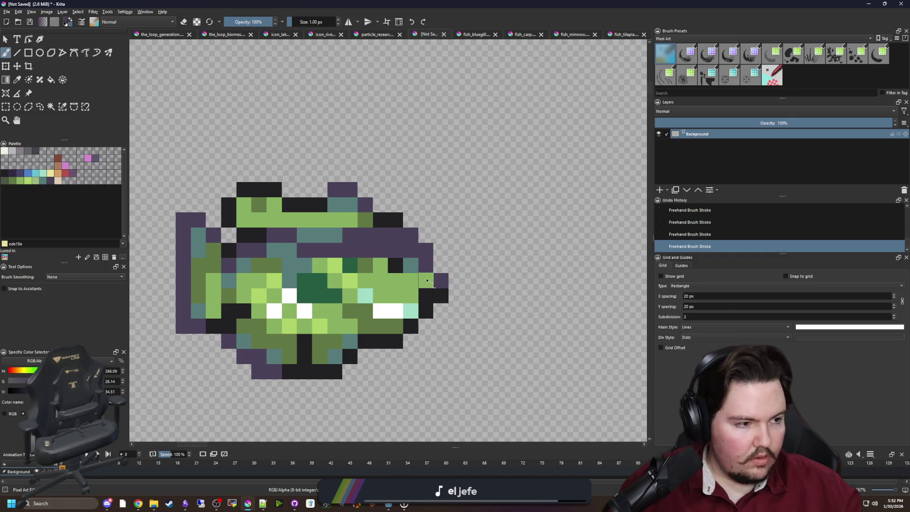
scroll(427, 281, up, 1)
key(ctrl+z)
scroll(430, 297, up, 1)
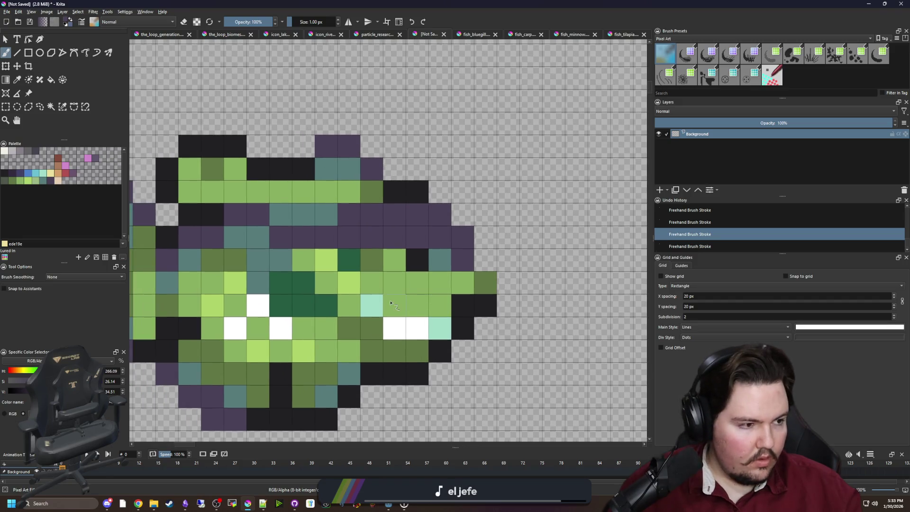
Turn a dark pixel near the fish's lower edge light teal and darken the cell beside it.
drag(417, 329, 442, 311)
ctrl+click(460, 309)
click(486, 290)
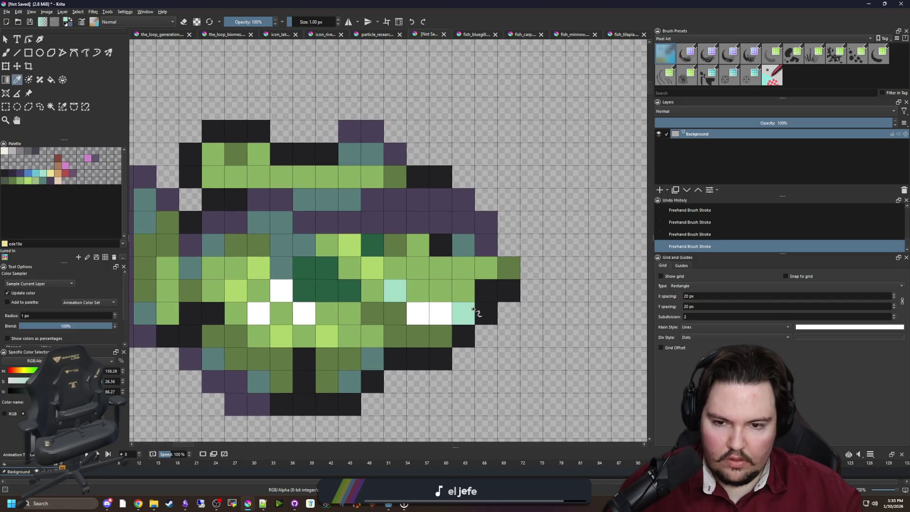
scroll(441, 312, down, 4)
scroll(443, 290, up, 3)
ctrl+click(449, 304)
click(449, 304)
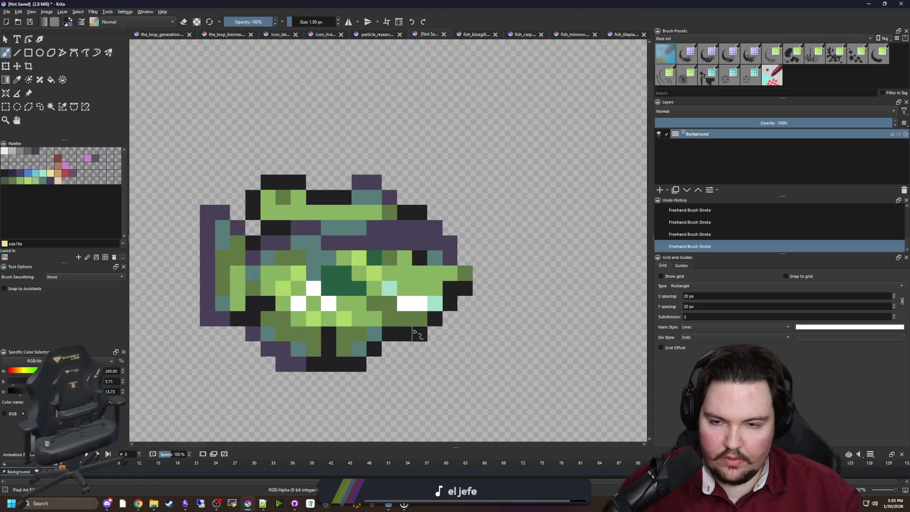
scroll(336, 214, up, 2)
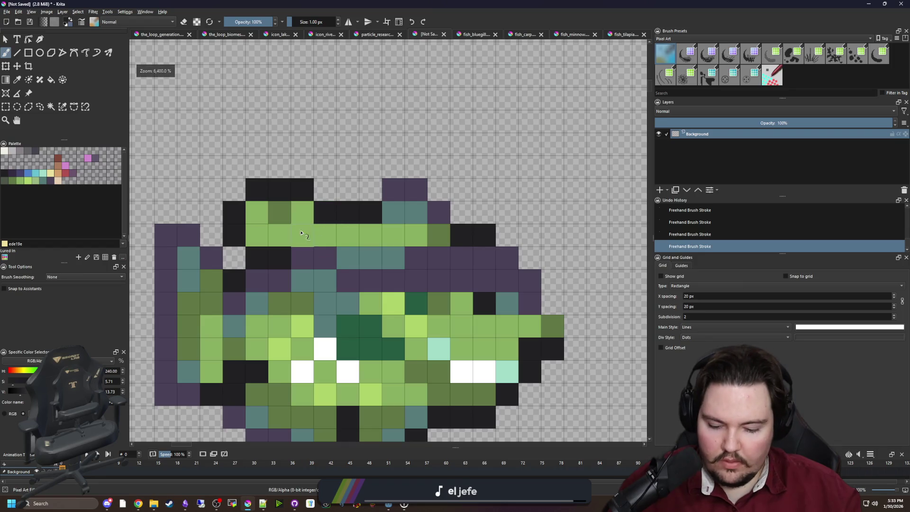
Swap fin pixels between dark olive and light green to shape the spines and band.
ctrl+click(284, 214)
click(256, 213)
ctrl+click(298, 220)
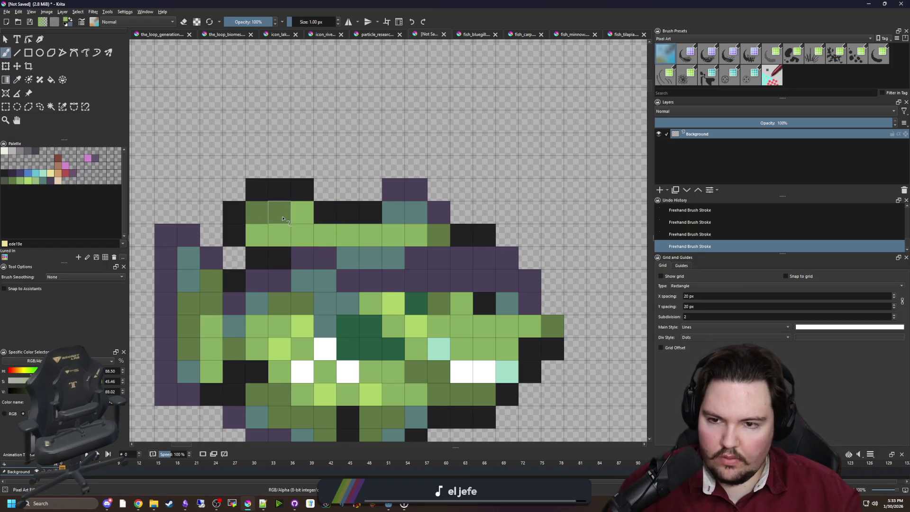
click(279, 212)
ctrl+click(260, 205)
click(325, 215)
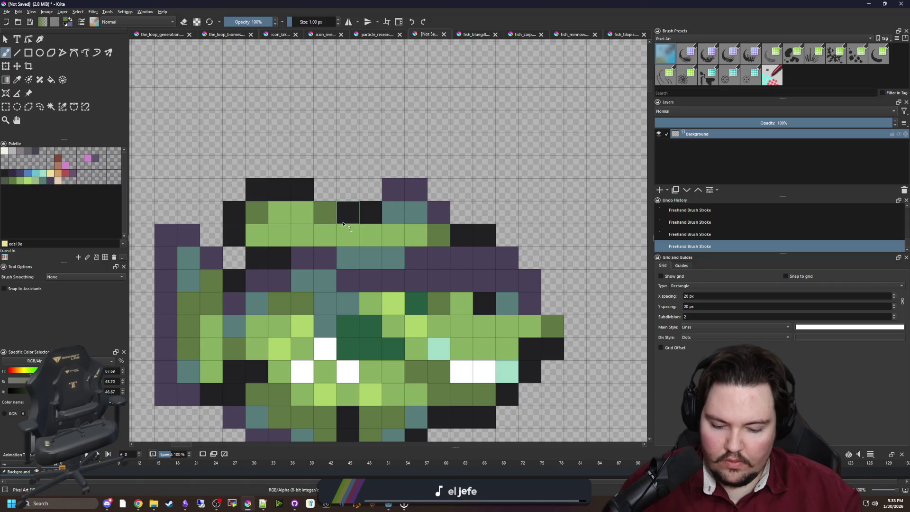